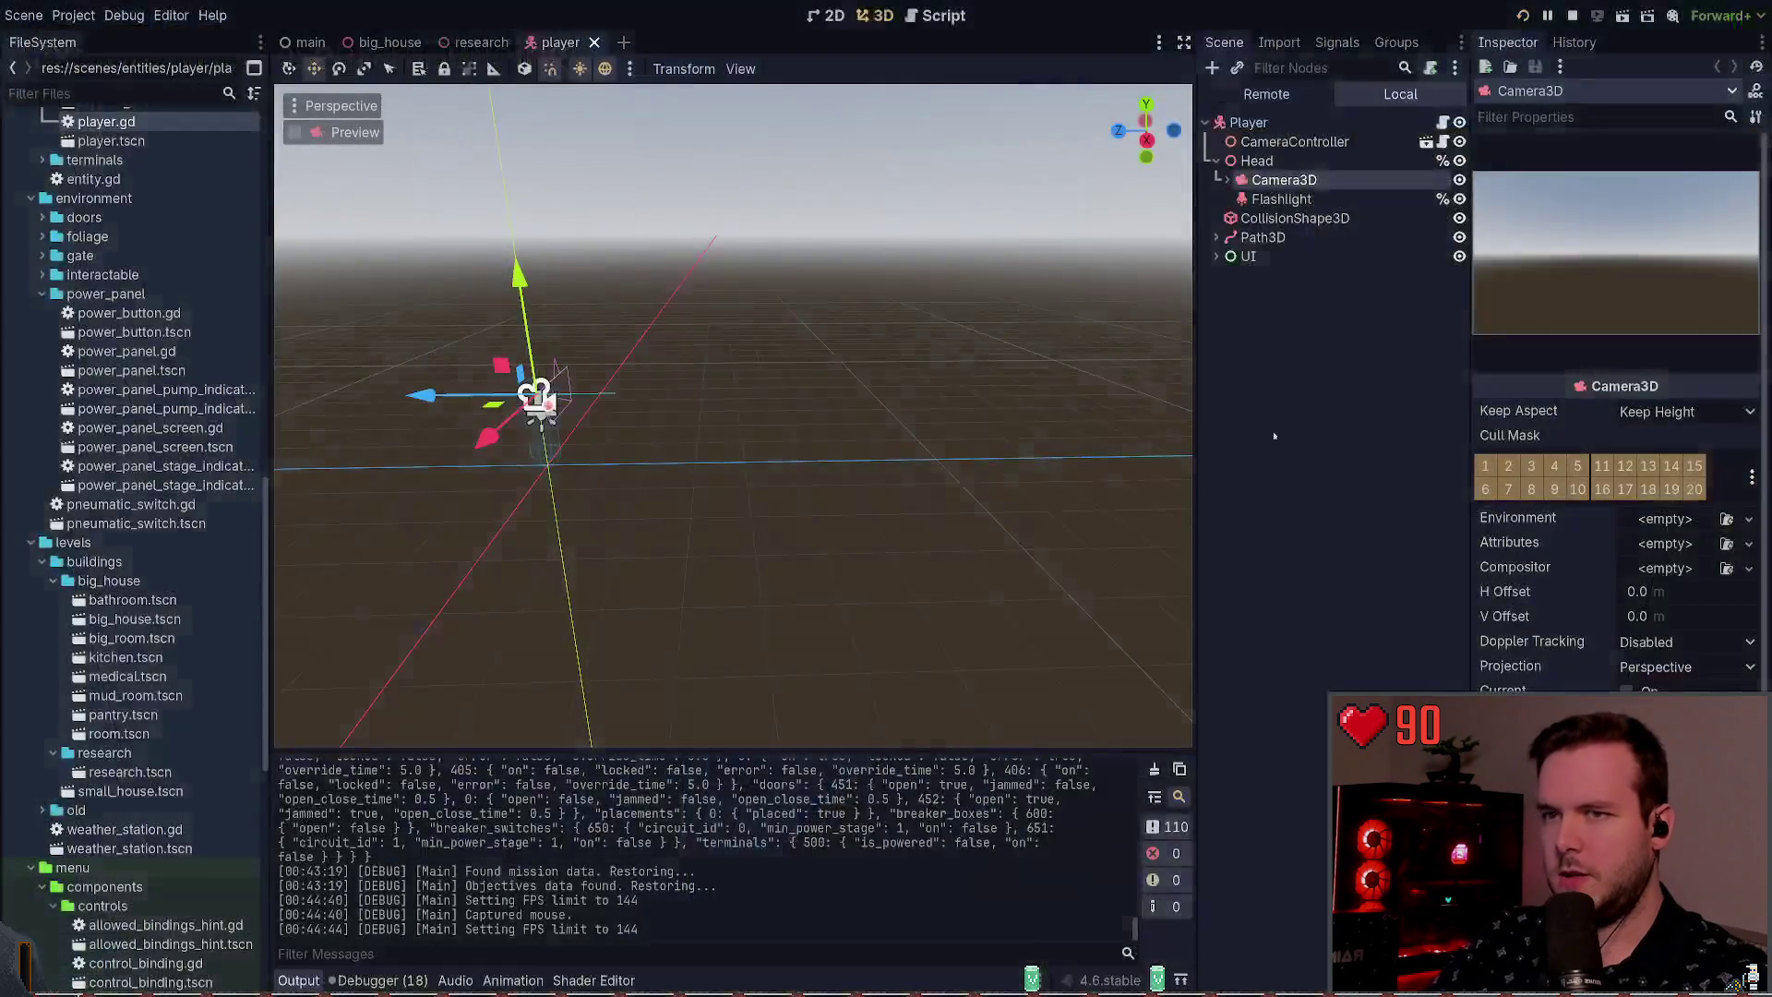
# Step: Stop the game and select the DoorCutout node in the research scene
pyautogui.press('F8')
pyautogui.click(595, 43)
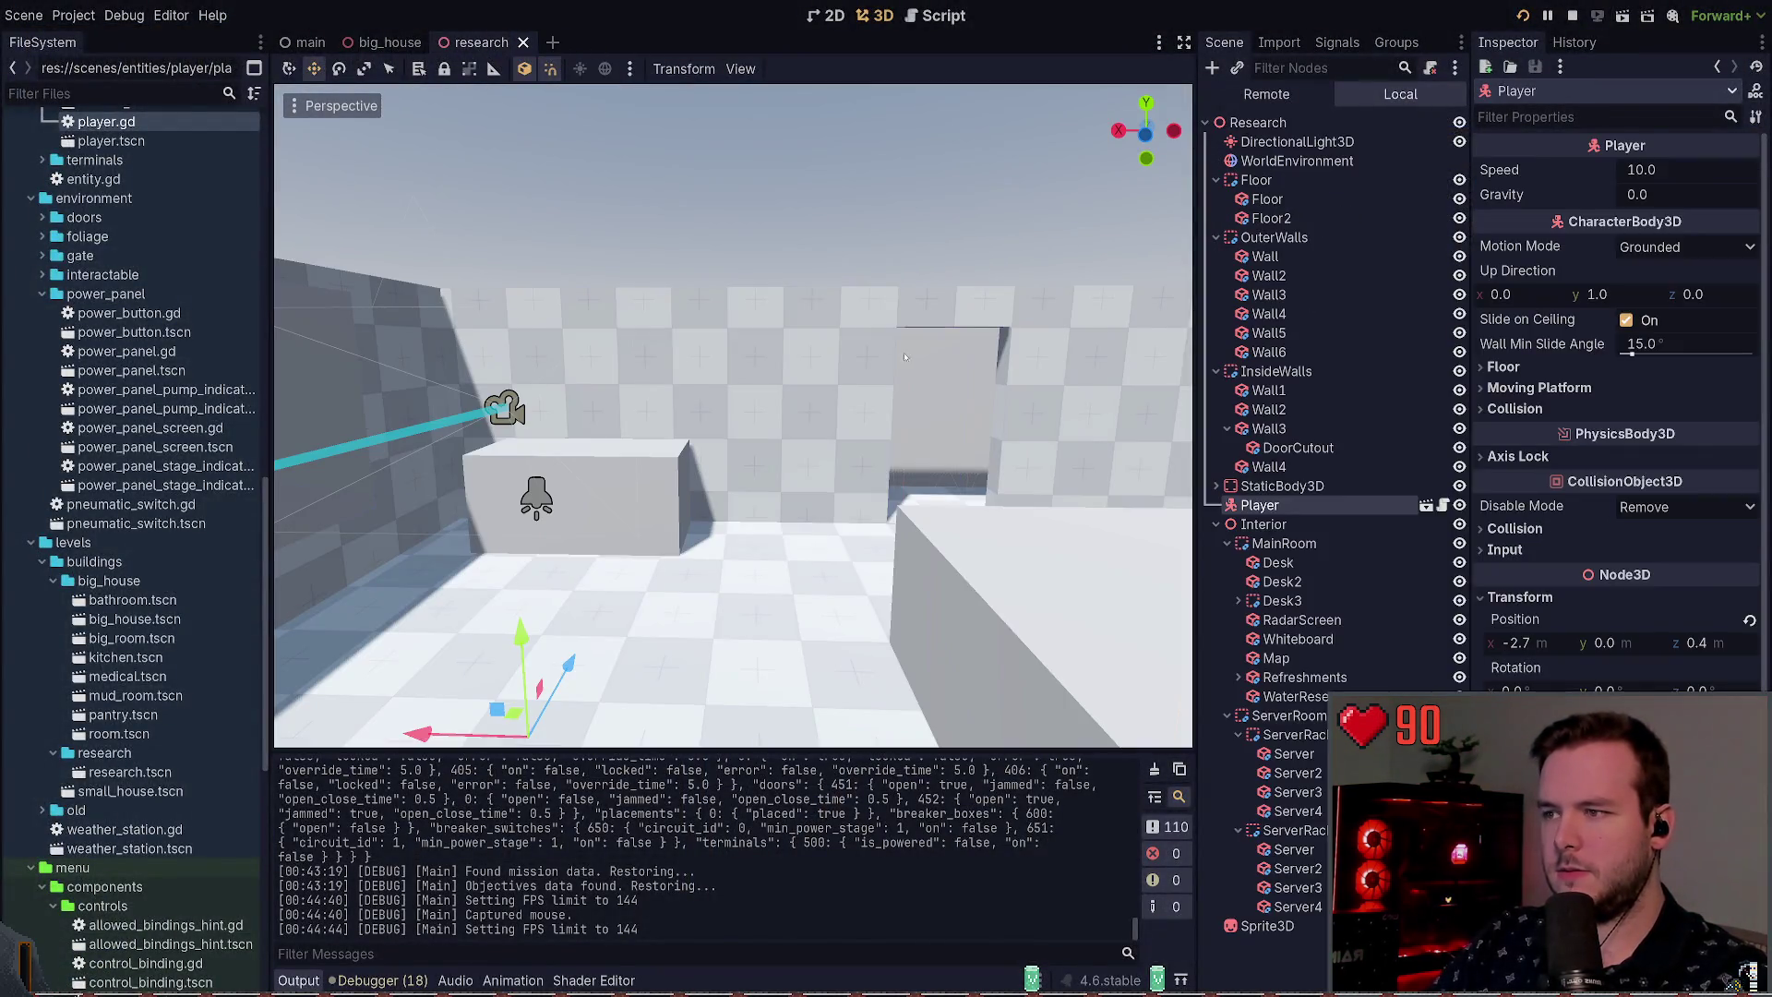
pyautogui.scroll(5, 905, 356)
pyautogui.click(1403, 443)
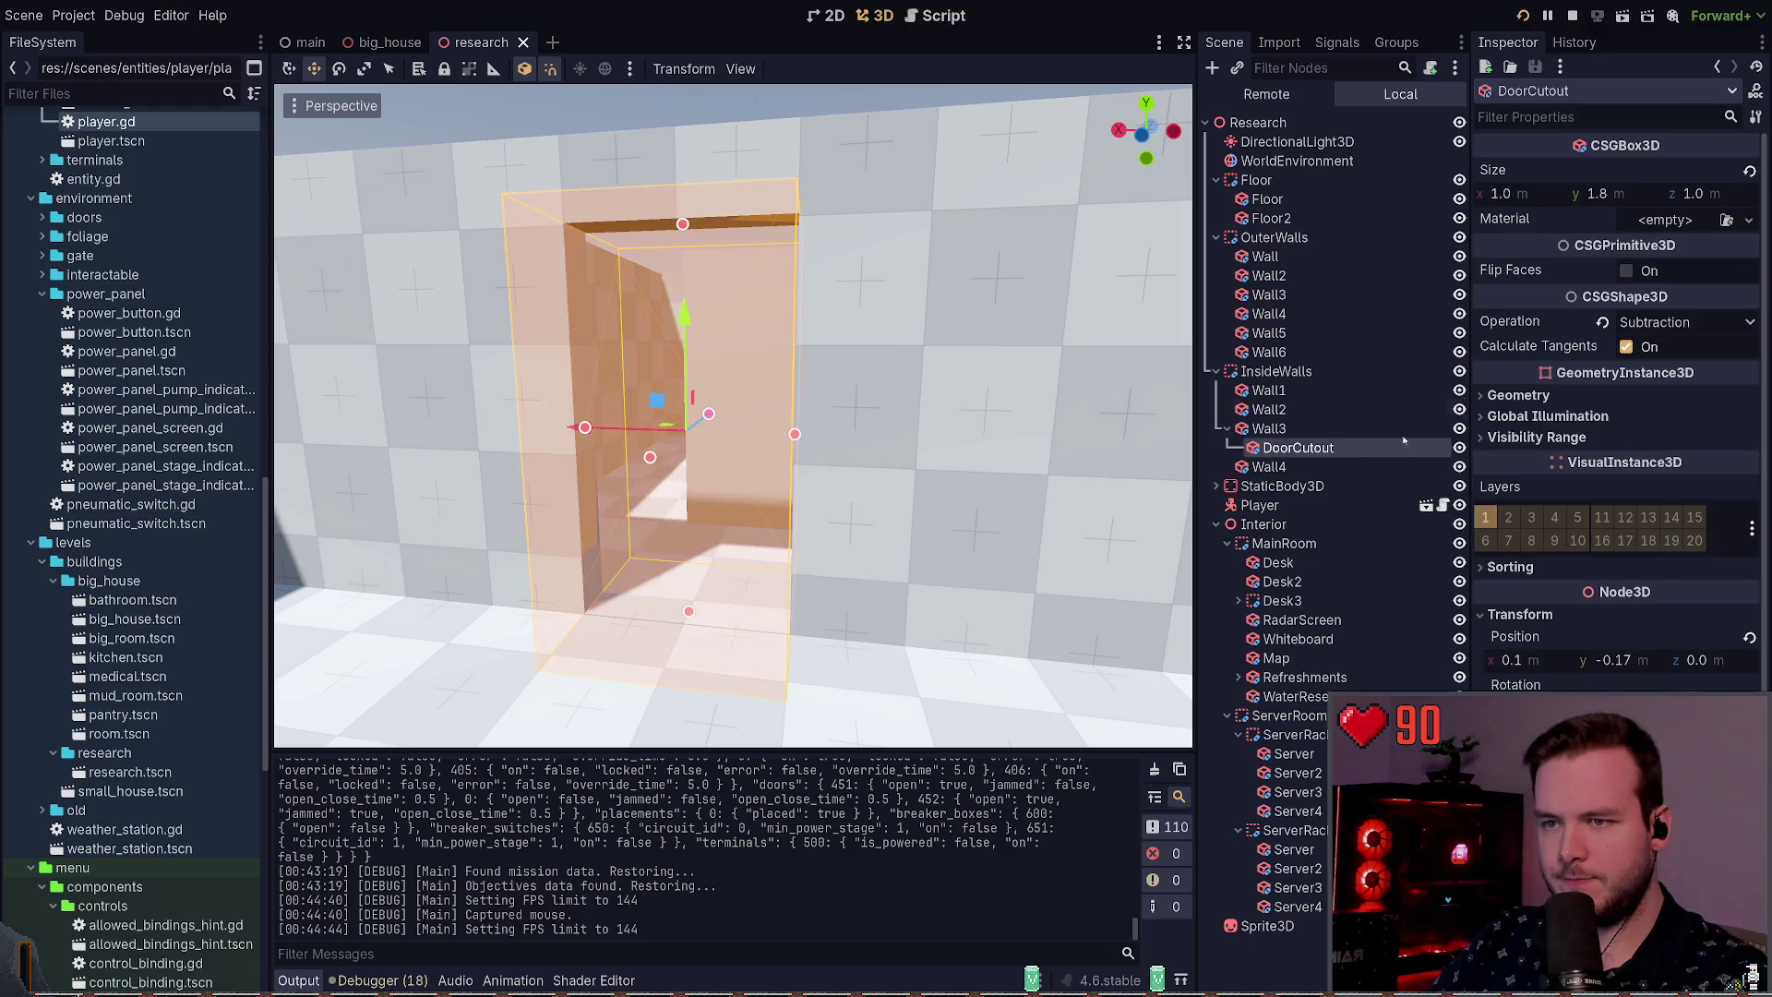
# Step: Check the DoorCutout's Size x width field, leaving it at 1.0
pyautogui.click(1536, 194)
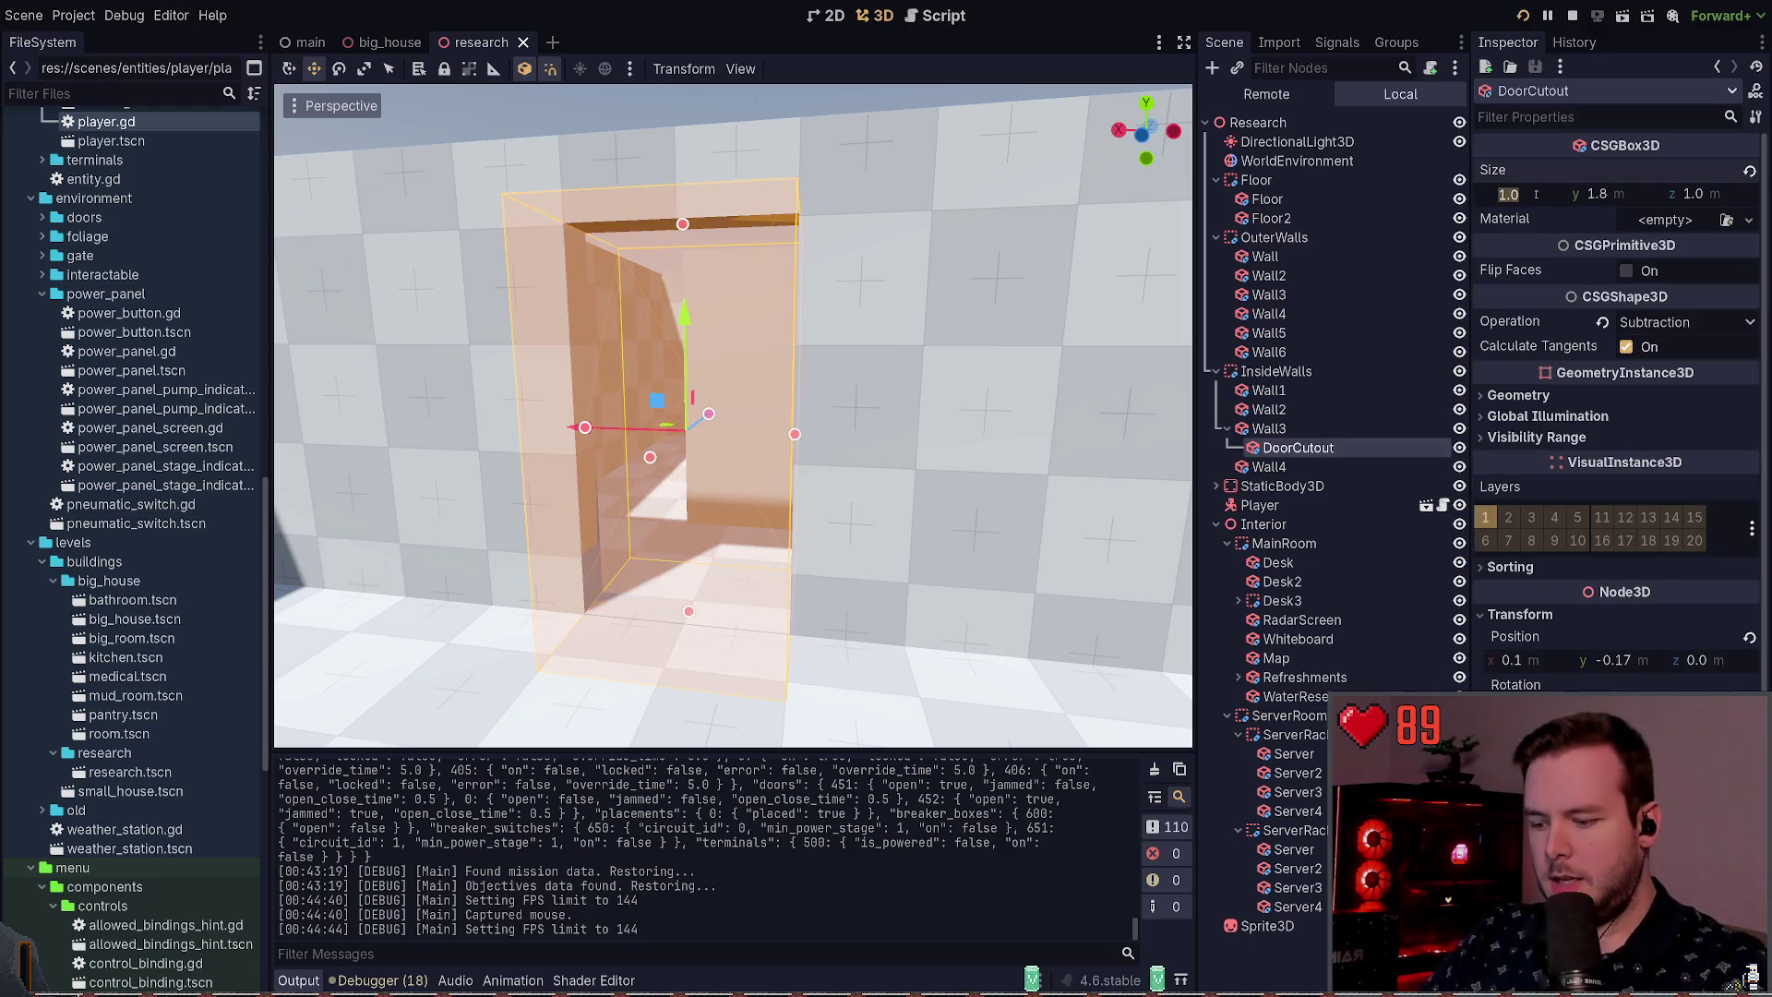
pyautogui.press('Return')
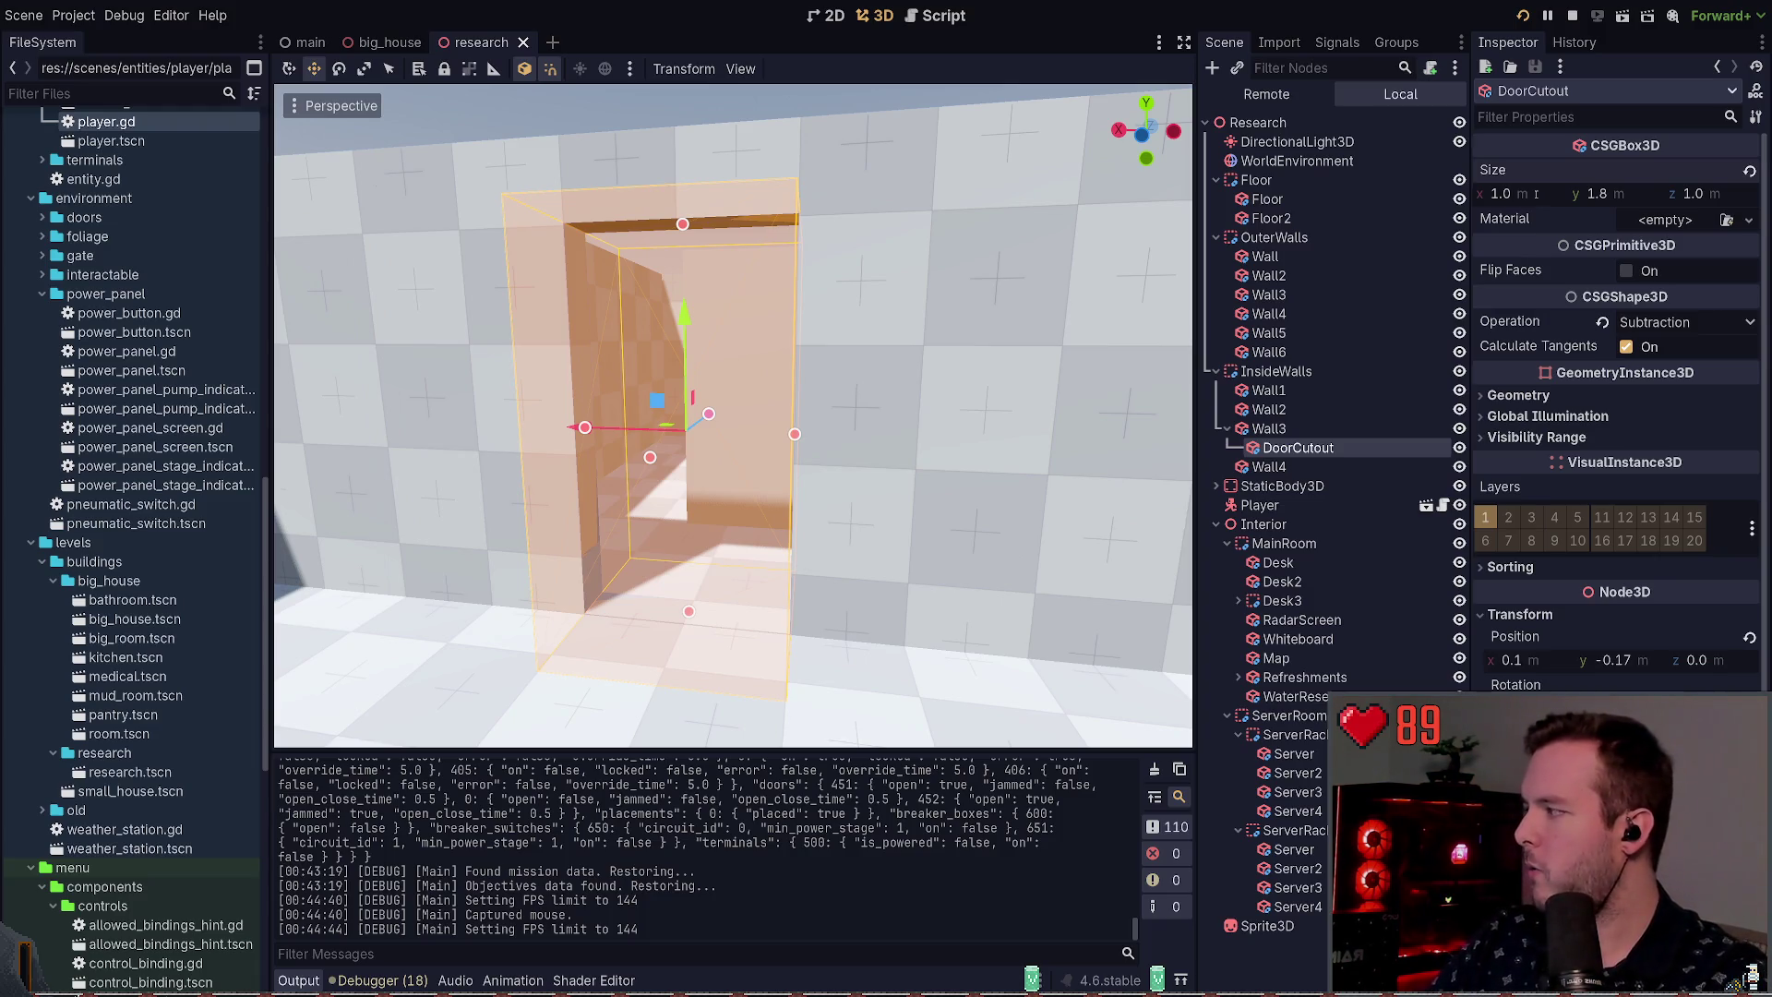
pyautogui.click(1542, 194)
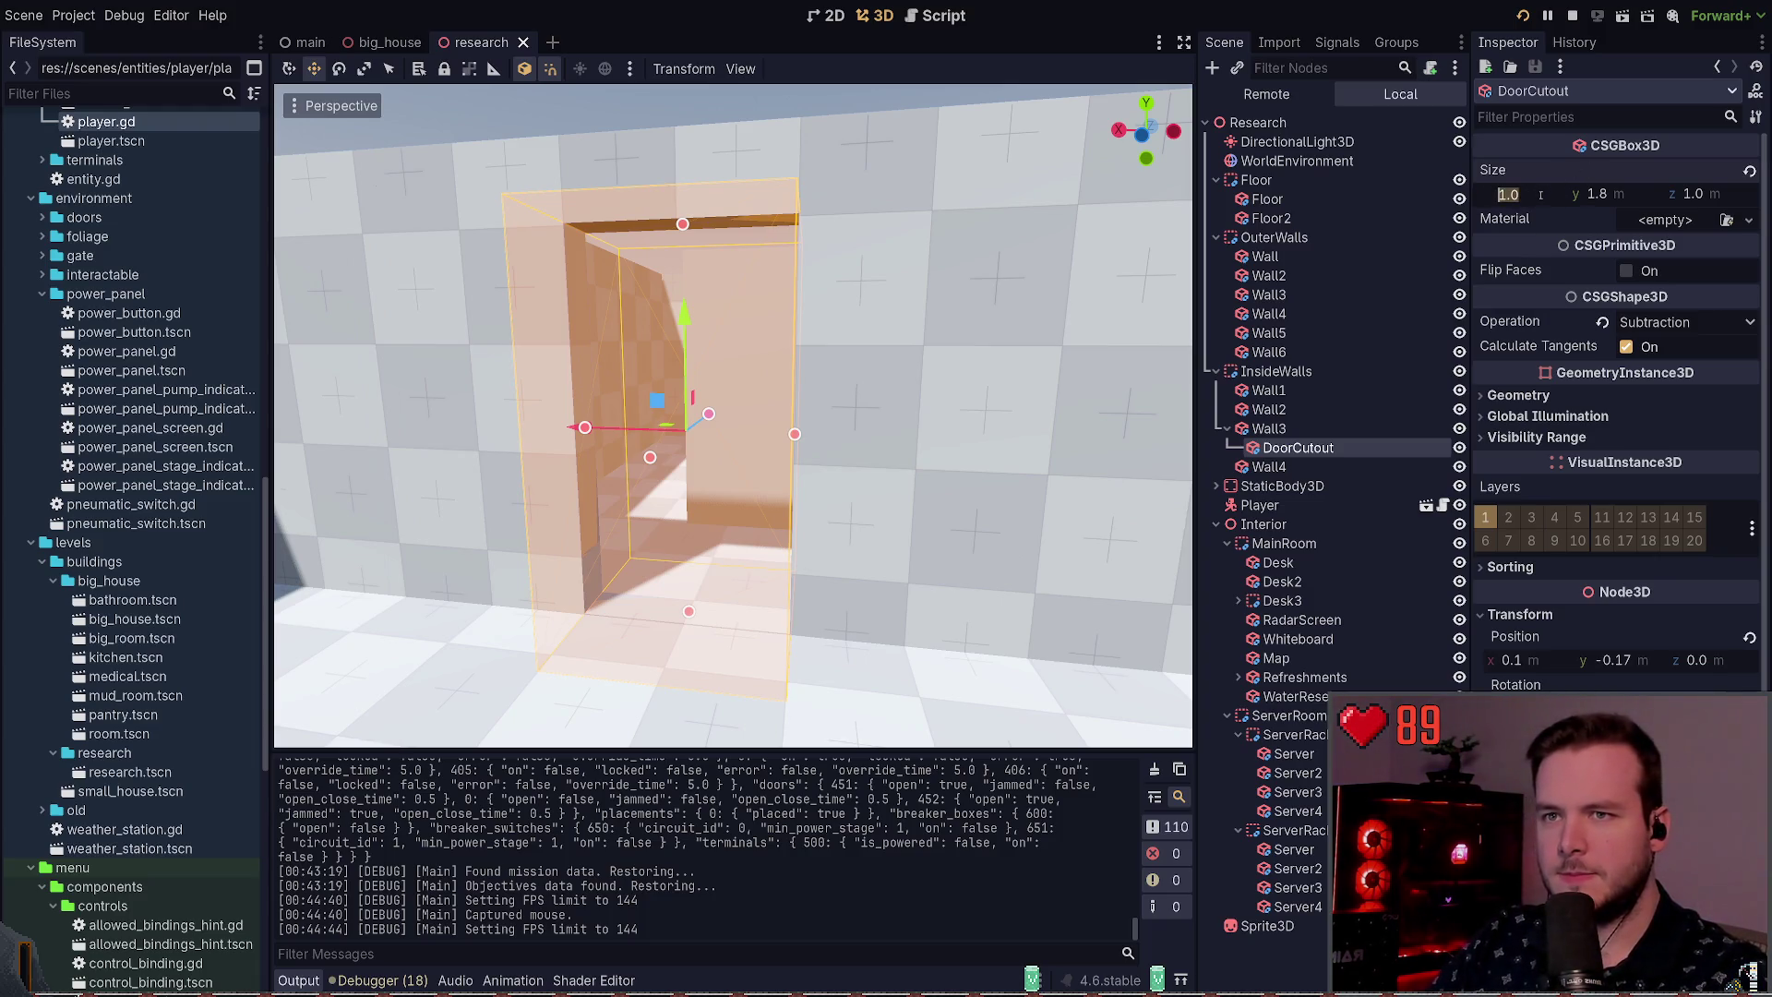
pyautogui.press('Return')
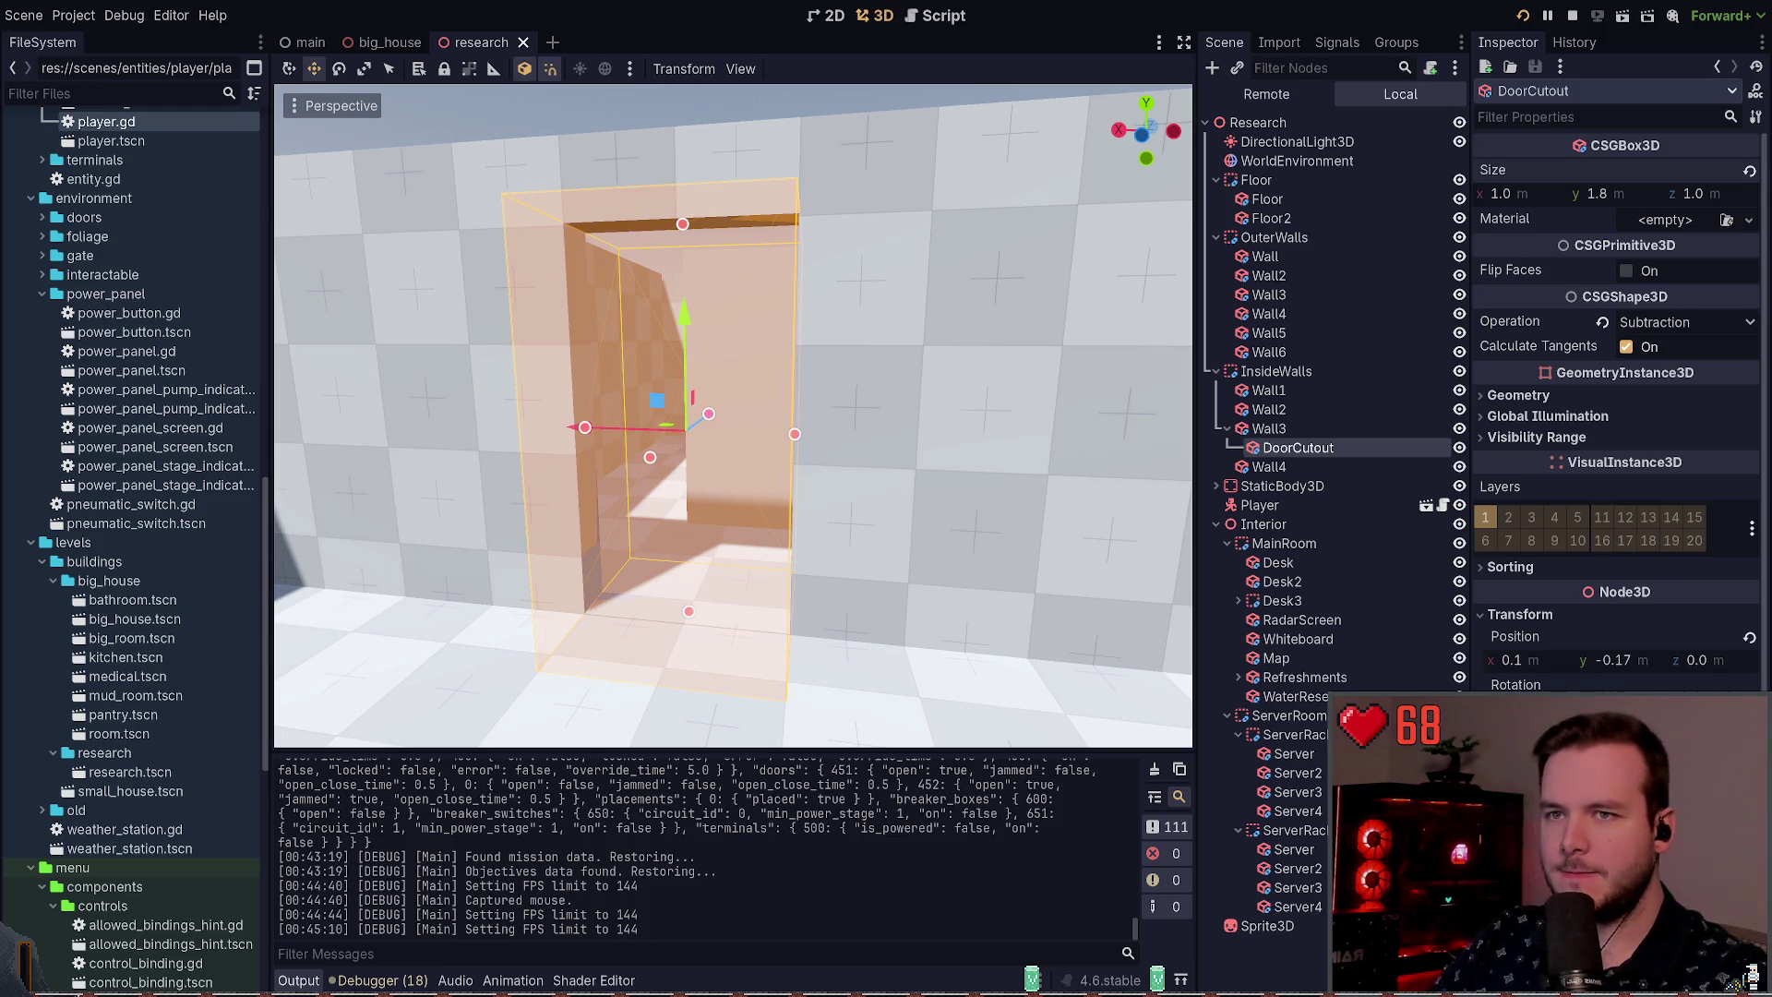
pyautogui.click(1519, 194)
pyautogui.press('Return')
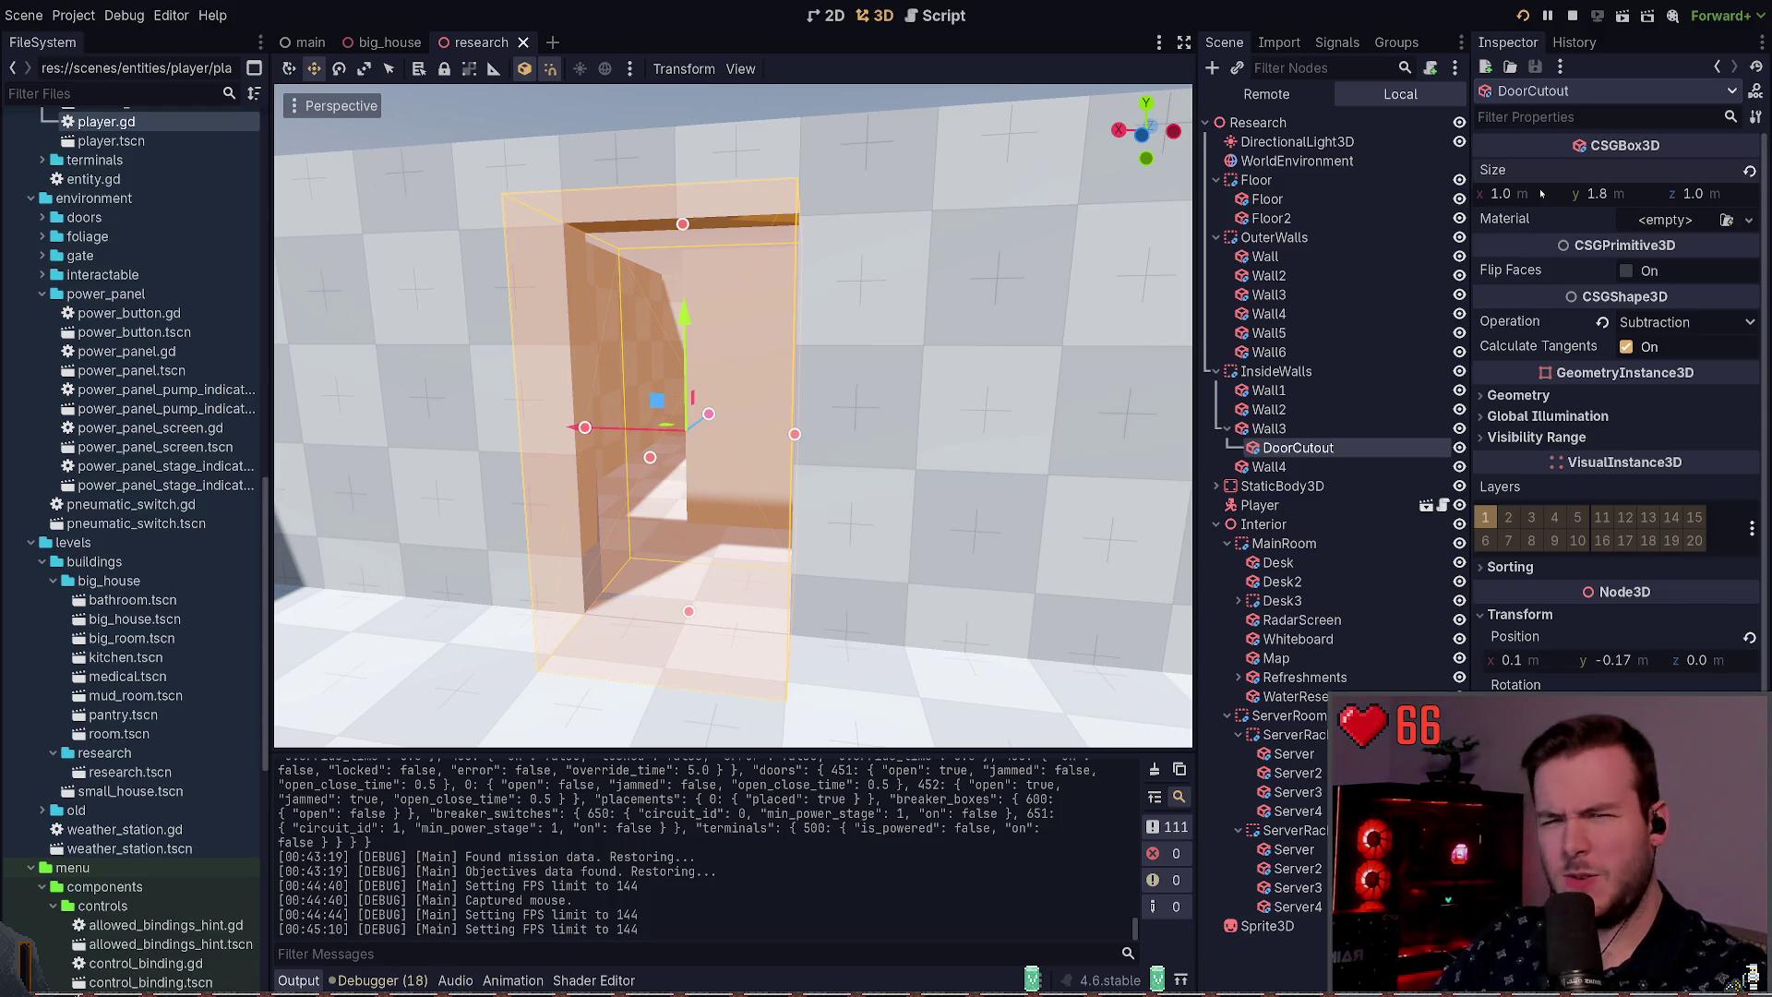
# Step: Set the DoorCutout width to 0.8 after undoing a 0.32 try, then run the game
pyautogui.click(1533, 196)
pyautogui.write('0.32')
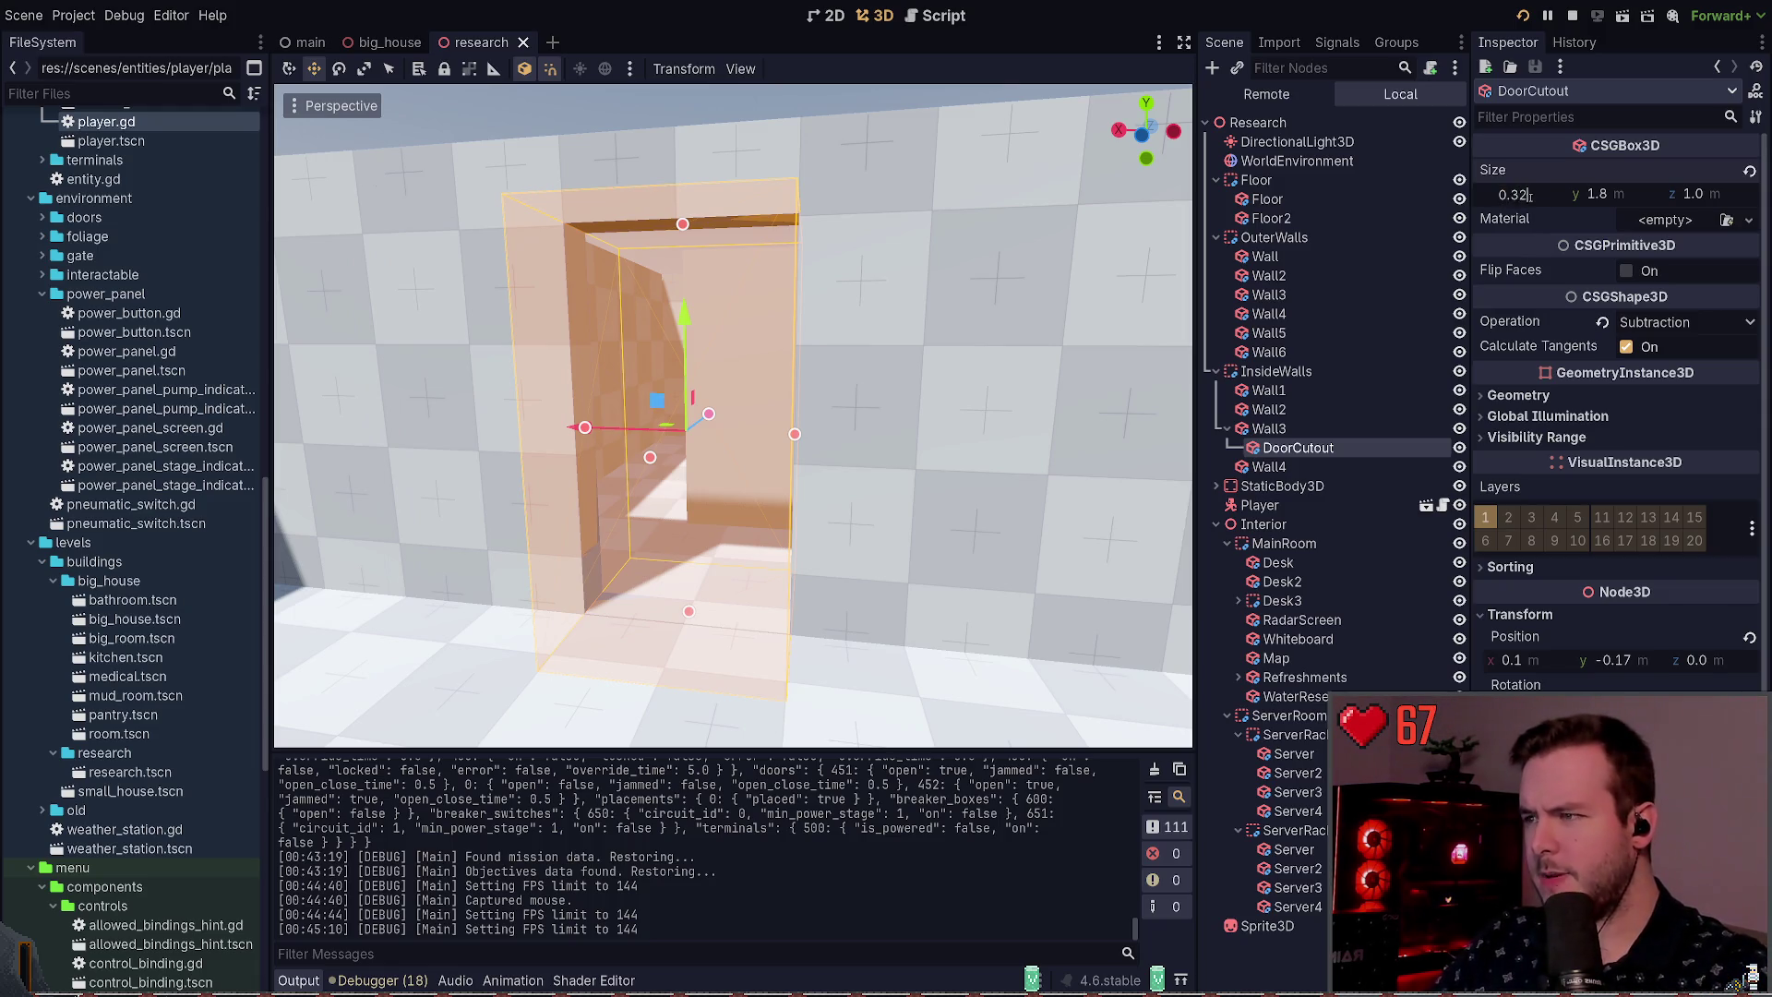
pyautogui.press('Return')
pyautogui.hotkey('ctrl', 'z')
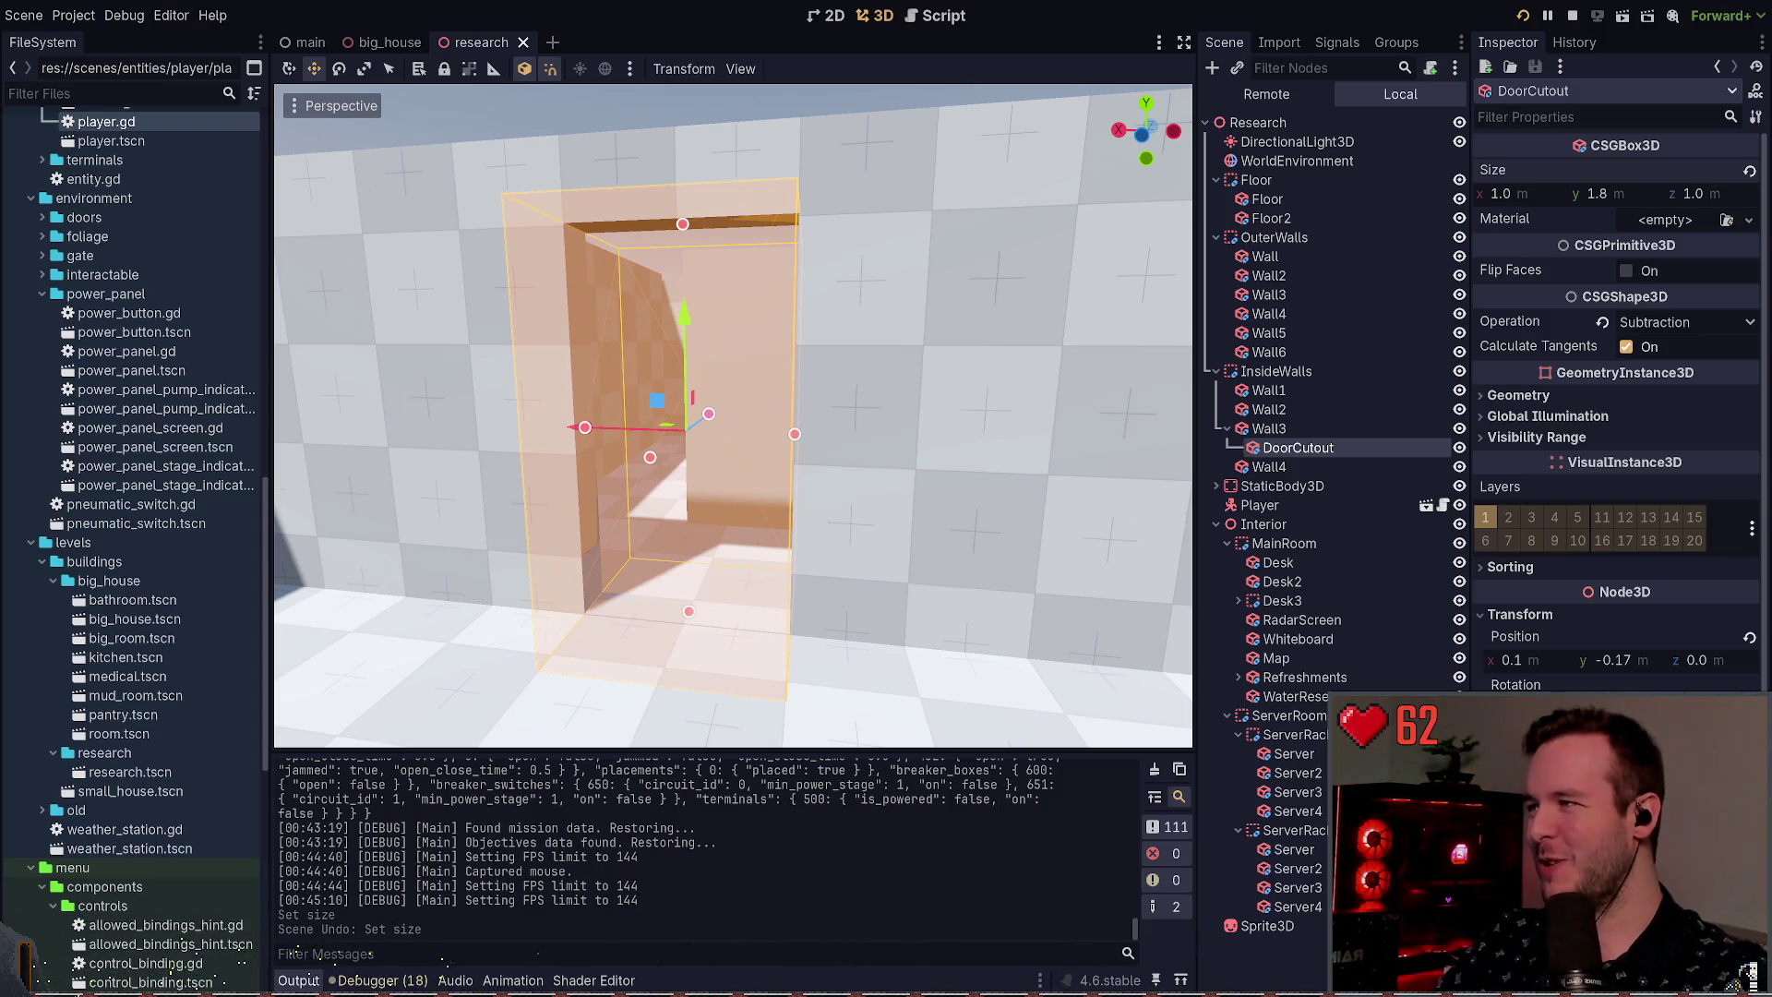
pyautogui.click(1523, 193)
pyautogui.write('0.8')
pyautogui.press('Return')
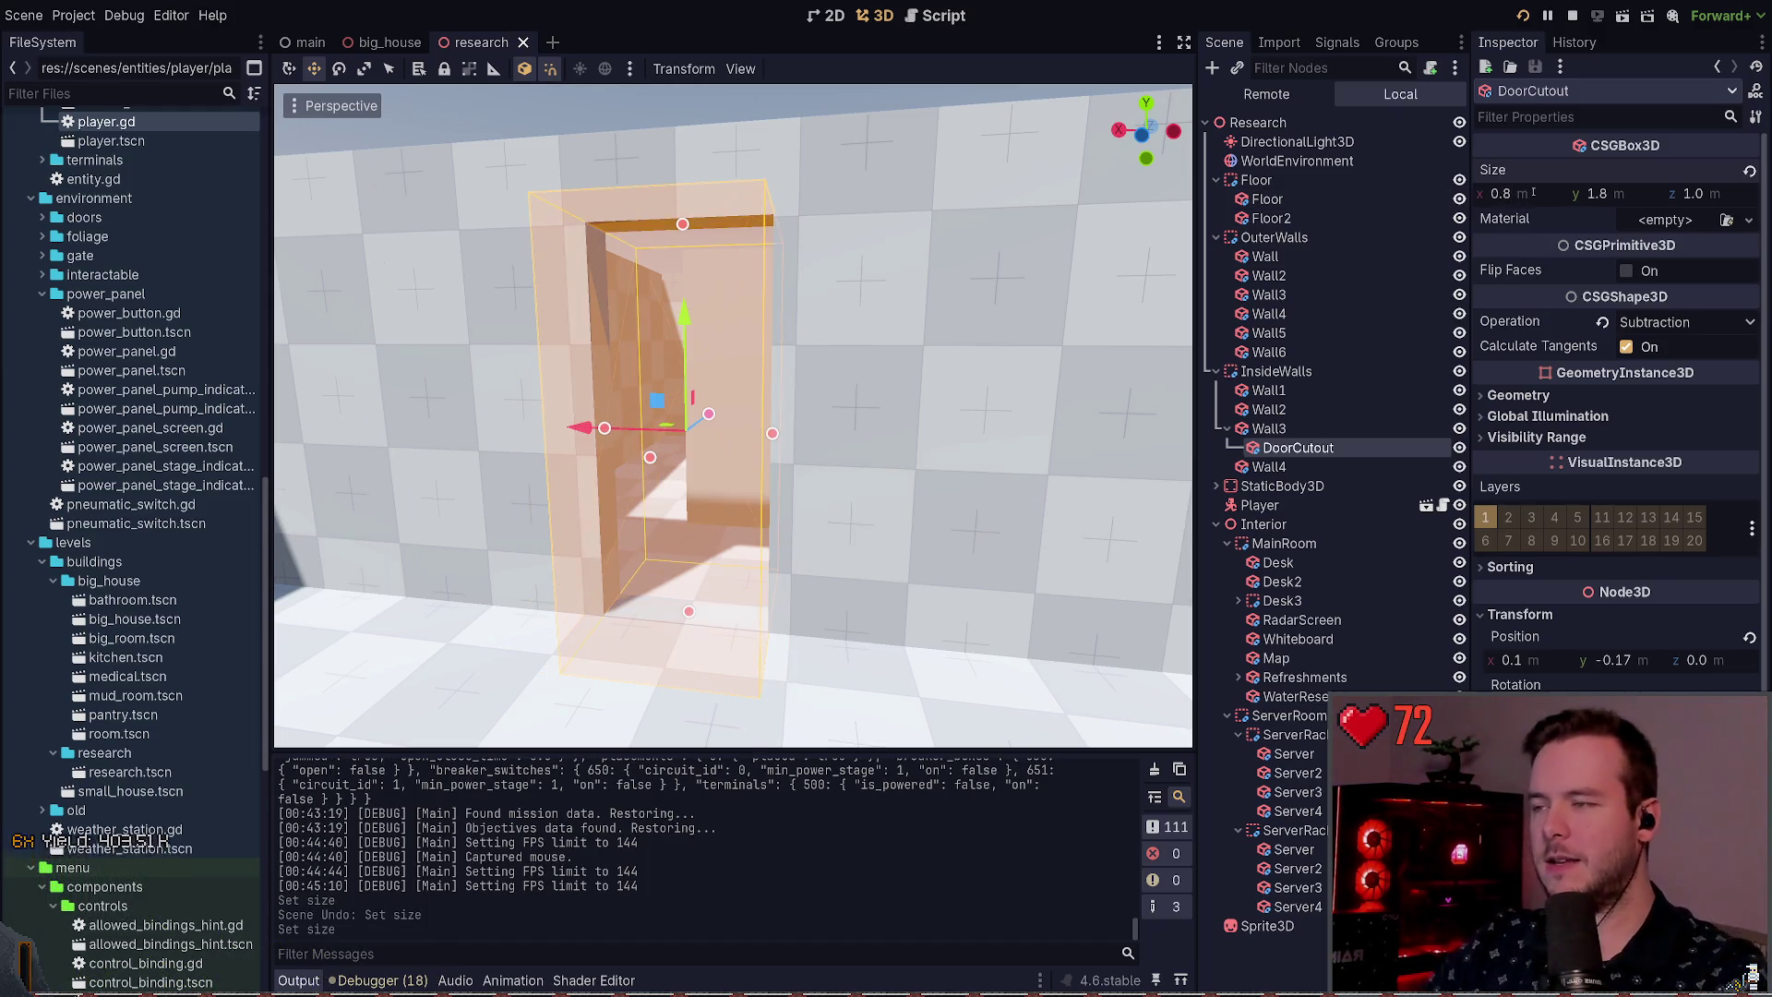
pyautogui.press('F6')
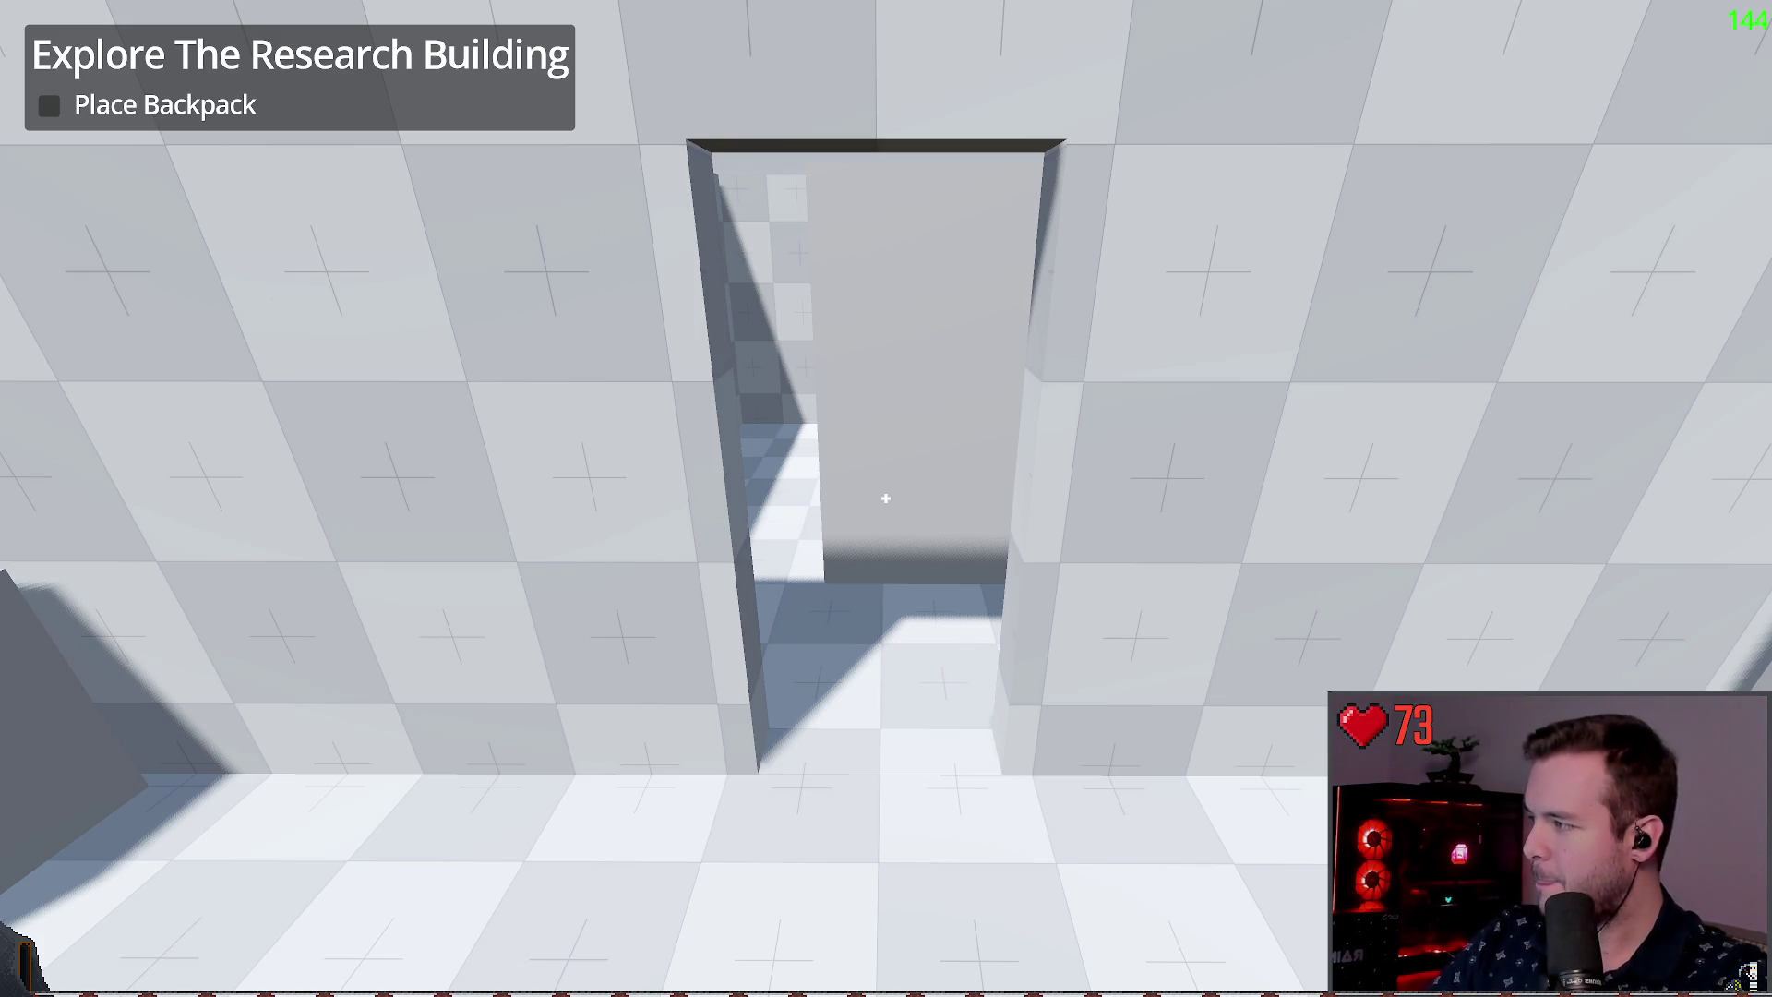
# Step: Relaunch the game and walk up to the 0.8 m-wide doorway
pyautogui.press('F8')
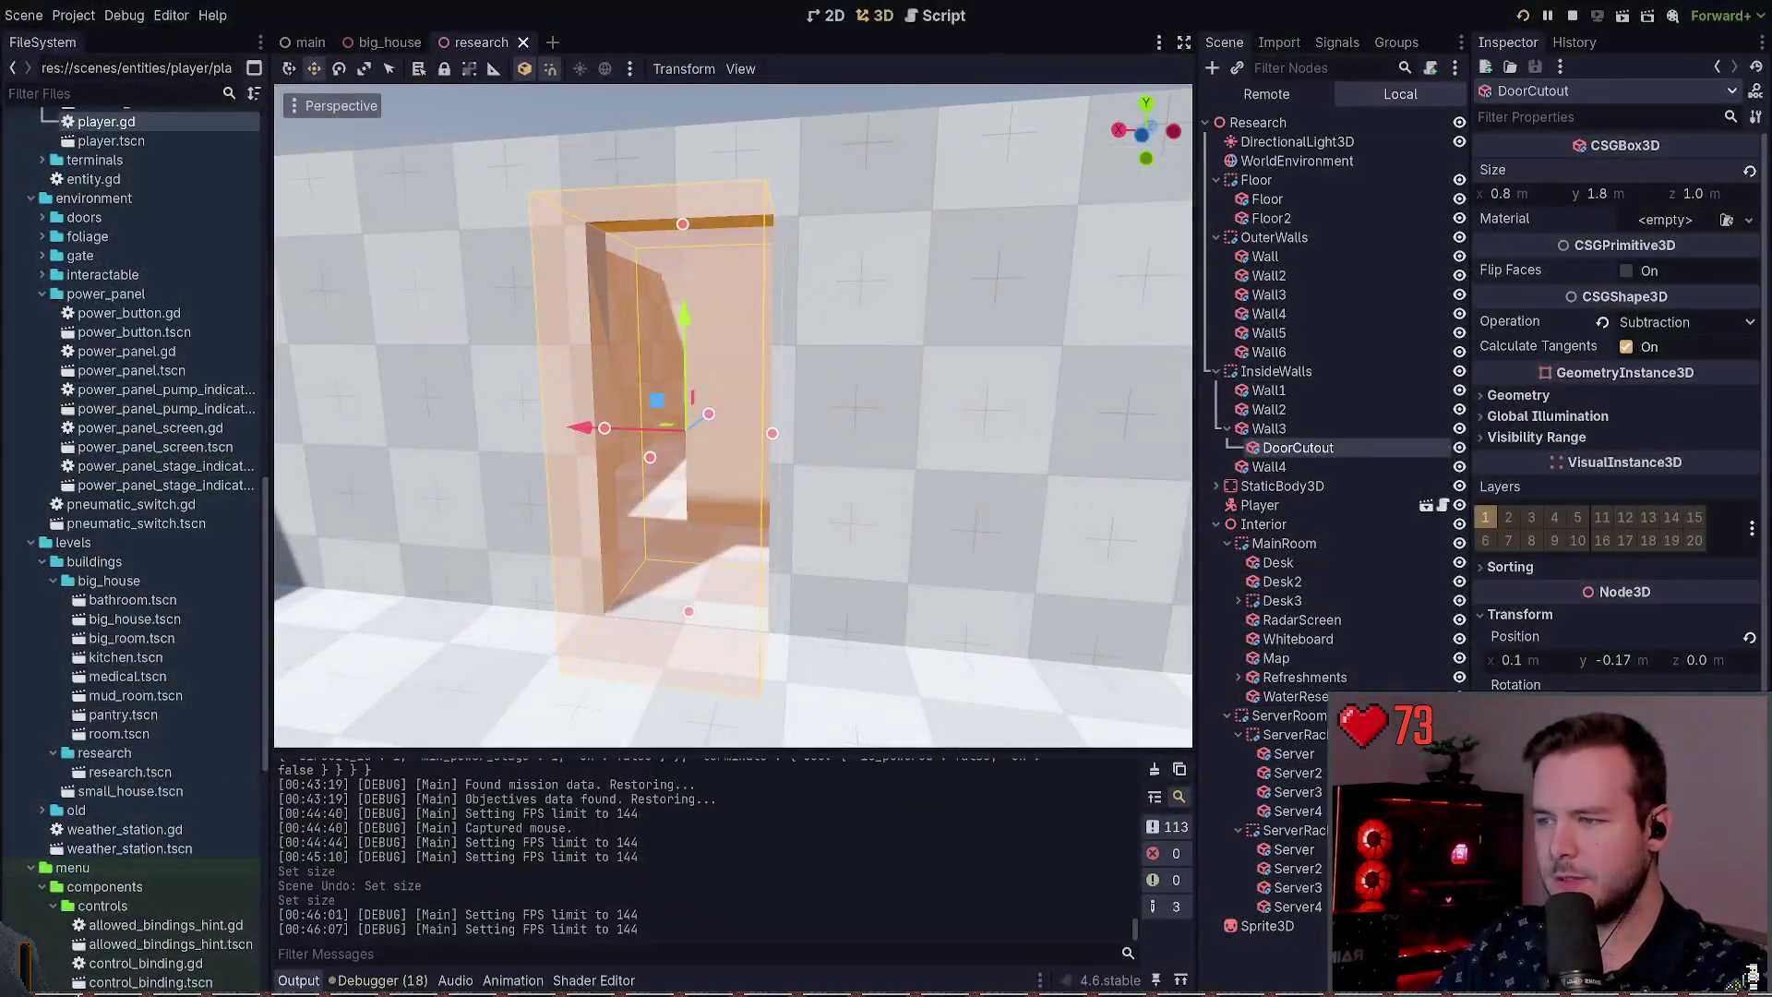
pyautogui.press('F6')
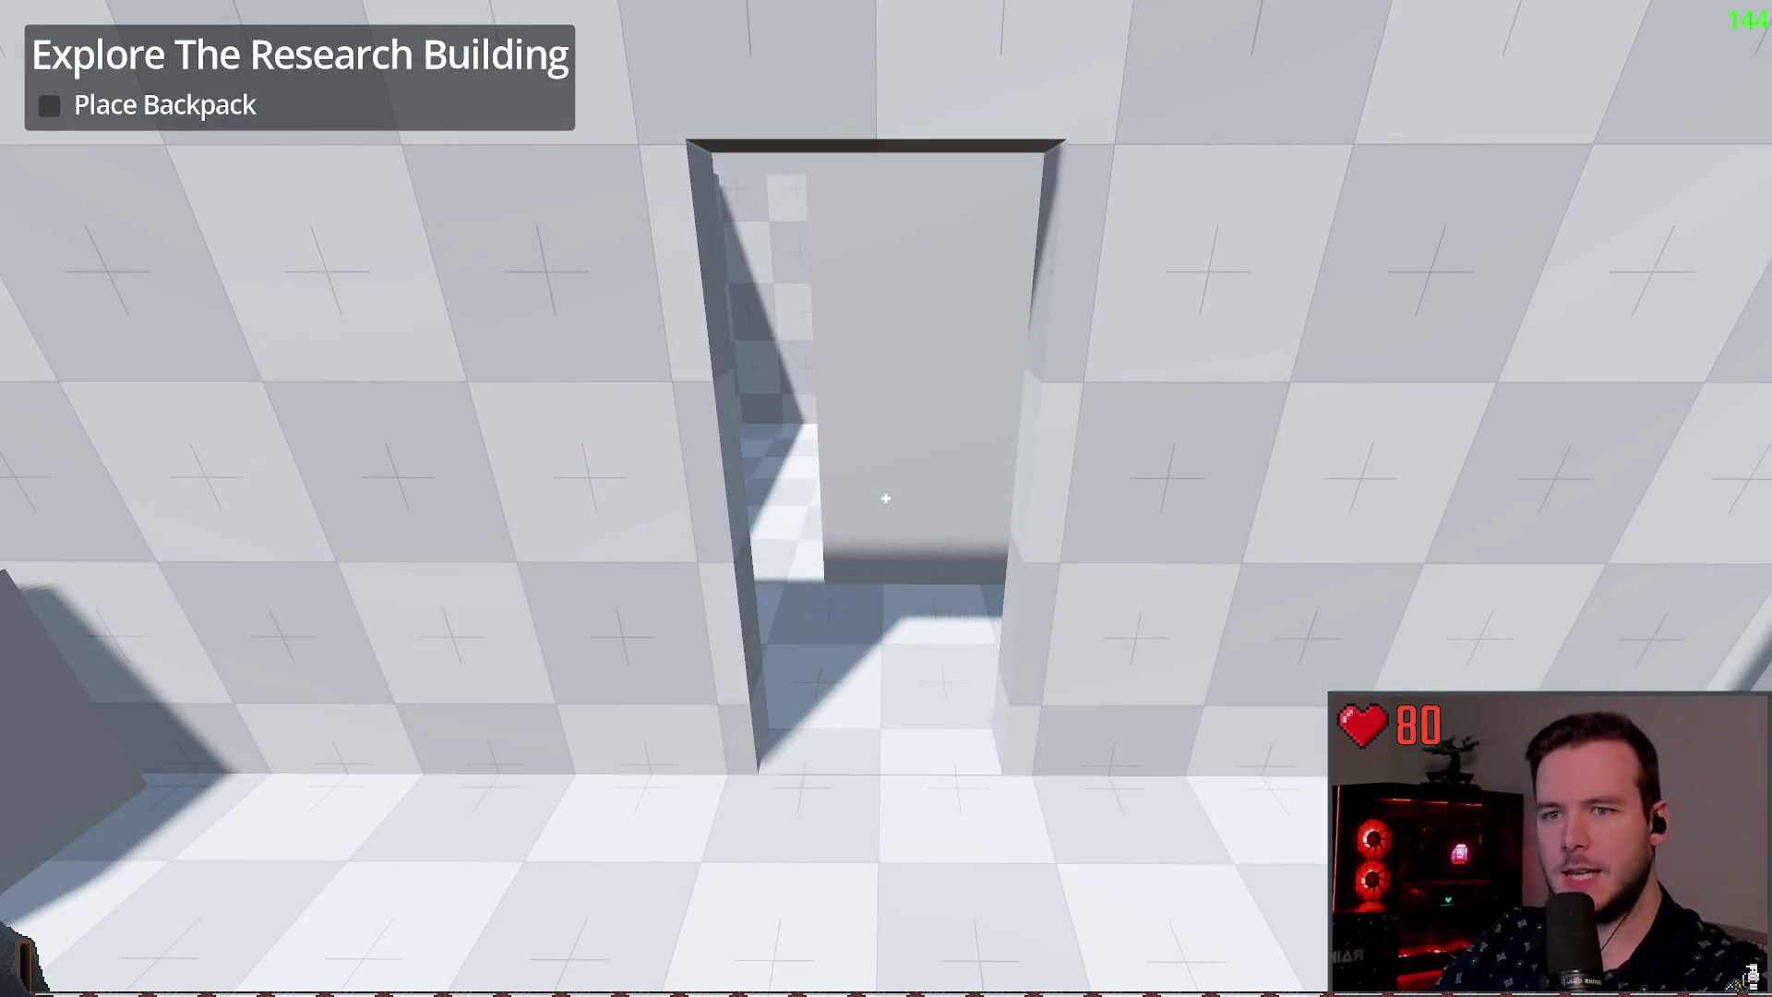
pyautogui.press('F8')
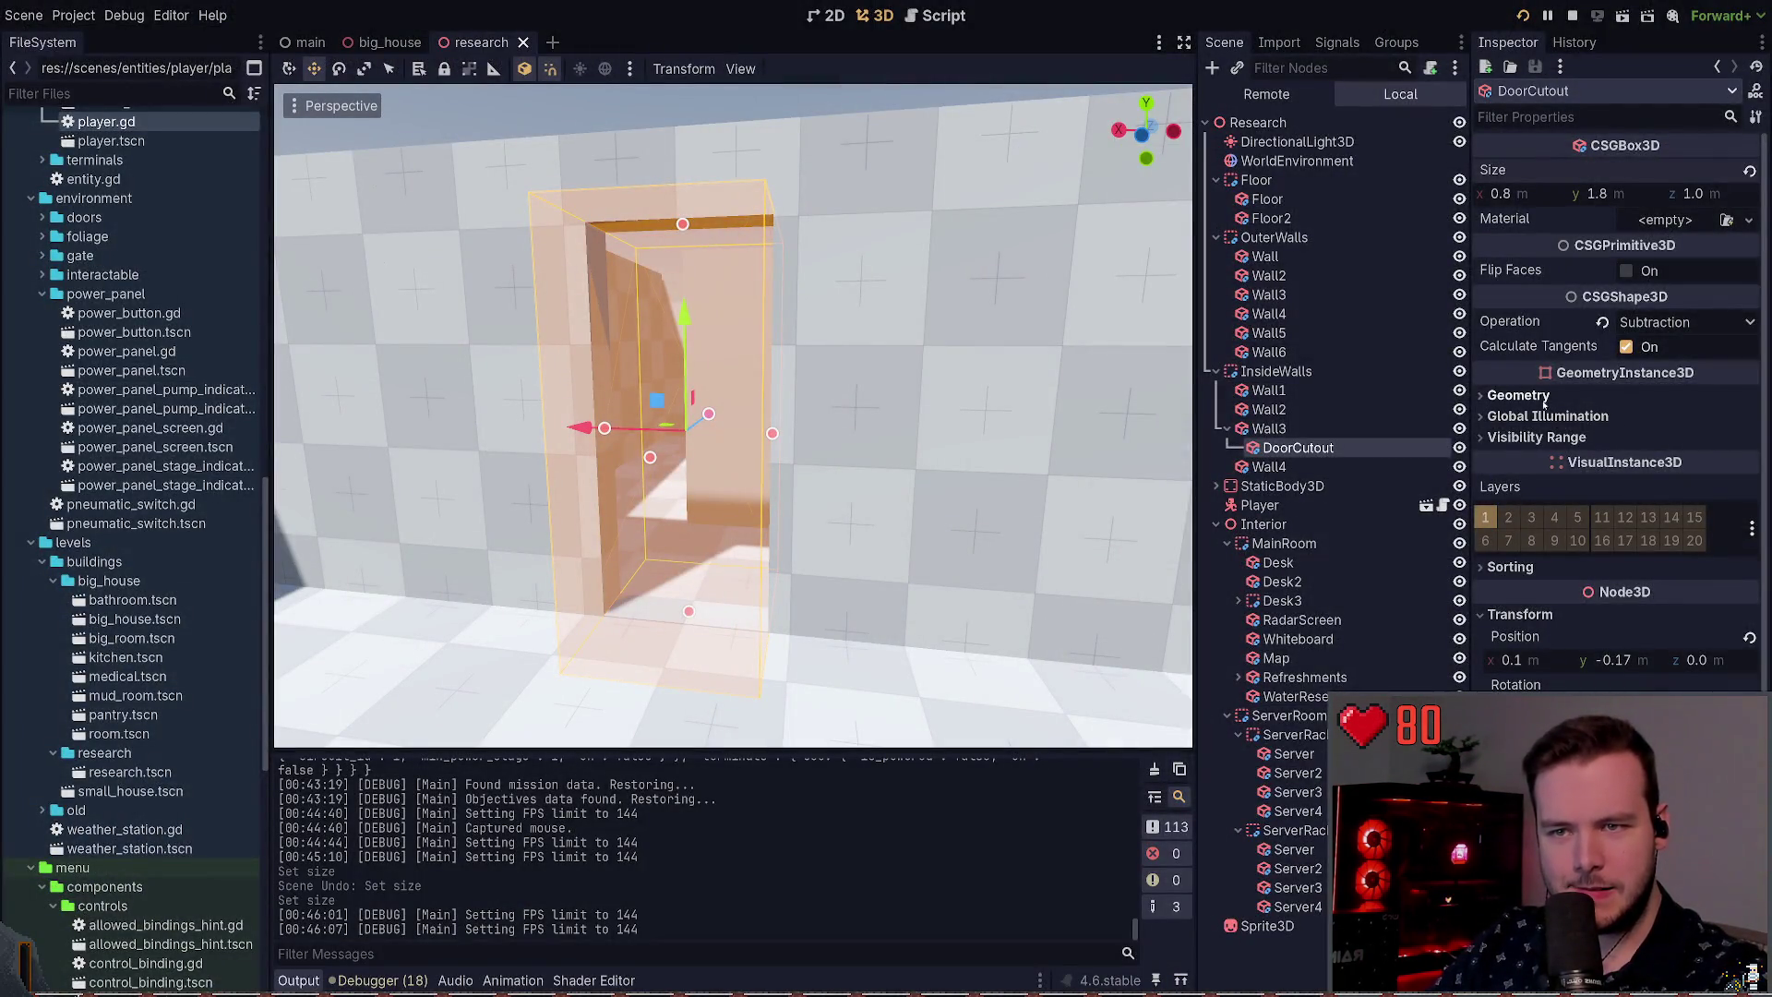
pyautogui.click(1519, 395)
pyautogui.click(1518, 395)
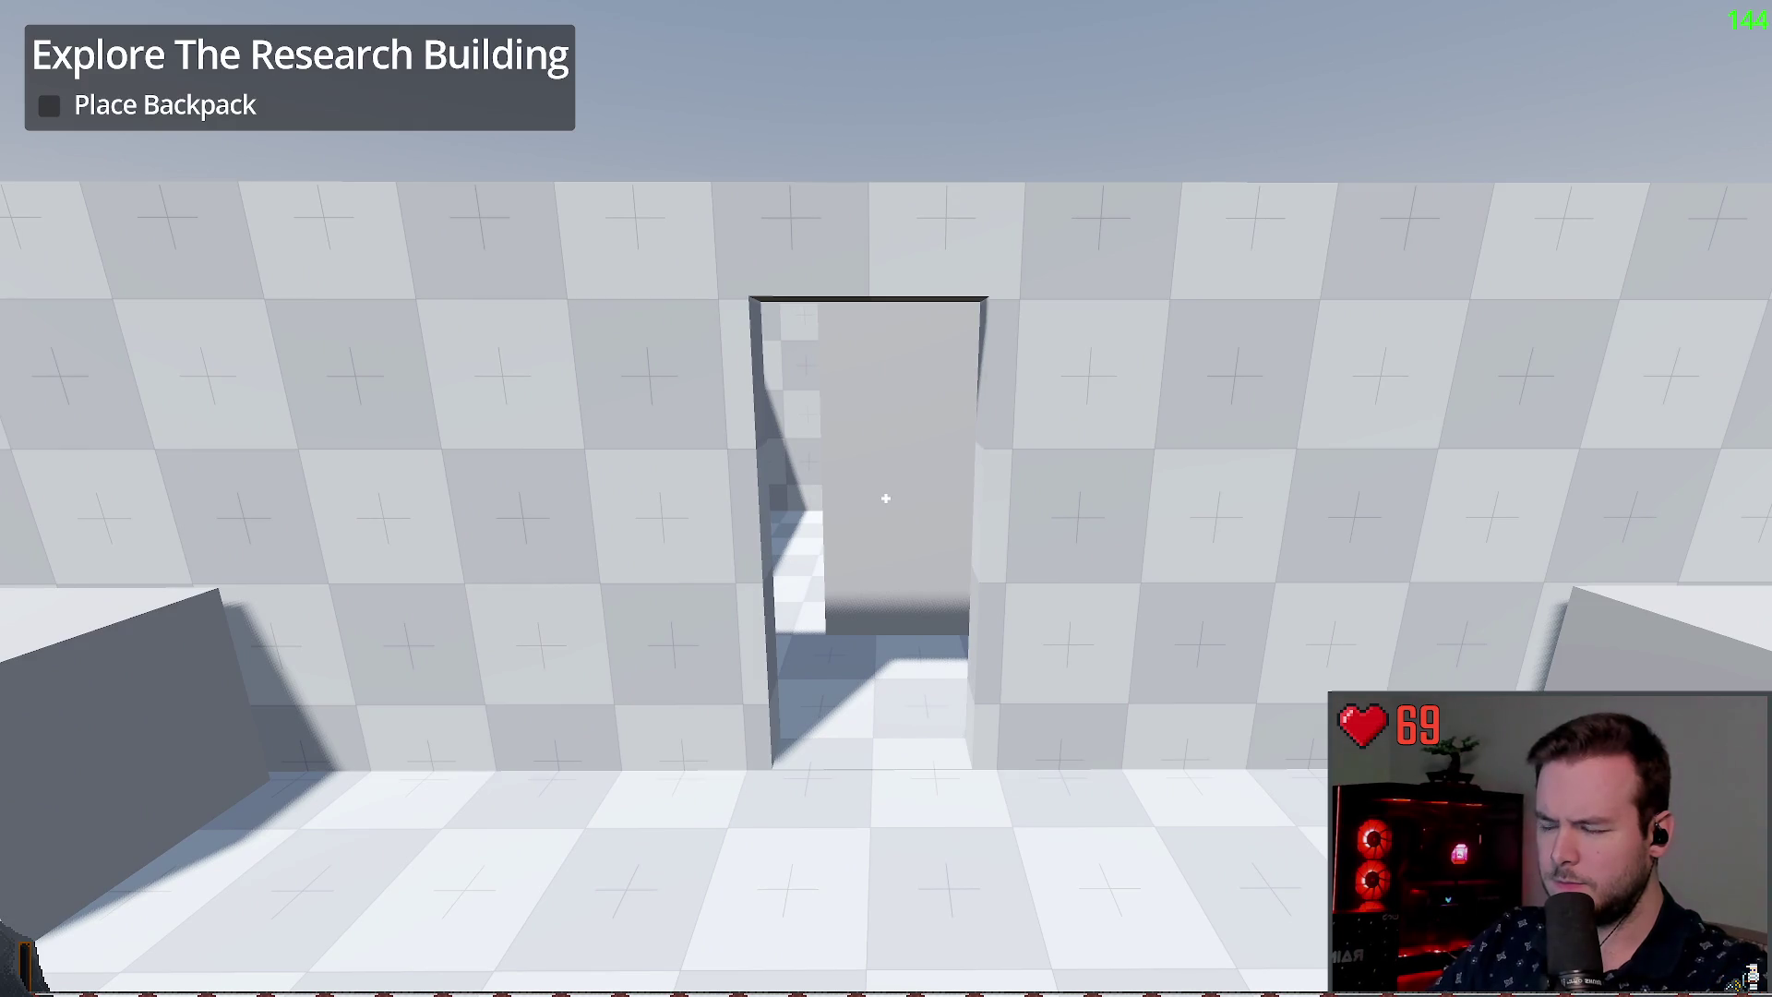
pyautogui.press('w')
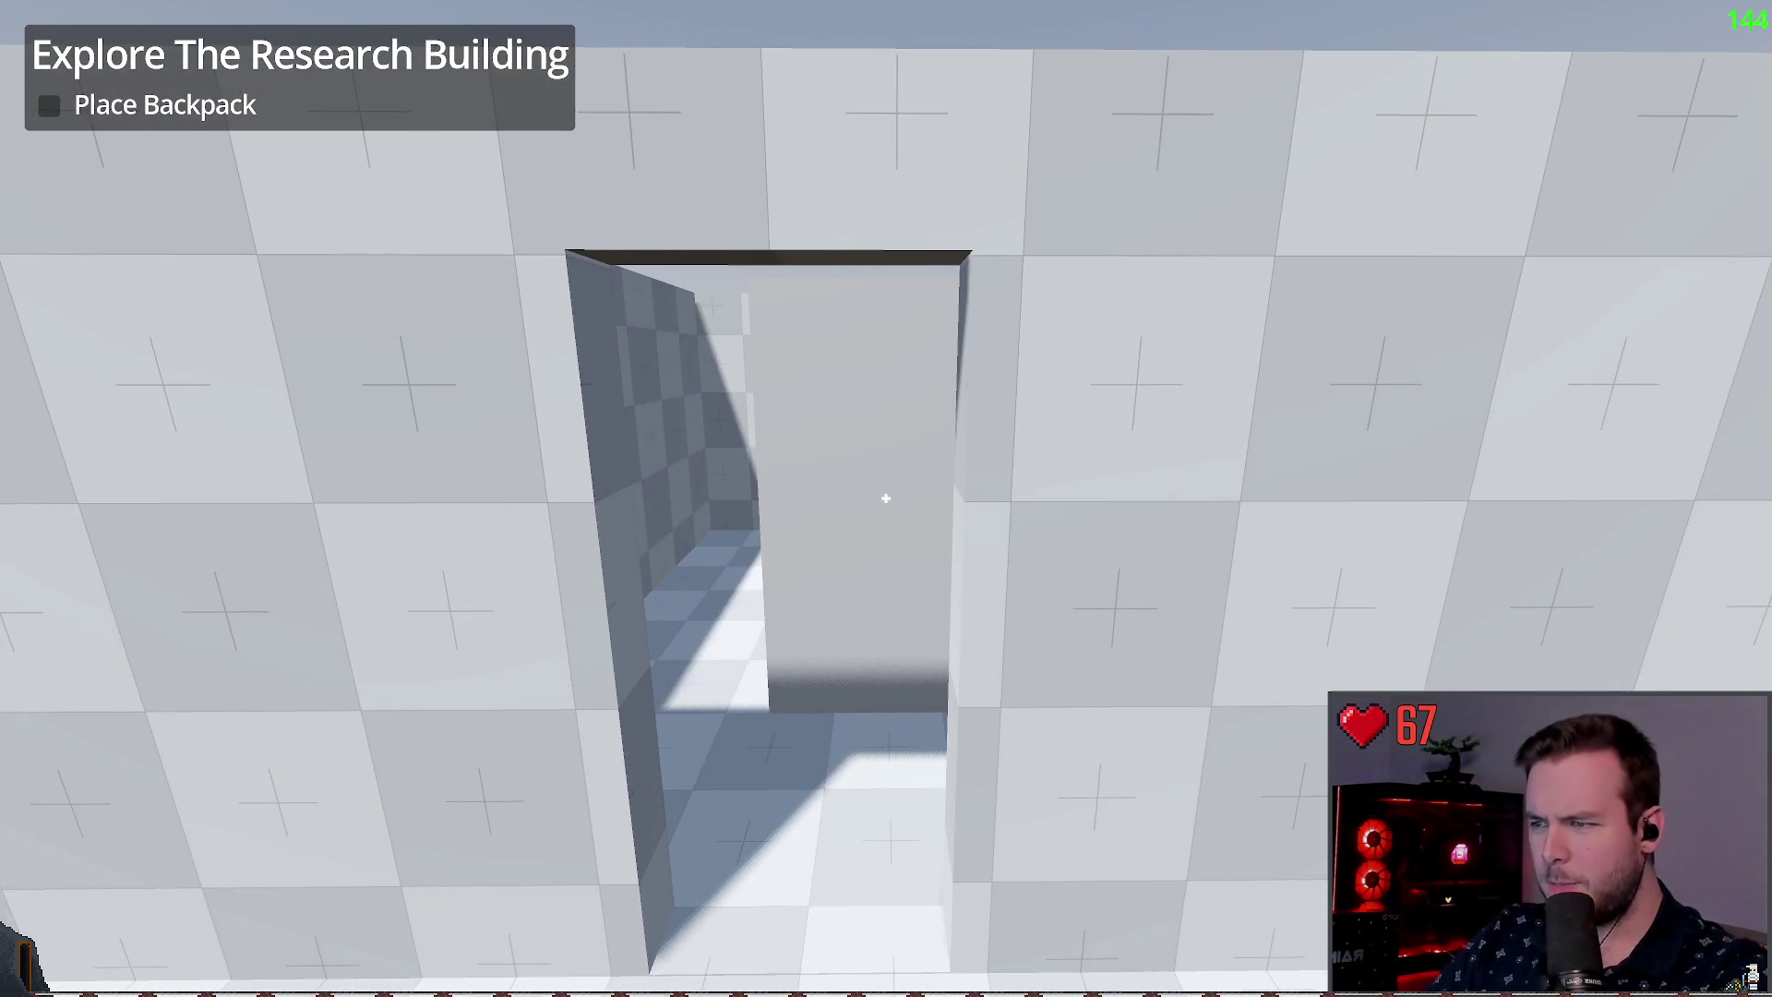
pyautogui.press('s')
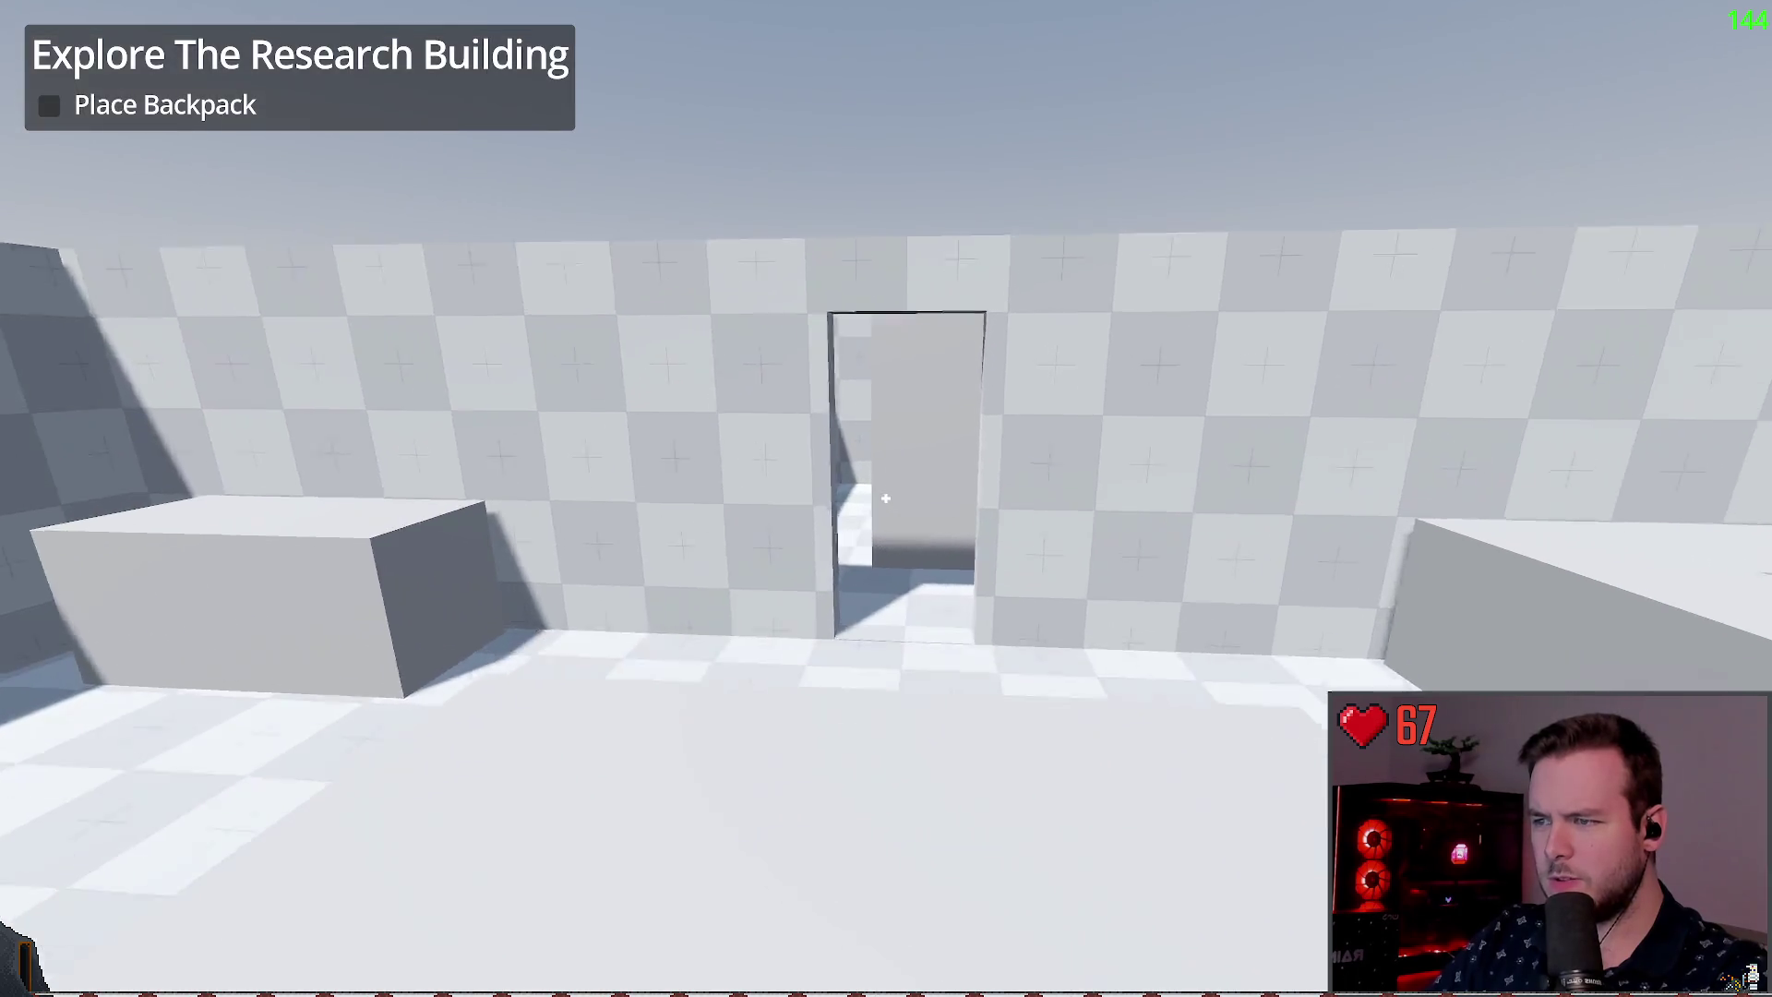
pyautogui.press('w')
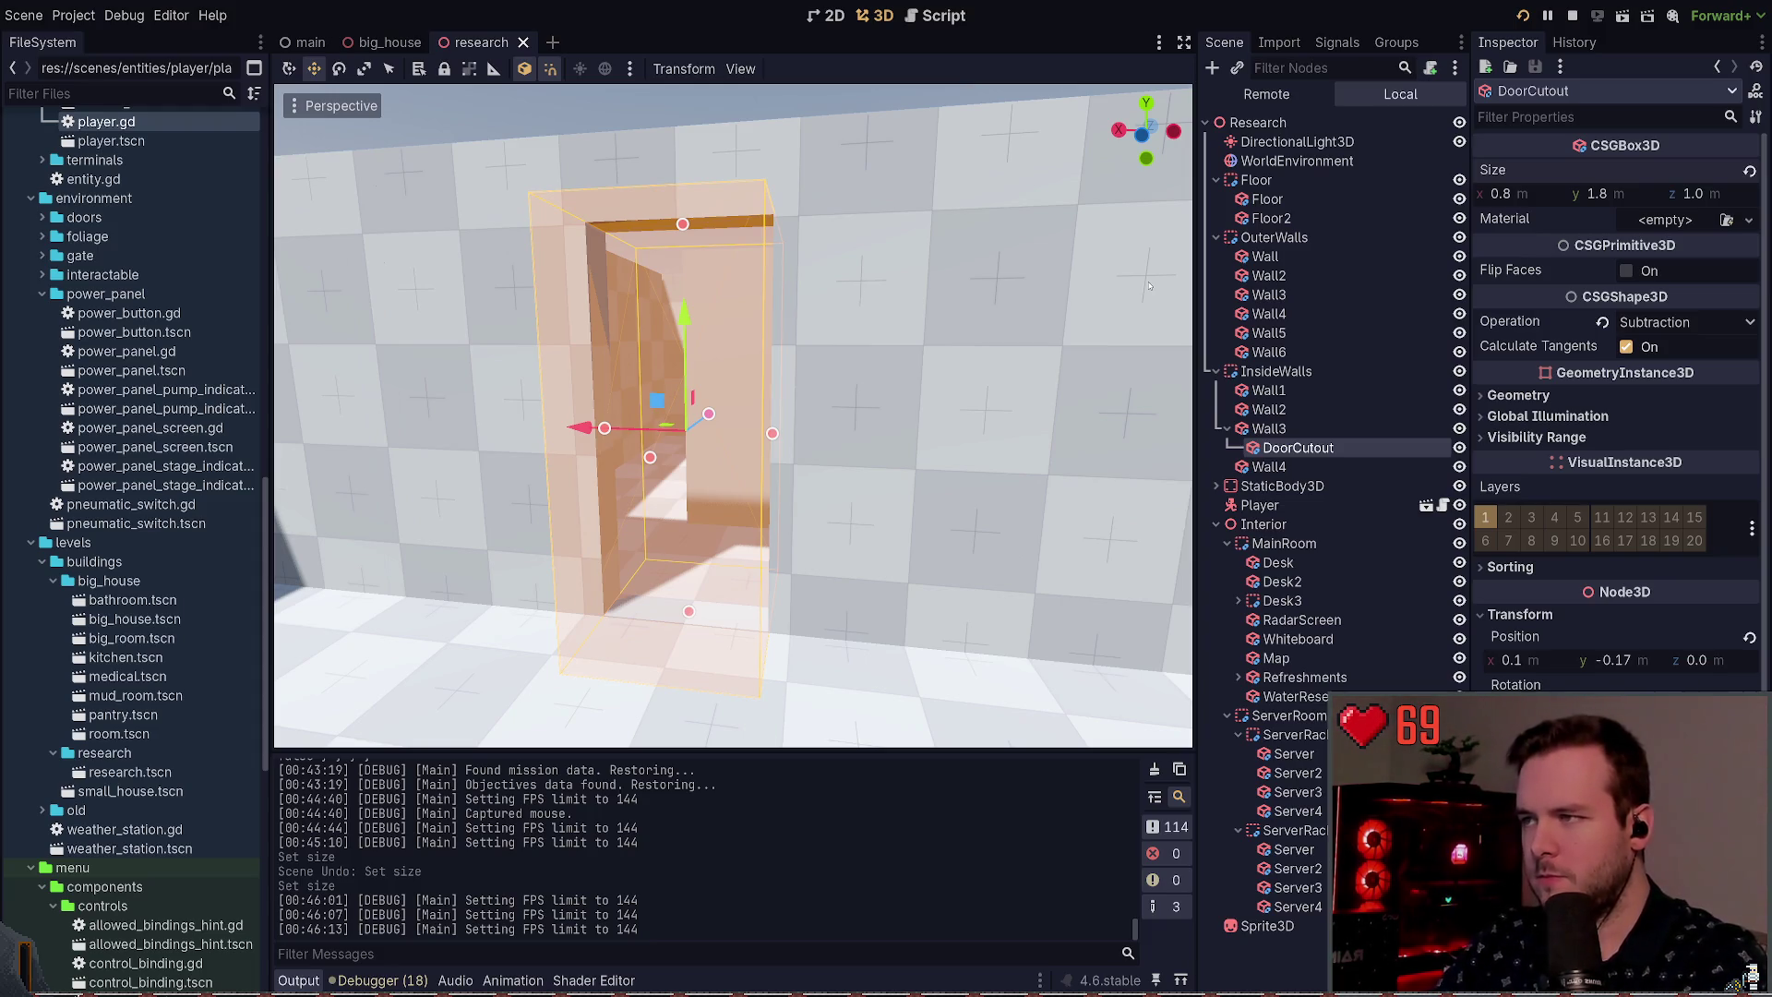
# Step: Open the player scene, select Camera3D, and relaunch the game several times
pyautogui.click(1426, 505)
pyautogui.click(1283, 180)
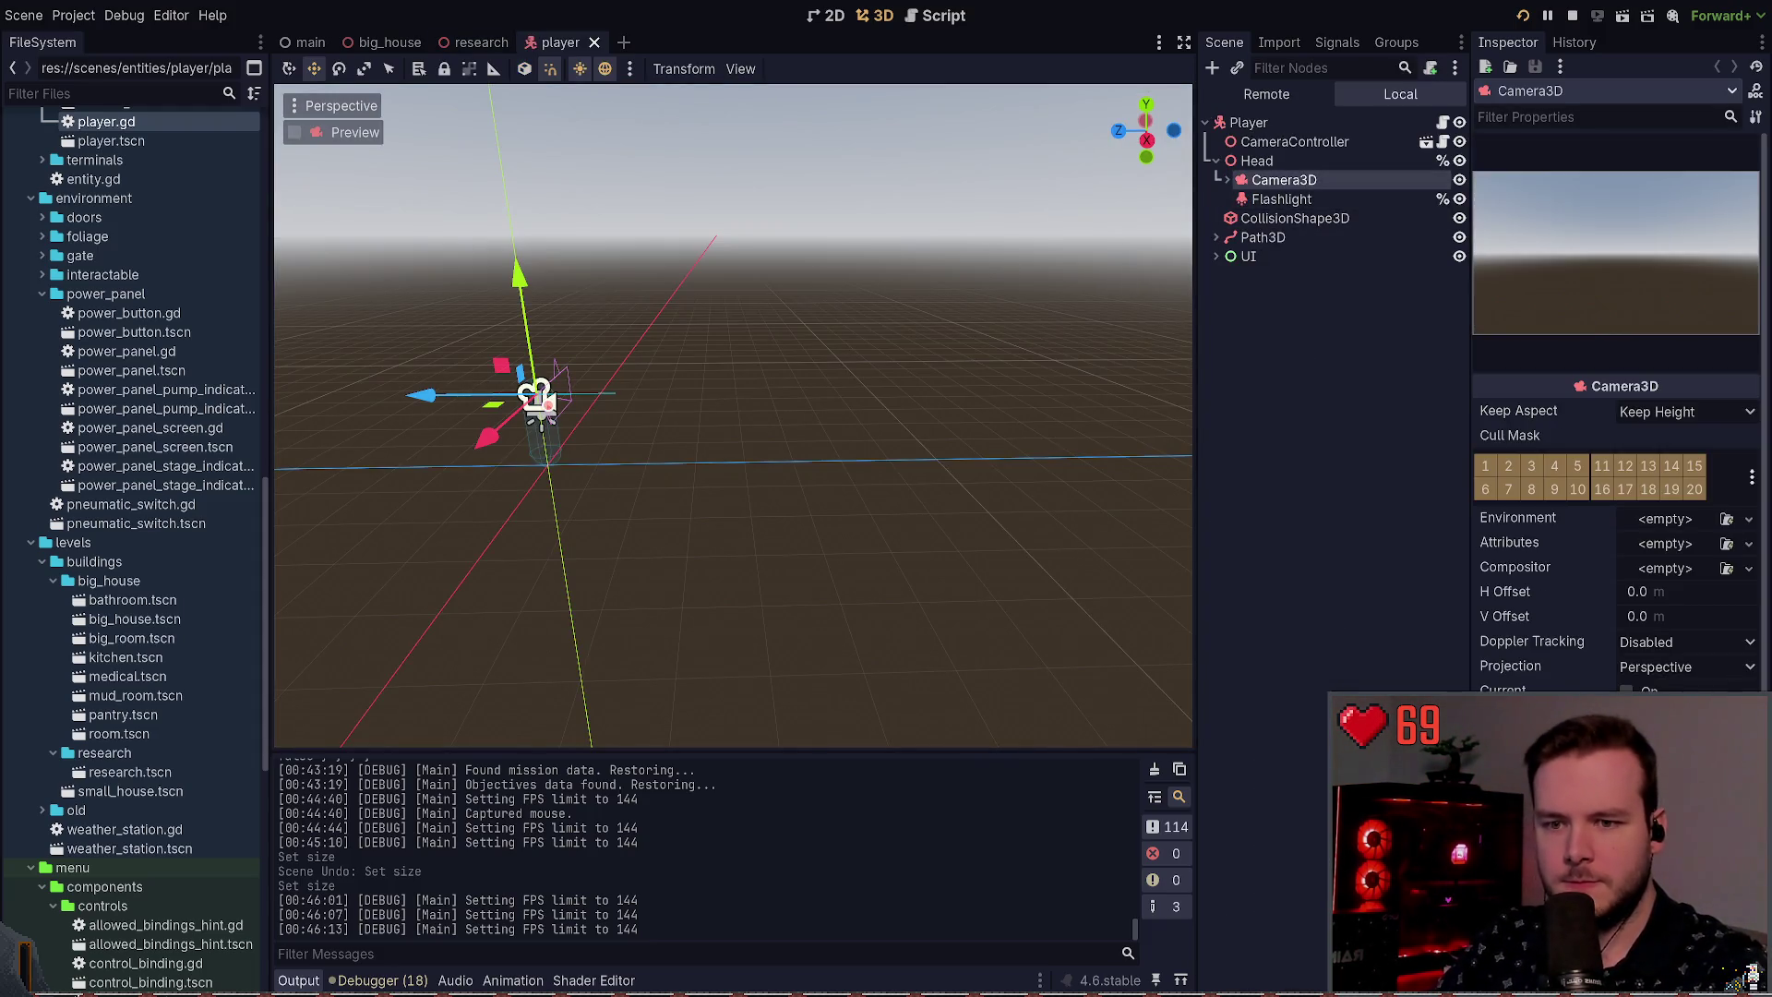
pyautogui.press('F5')
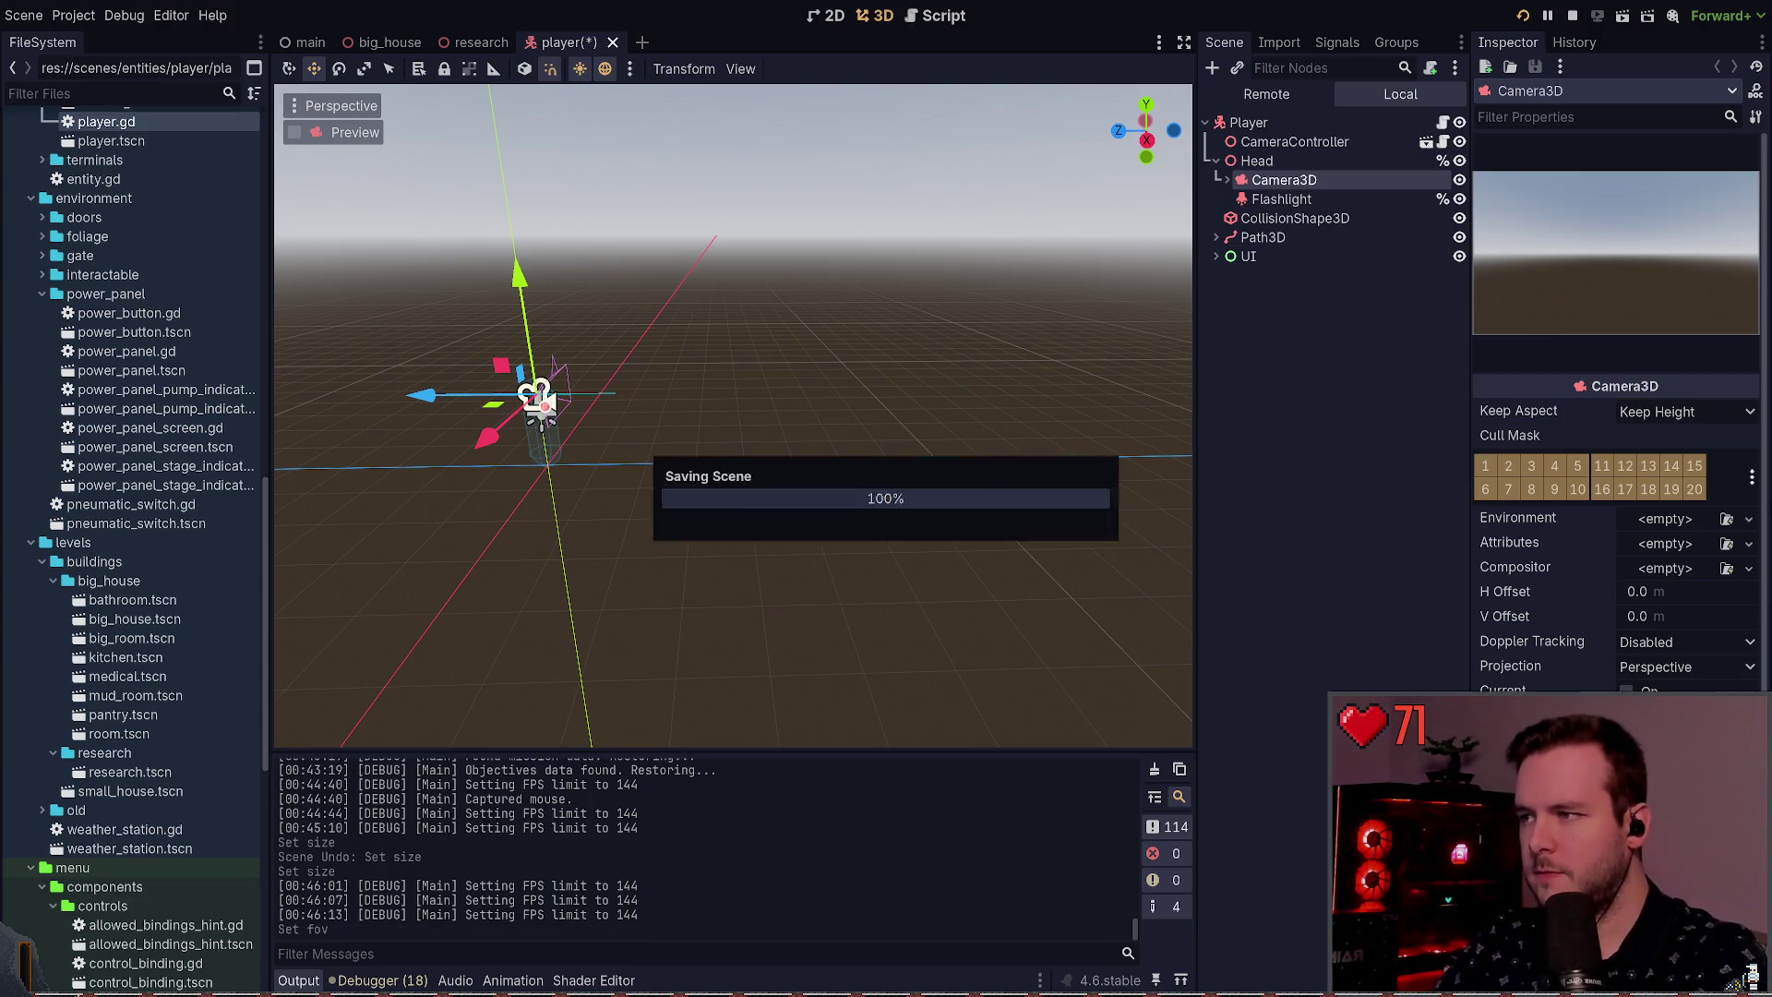
pyautogui.press('F8')
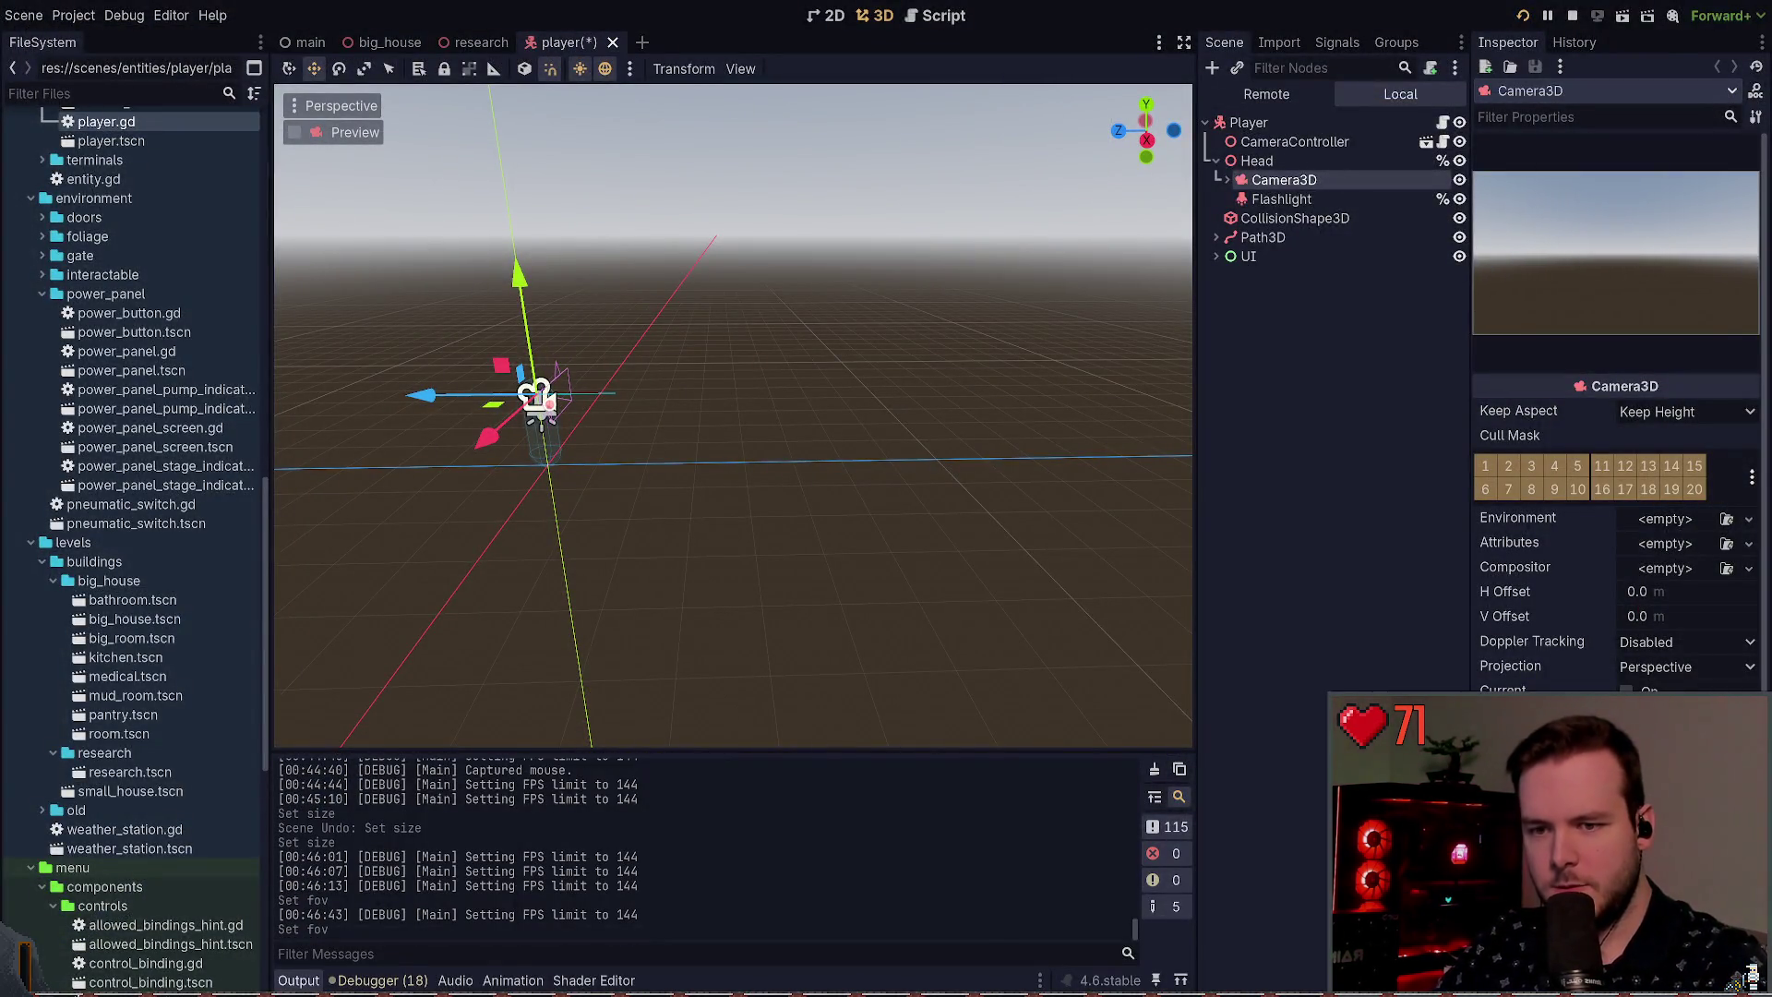
pyautogui.press('F5')
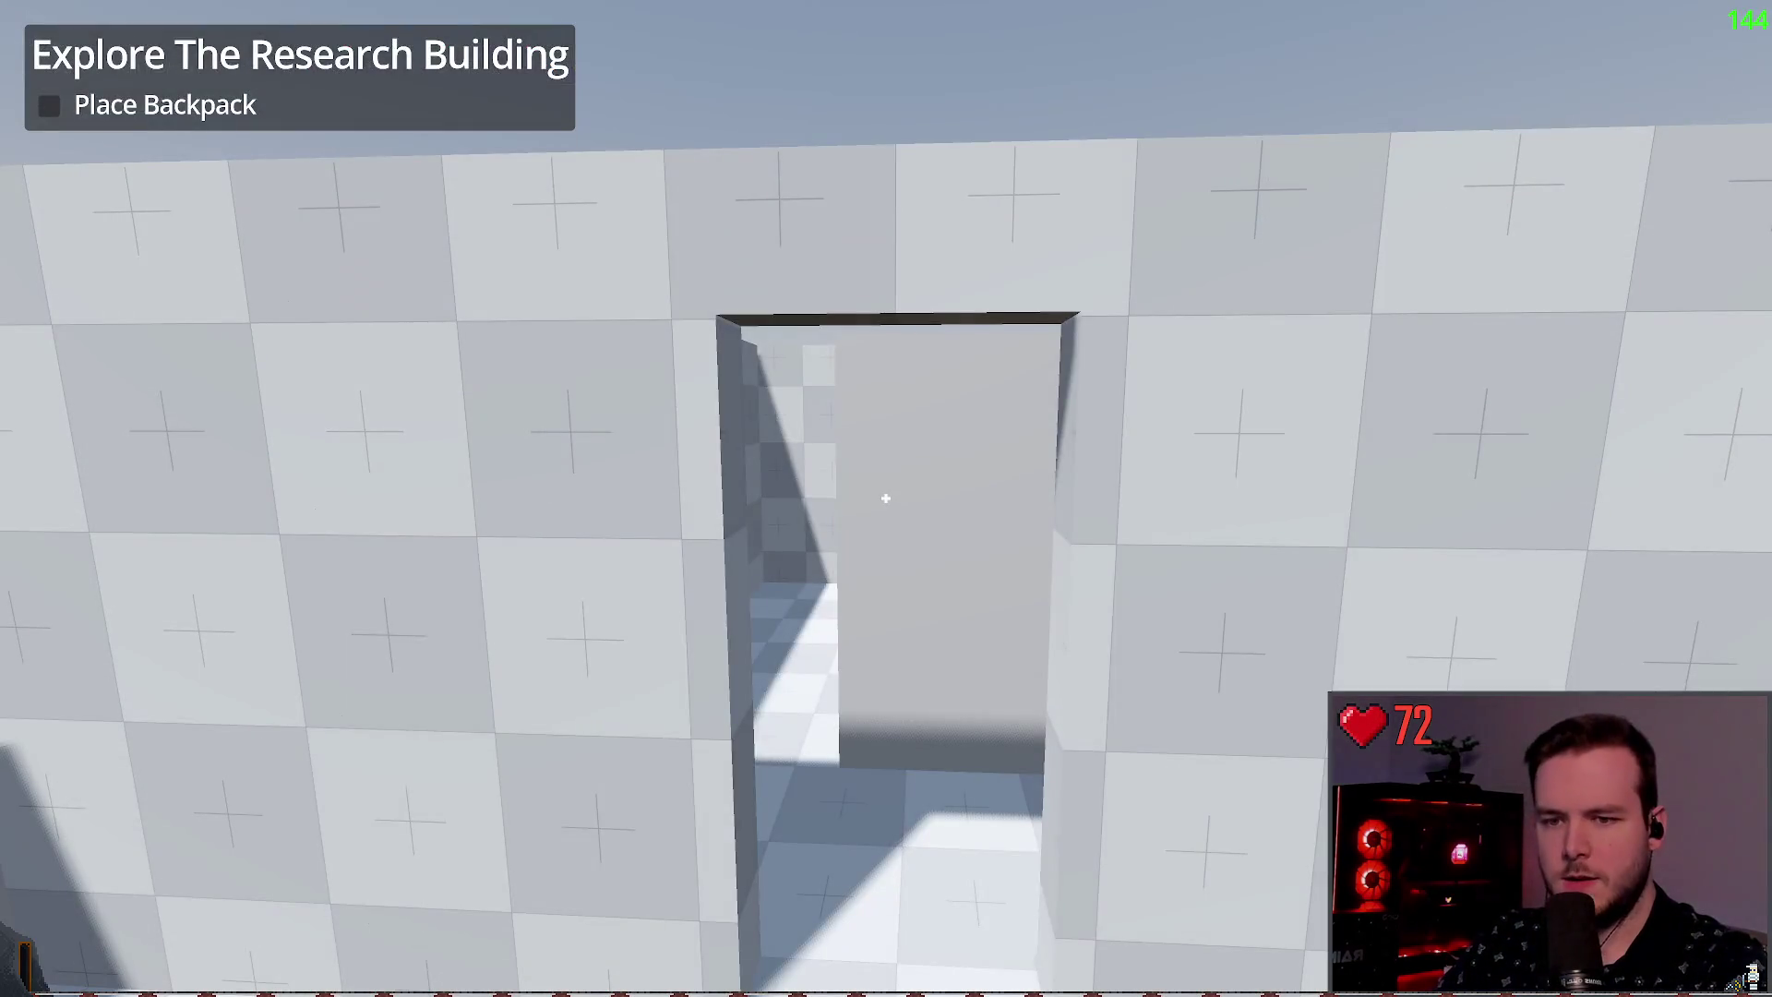
pyautogui.press('F8')
pyautogui.press('F5')
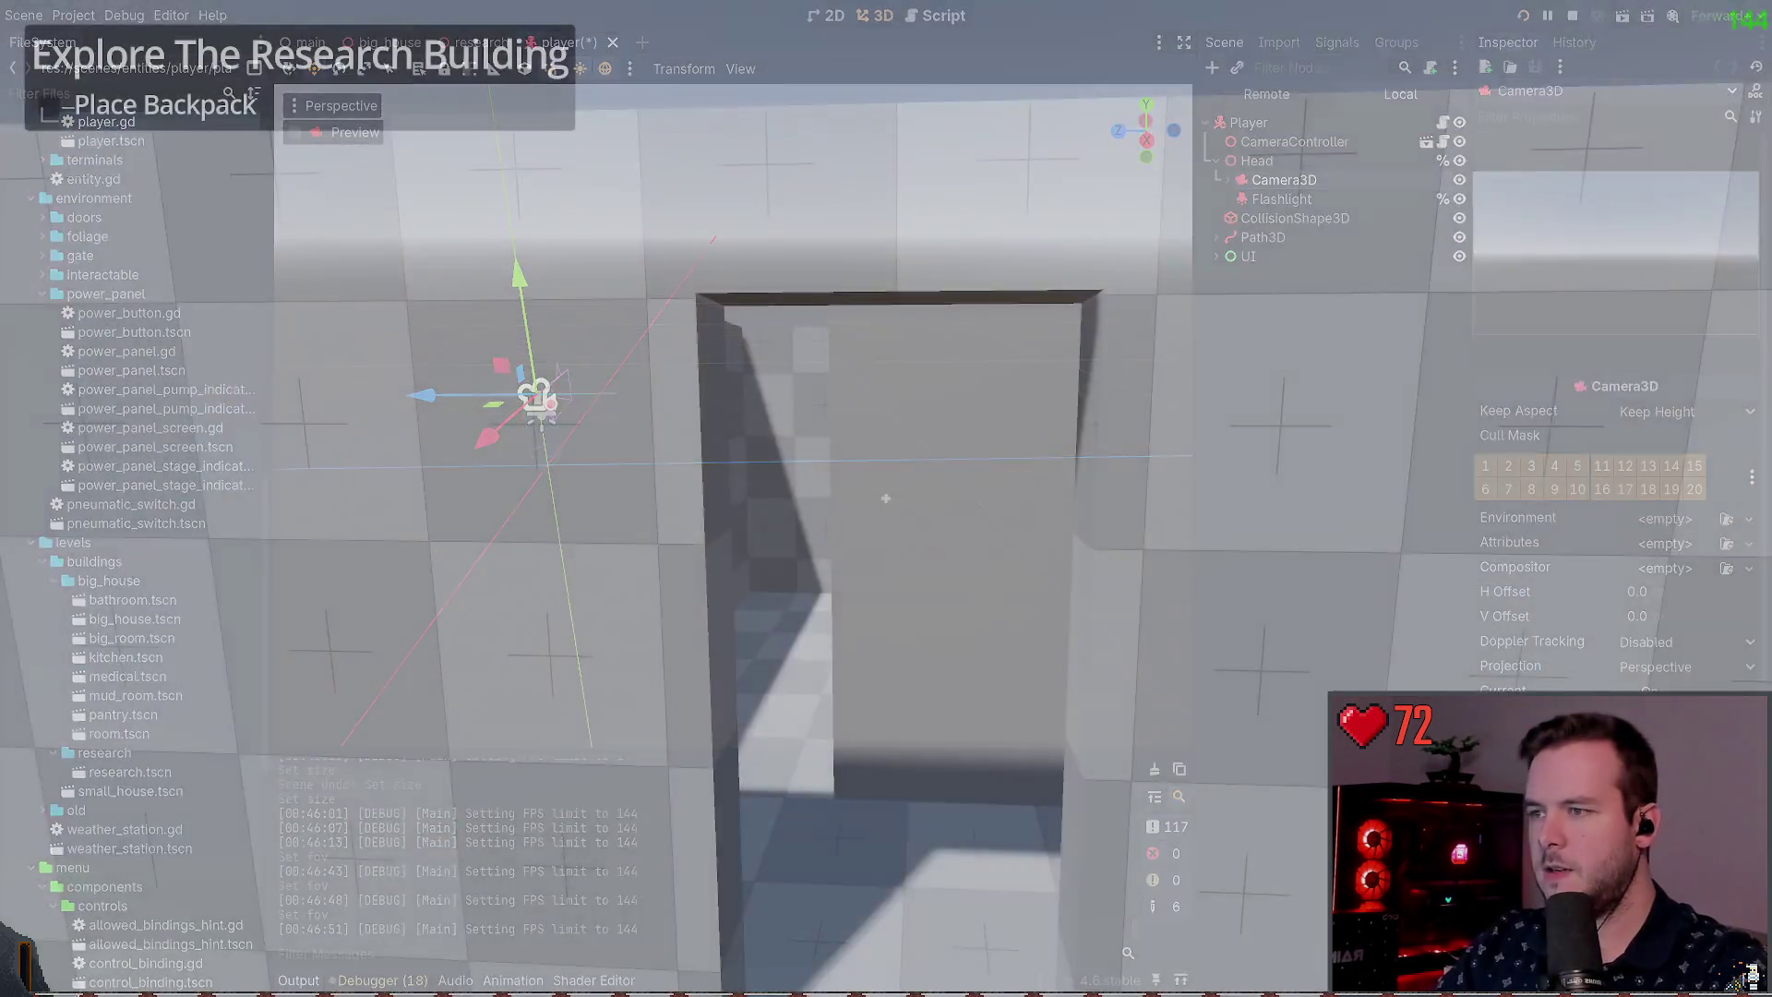
# Step: Walk through the doorway into the room and back, then stop the game
pyautogui.press('w')
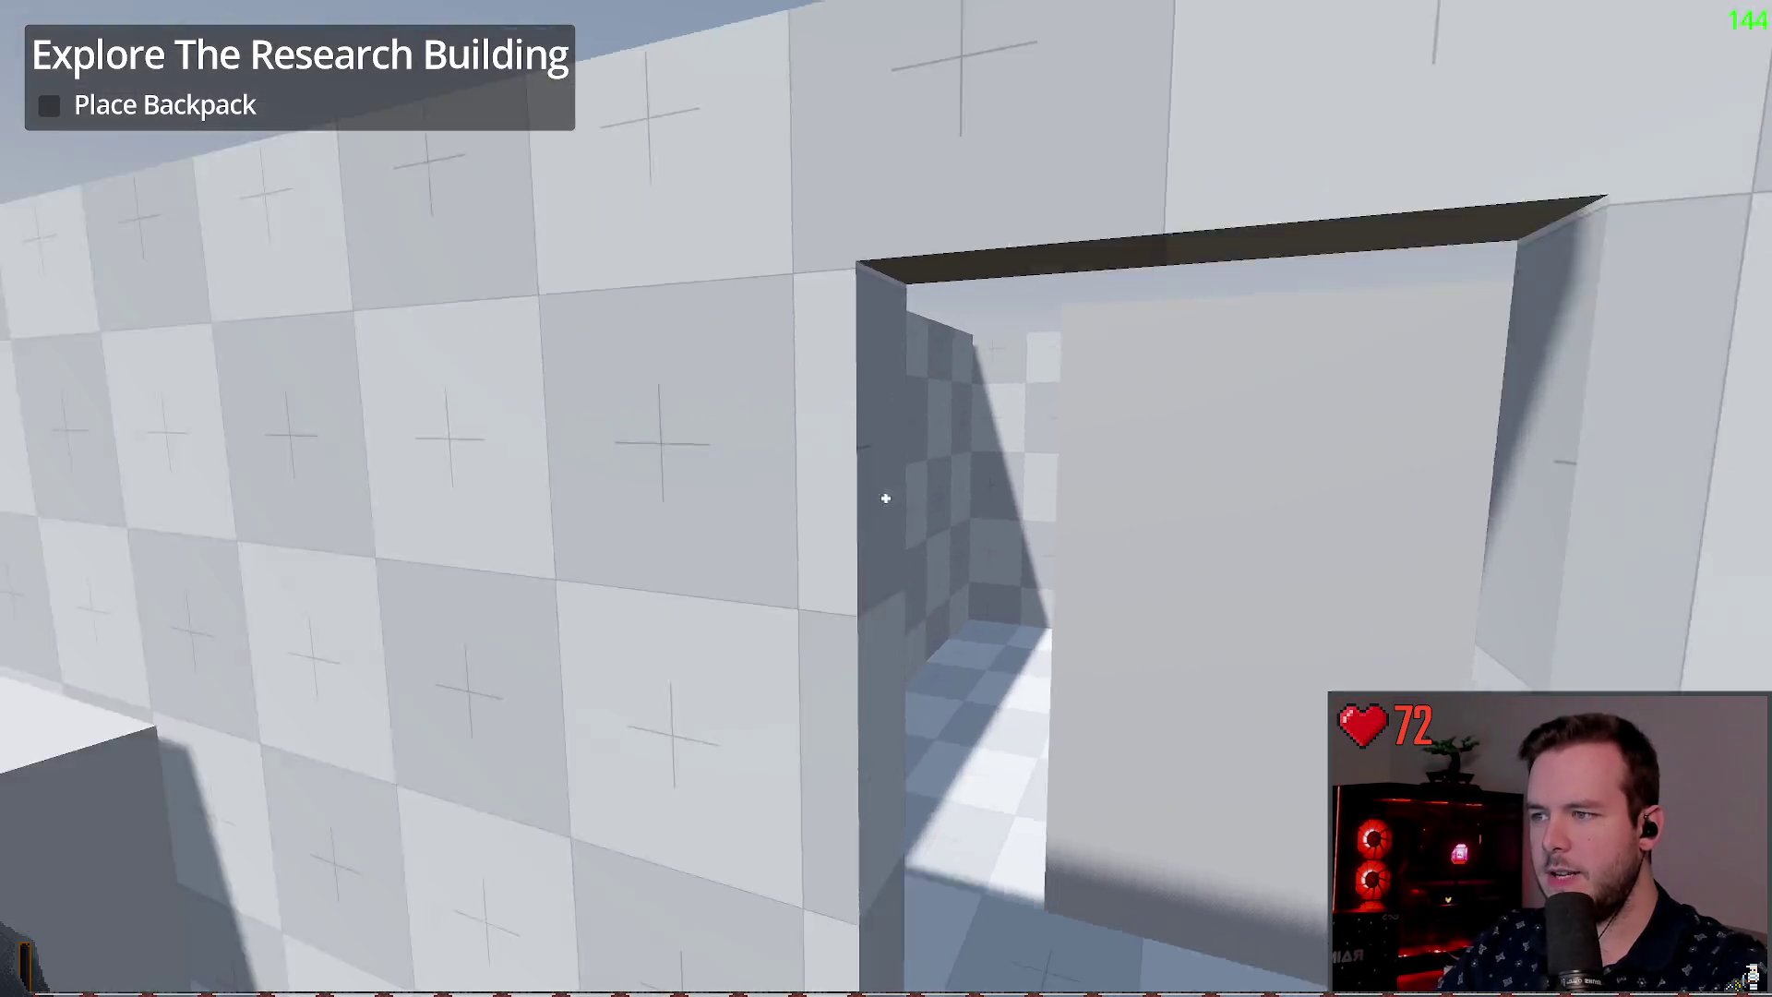
pyautogui.press('w')
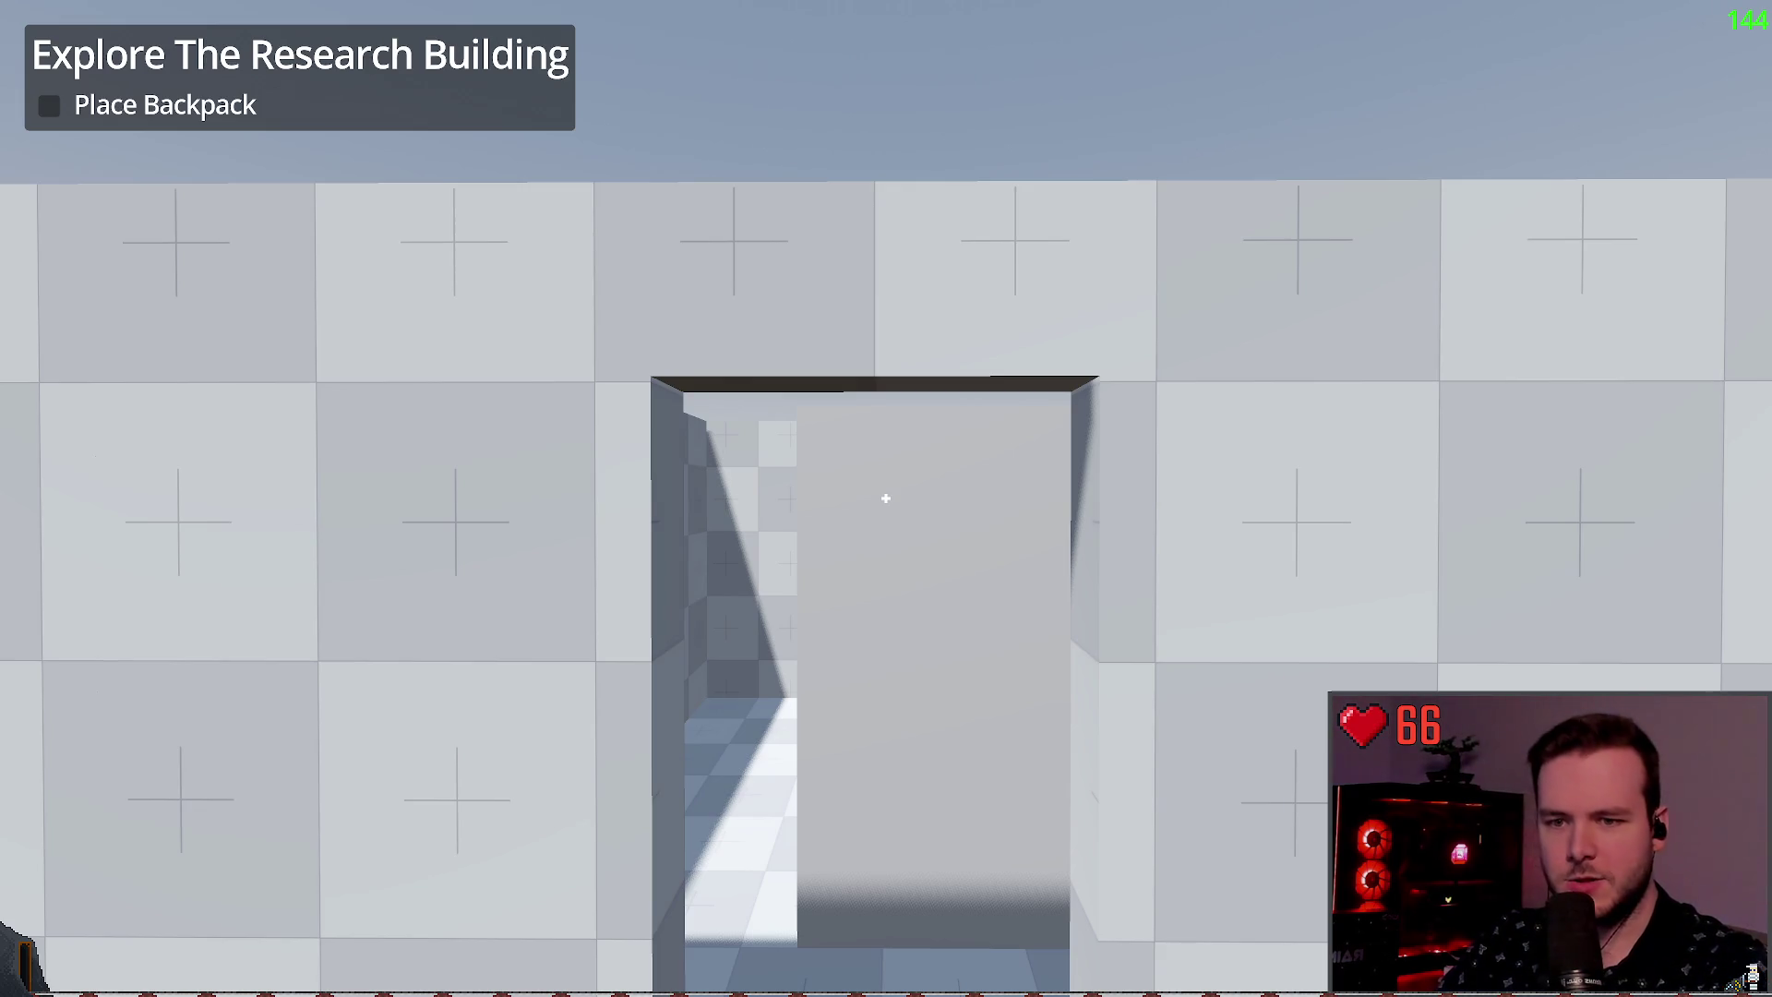
pyautogui.press('F8')
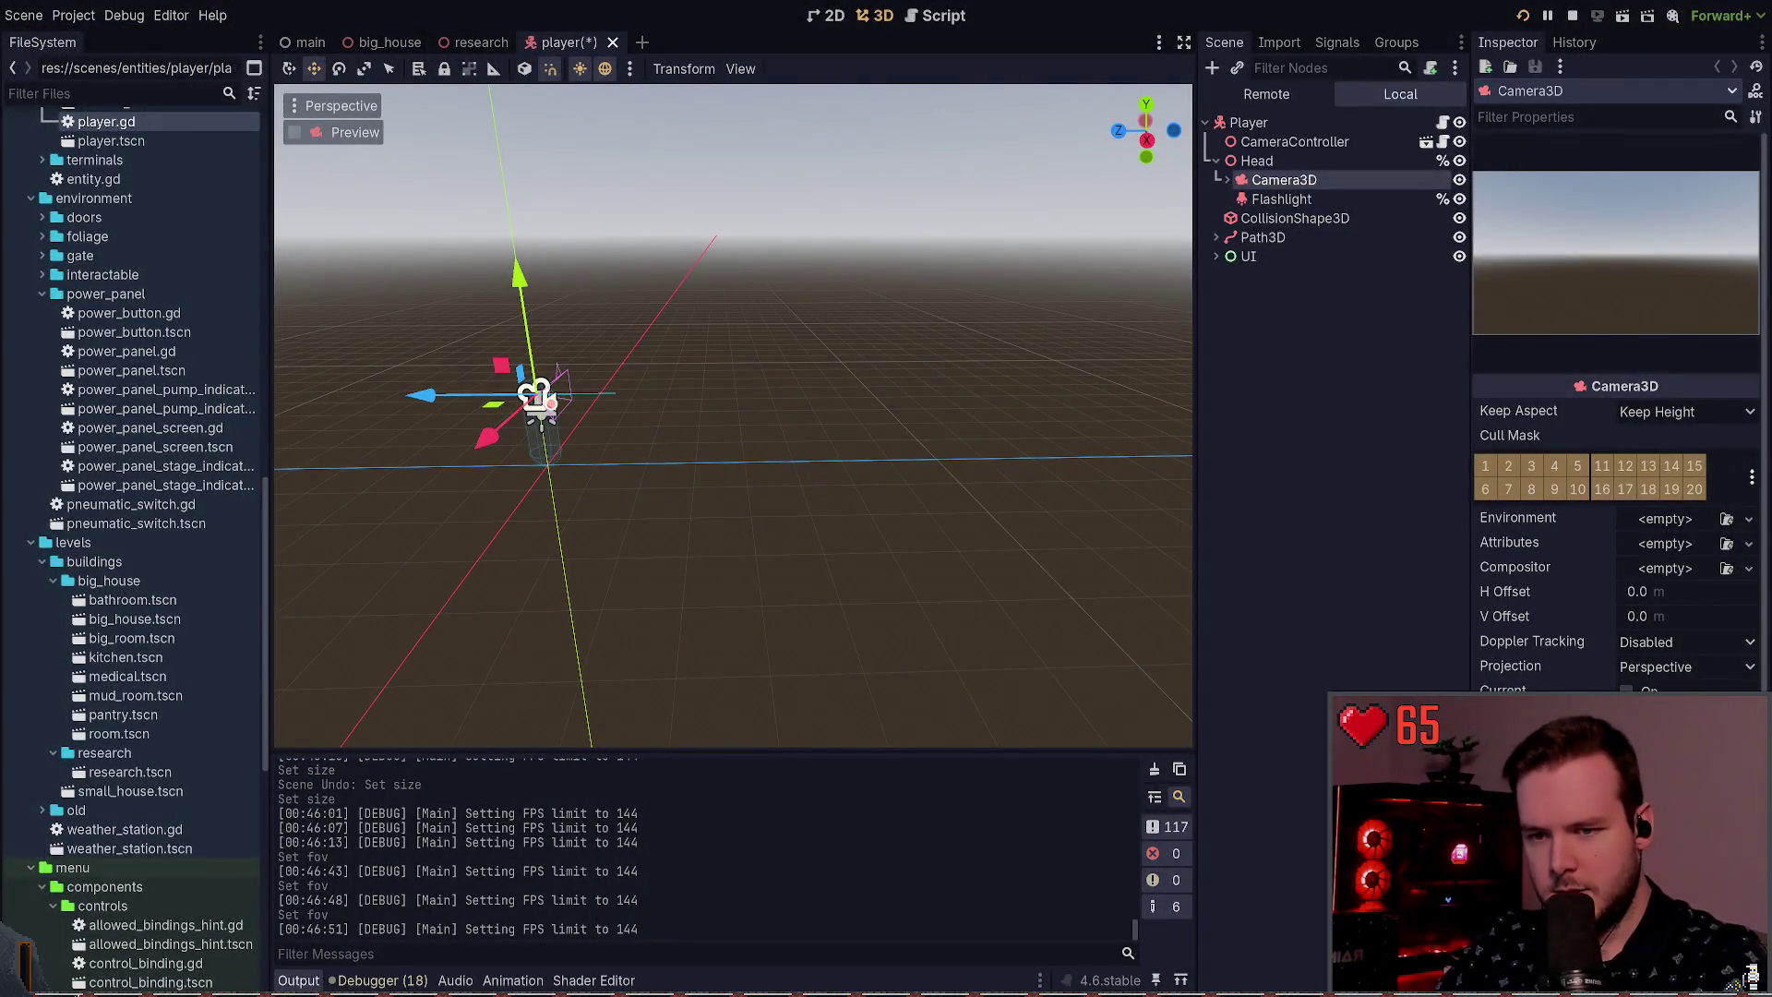
pyautogui.press('F5')
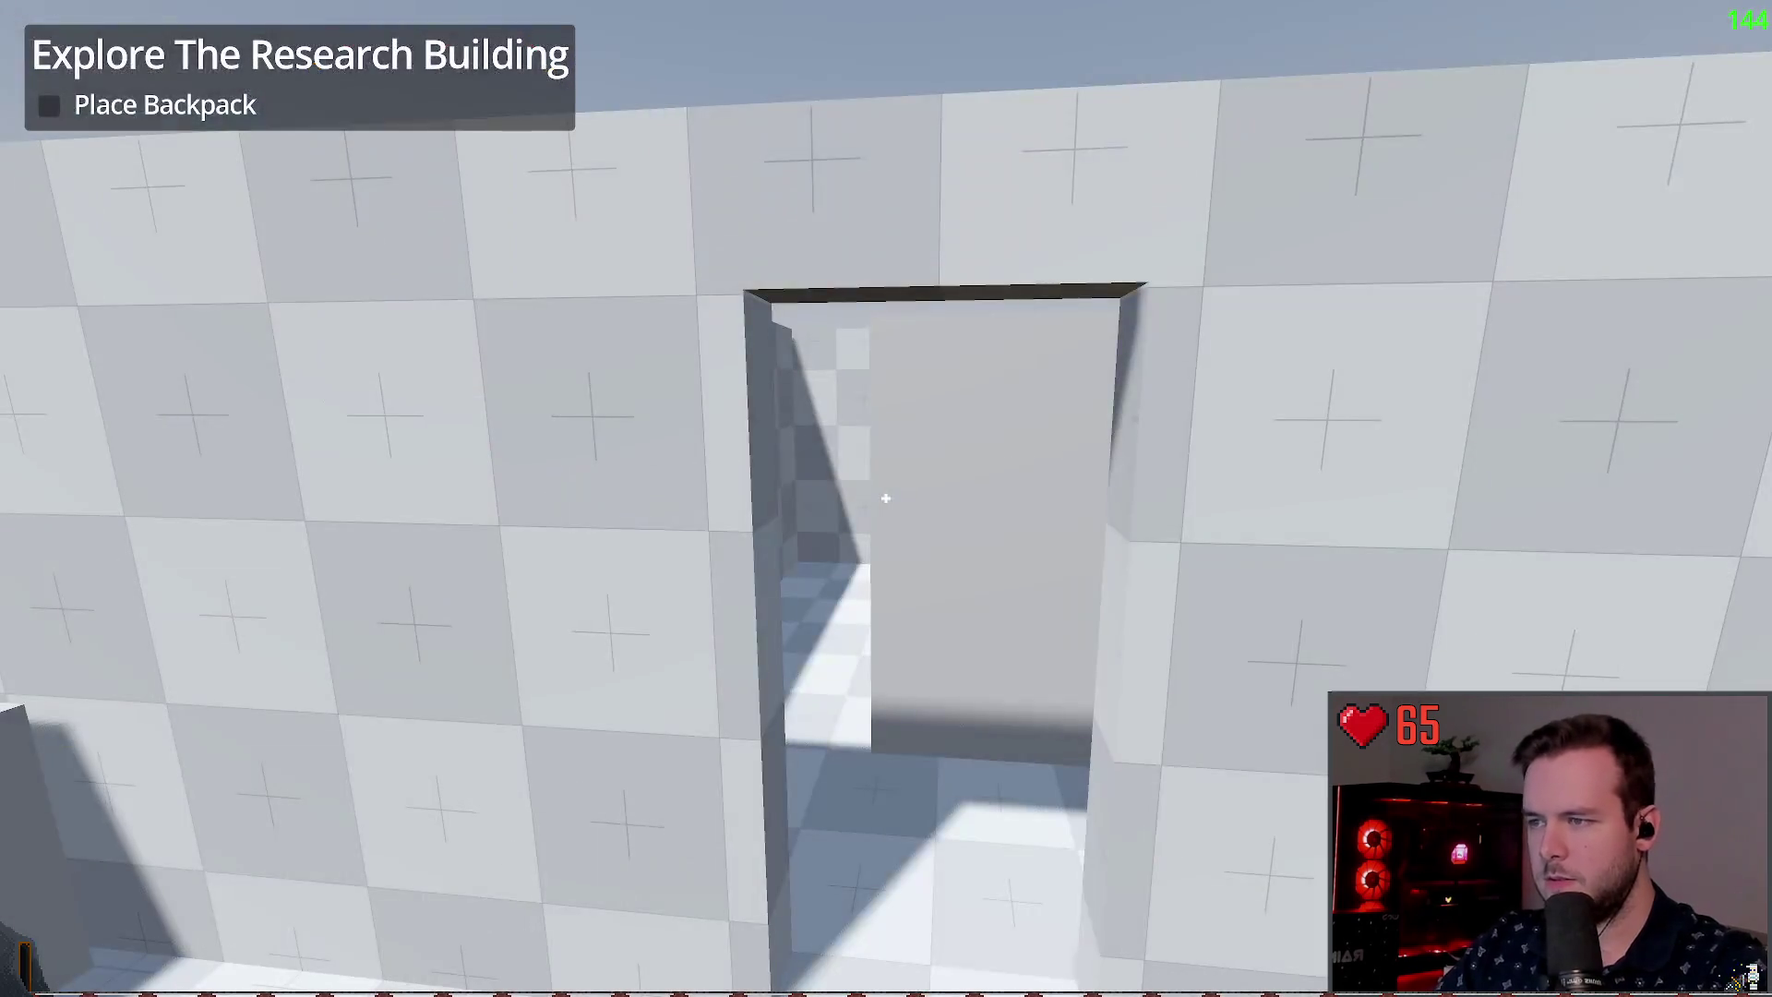
pyautogui.press('F8')
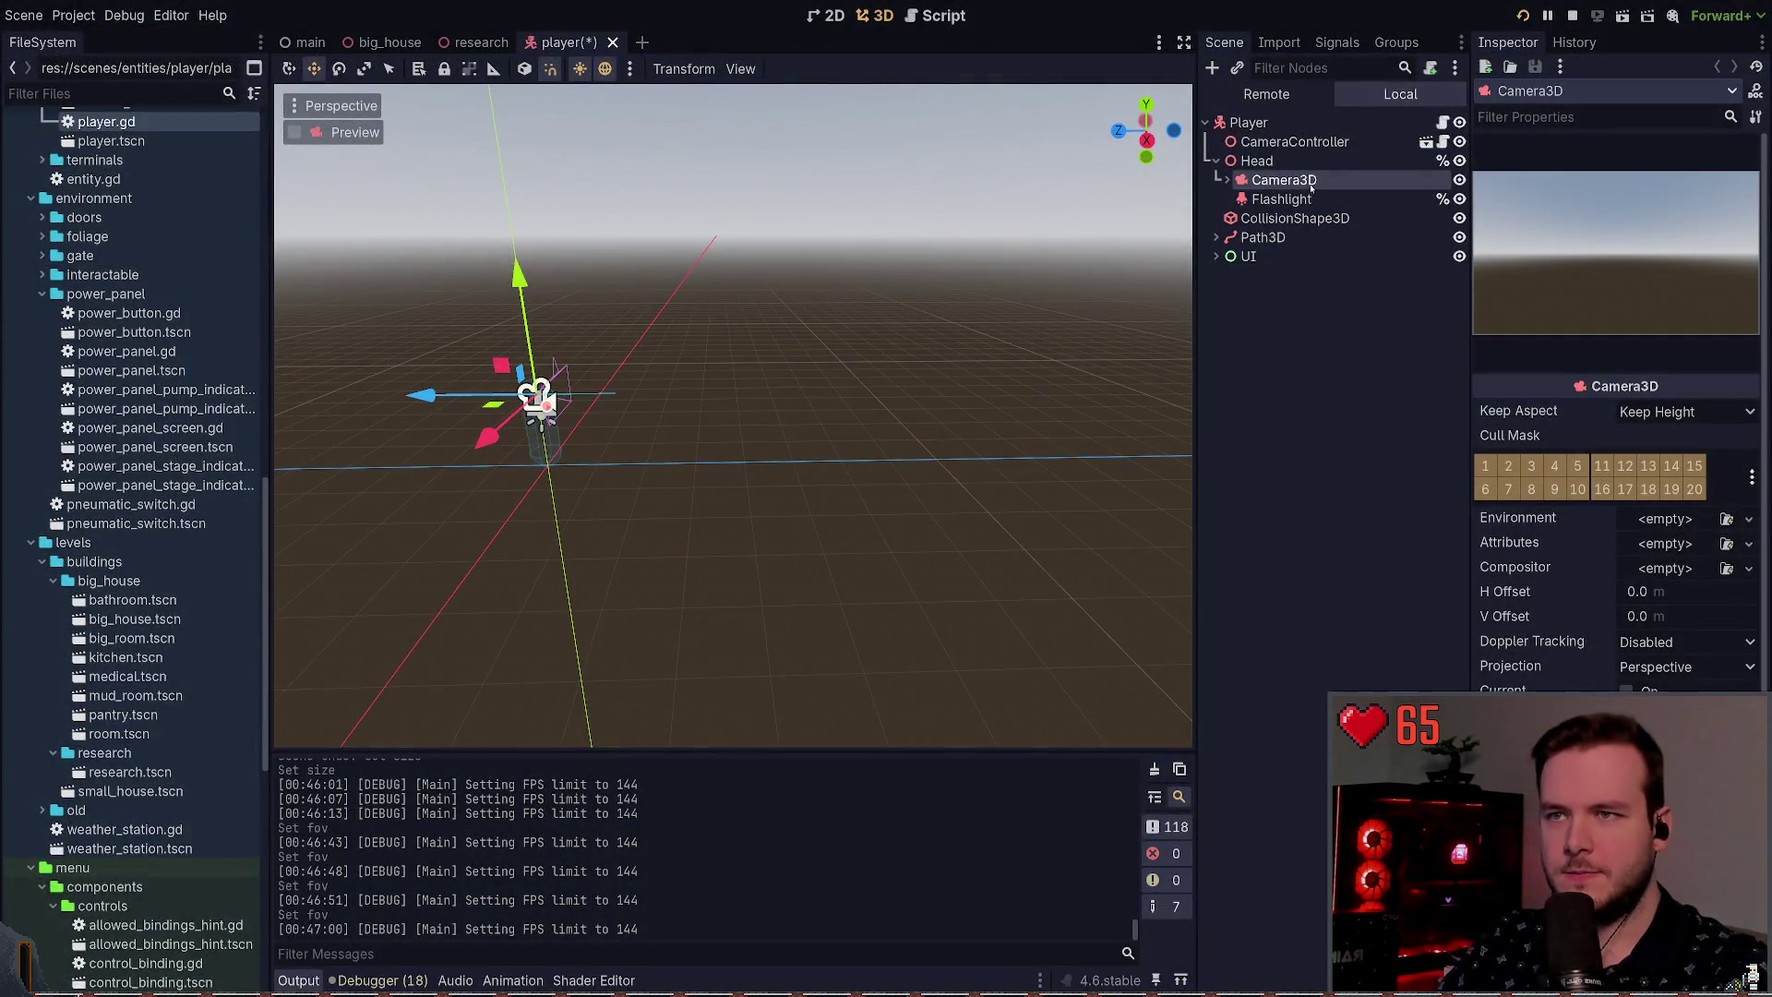
# Step: Select the Head node to show its 1.5 m position in the Inspector
pyautogui.click(1281, 200)
pyautogui.click(1227, 181)
pyautogui.click(1226, 180)
pyautogui.click(1305, 182)
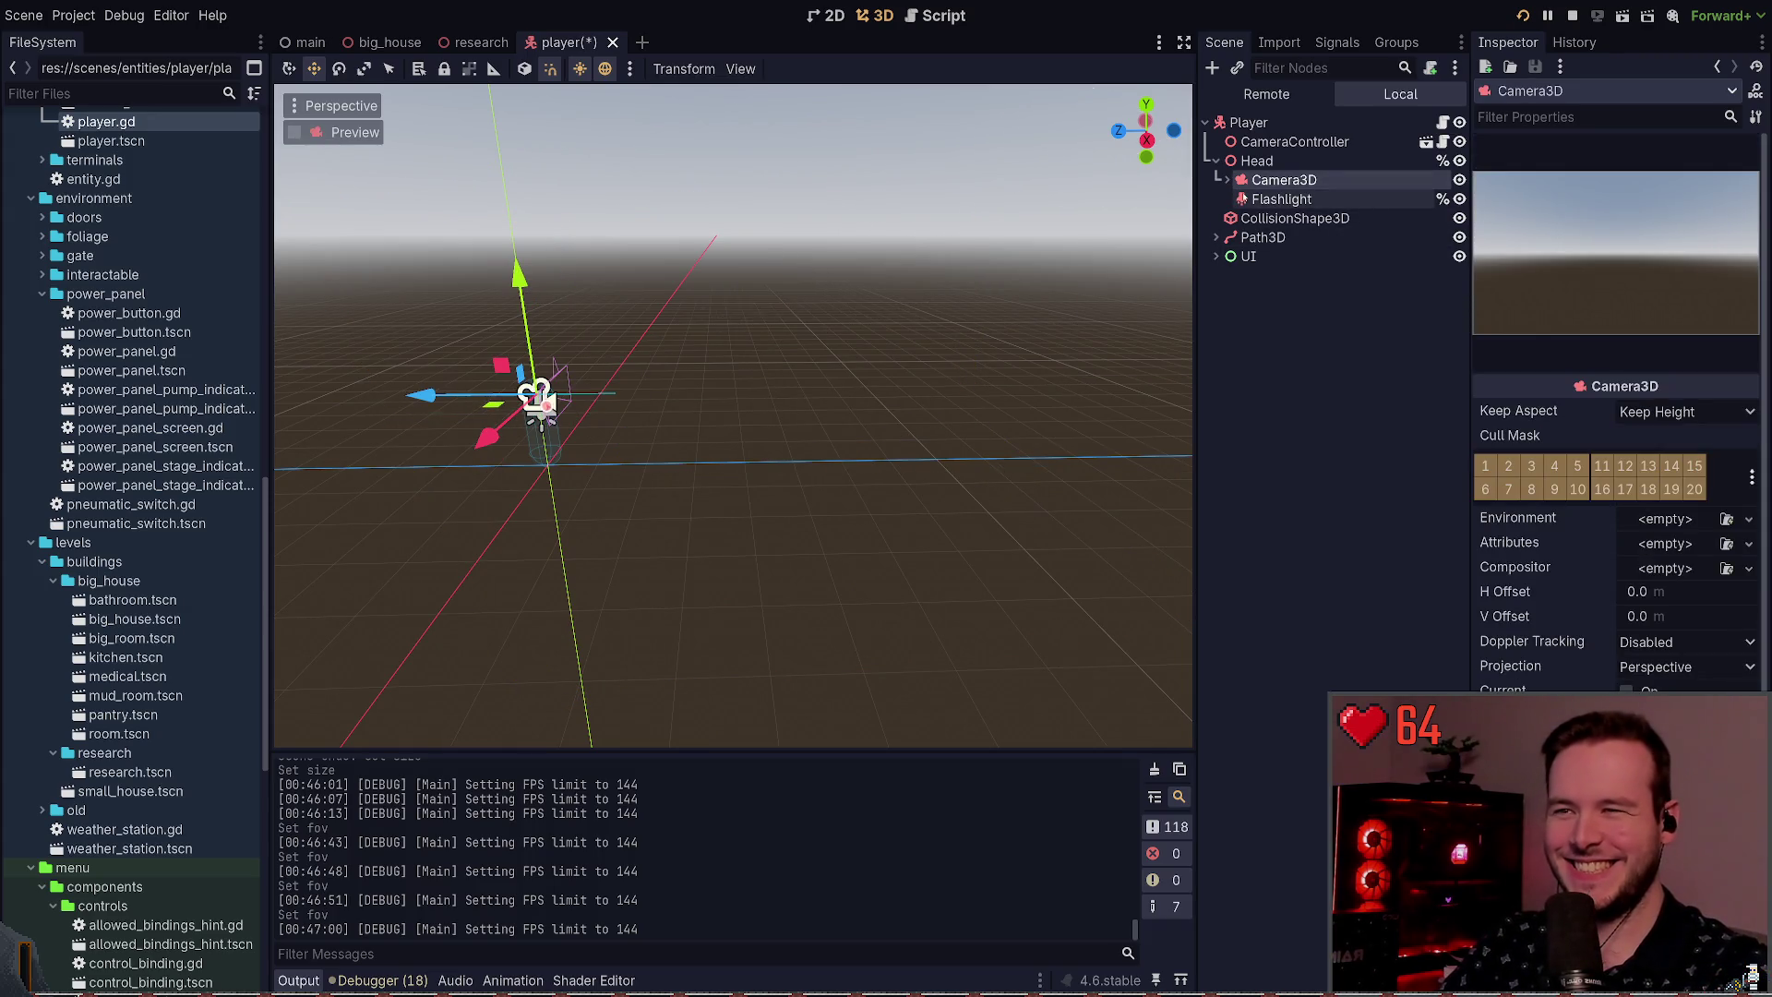
pyautogui.click(1256, 161)
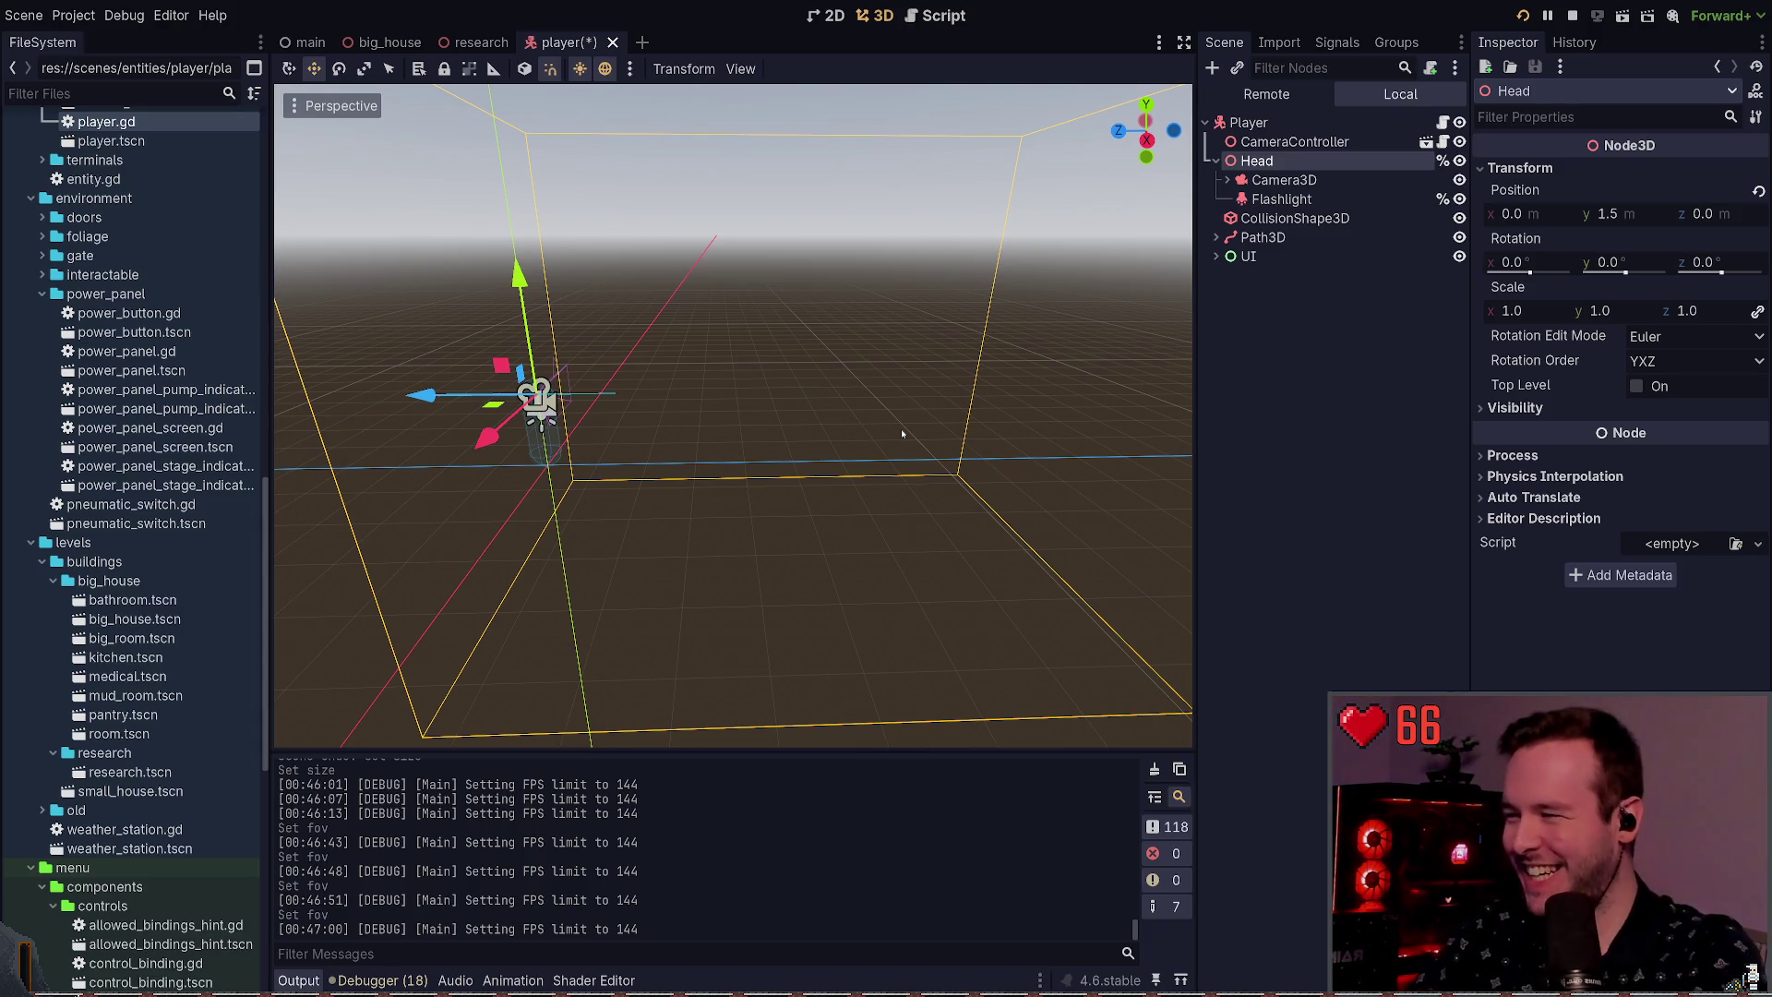
# Step: Start editing the Head's Position Y and playtest the current eye height
pyautogui.click(1643, 222)
pyautogui.click(1646, 222)
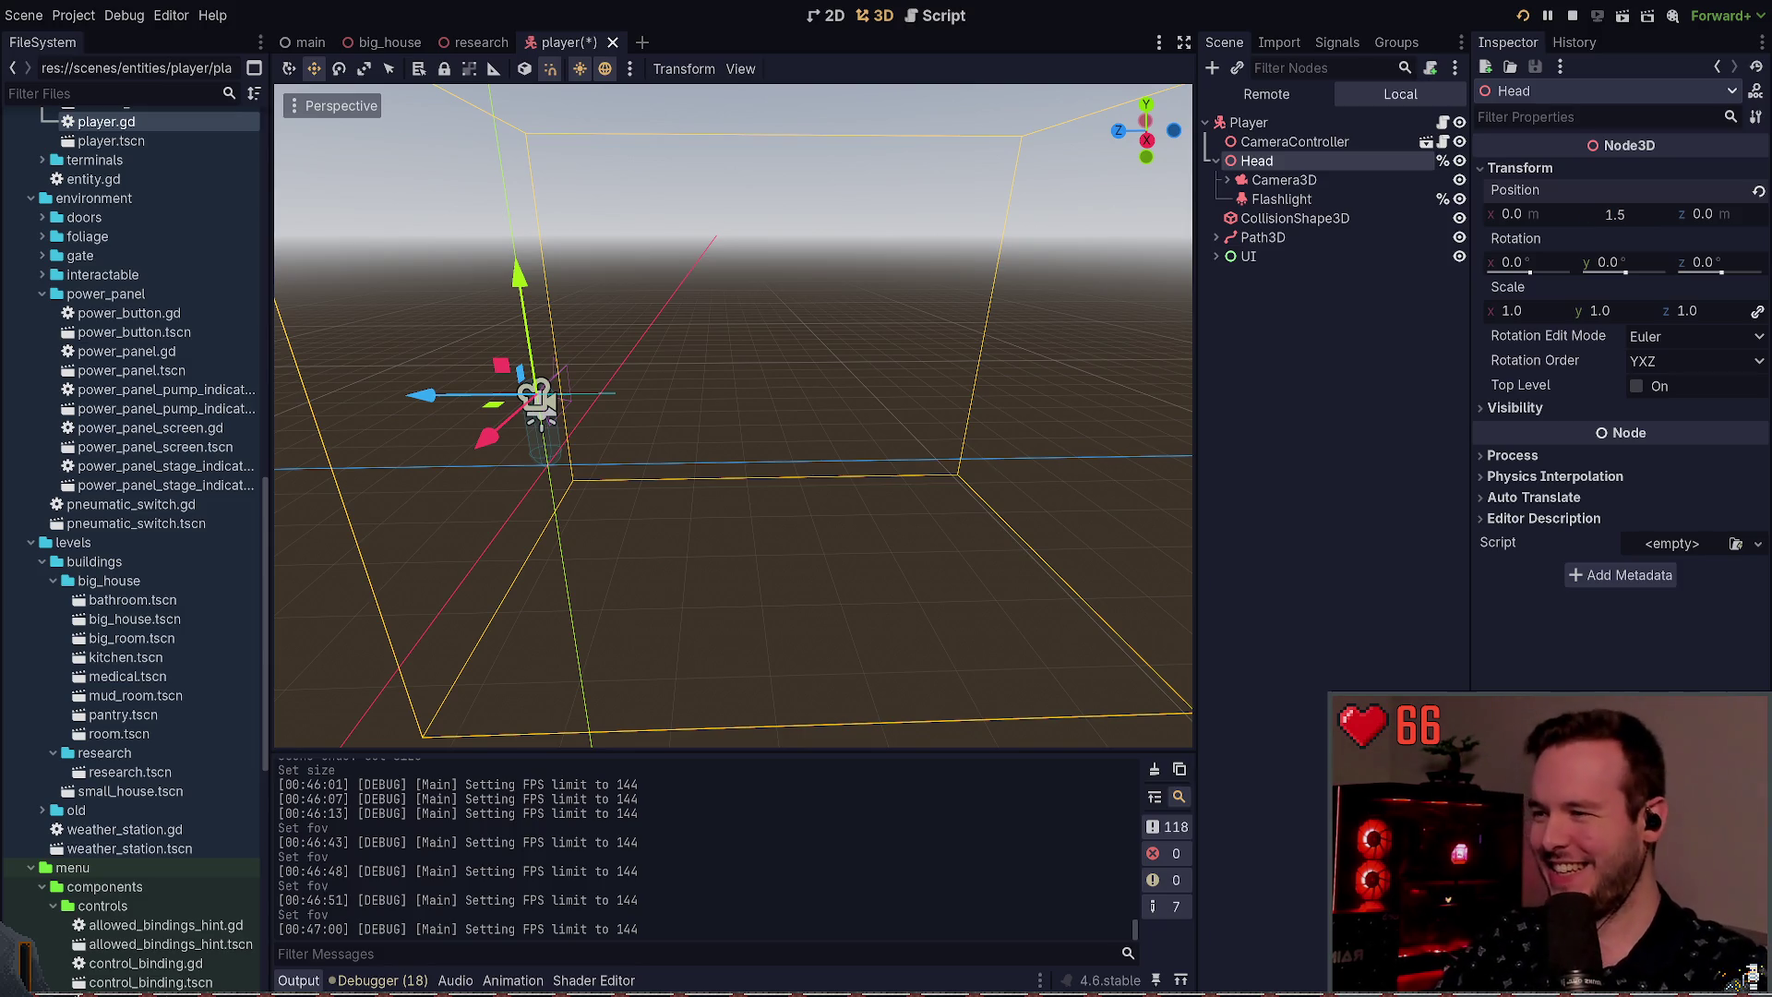
pyautogui.press('F5')
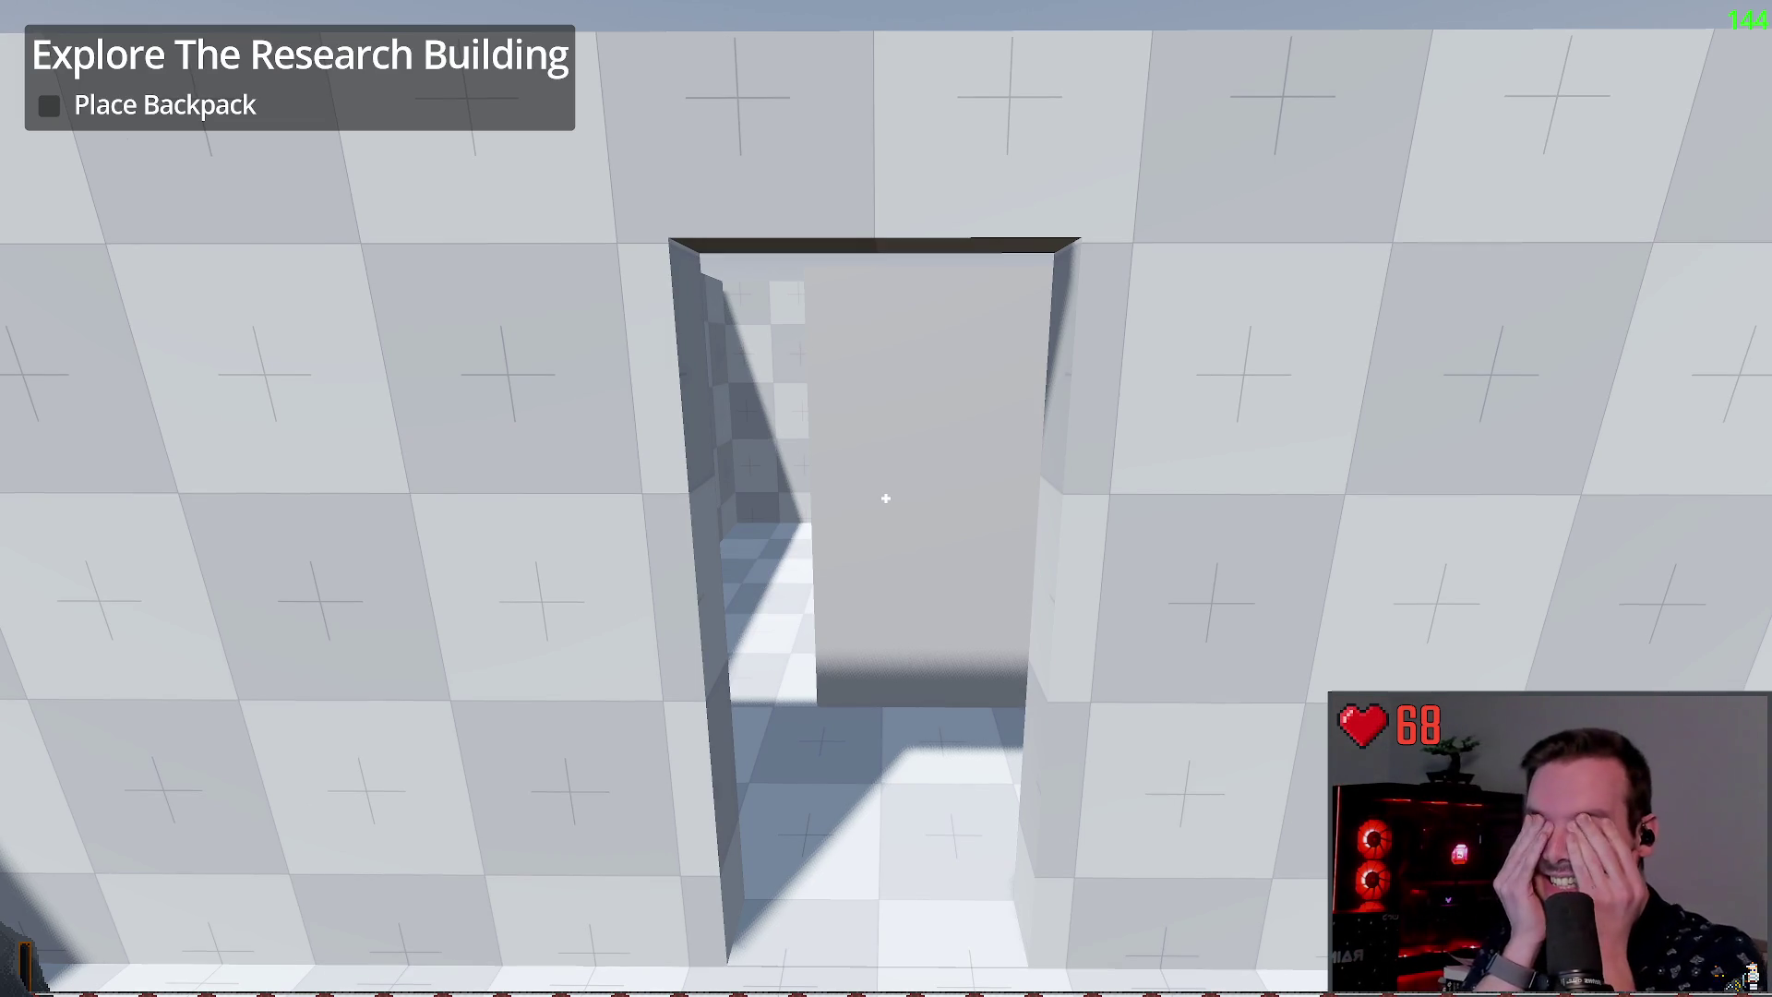
pyautogui.press('Escape')
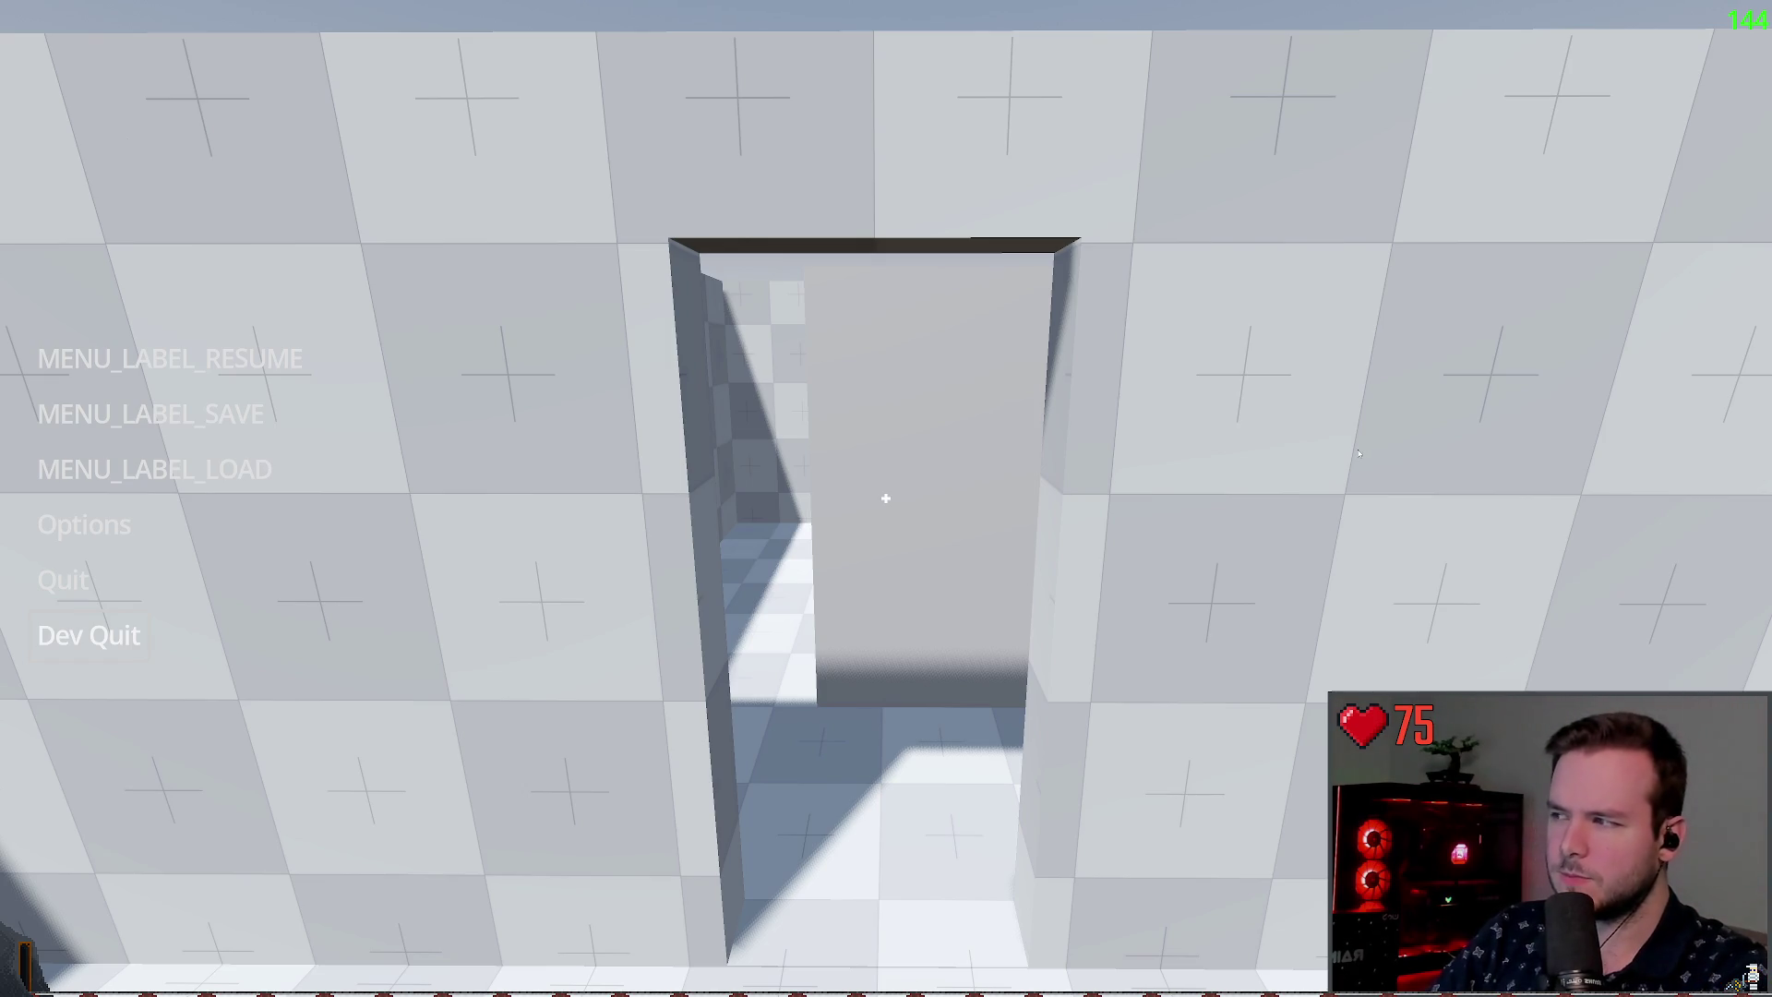
pyautogui.click(258, 358)
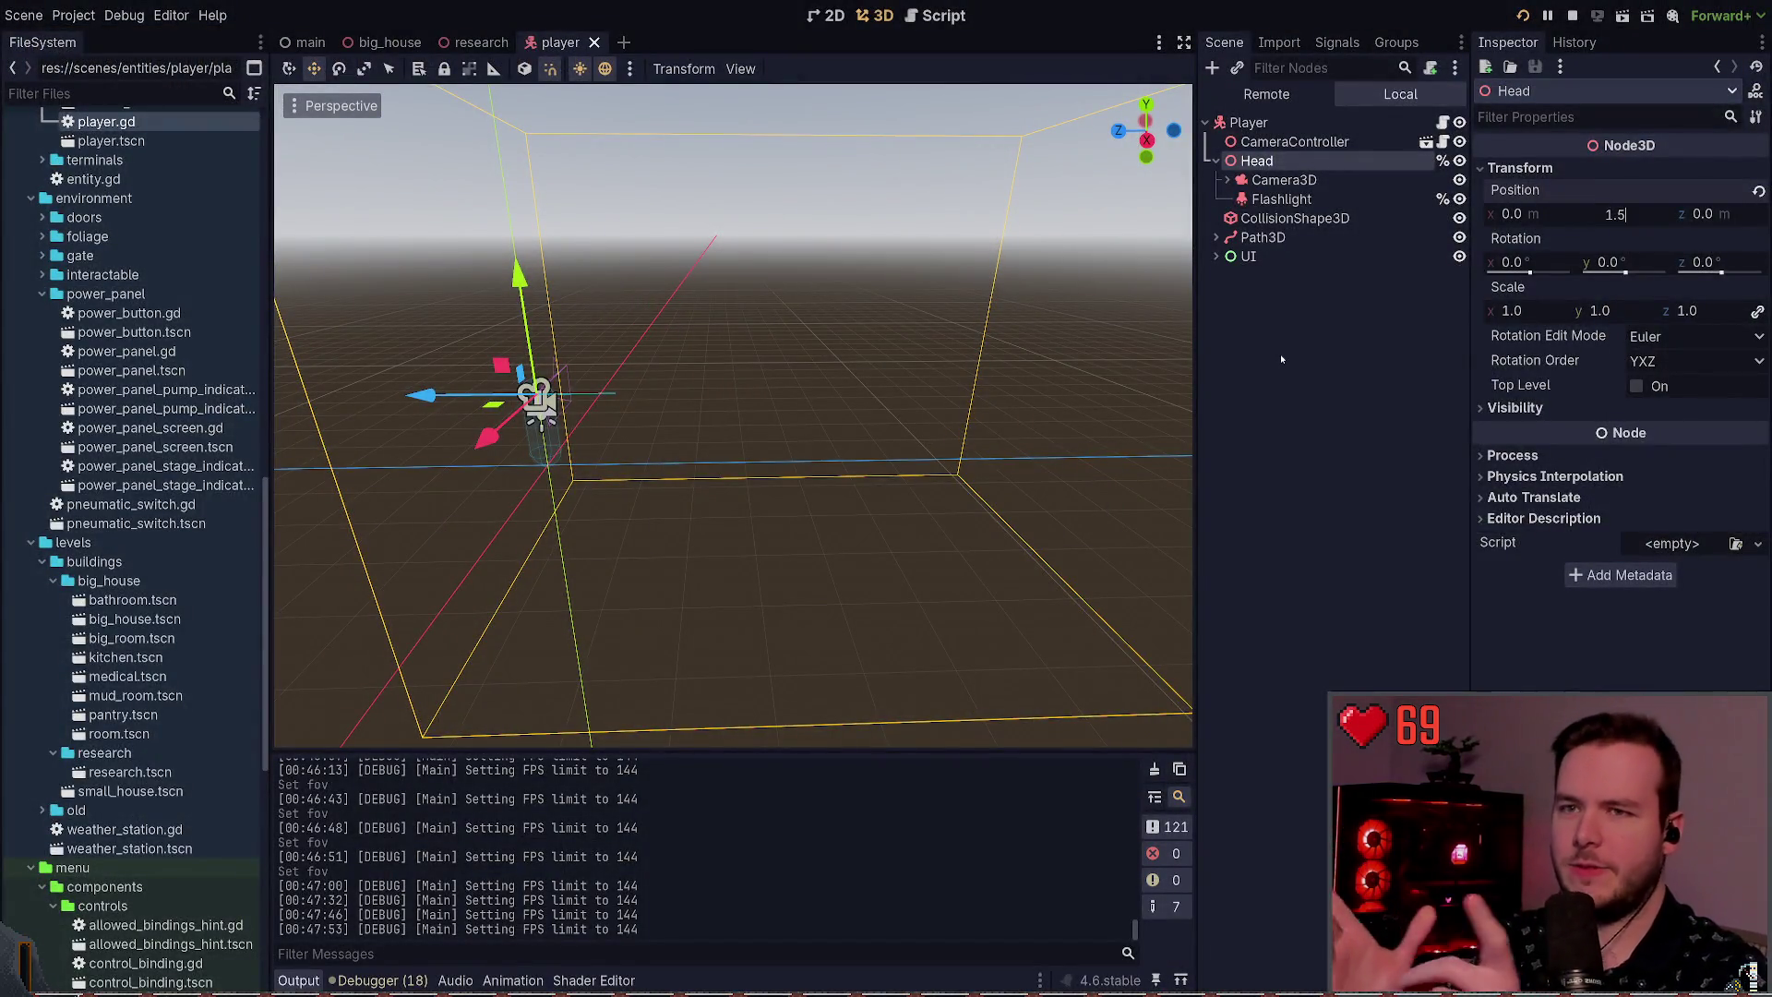
# Step: Commit a 2.0 m head height and test it in the game
pyautogui.press('Return')
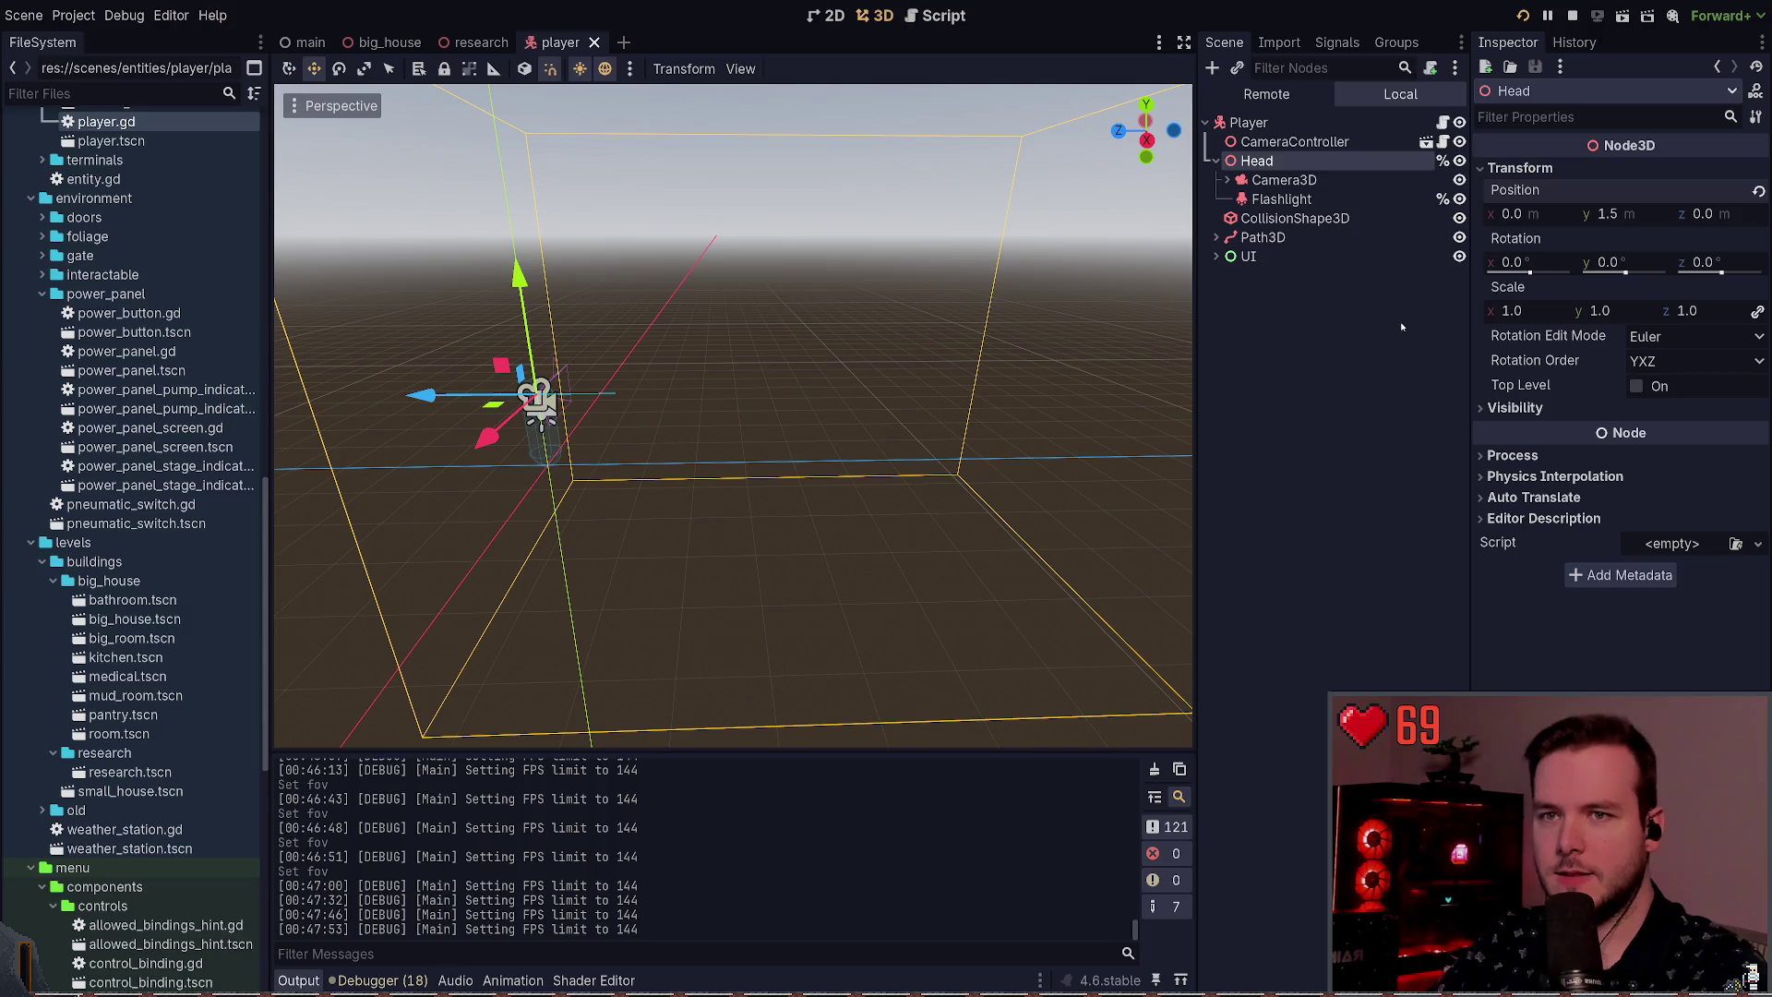
pyautogui.press('F5')
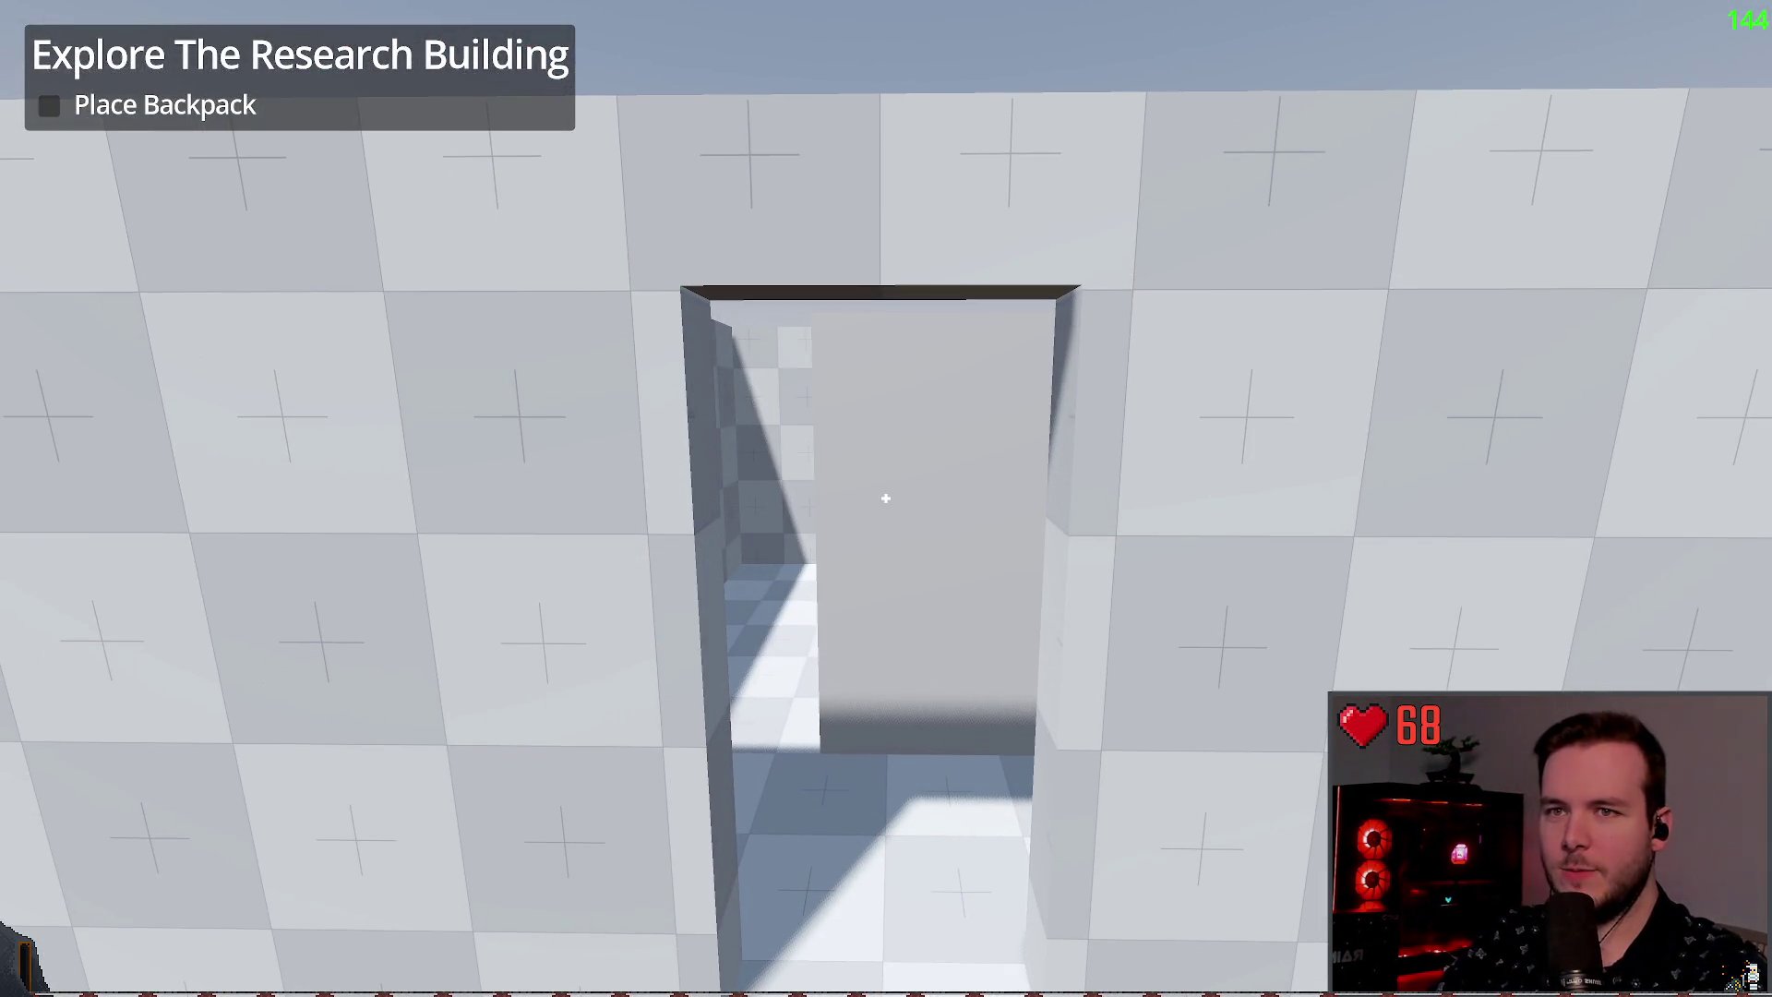
pyautogui.press('F8')
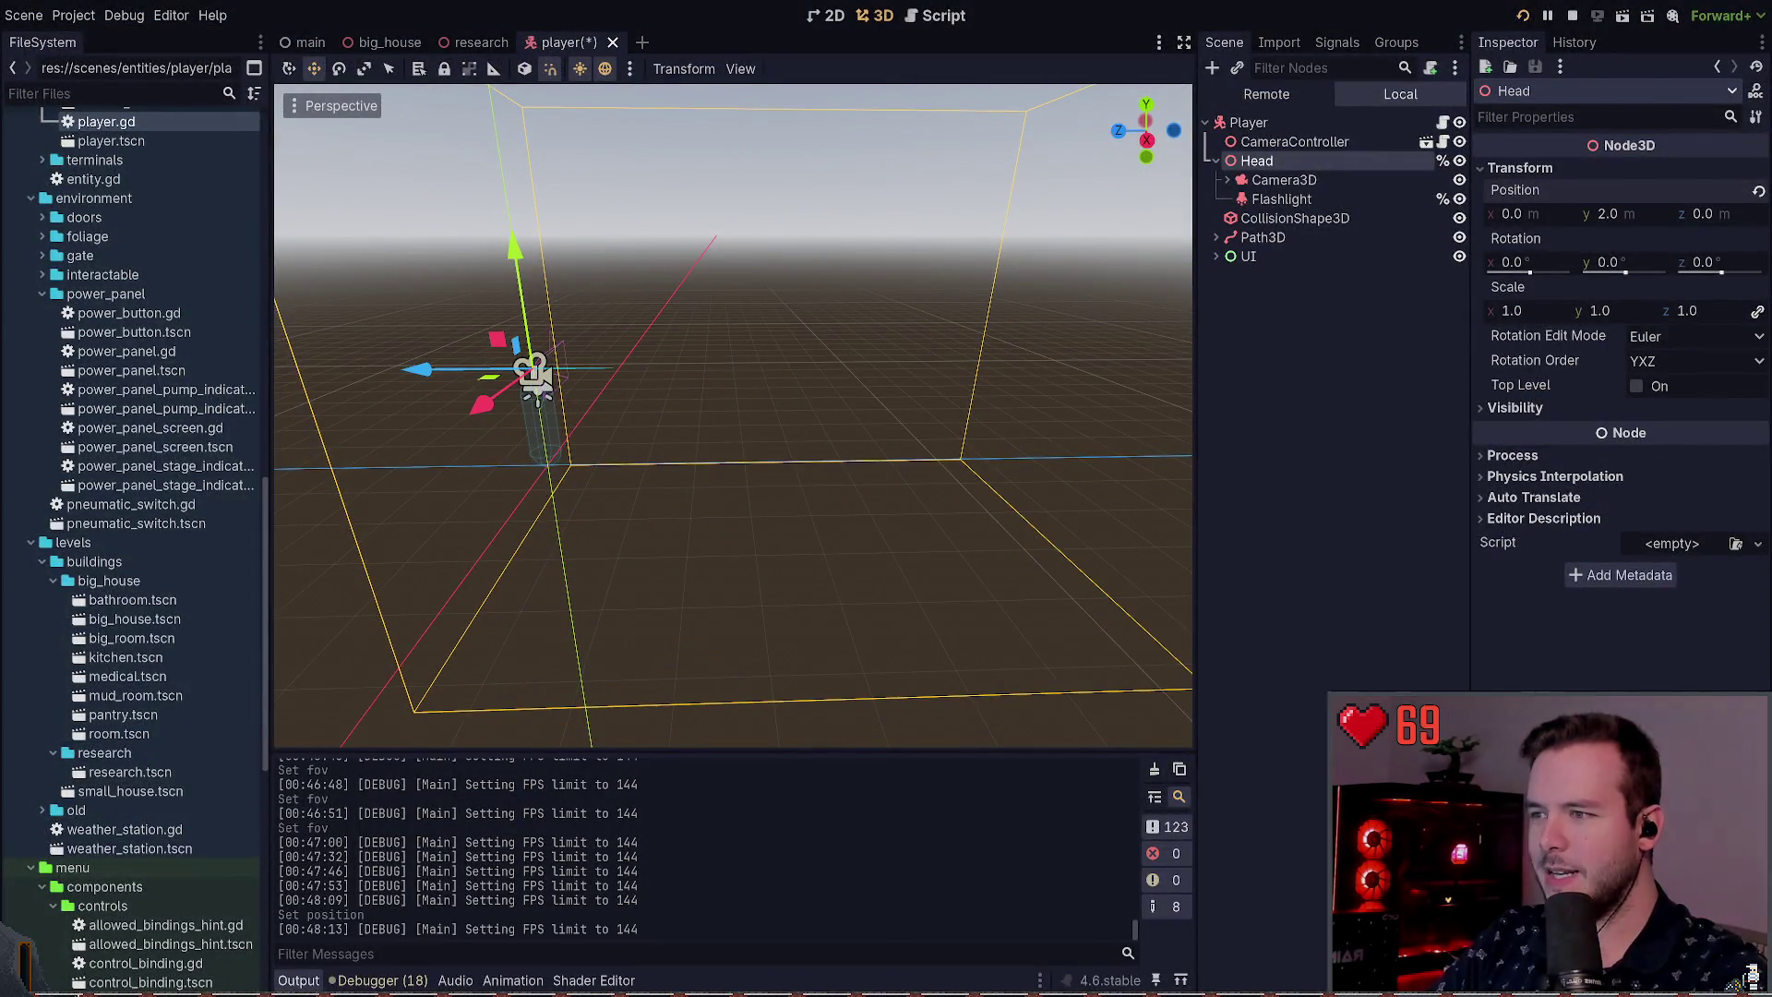
pyautogui.press('F5')
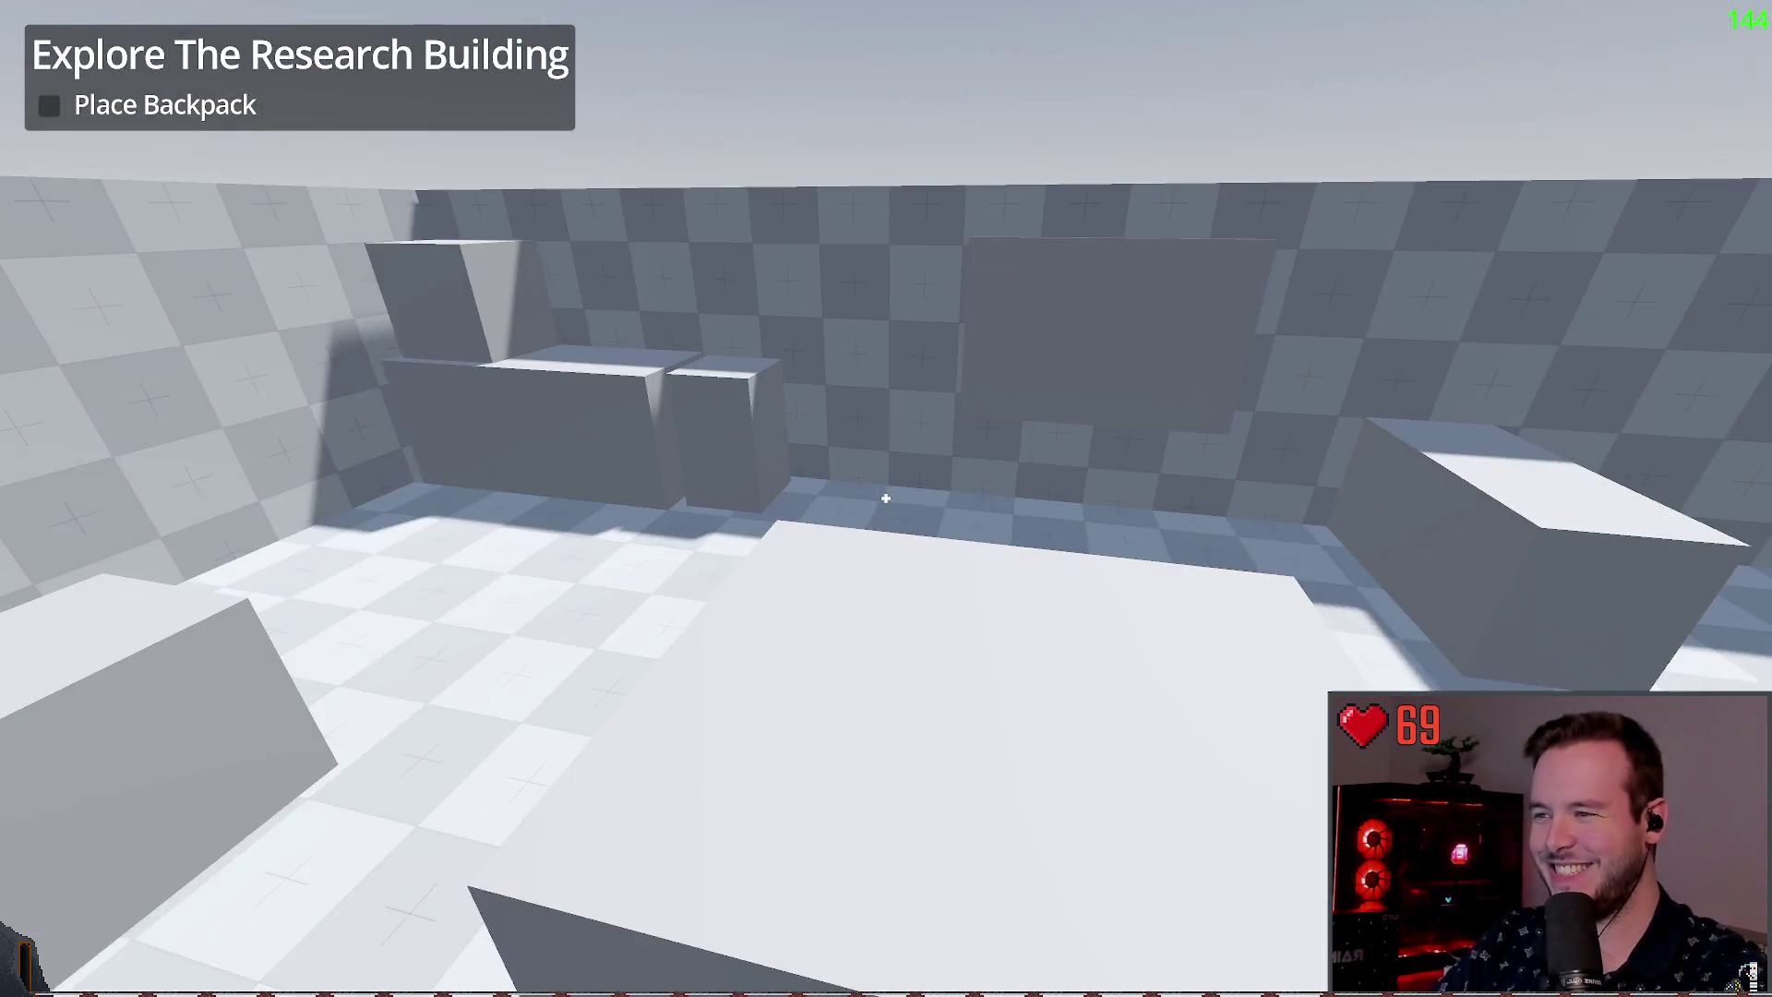
pyautogui.press('F8')
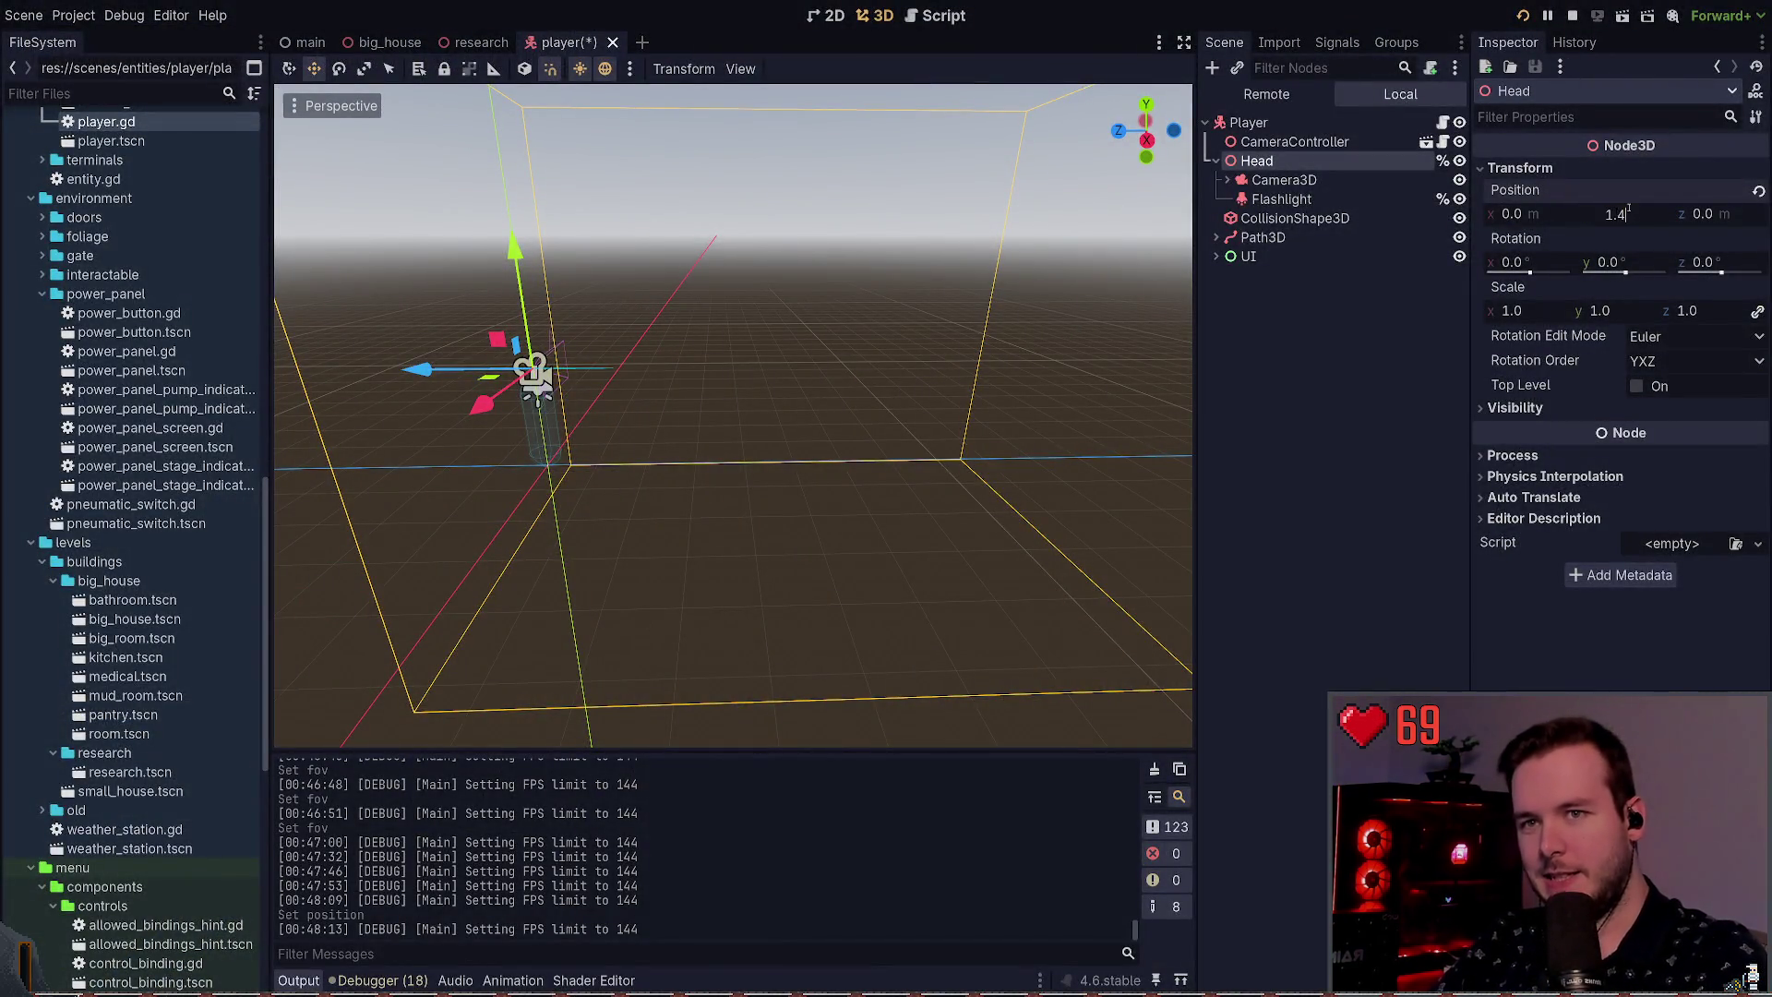
# Step: Playtest the 1.4 m head height, walking past the blocks to the checkered wall
pyautogui.press('F5')
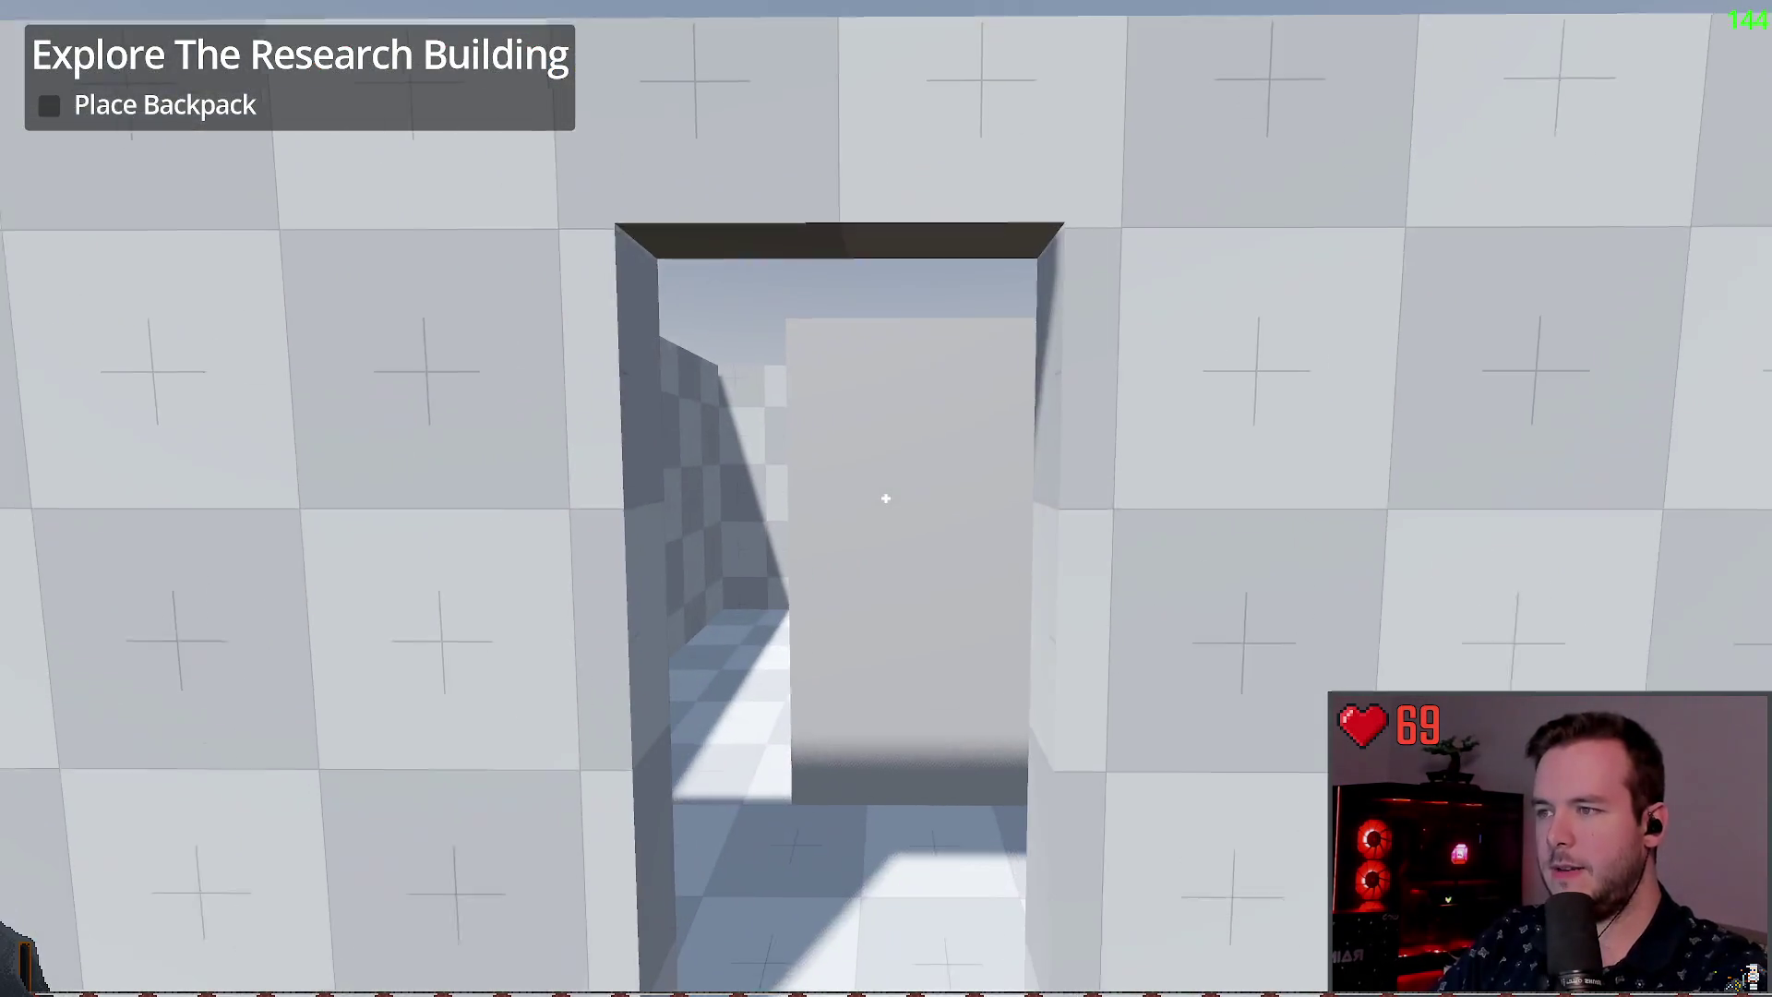
pyautogui.press('w')
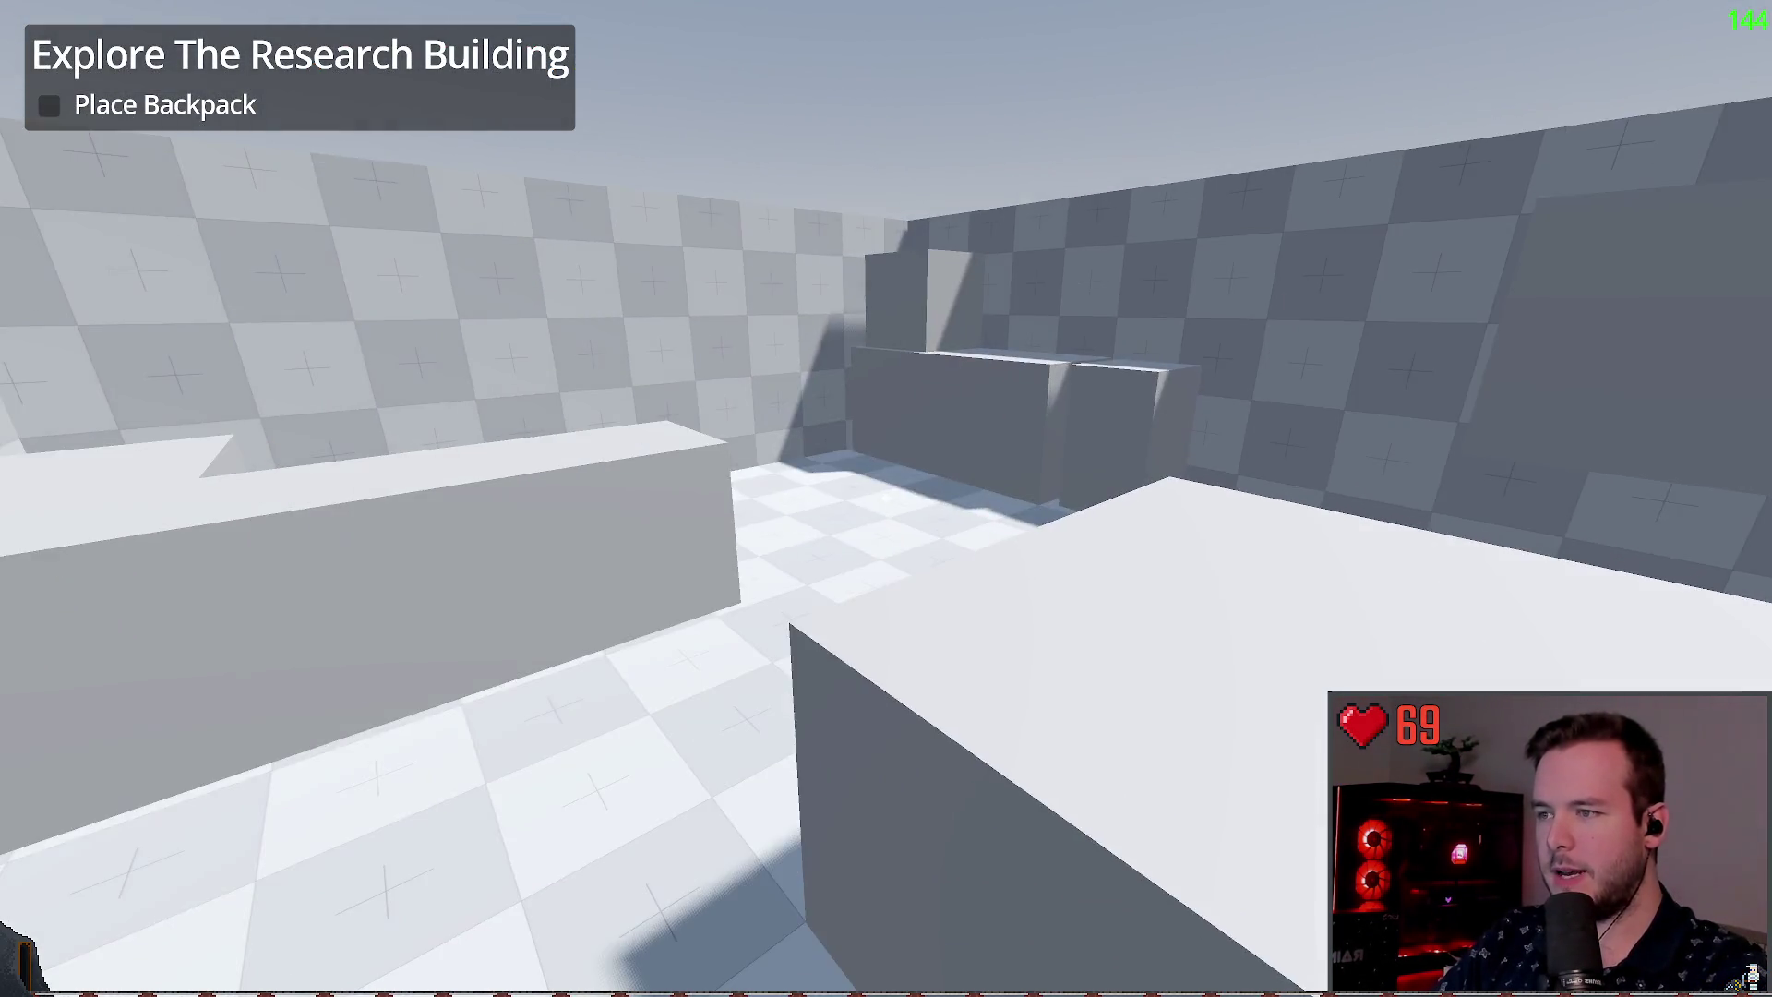
pyautogui.press('w')
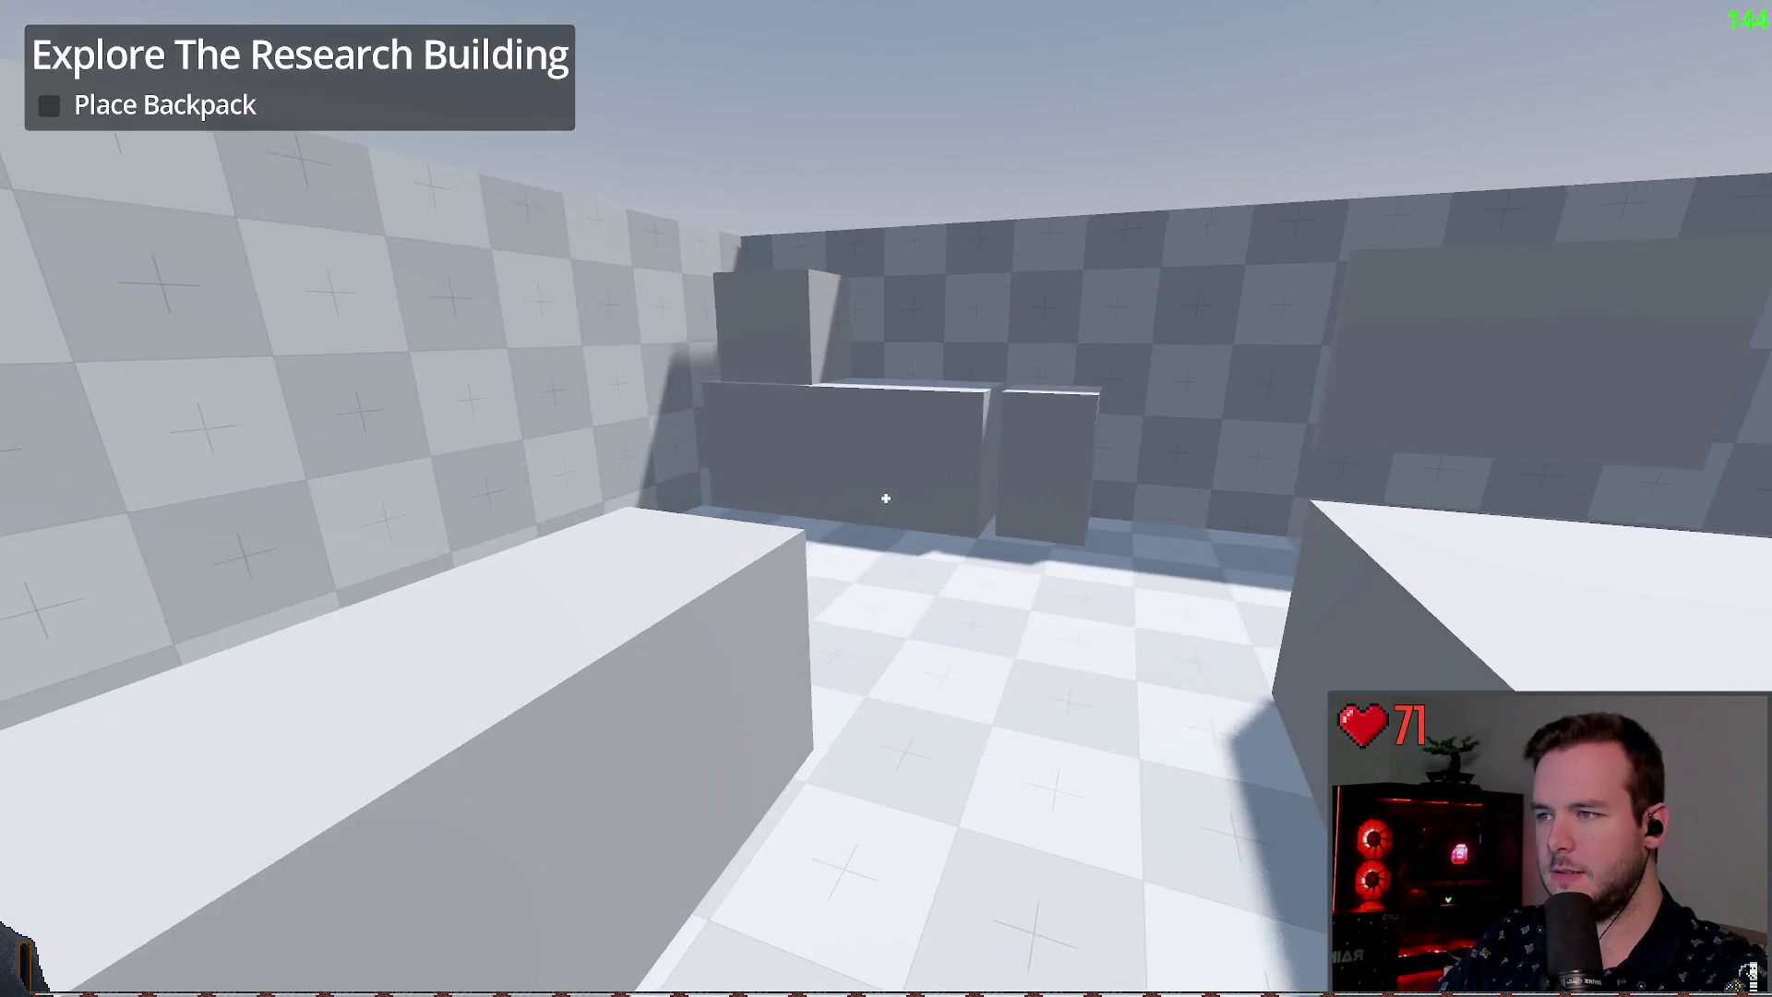
pyautogui.press('w')
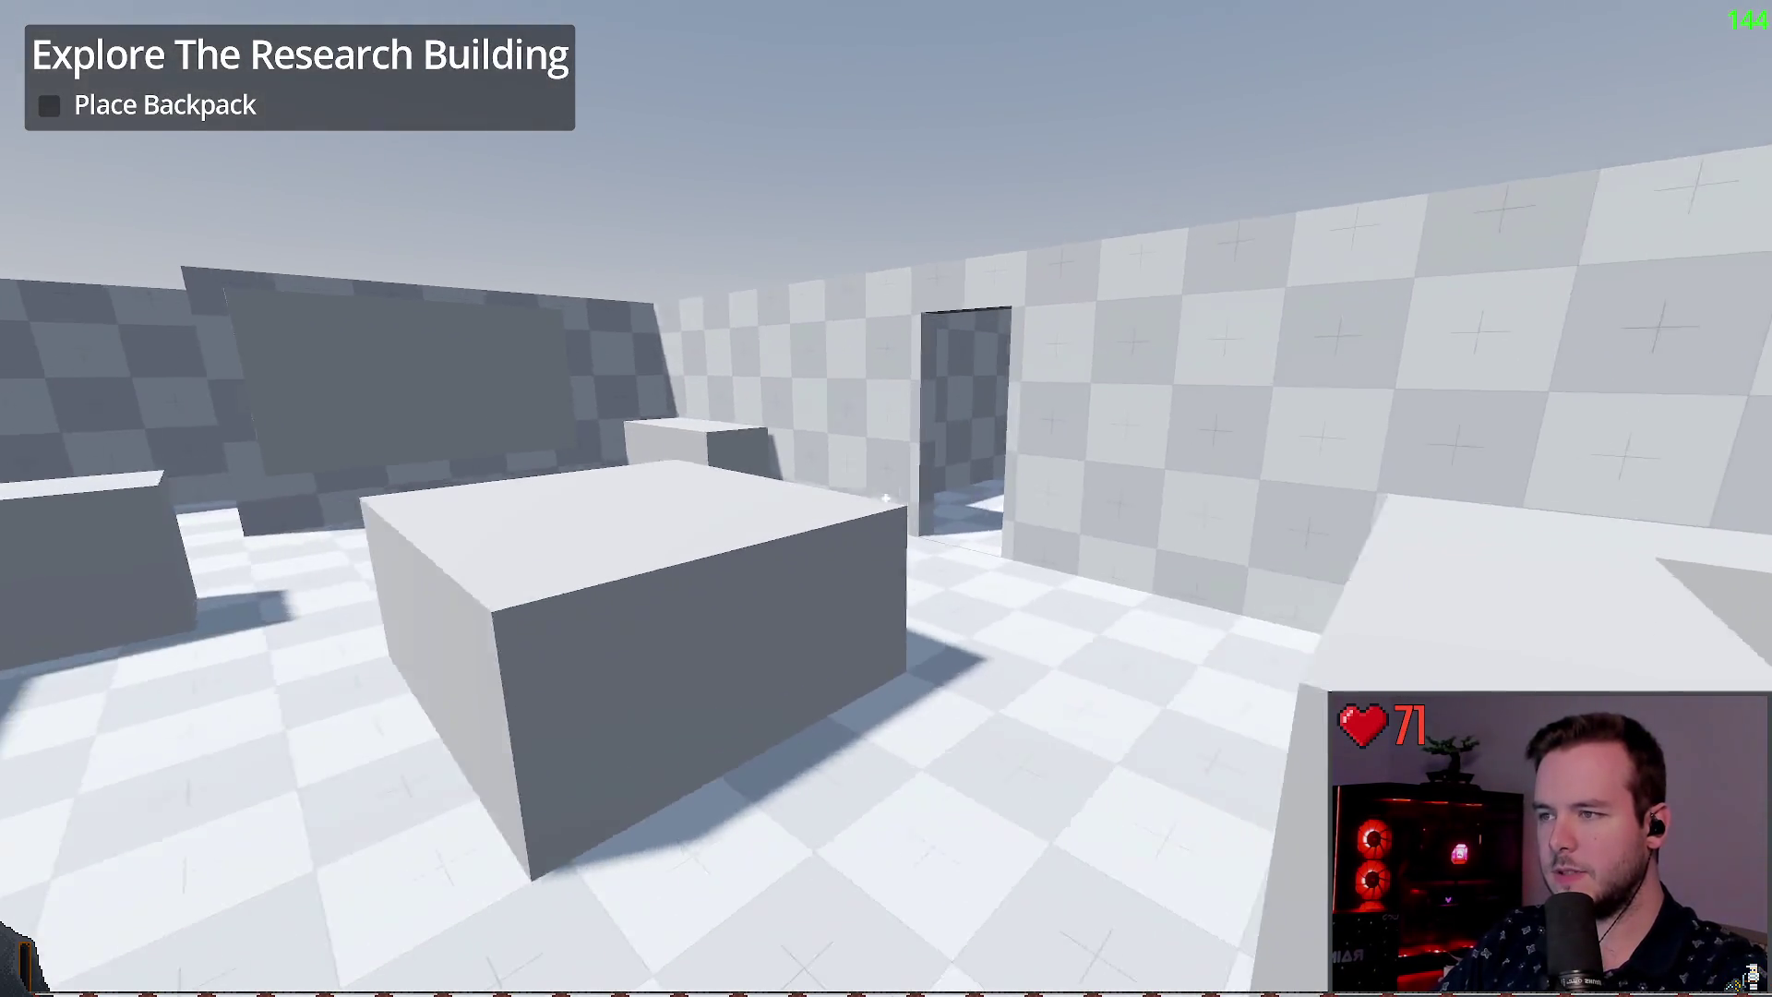
pyautogui.press('w')
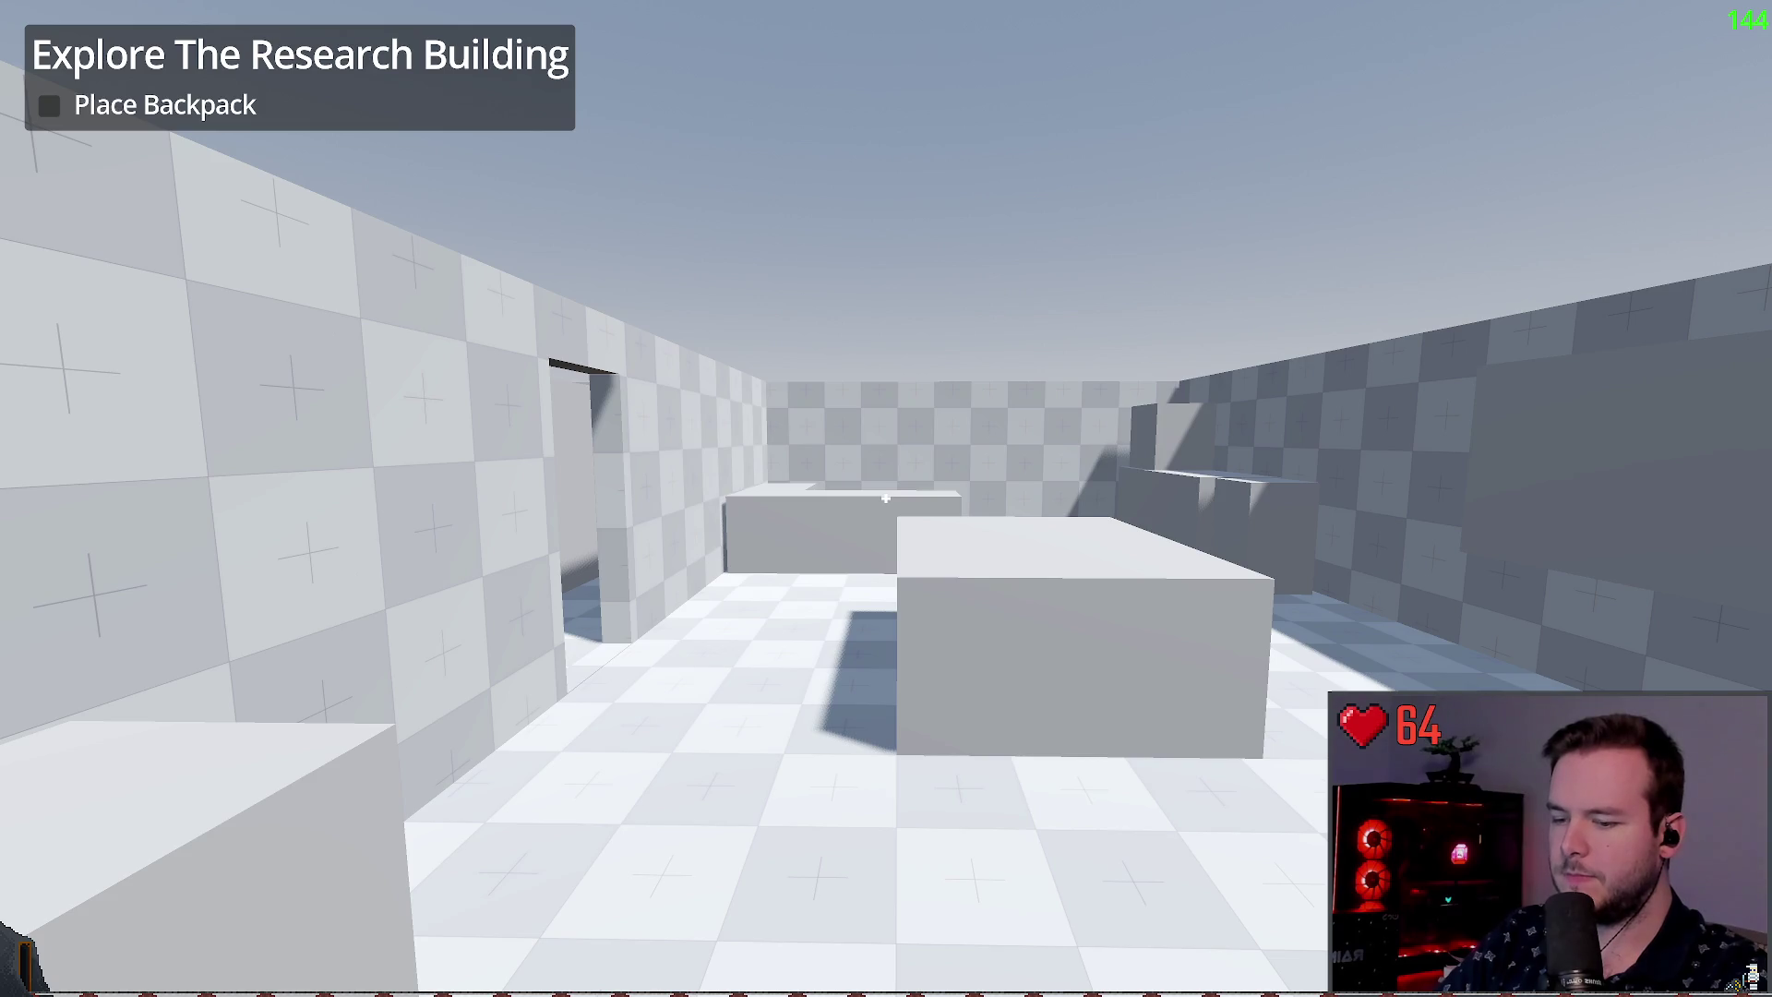
pyautogui.press('w')
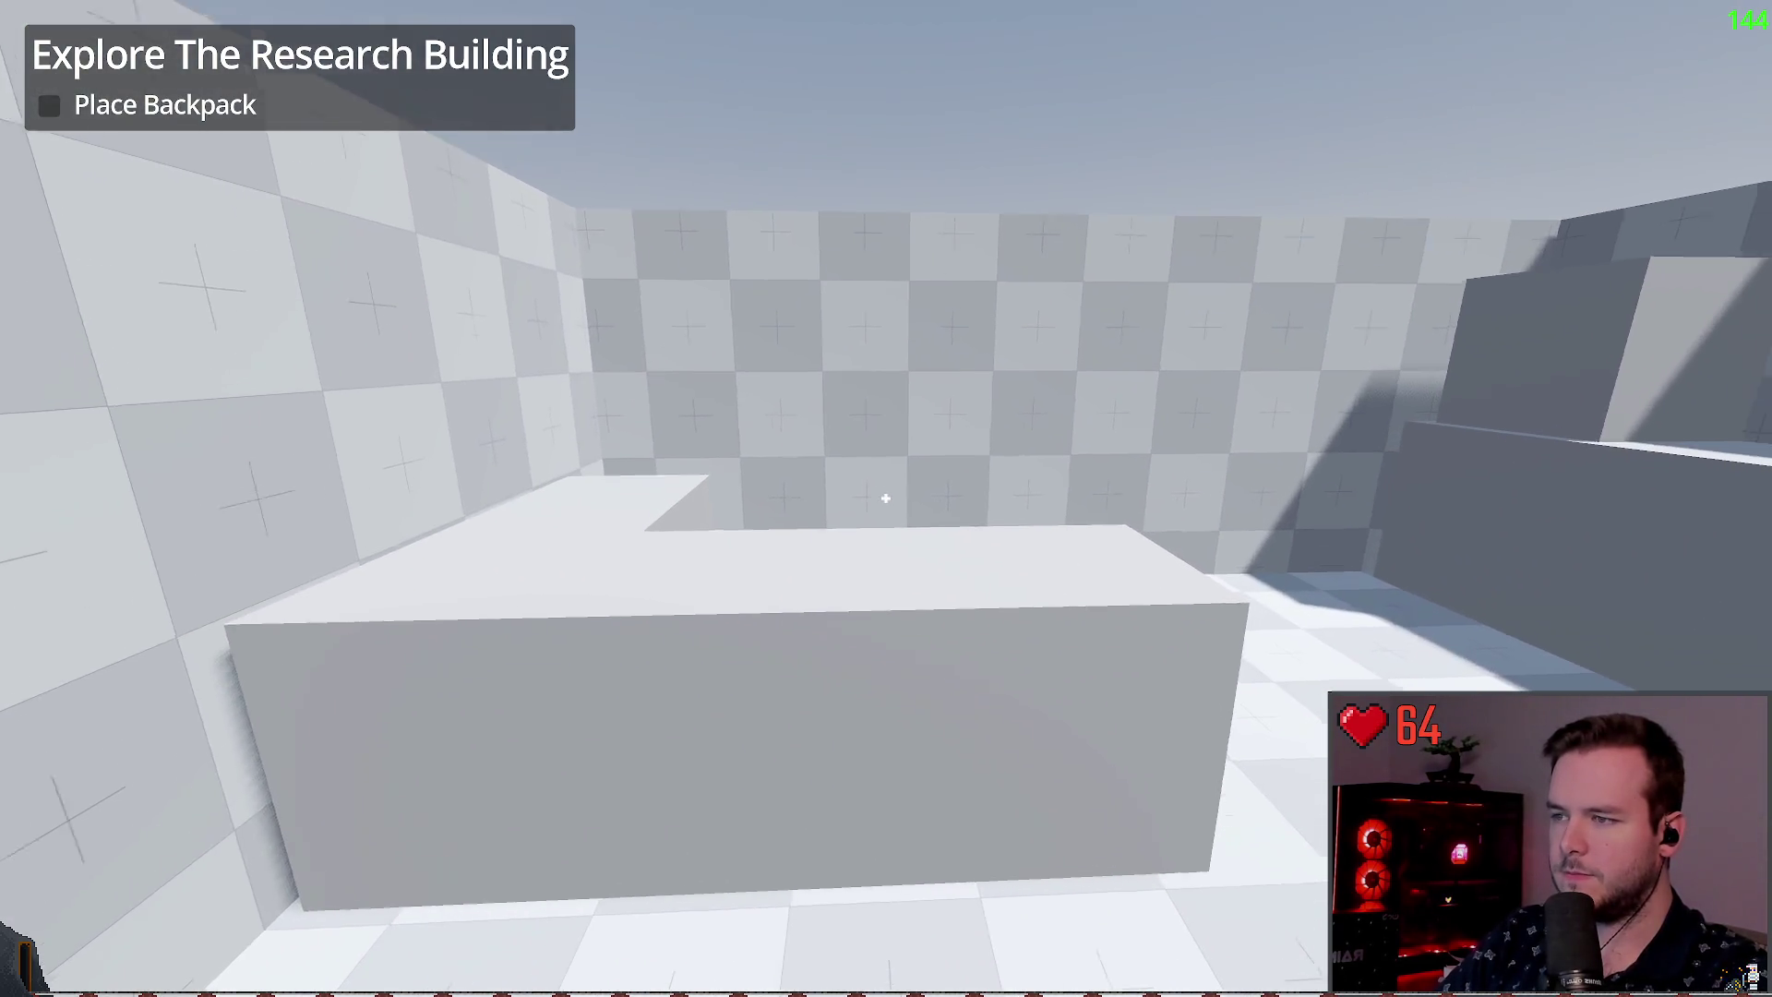
pyautogui.press('w')
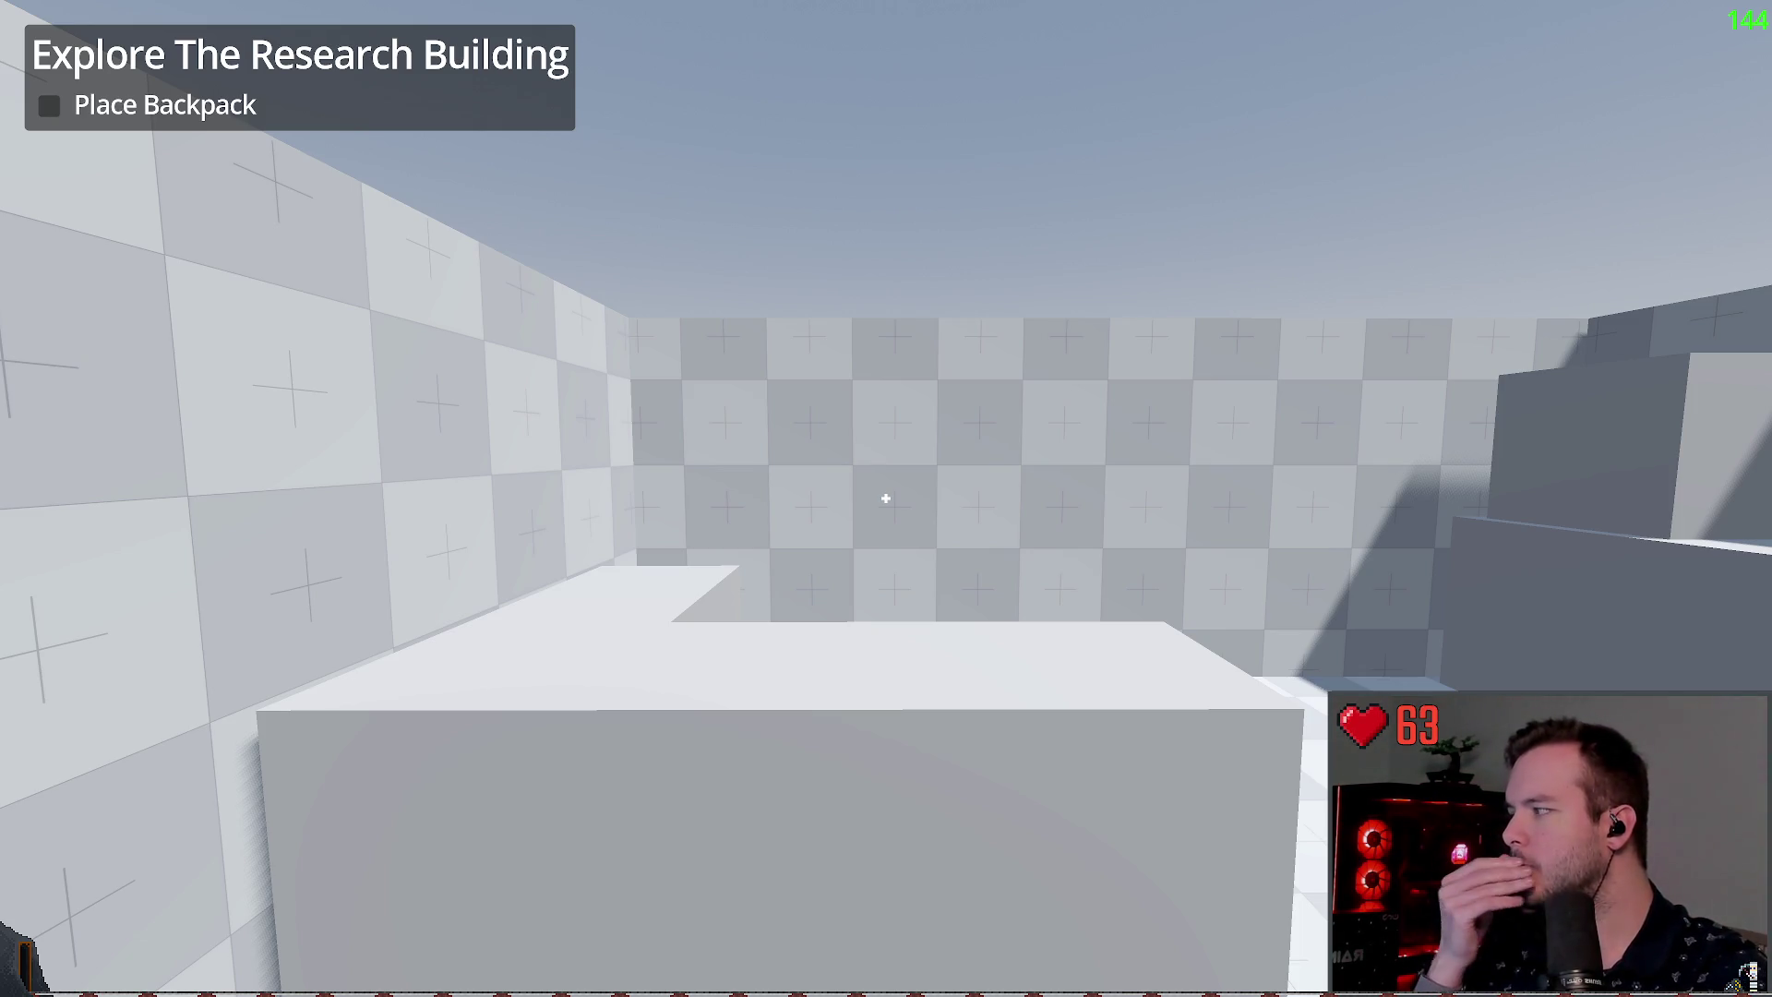
pyautogui.press('w')
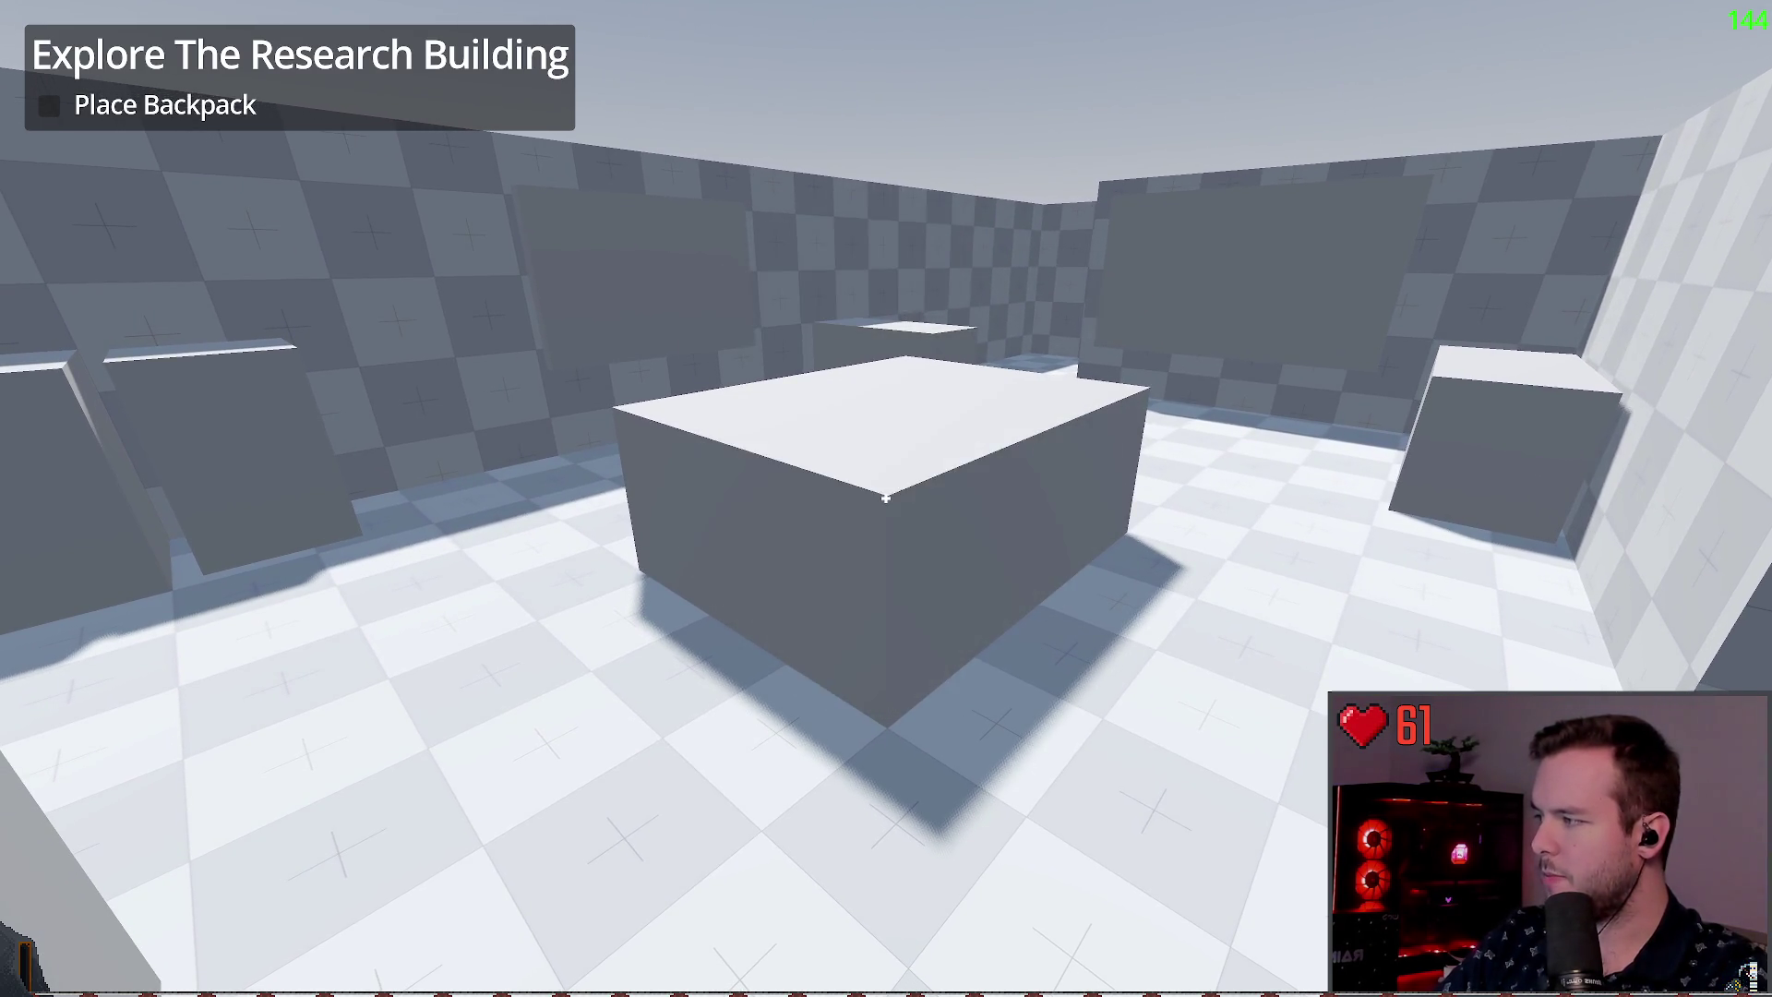
pyautogui.press('w')
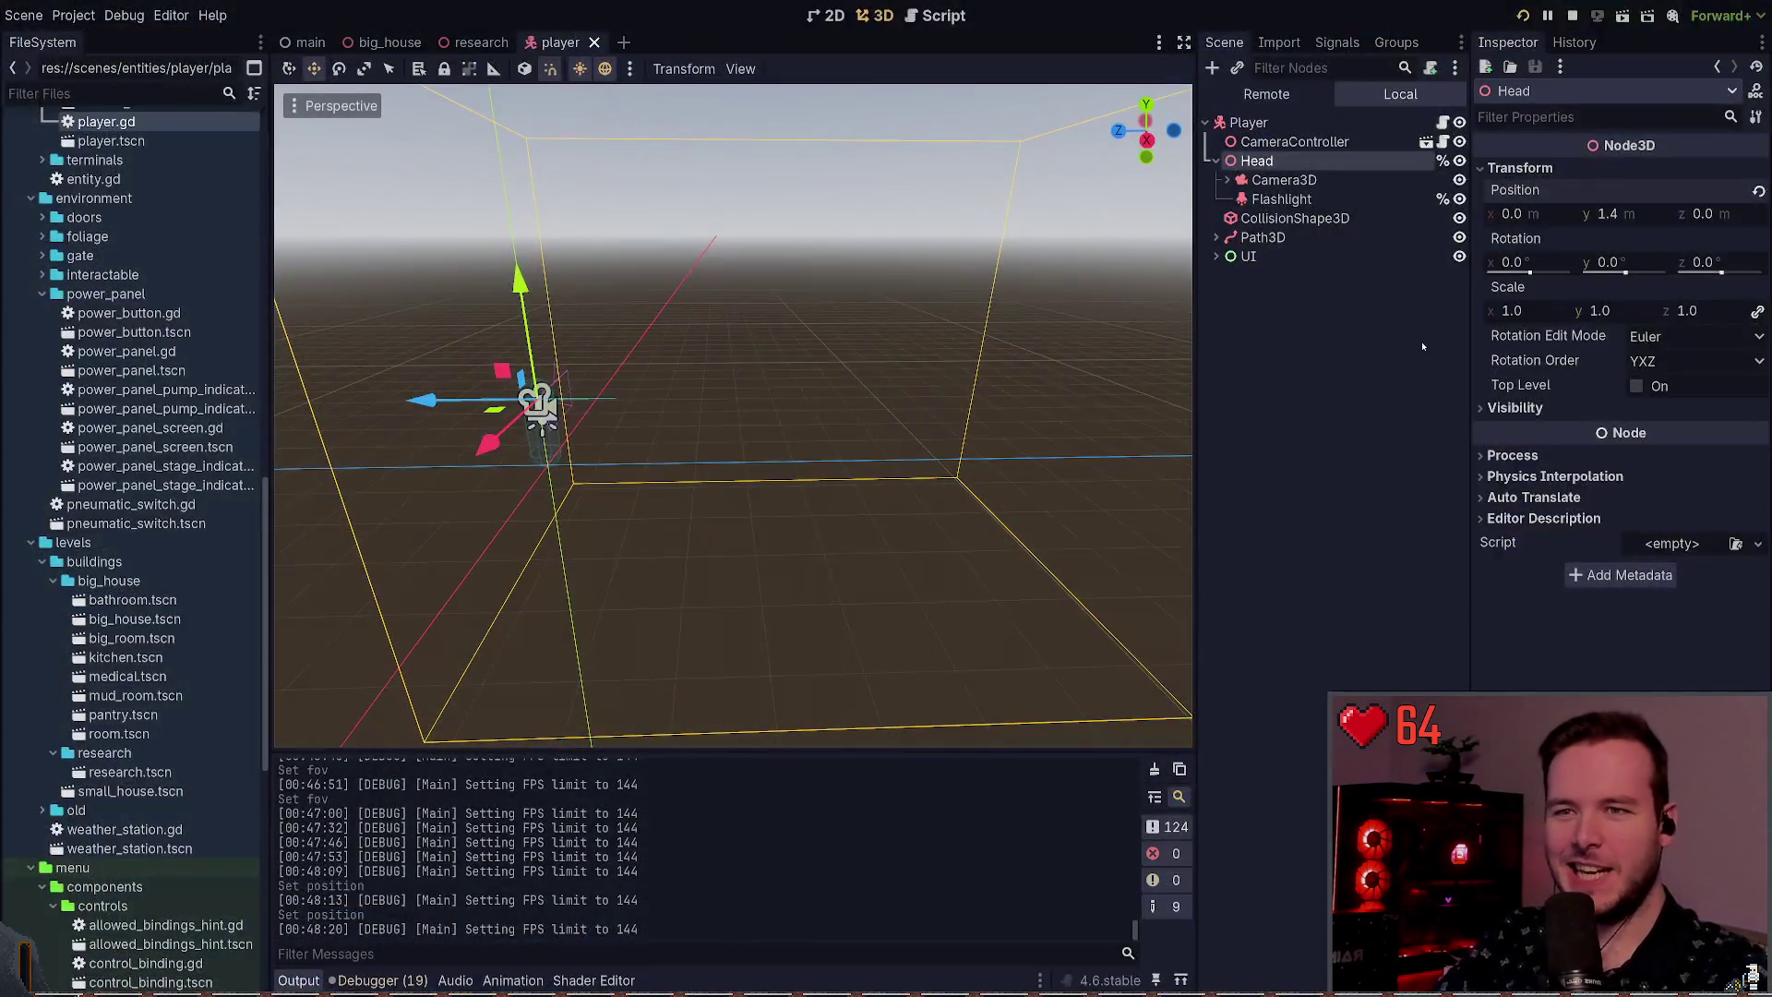
# Step: Inspect Camera3D's properties, then frame the Head node in the 3D view
pyautogui.click(1322, 182)
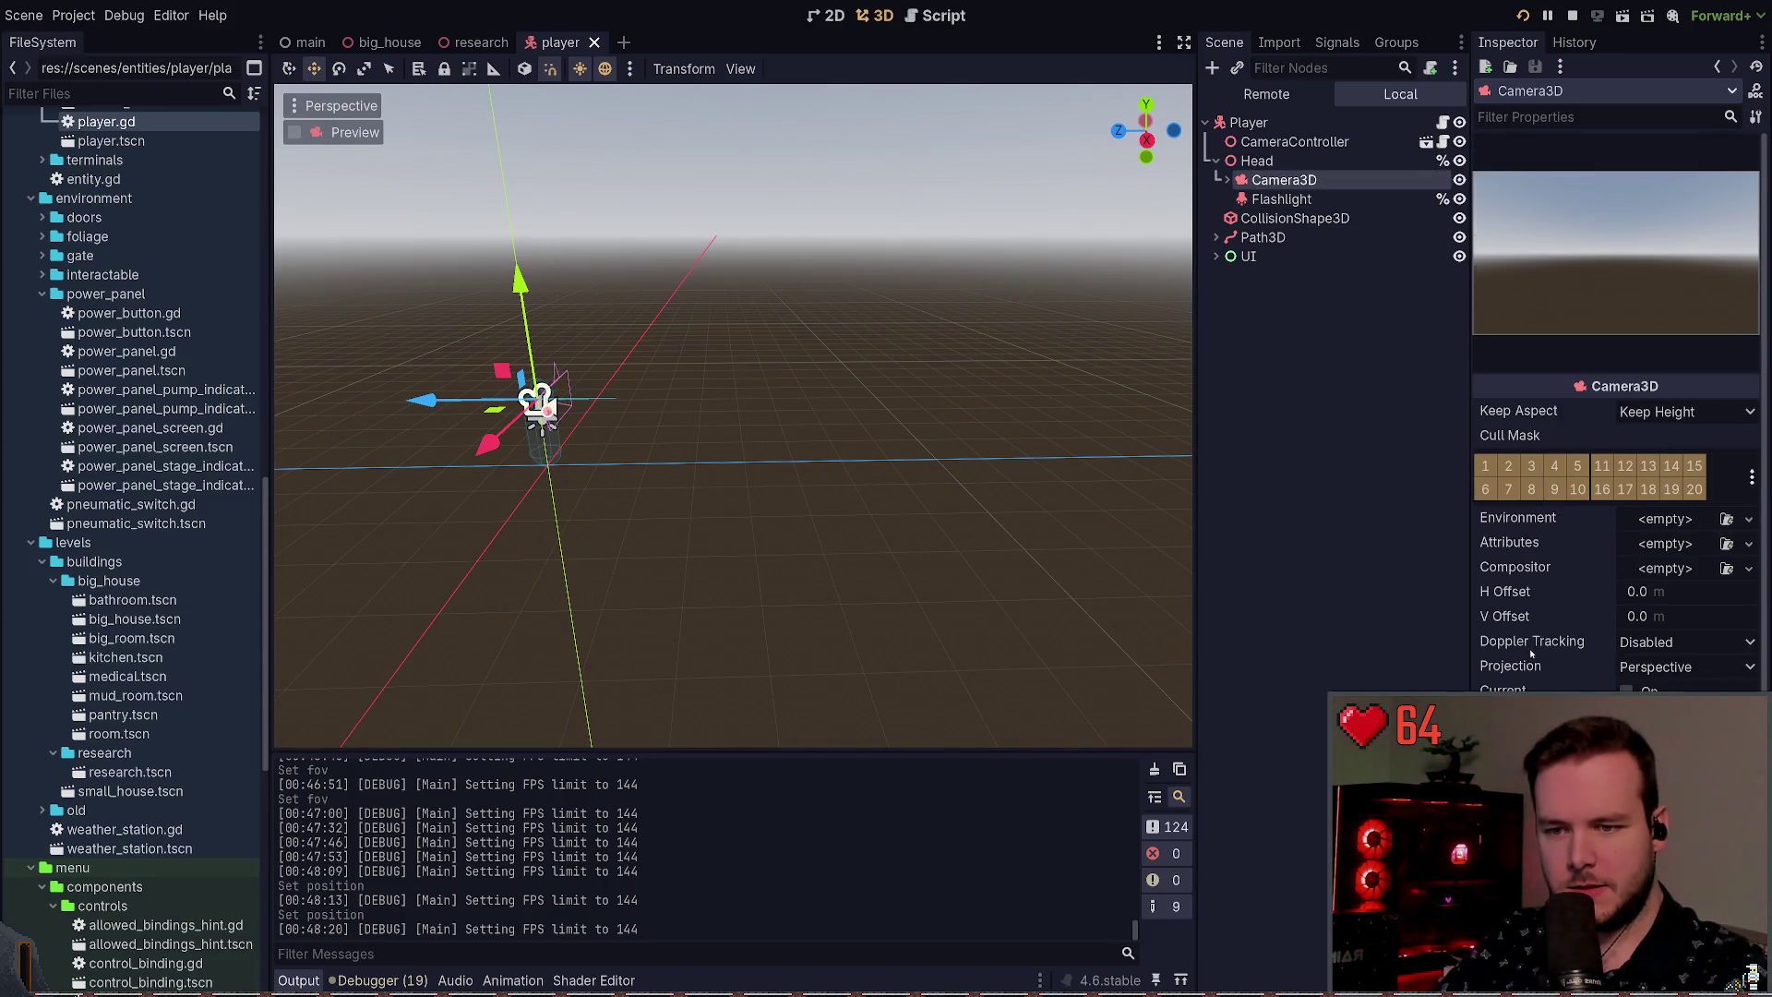
pyautogui.scroll(-1, 1542, 664)
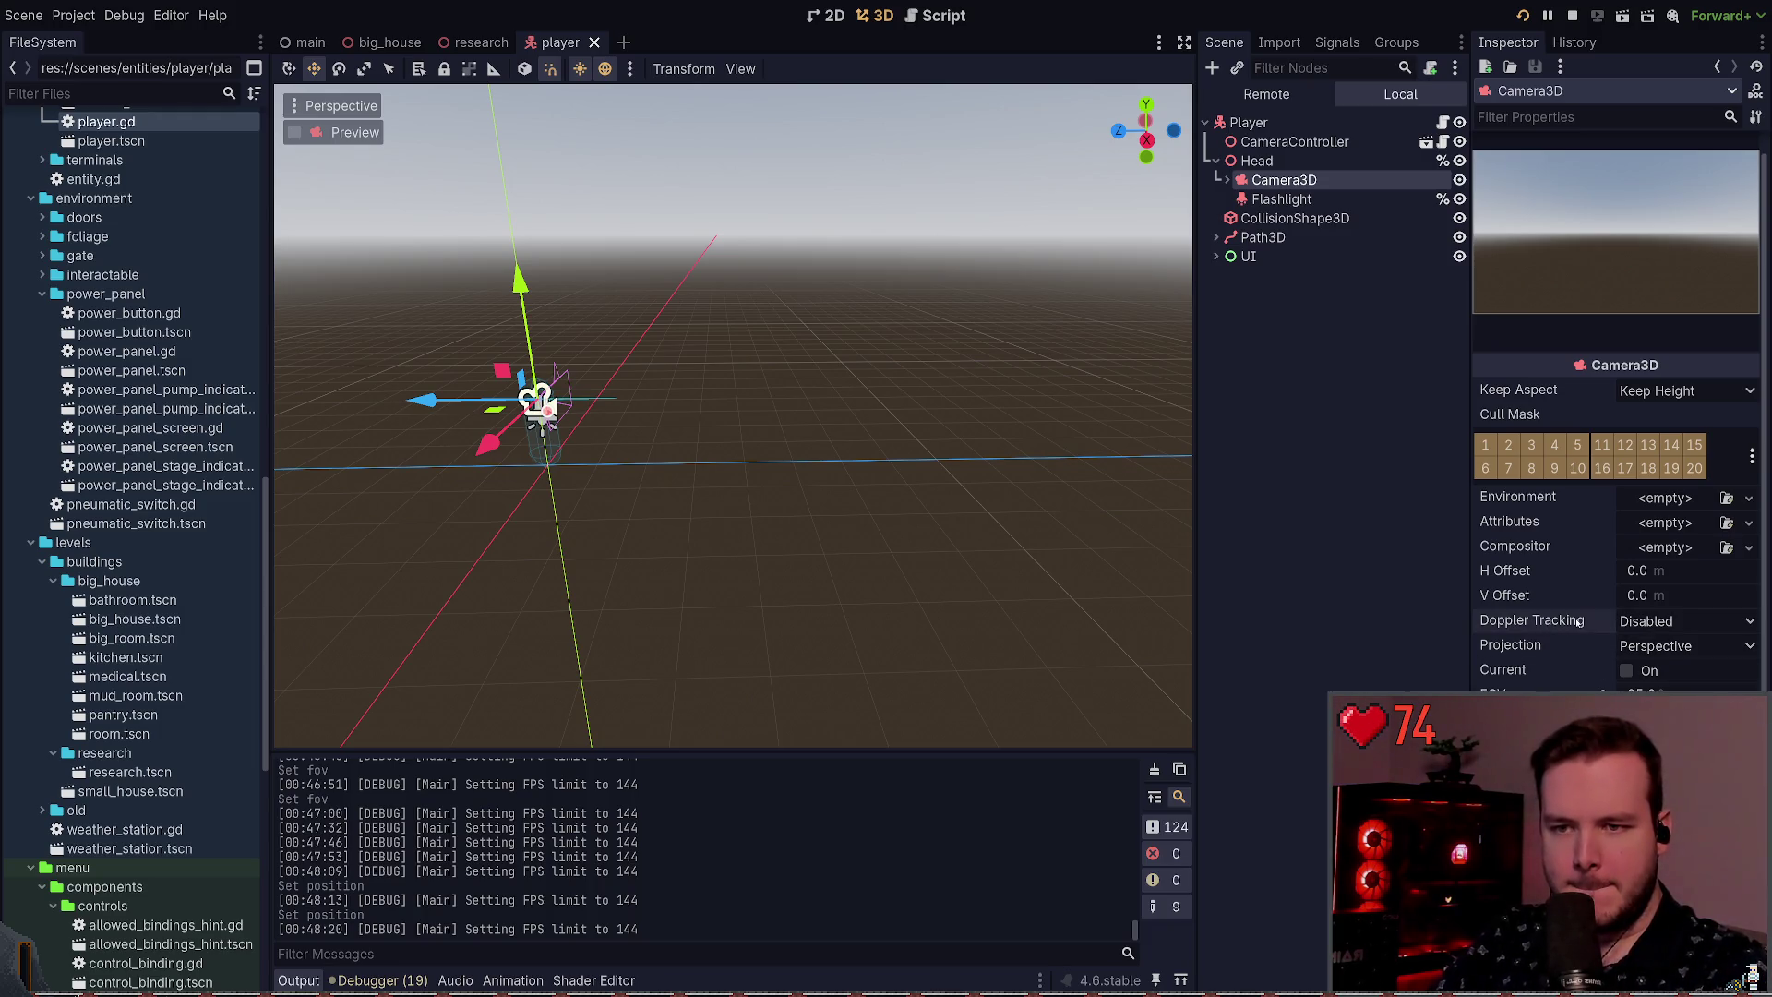
pyautogui.click(1265, 161)
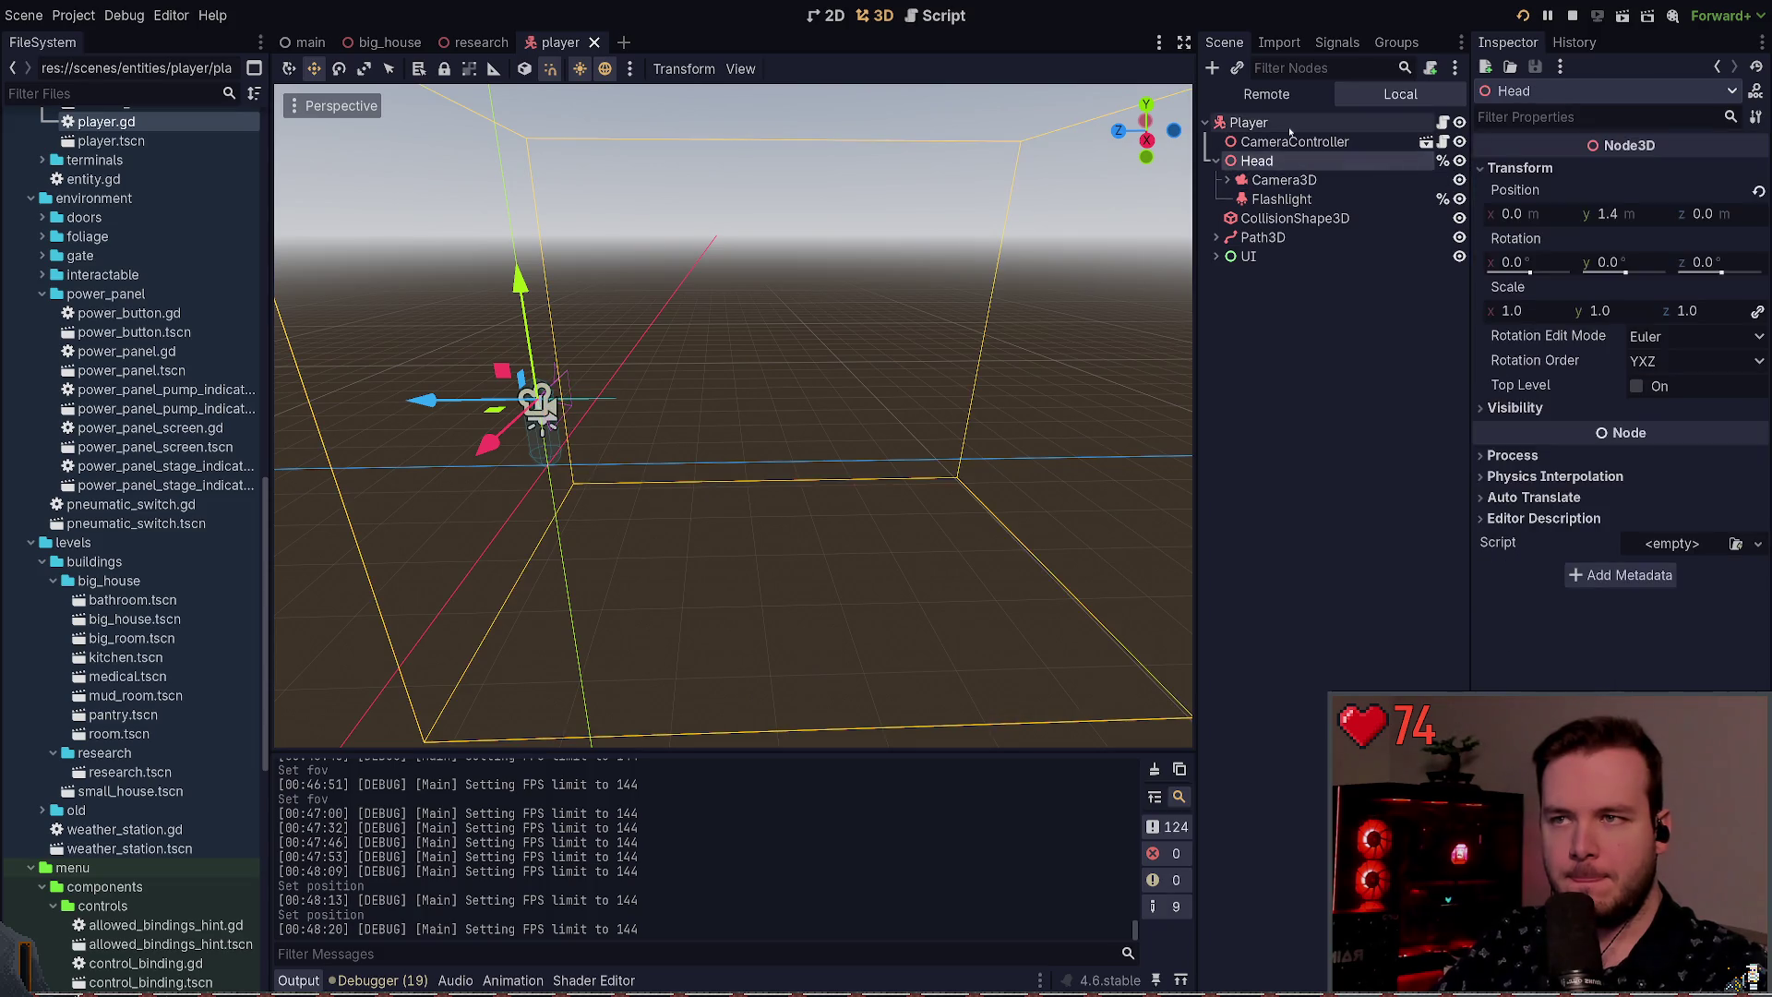
pyautogui.click(1290, 128)
pyautogui.doubleClick(1257, 161)
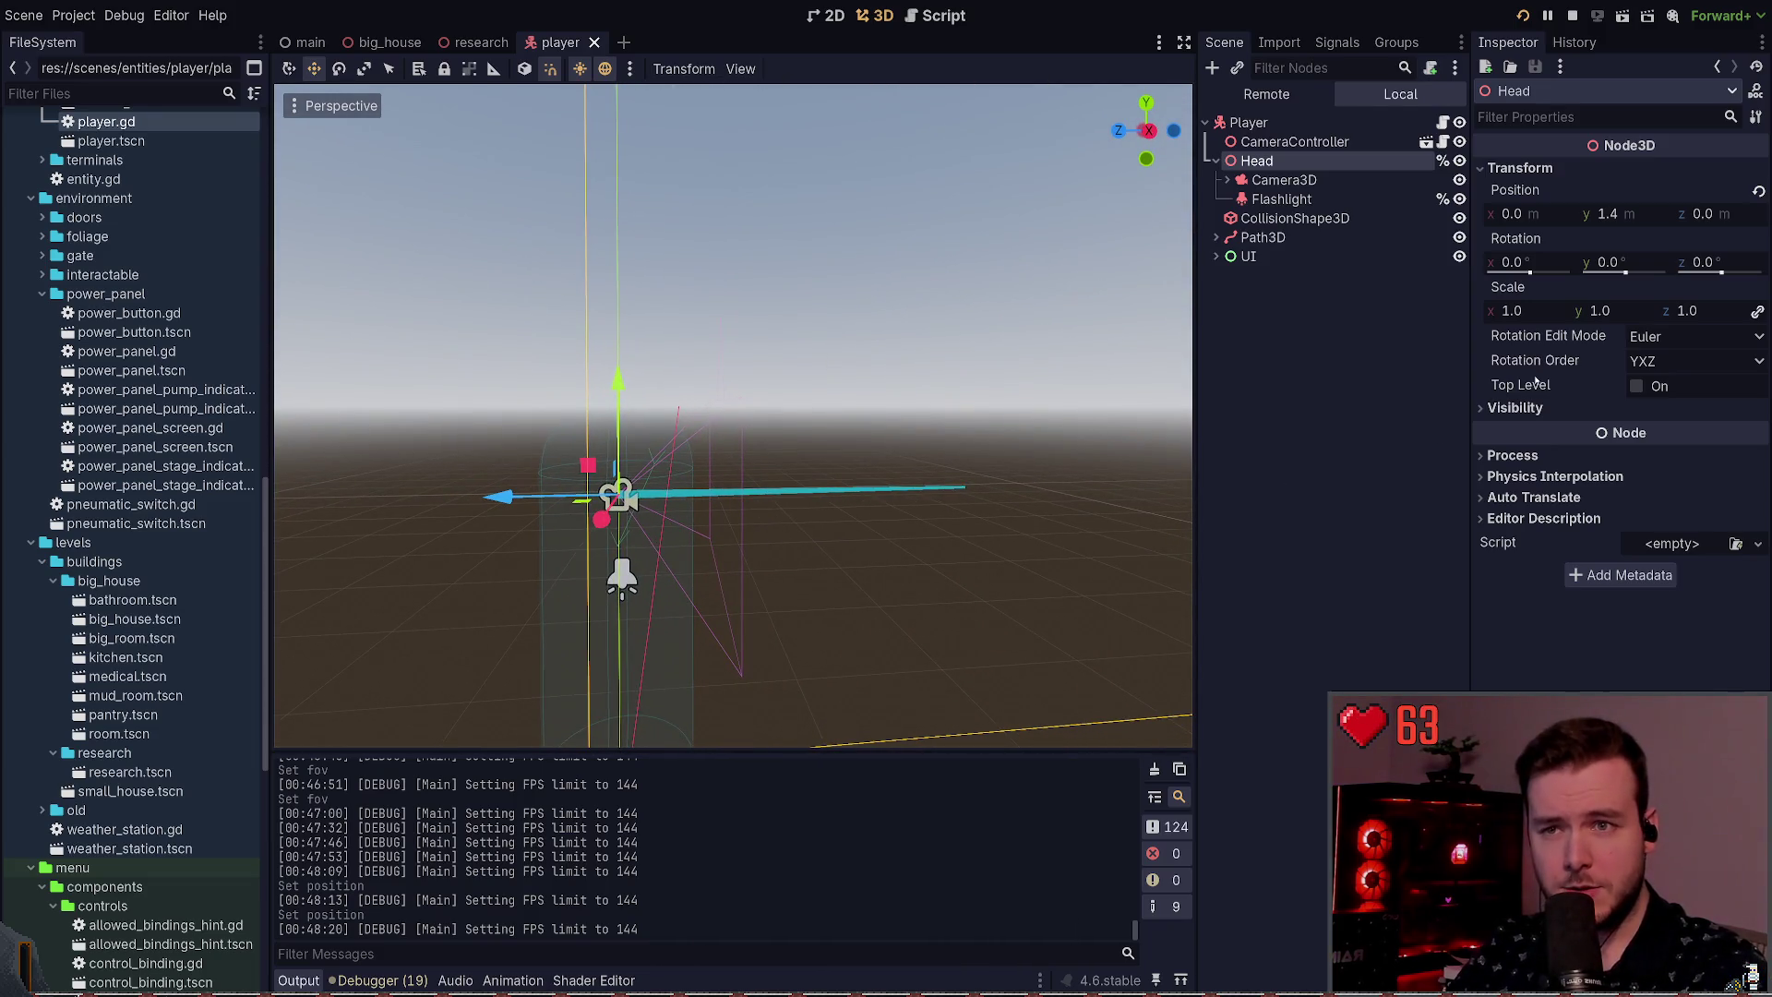
# Step: Reselect Camera3D after checking the Flashlight node, then return to the running game
pyautogui.click(1278, 180)
pyautogui.click(1227, 180)
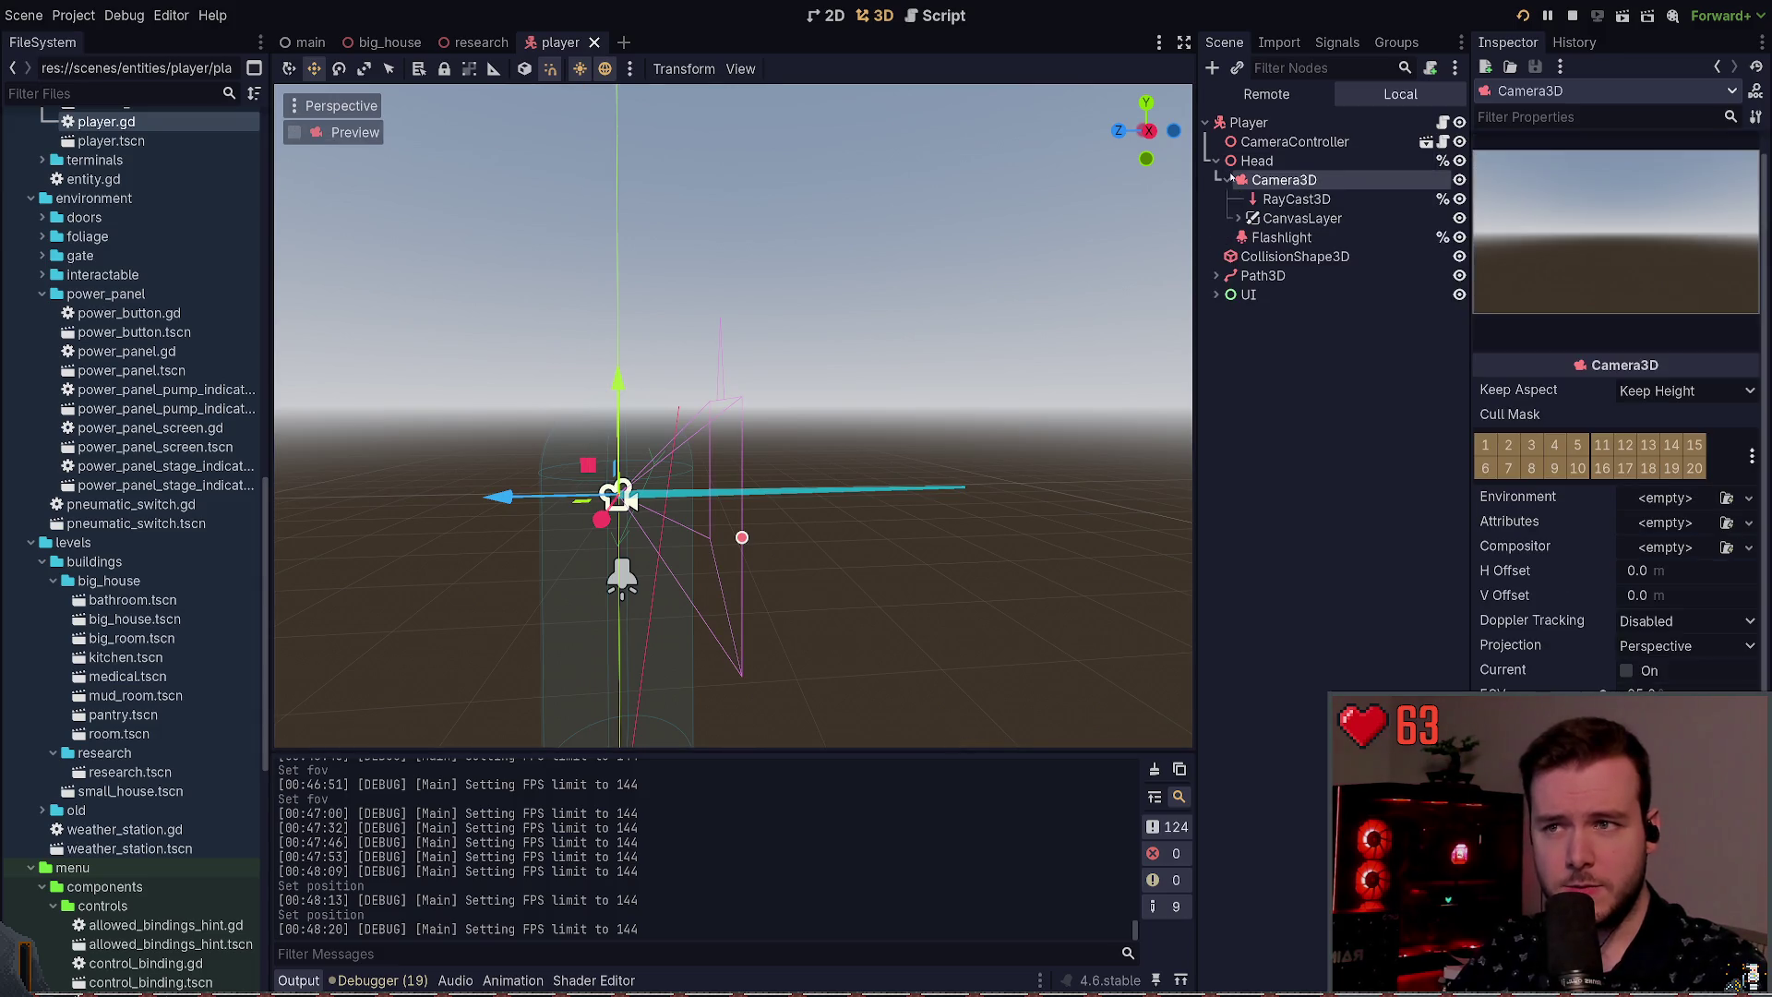
pyautogui.click(1229, 180)
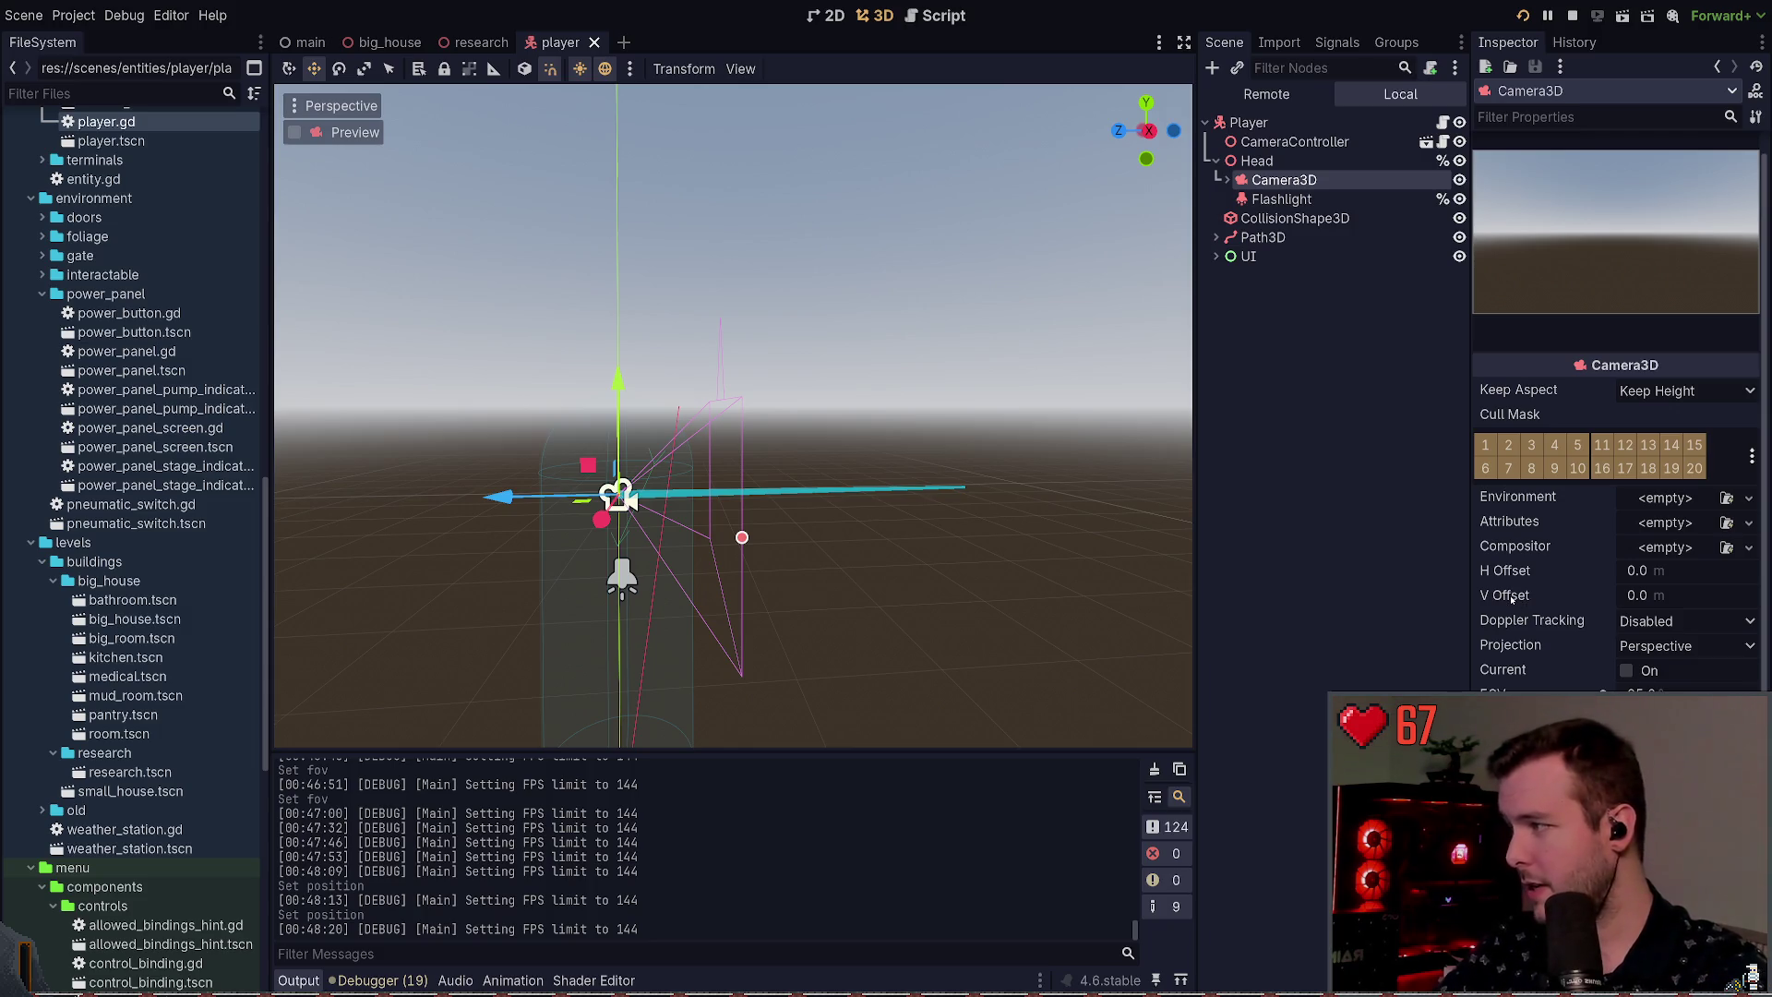
pyautogui.click(1283, 200)
pyautogui.click(1284, 180)
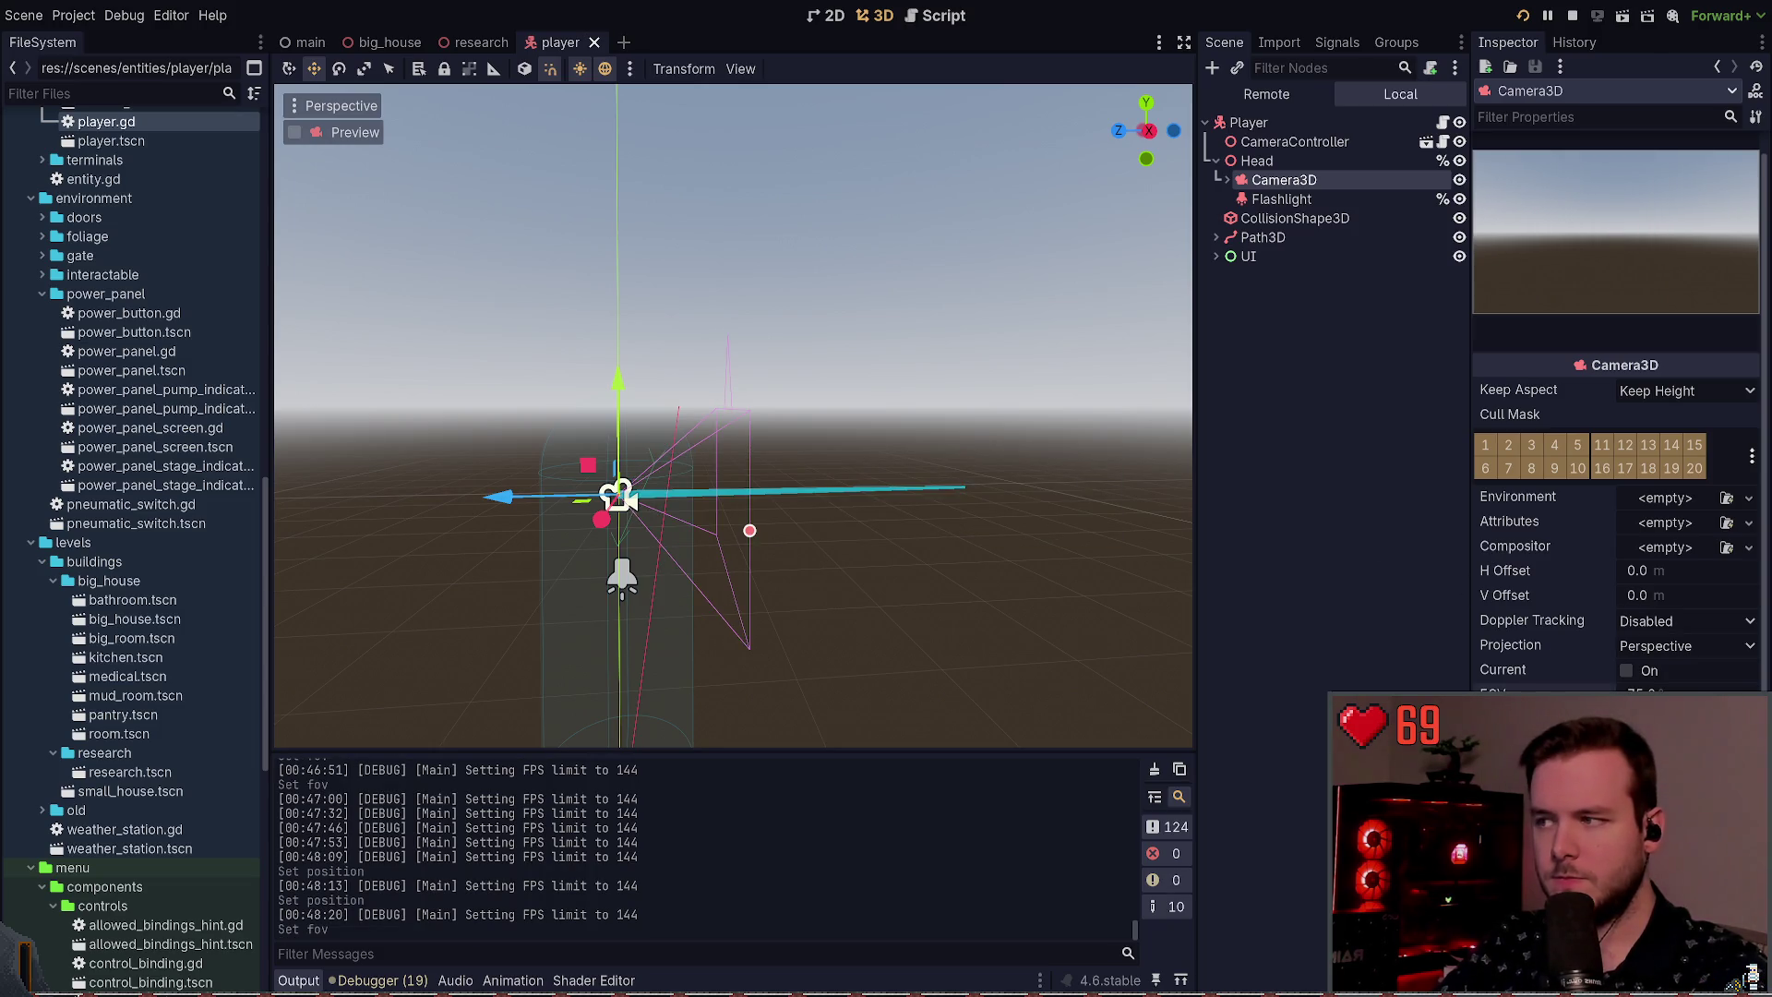
pyautogui.hotkey('alt', 'Tab')
pyautogui.press('w')
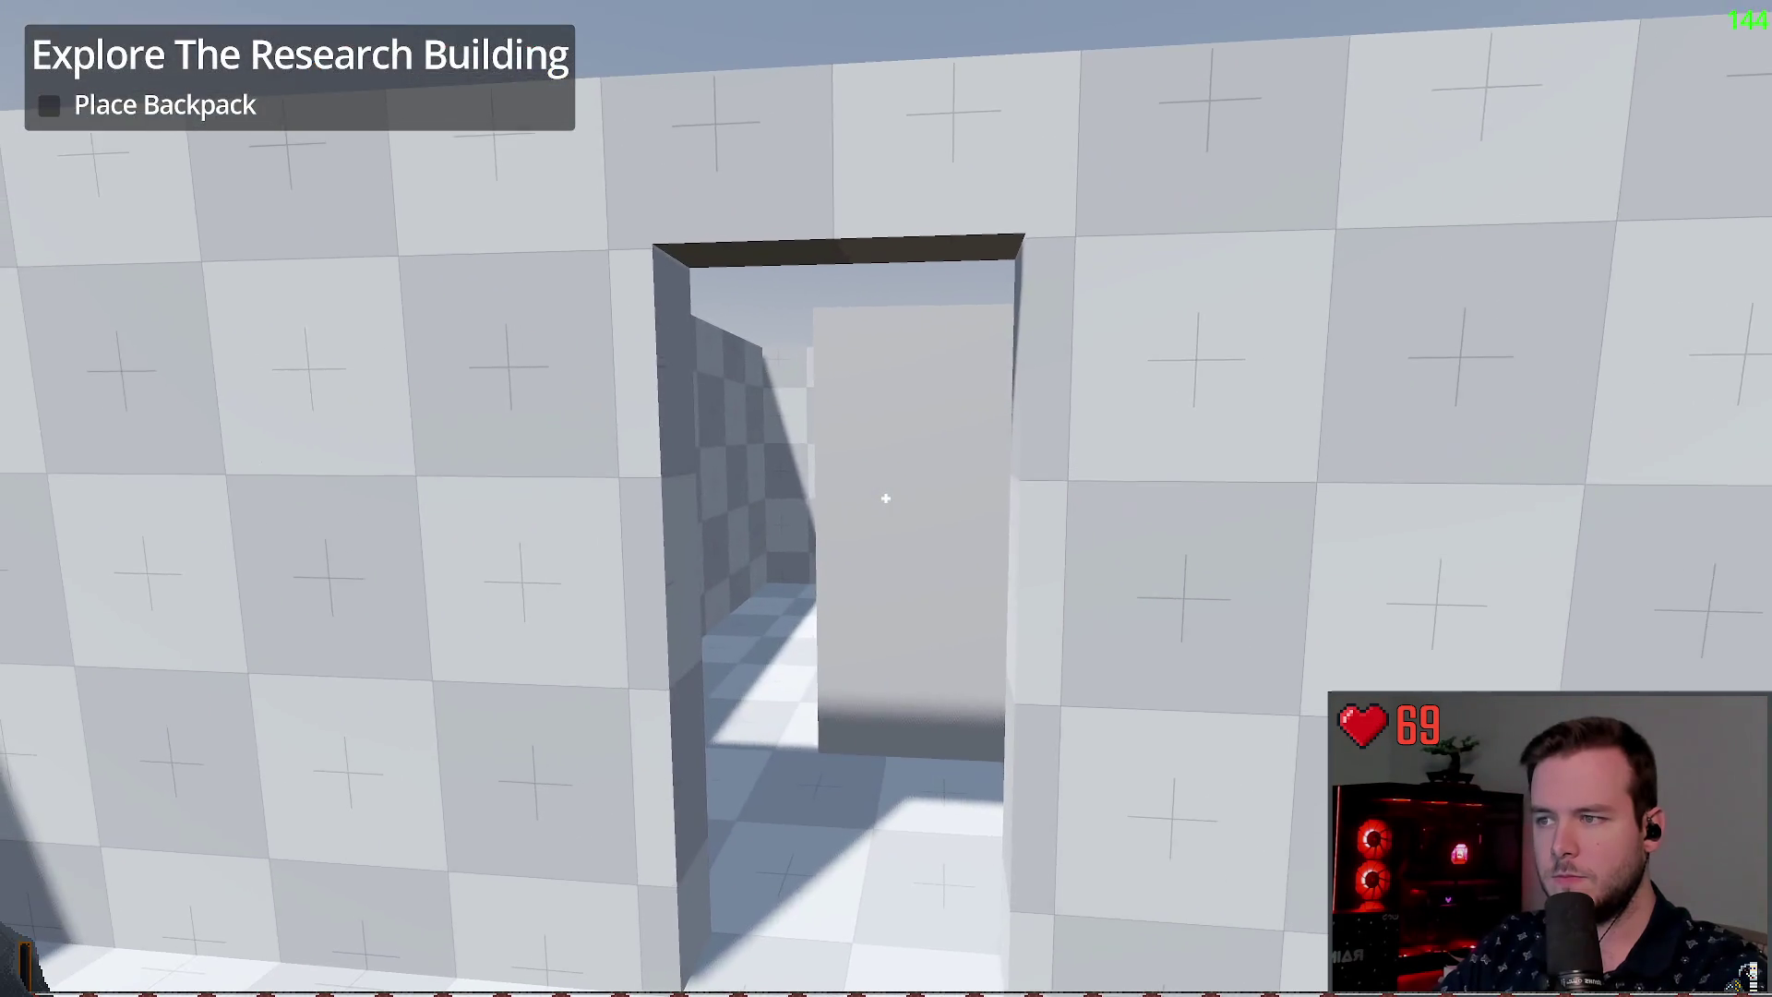
pyautogui.press('w')
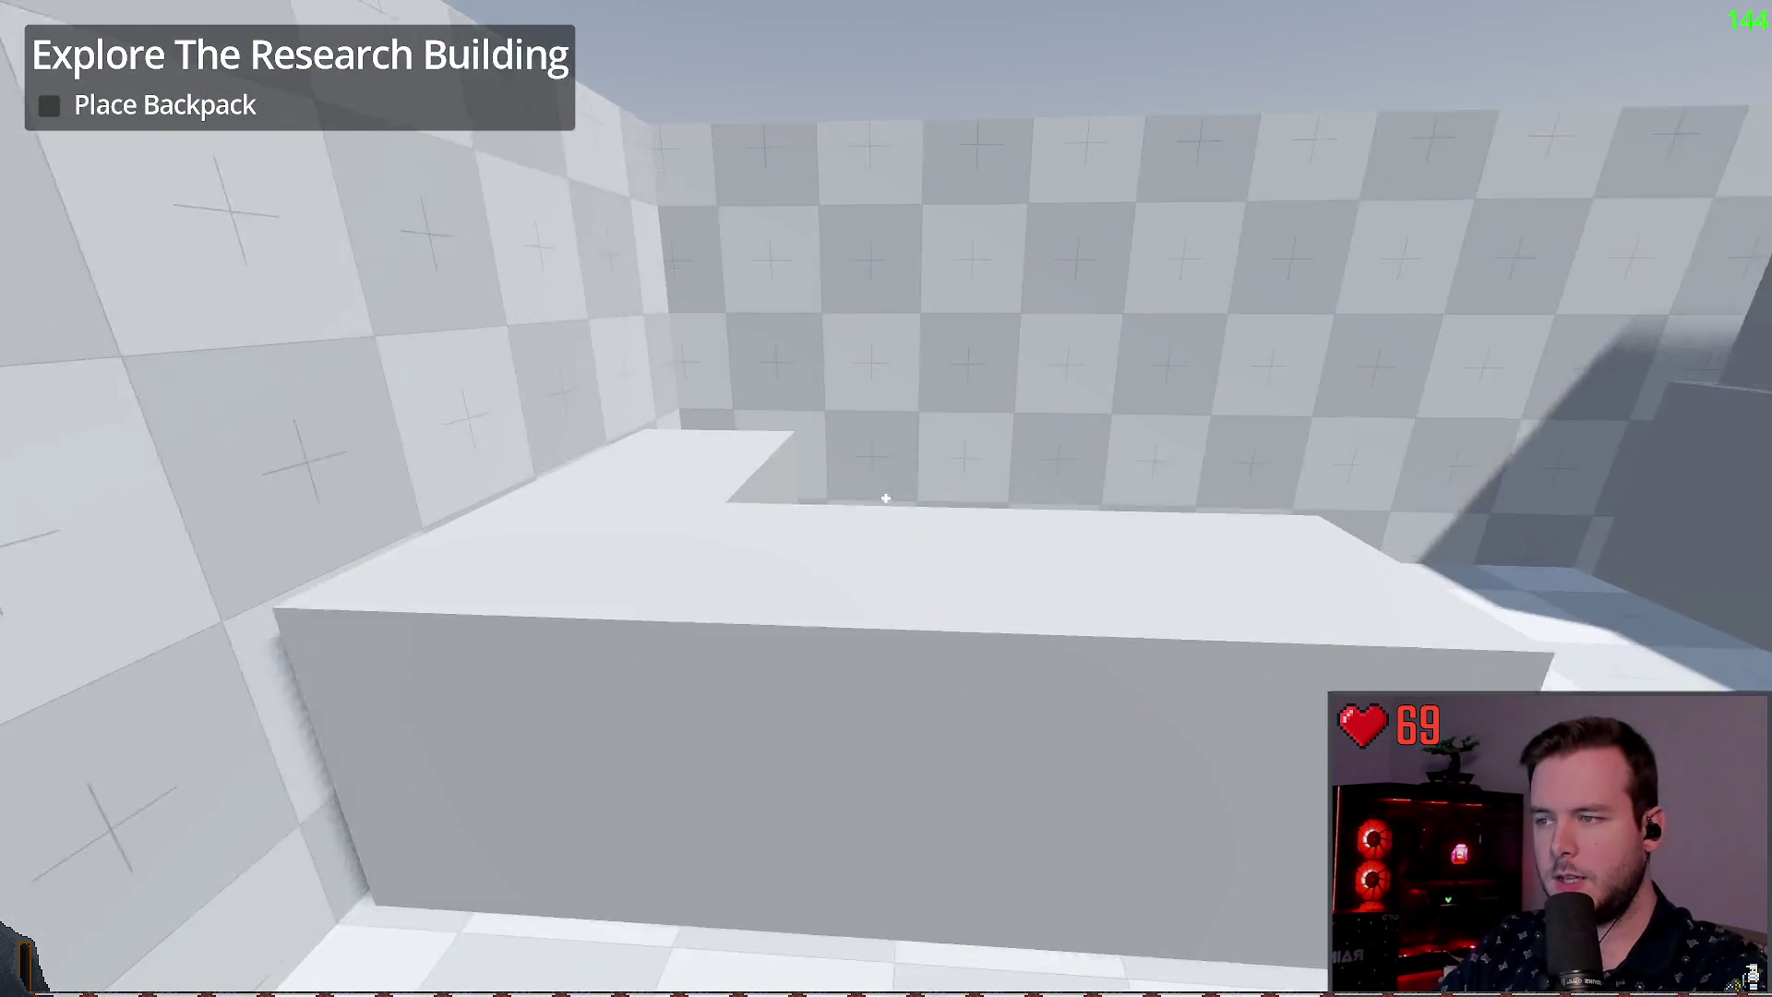
pyautogui.press('w')
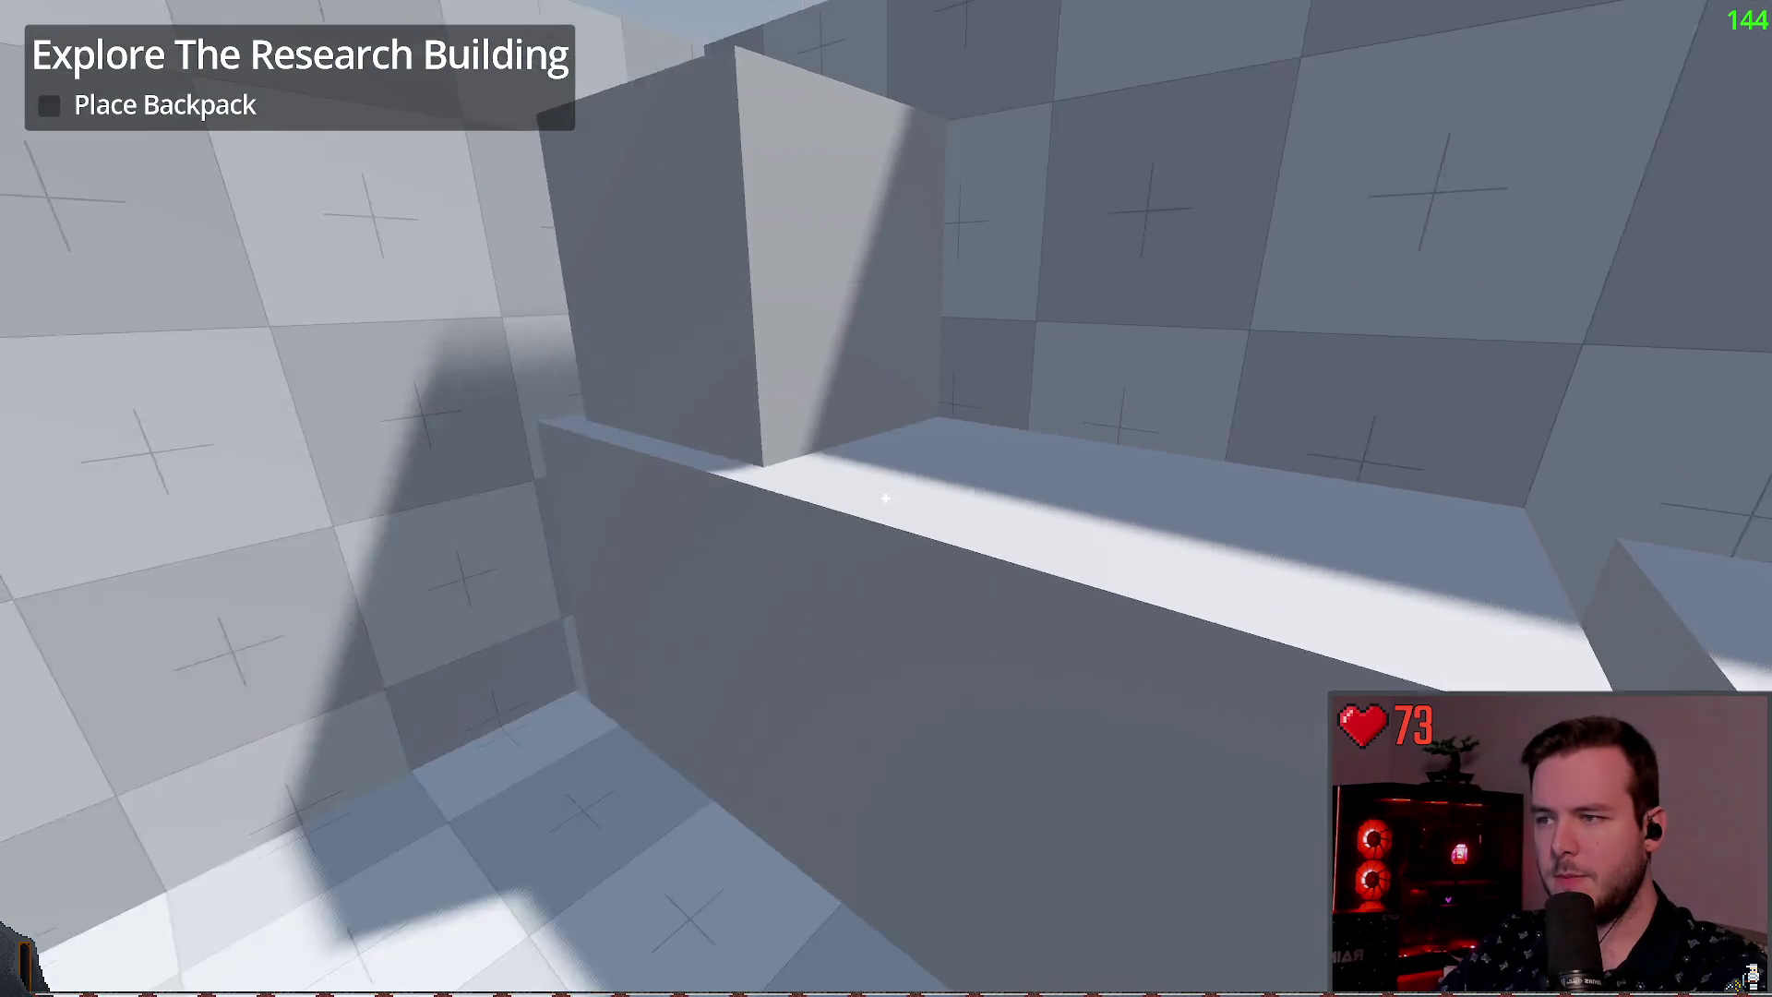
pyautogui.press('w')
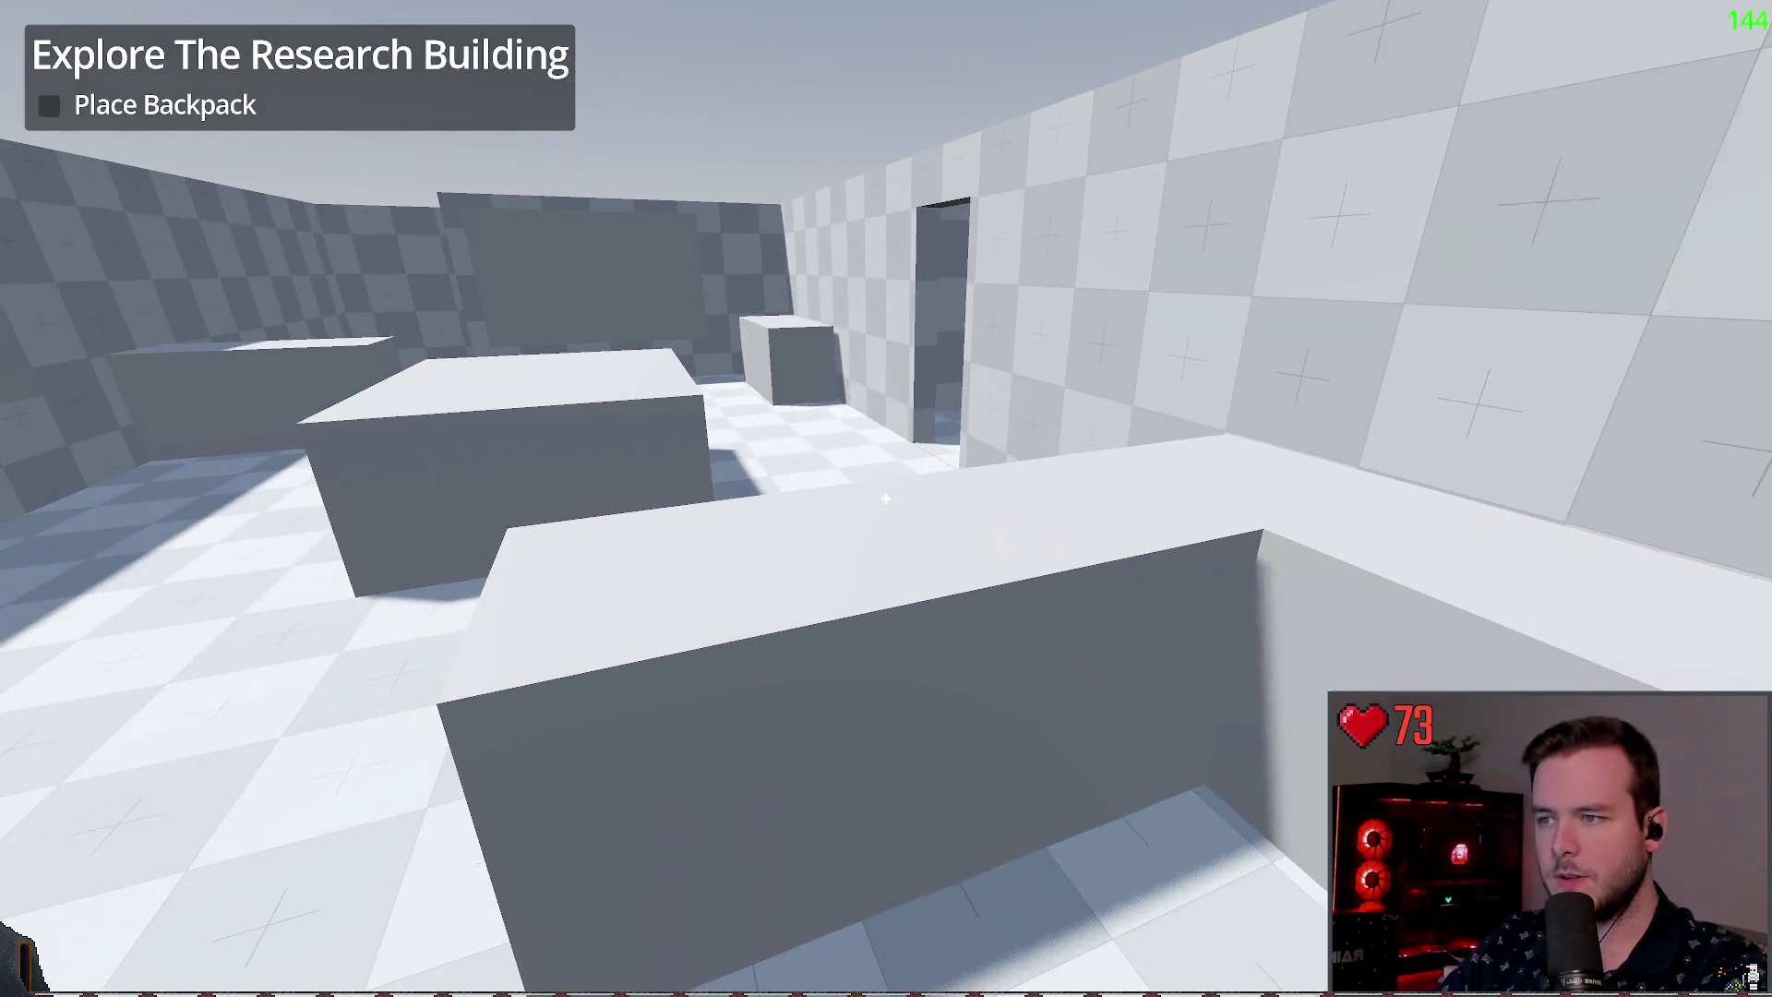
pyautogui.press('w')
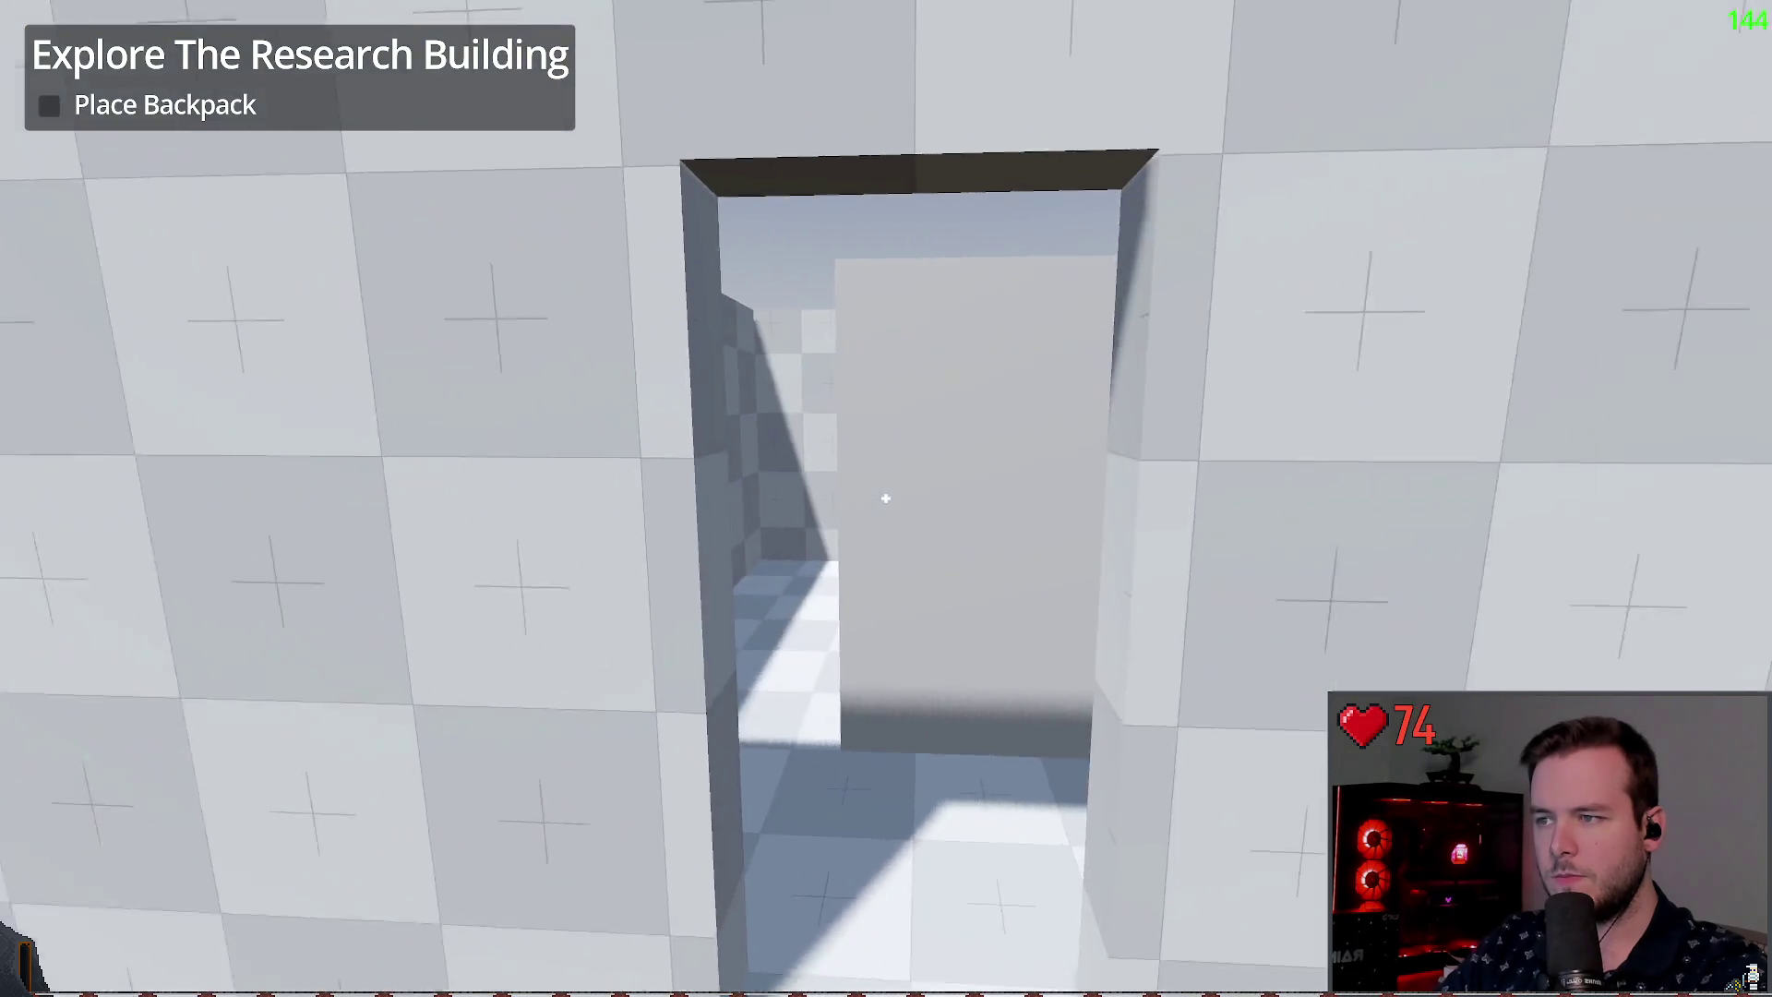
pyautogui.press('w')
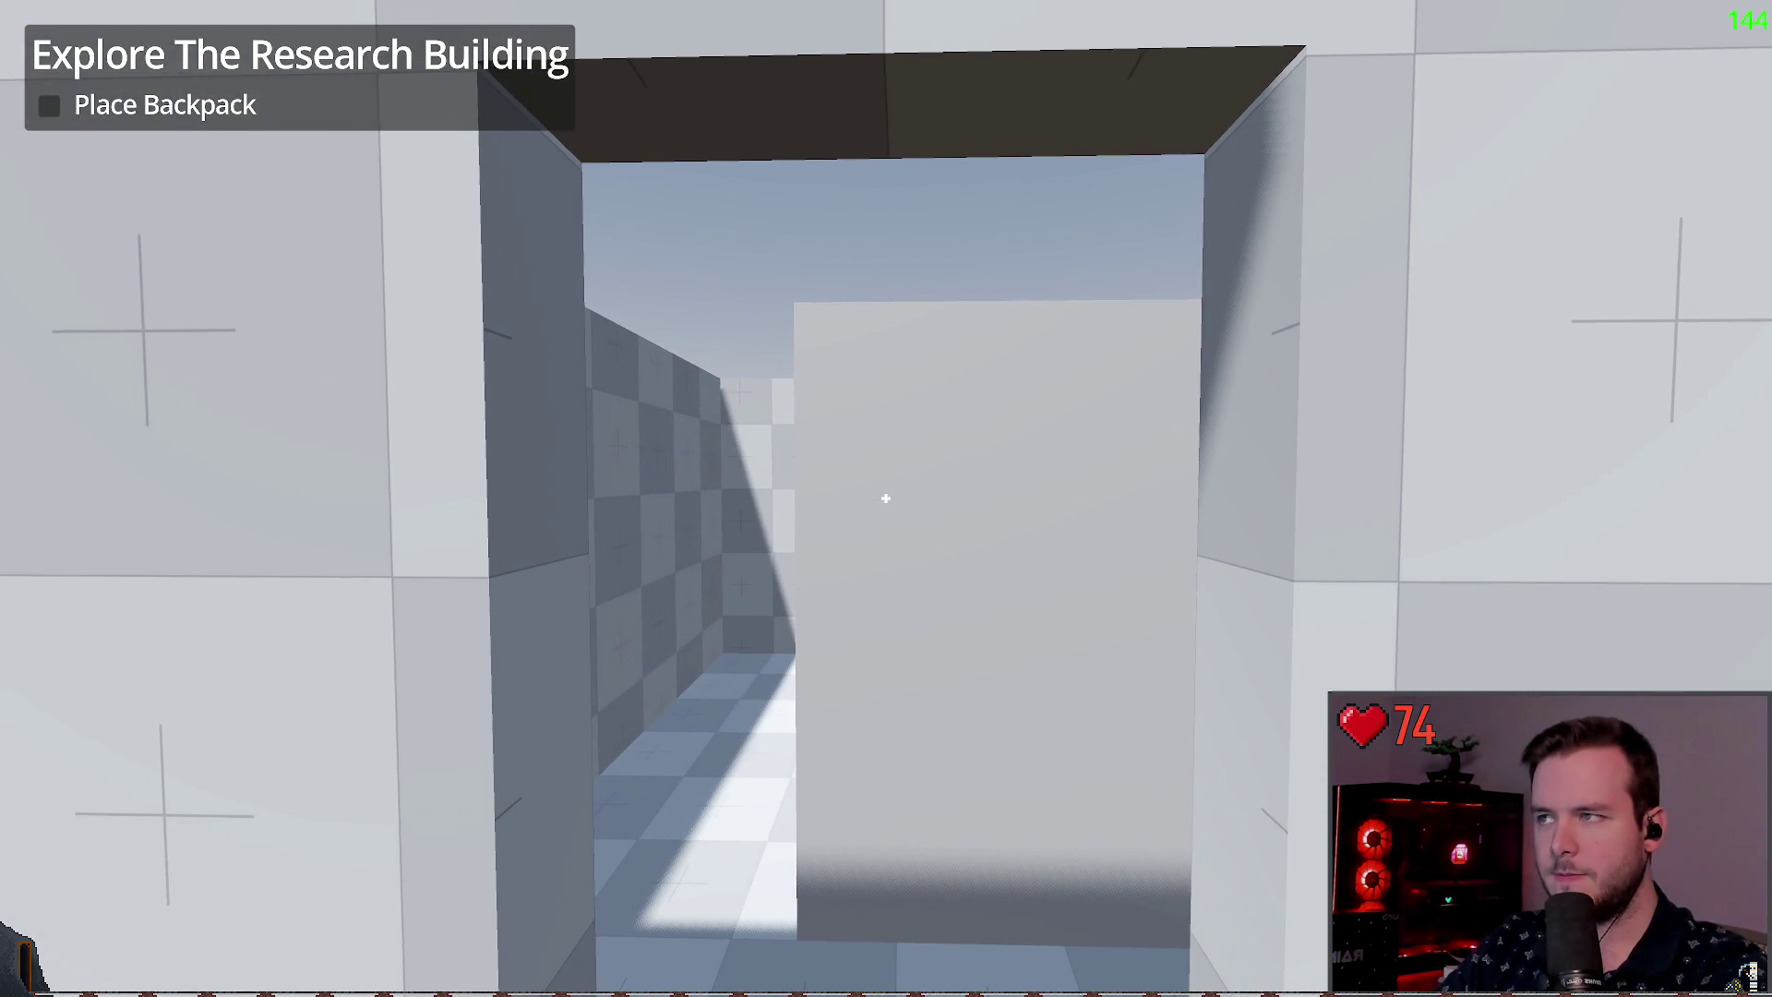
pyautogui.press('w')
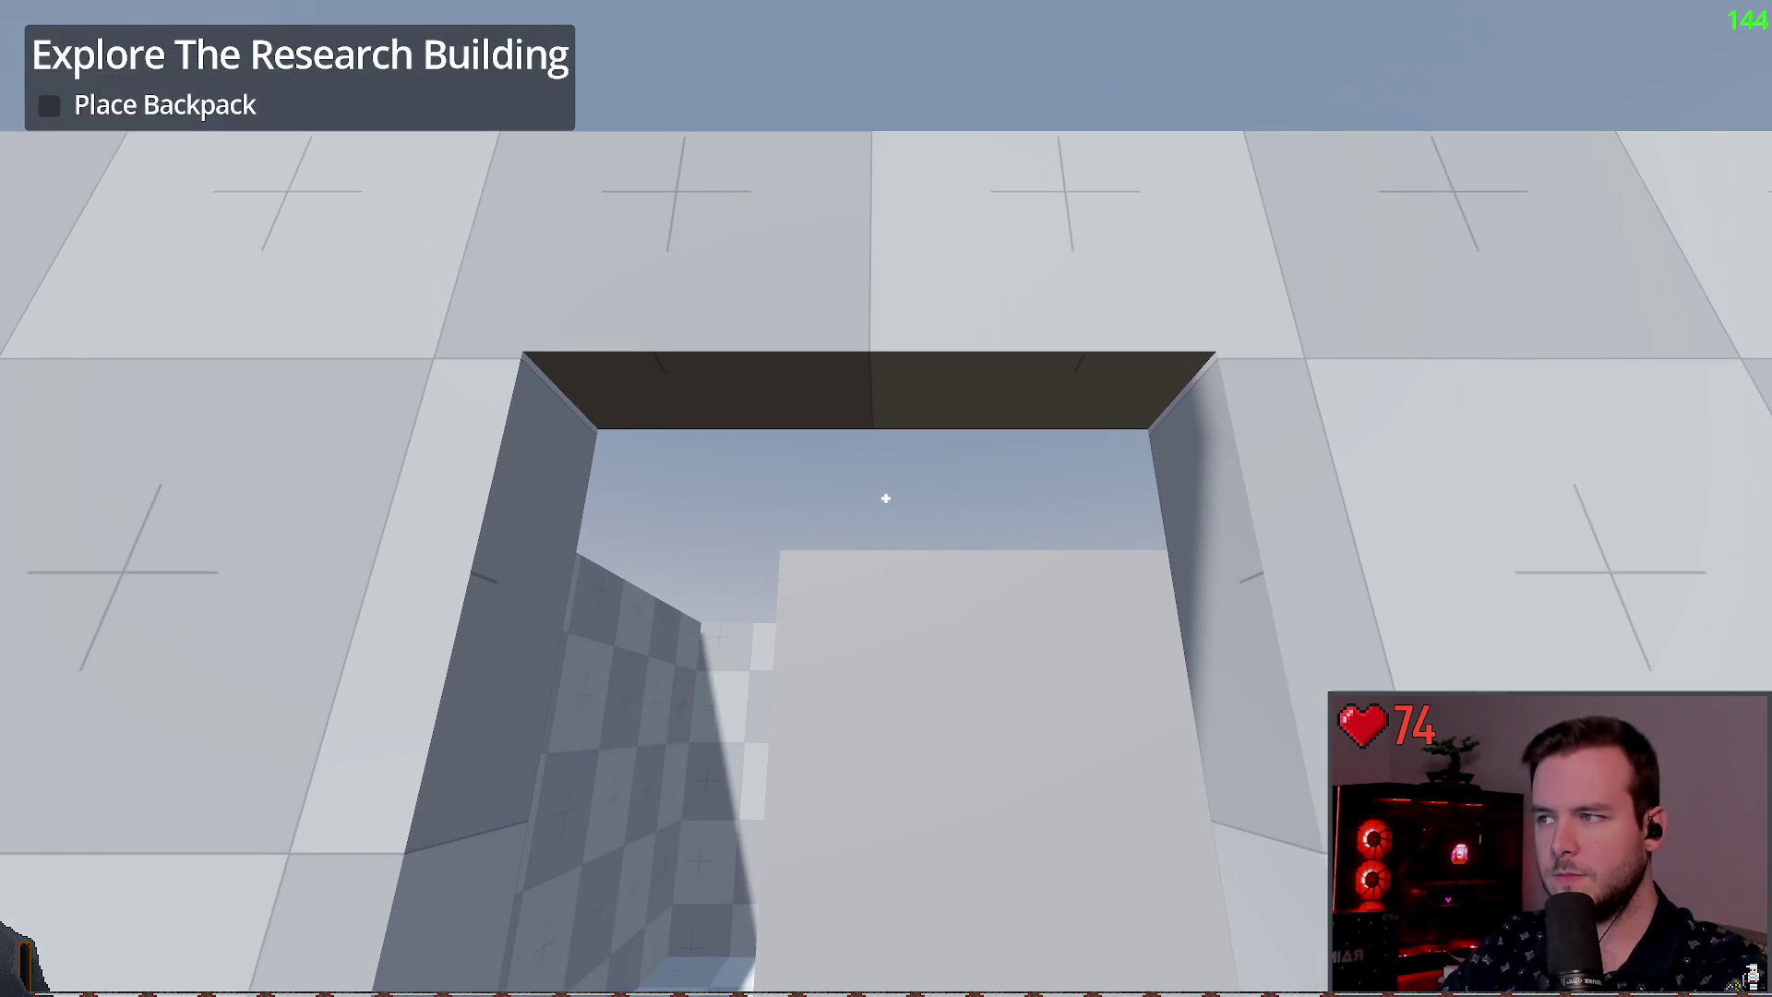
pyautogui.press('w')
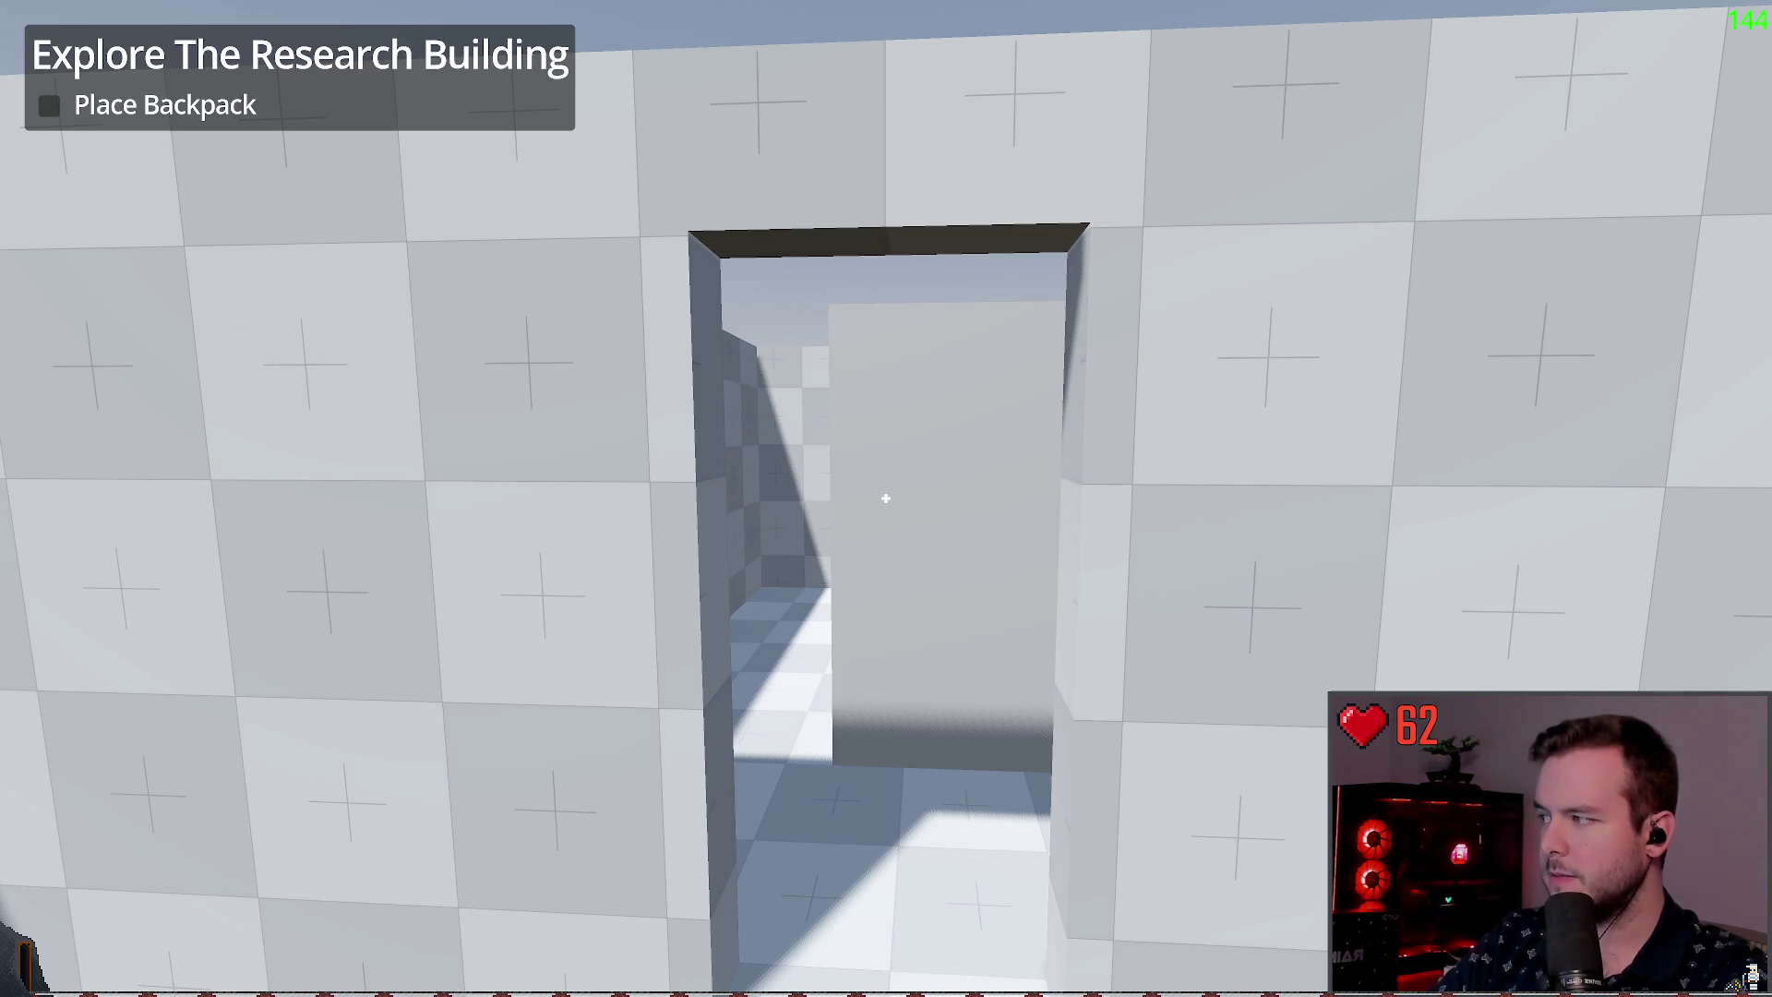
pyautogui.press('s')
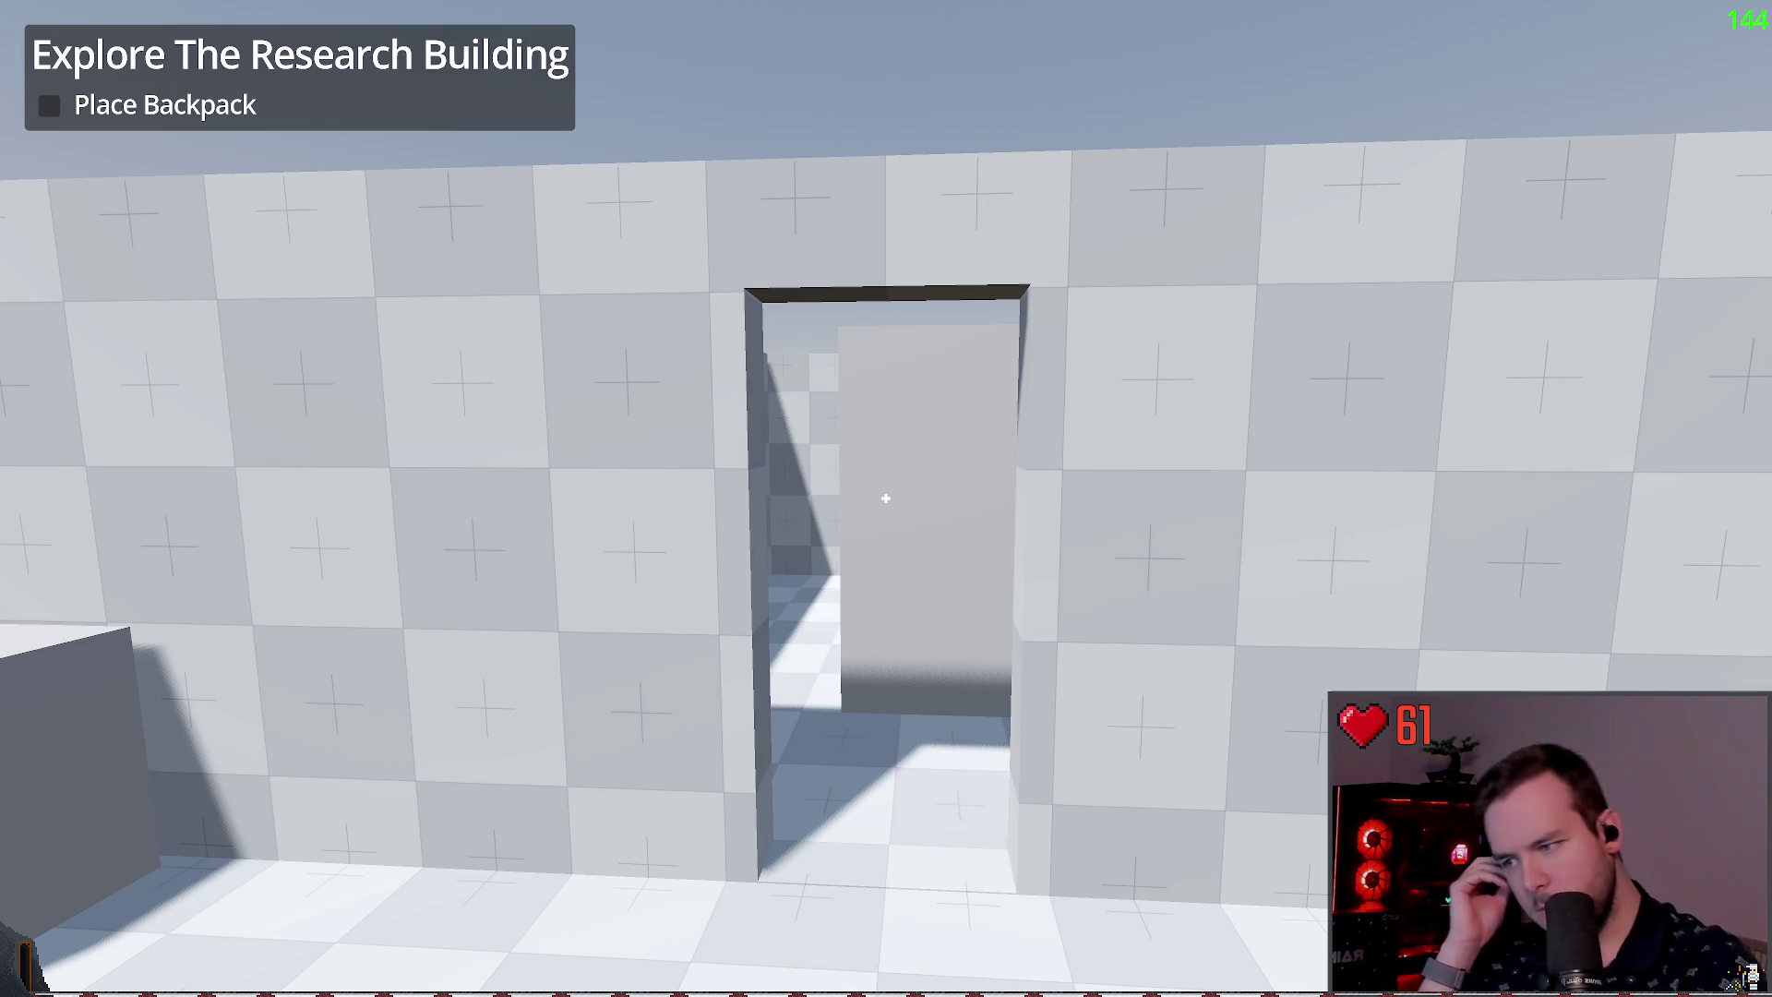
pyautogui.press('w')
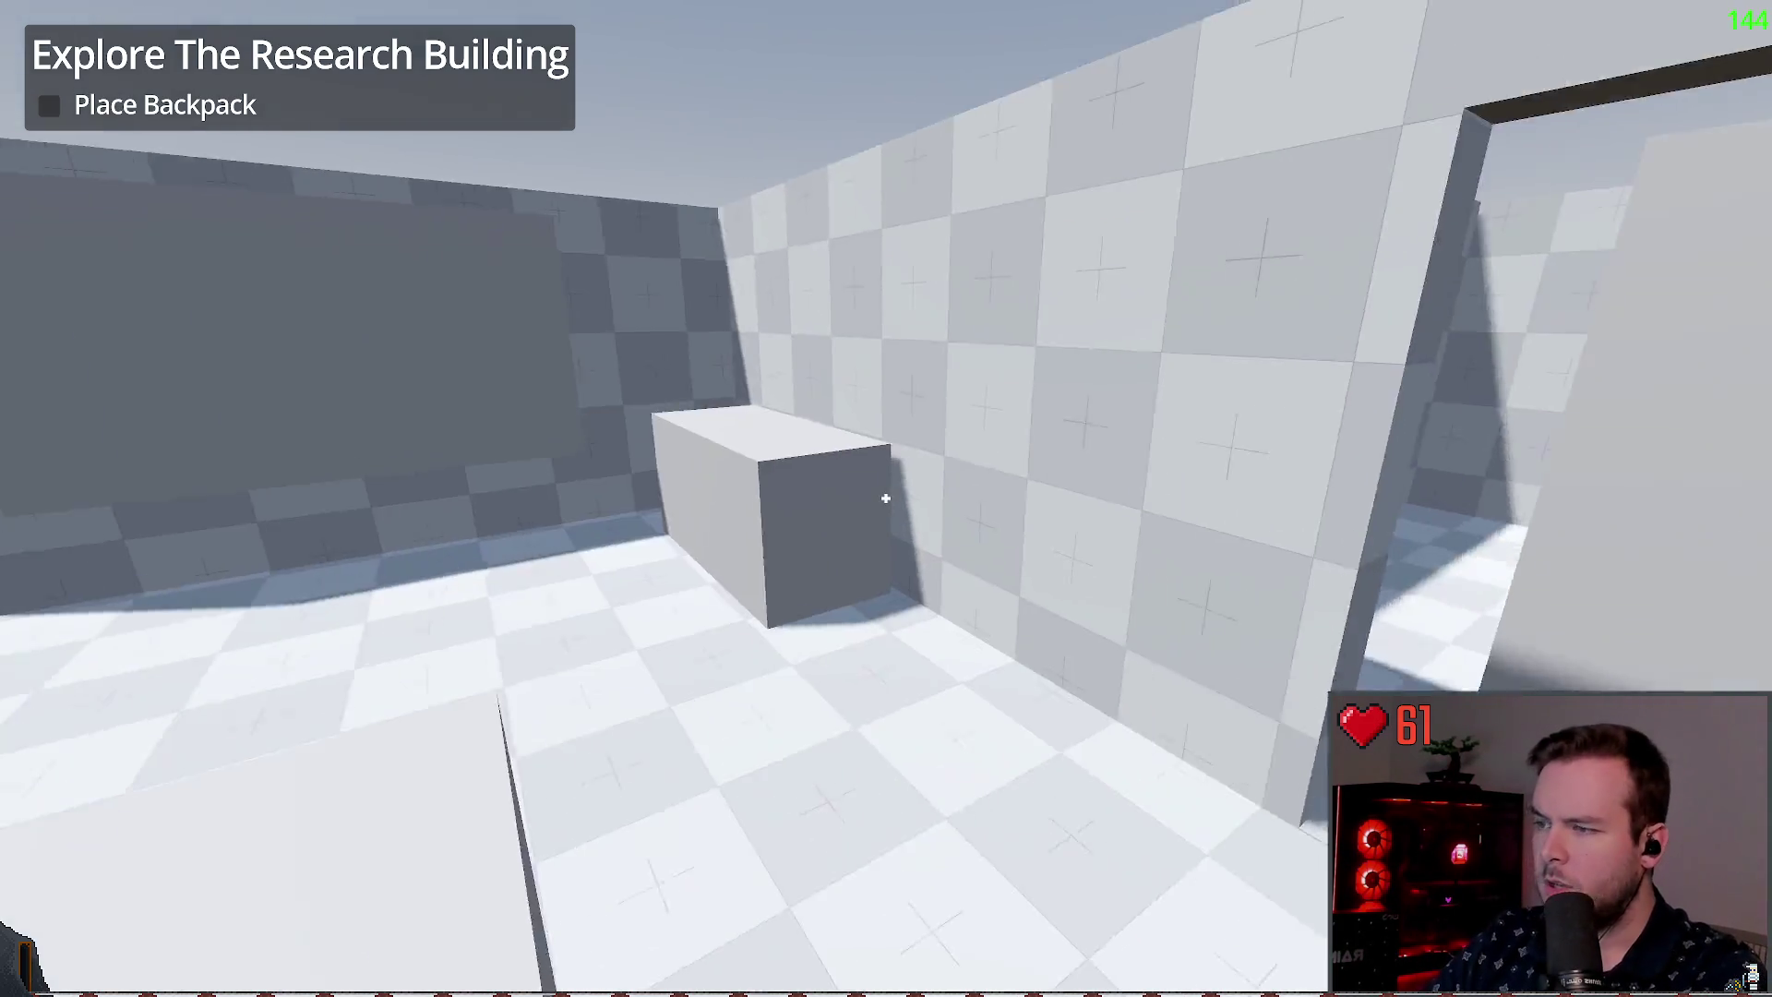
pyautogui.press('w')
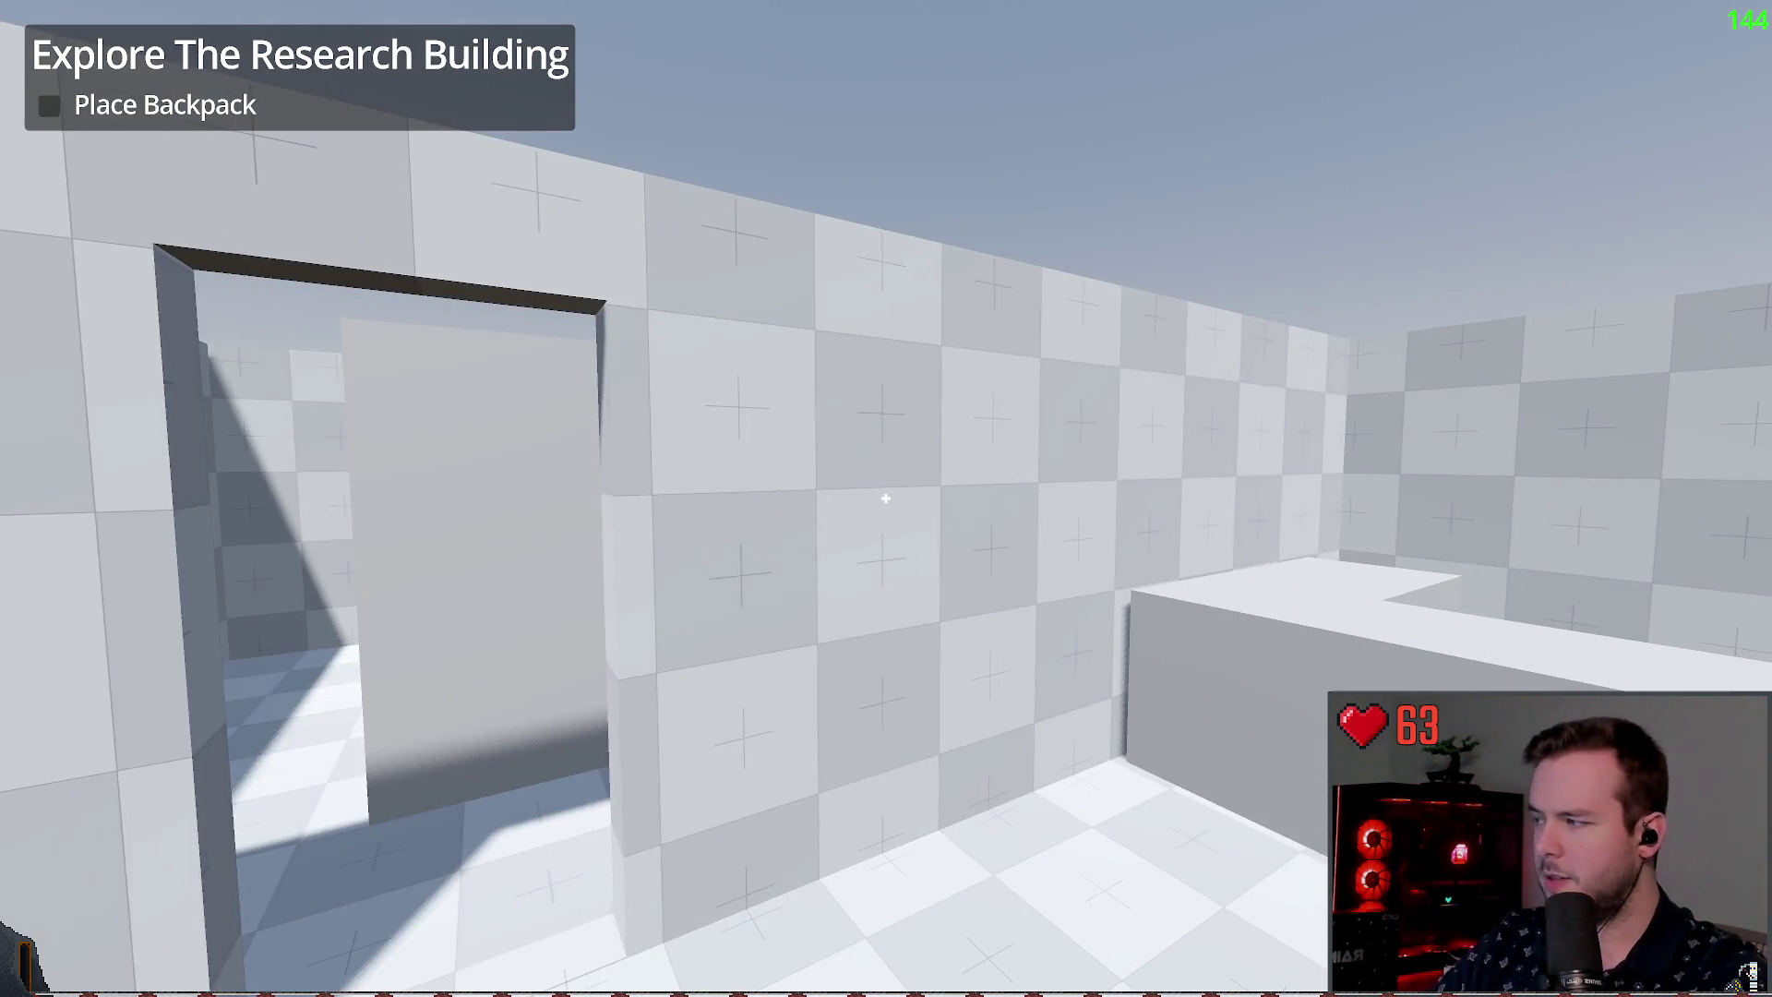
pyautogui.press('w')
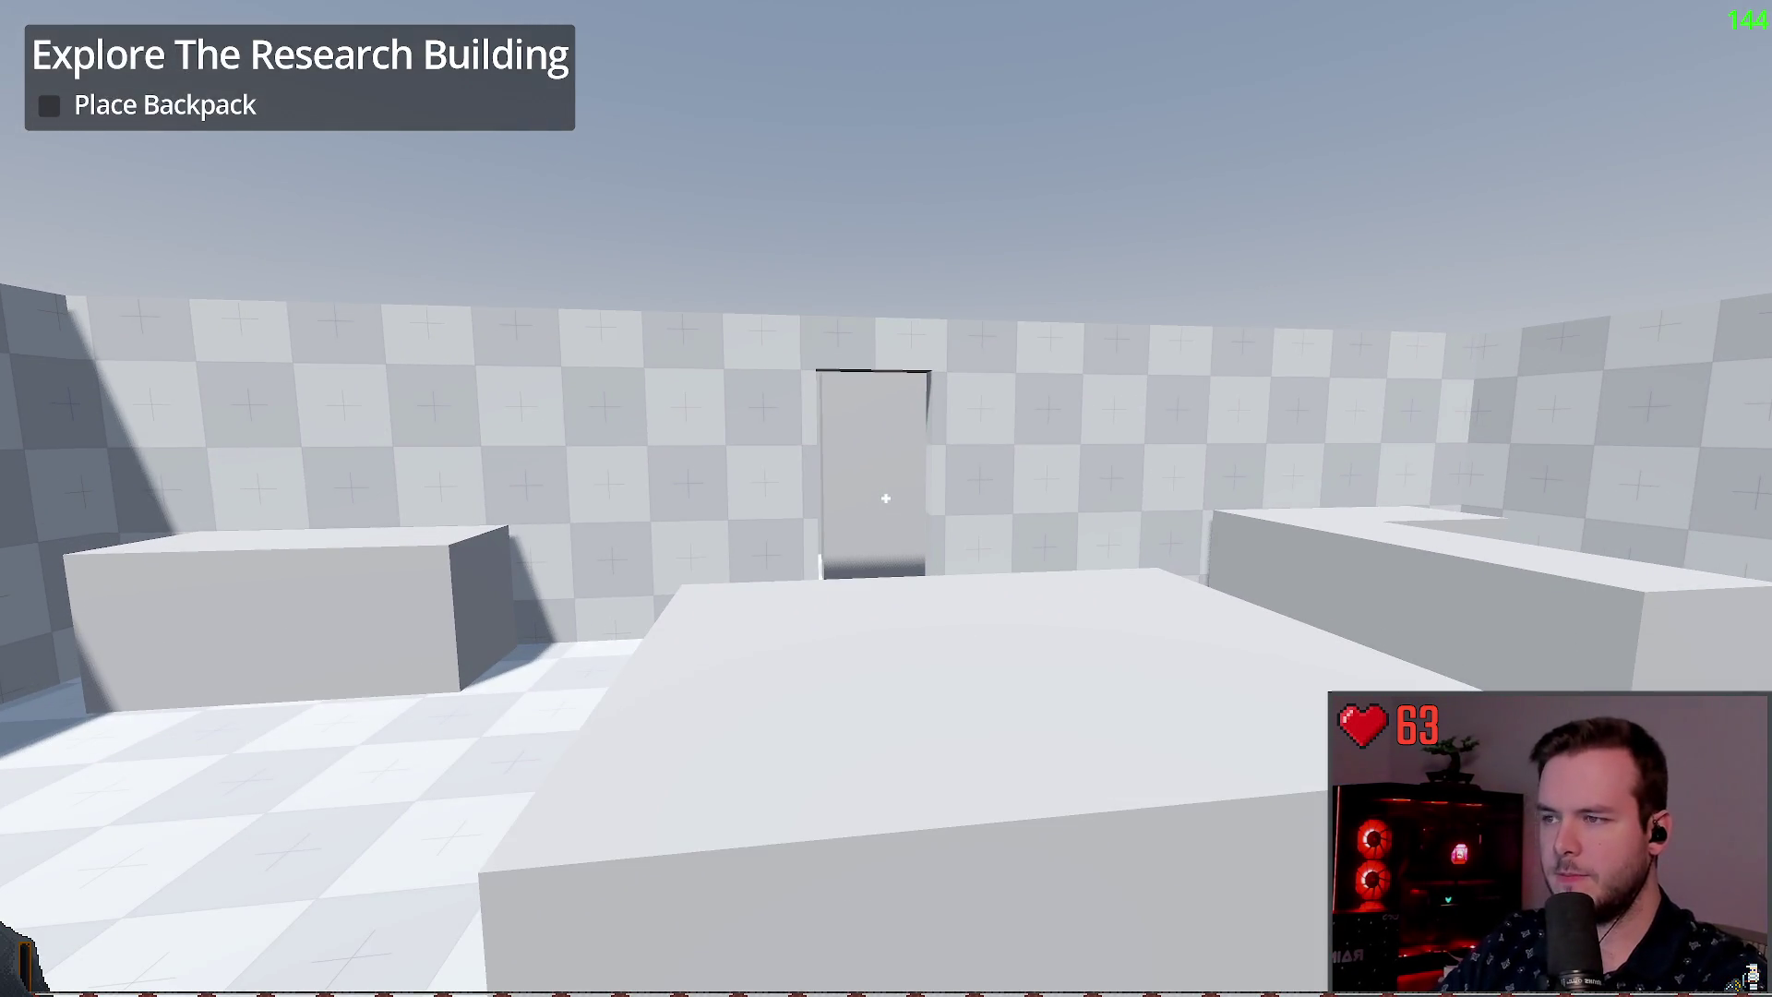
pyautogui.press('Escape')
pyautogui.click(80, 629)
# Step: Quit the game and set the Head's Position y to 2
pyautogui.click(795, 538)
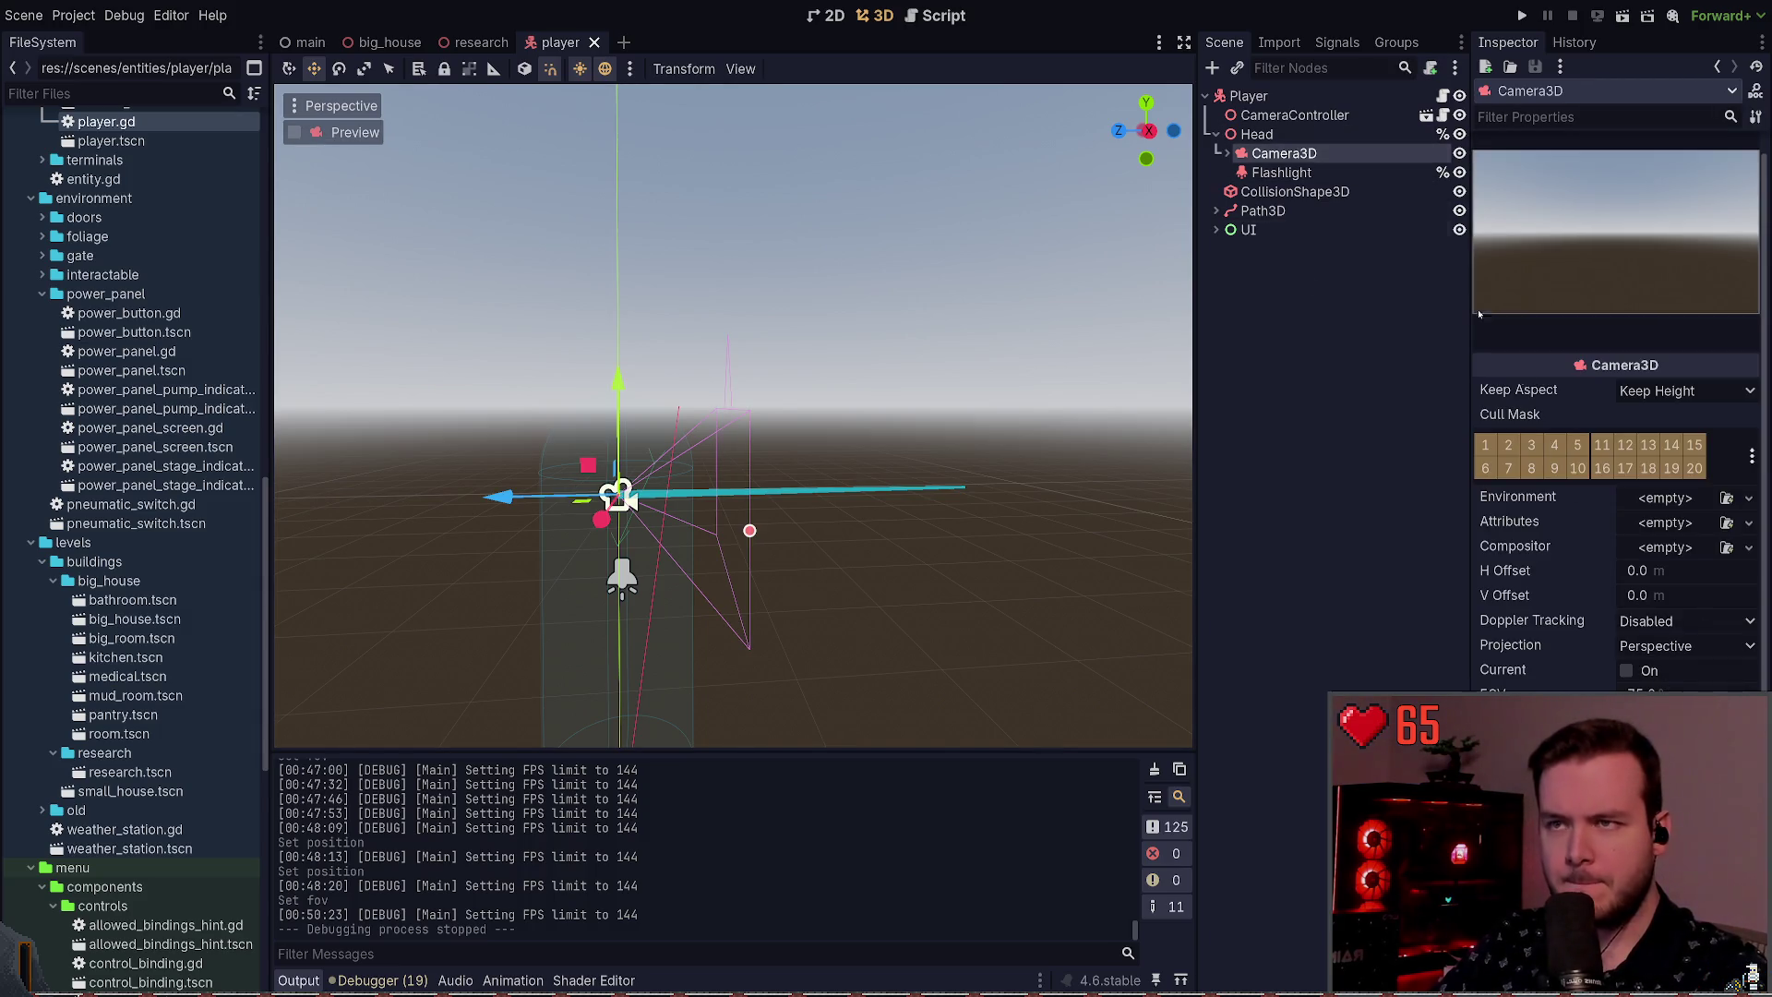
pyautogui.click(1256, 134)
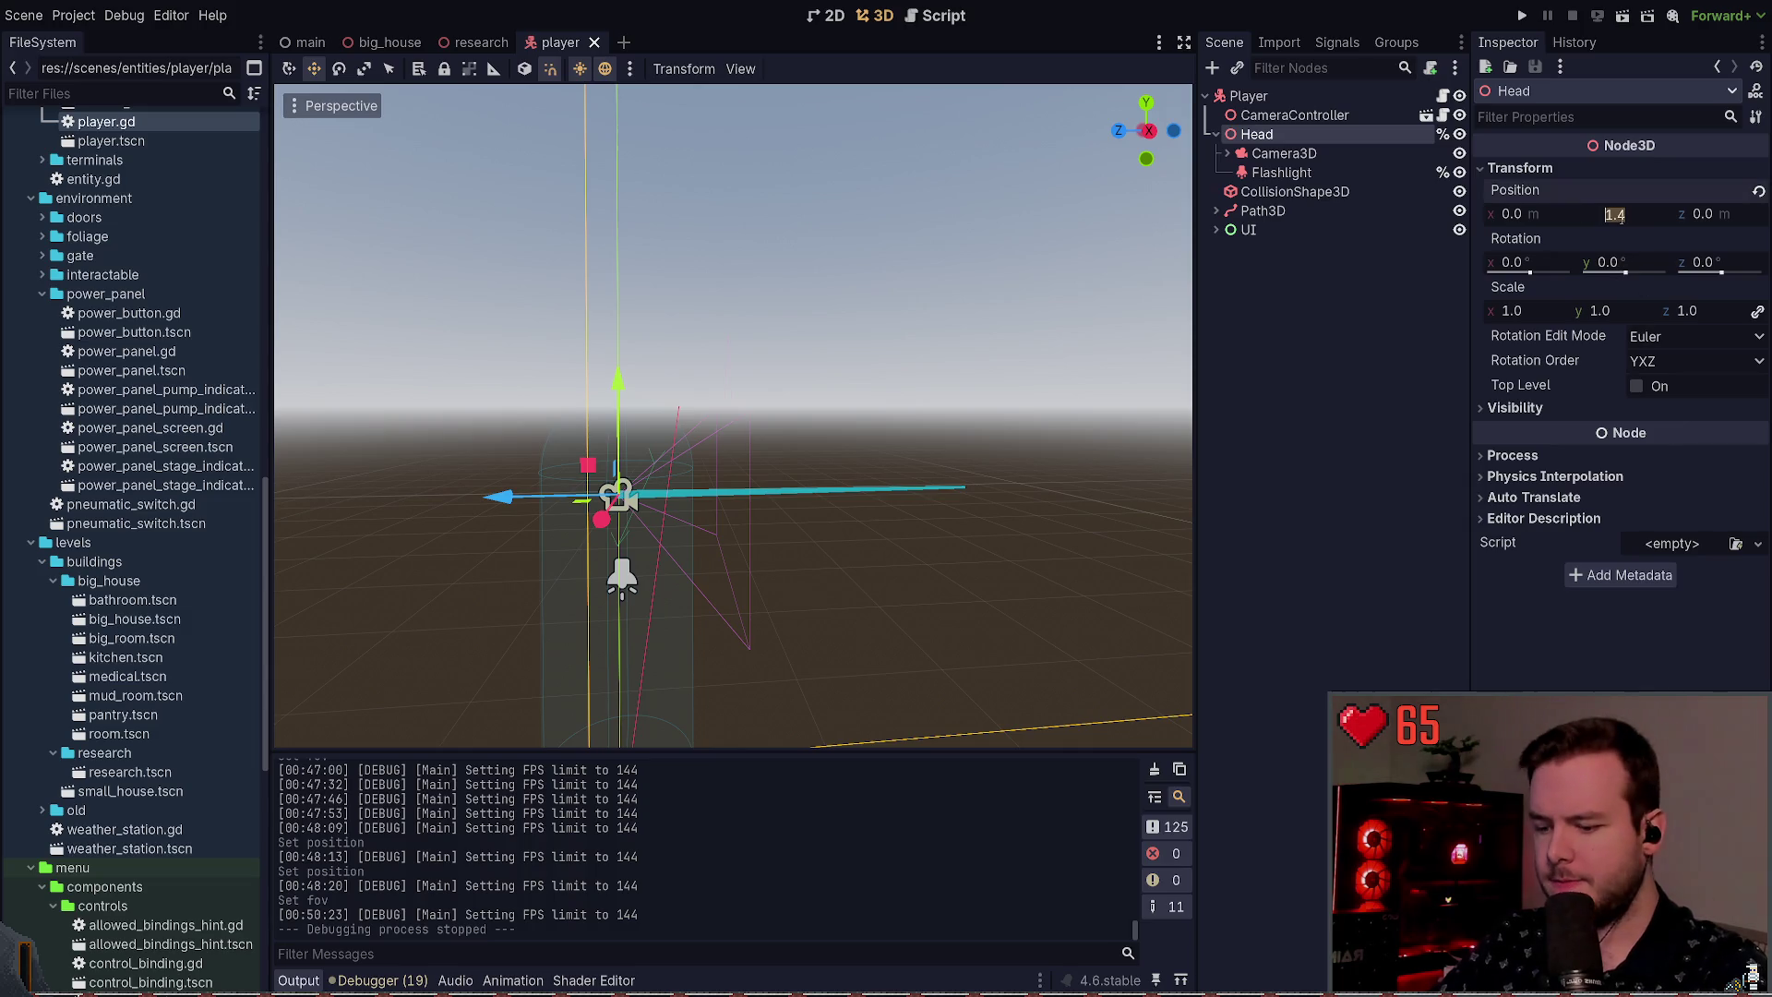
pyautogui.write('2')
pyautogui.press('Return')
pyautogui.moveTo(879, 313); pyautogui.dragTo(842, 353)
# Step: Review the Player, CameraController, Head and Camera3D nodes, then run the game
pyautogui.click(1251, 96)
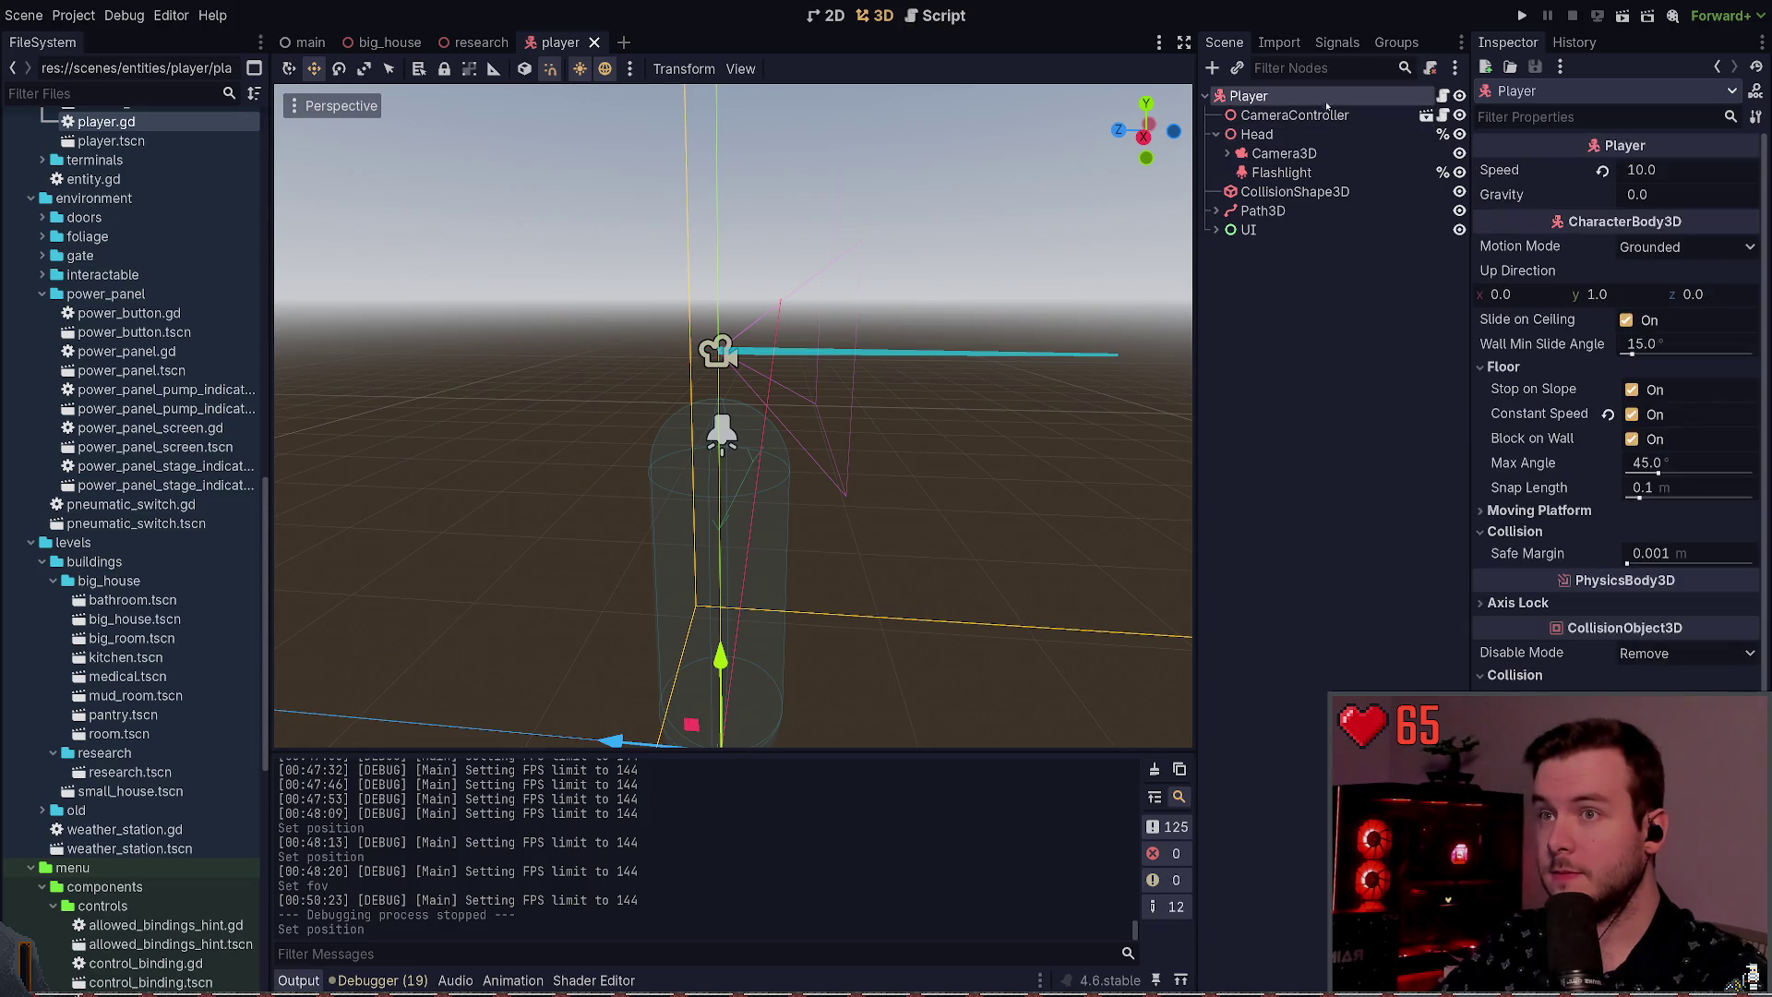
pyautogui.click(1293, 114)
pyautogui.click(1334, 134)
pyautogui.click(1292, 114)
pyautogui.click(1318, 135)
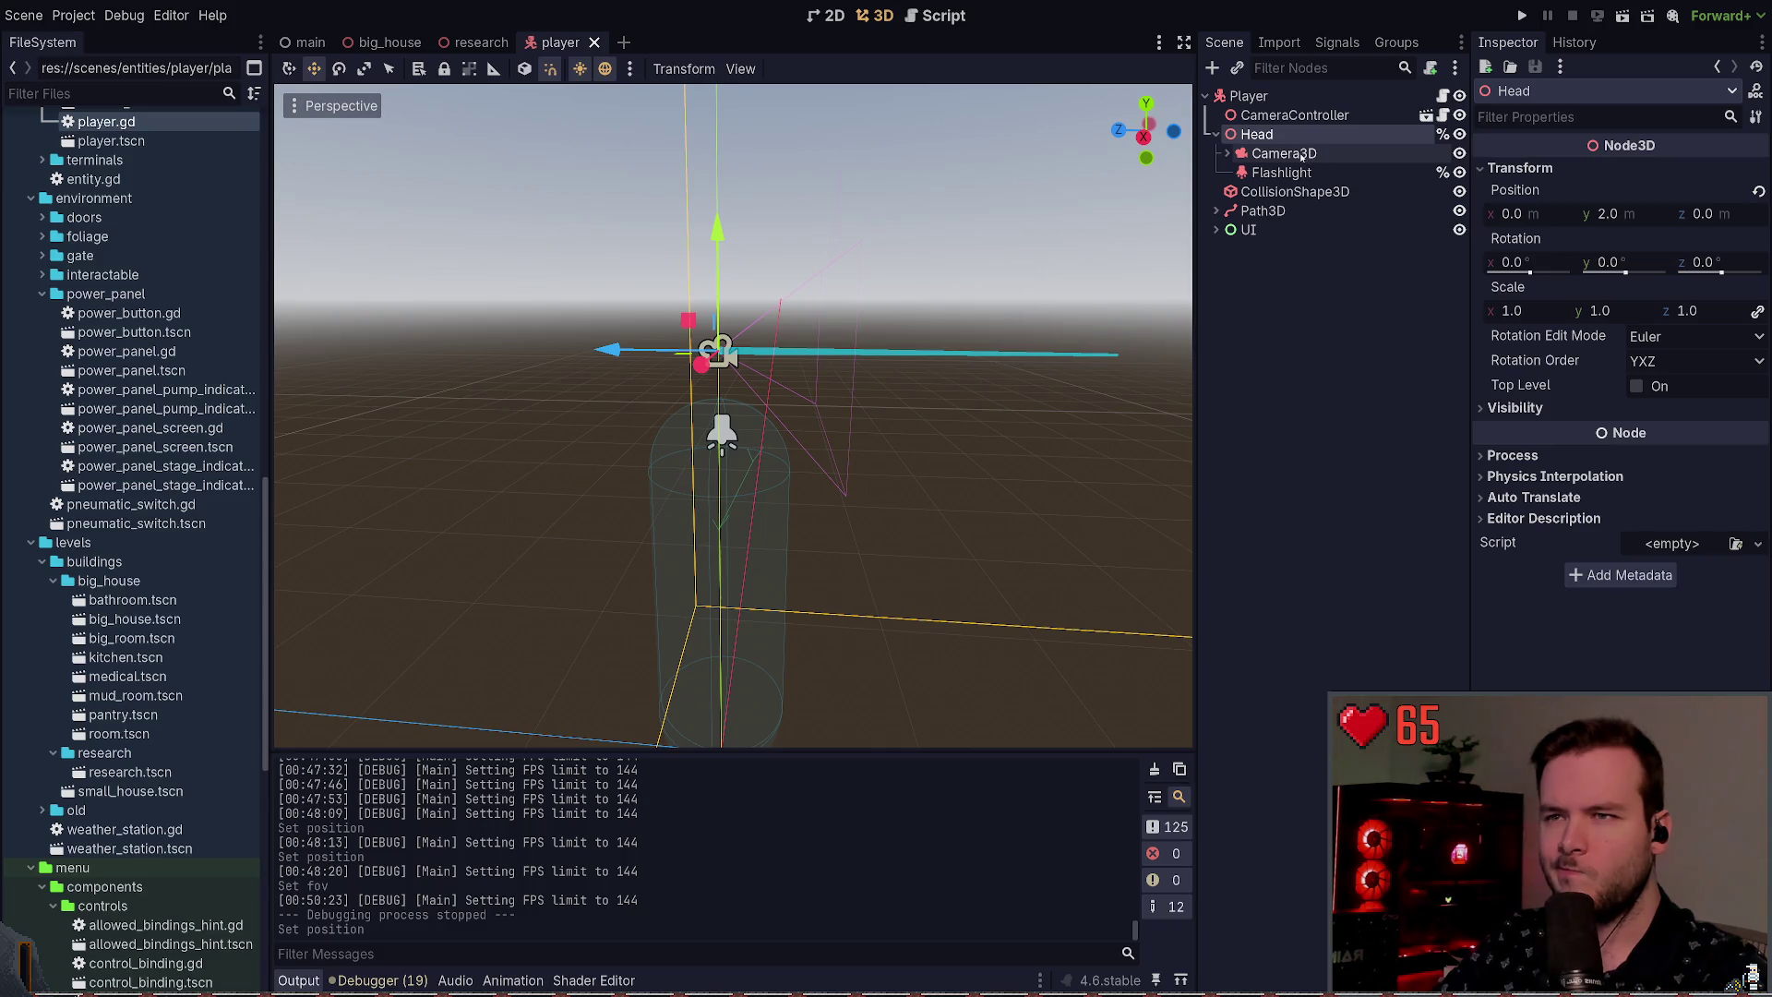
pyautogui.click(1302, 155)
pyautogui.click(1329, 311)
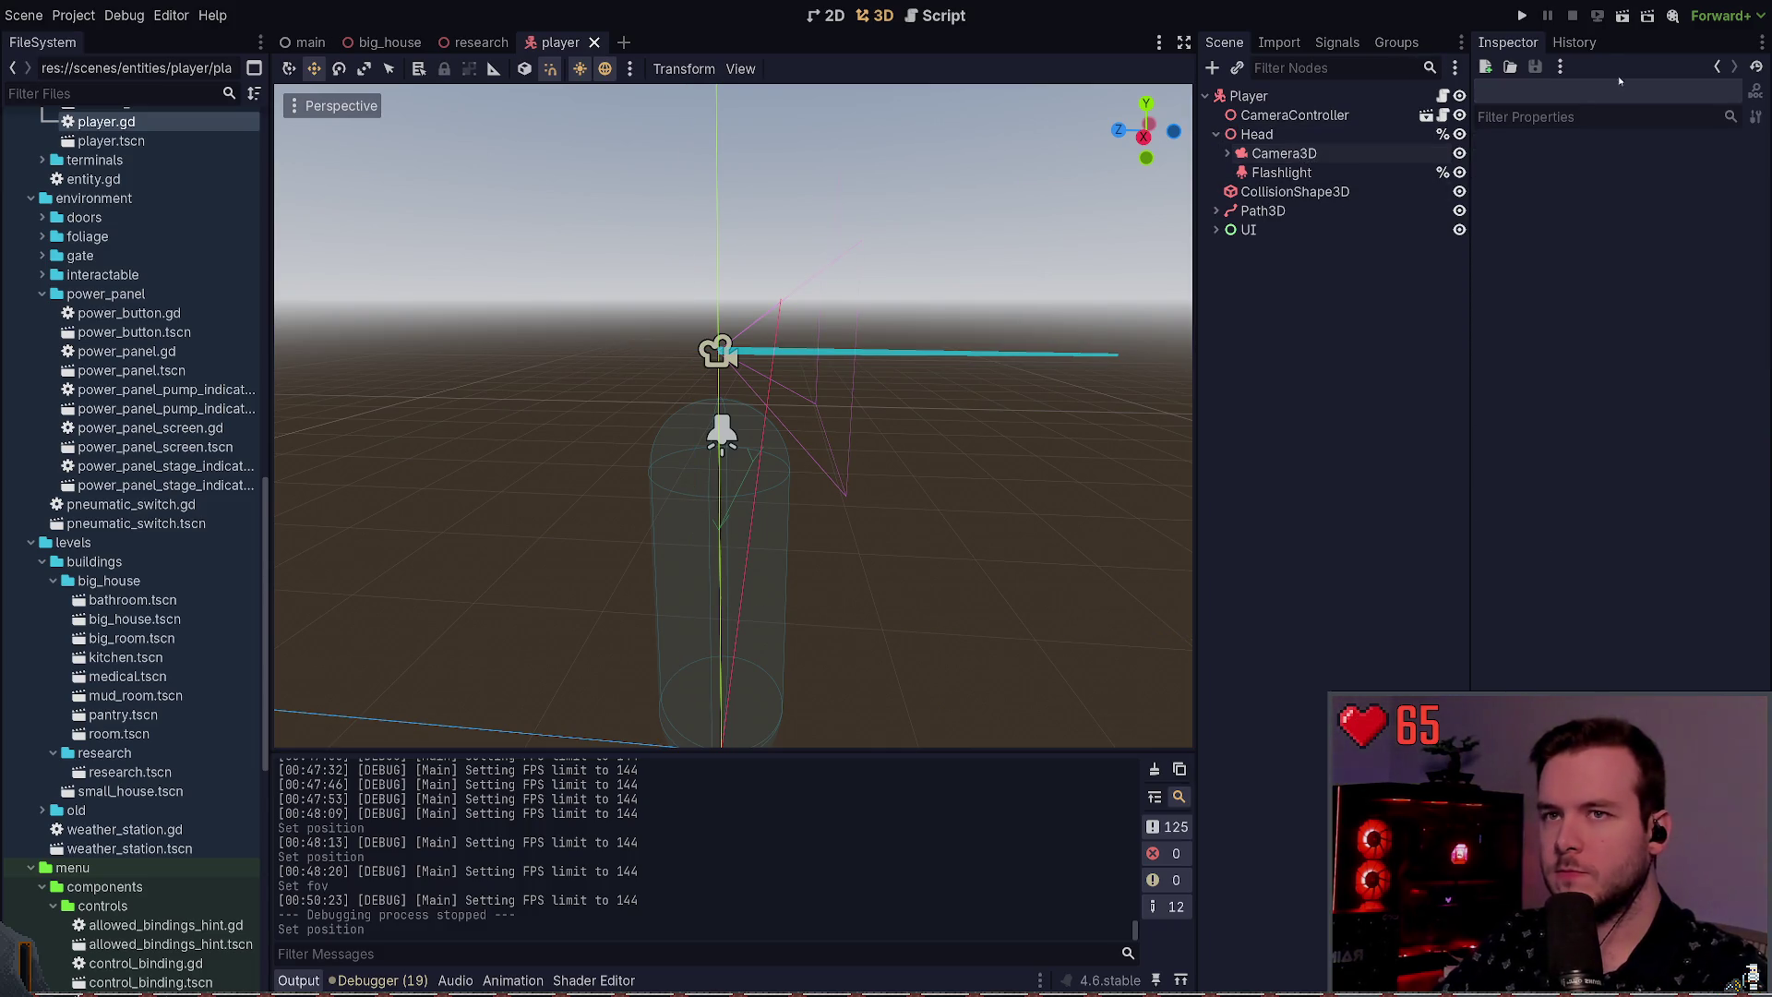
pyautogui.click(1523, 16)
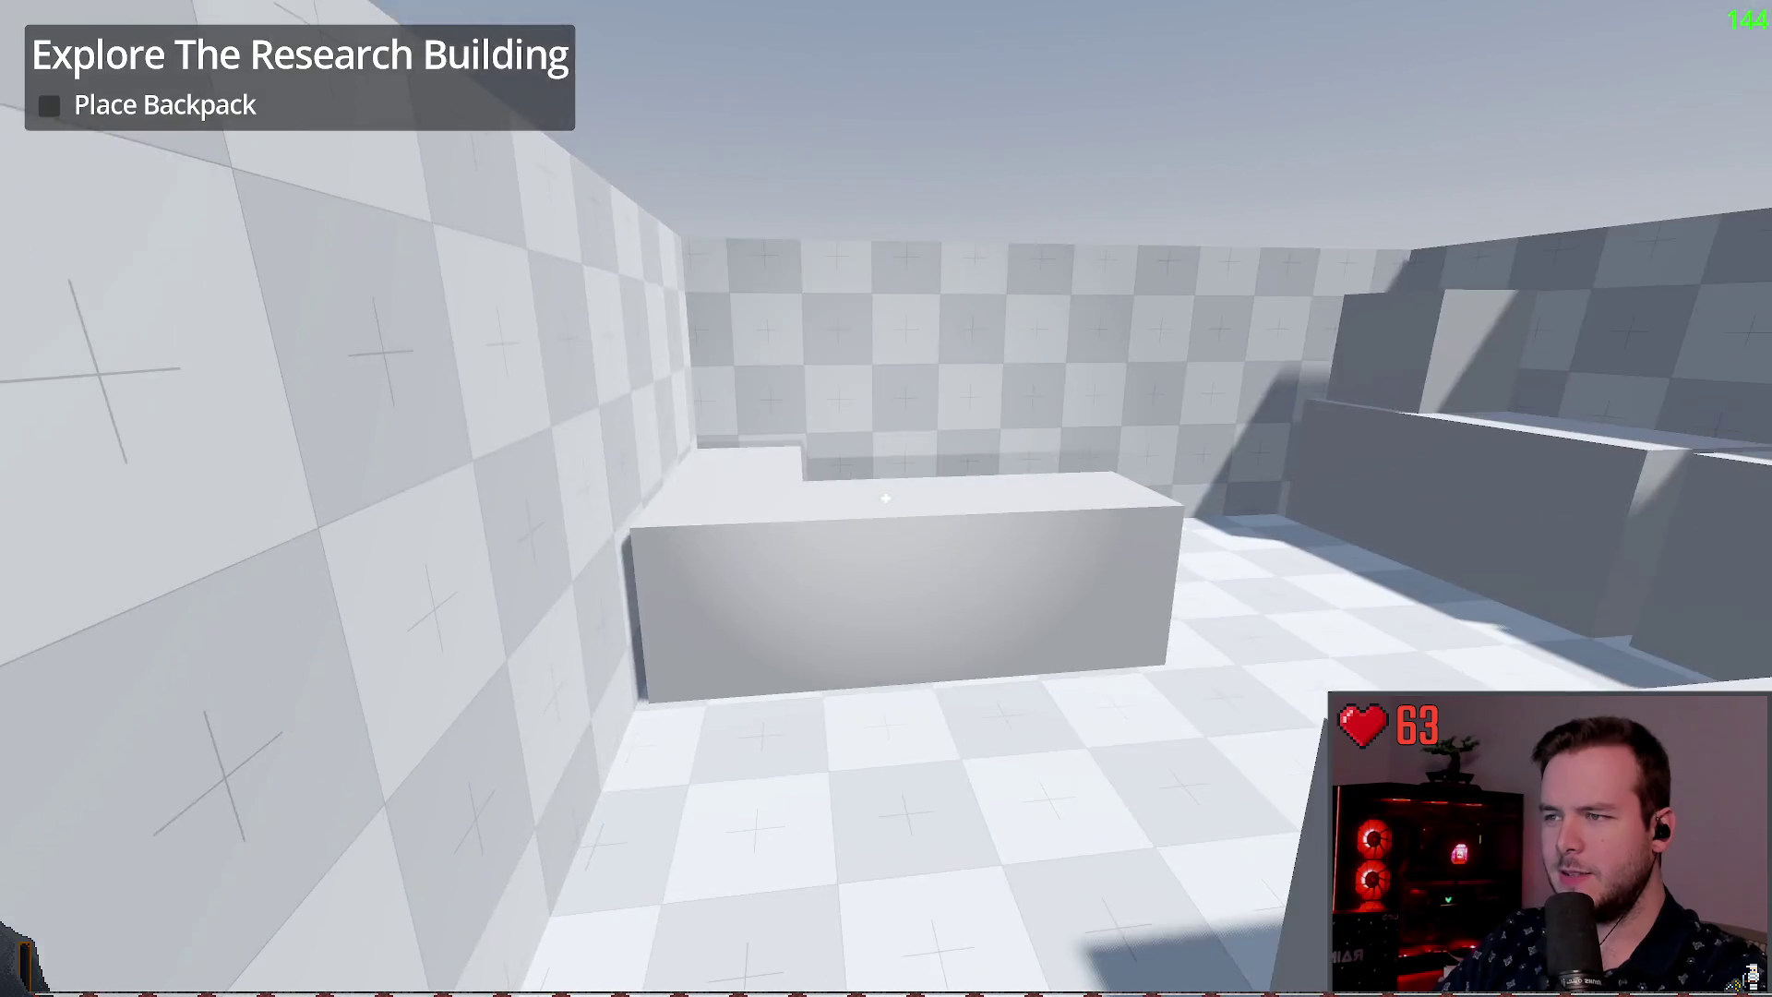
# Step: Walk around and onto the L-shaped counter, reach the checkered-wall doorway, then quit
pyautogui.press('w')
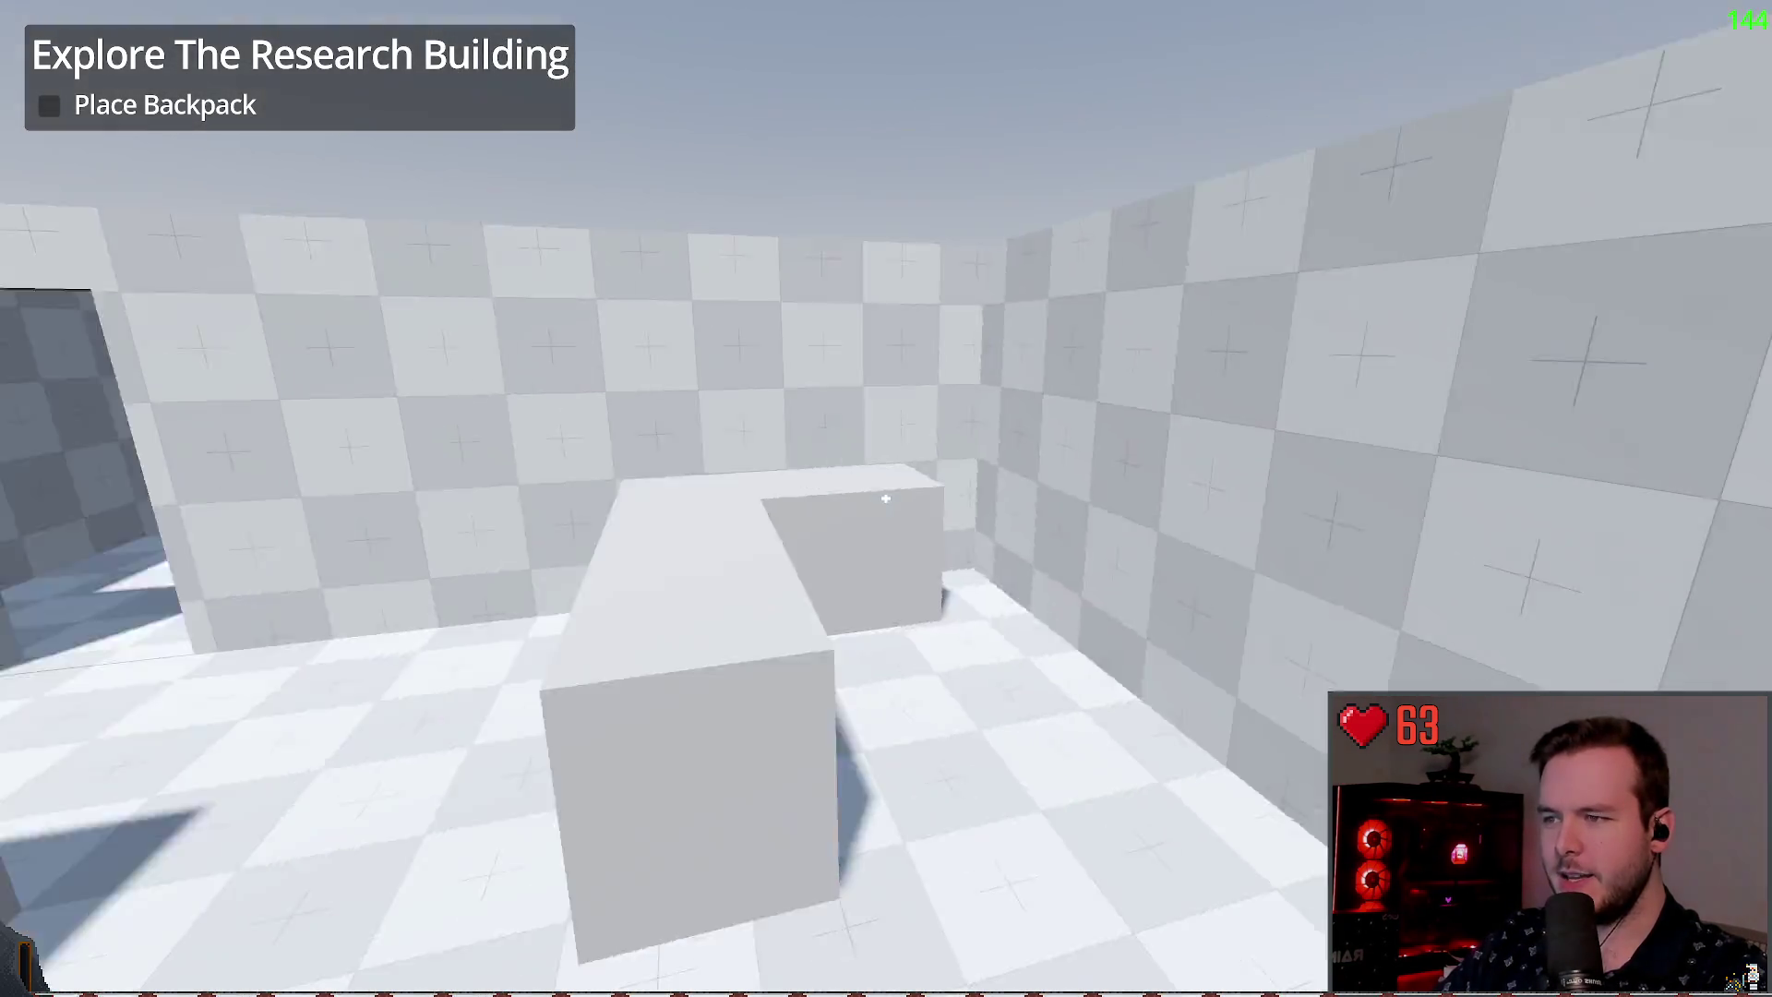
pyautogui.press('w')
pyautogui.press('space')
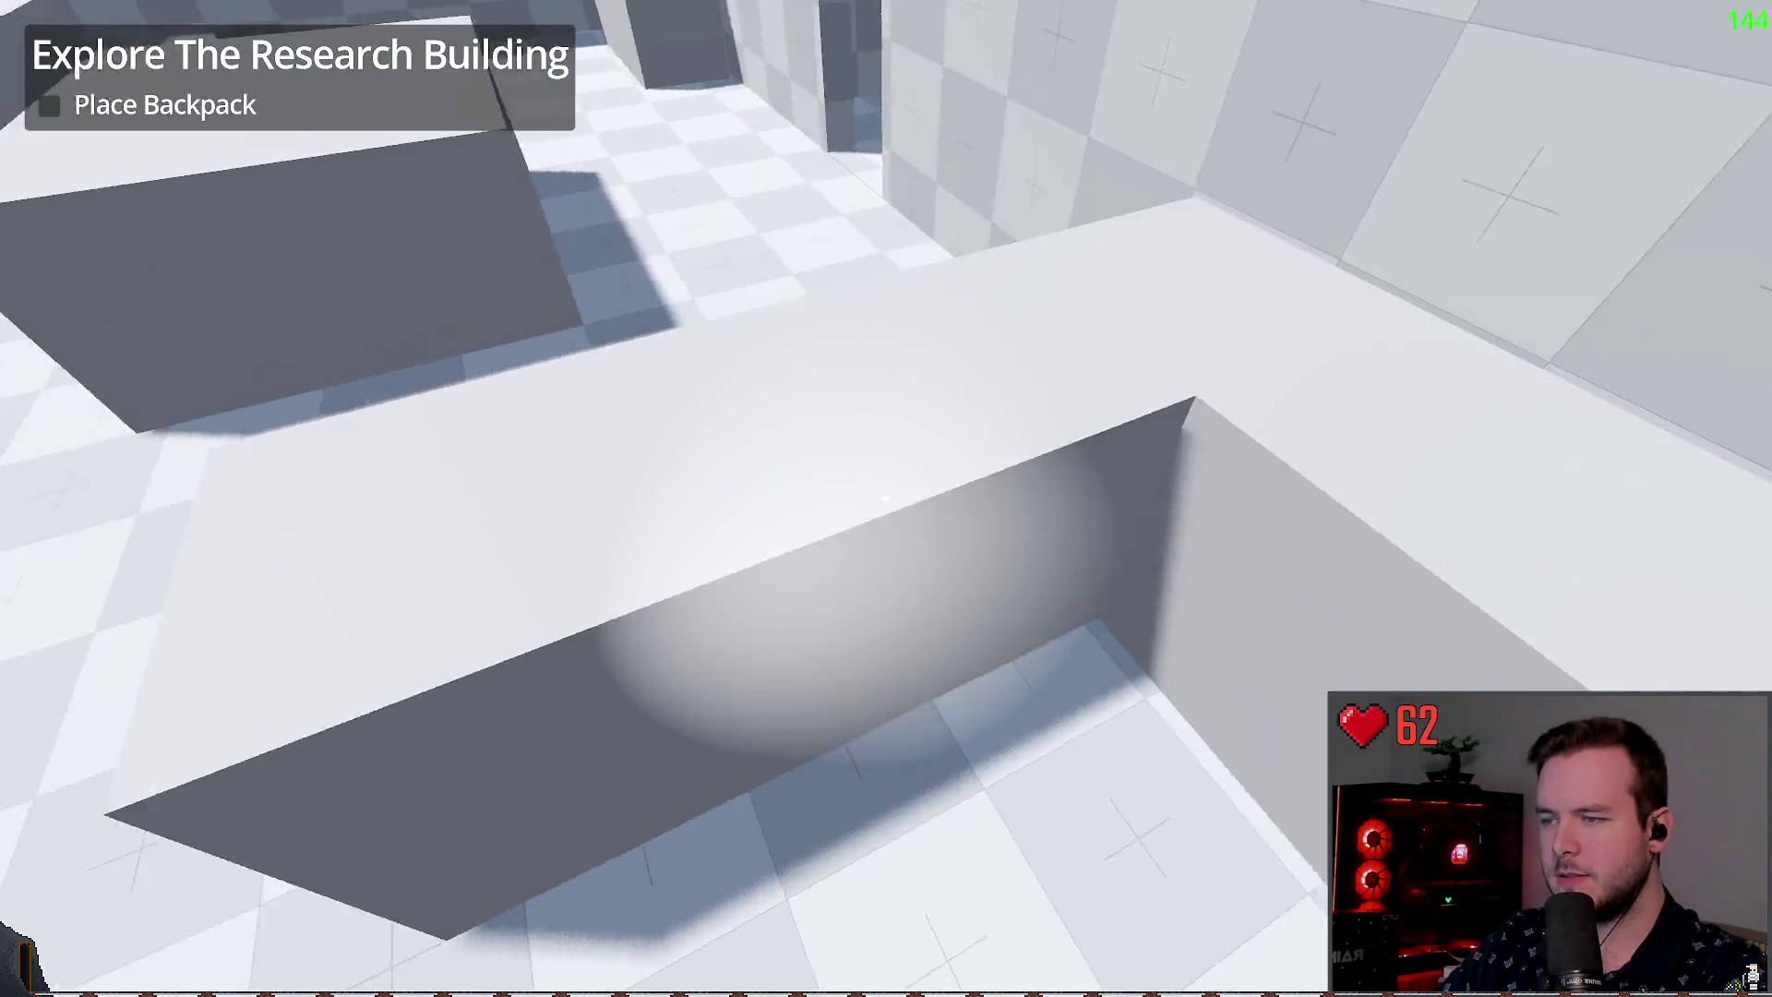
pyautogui.press('w')
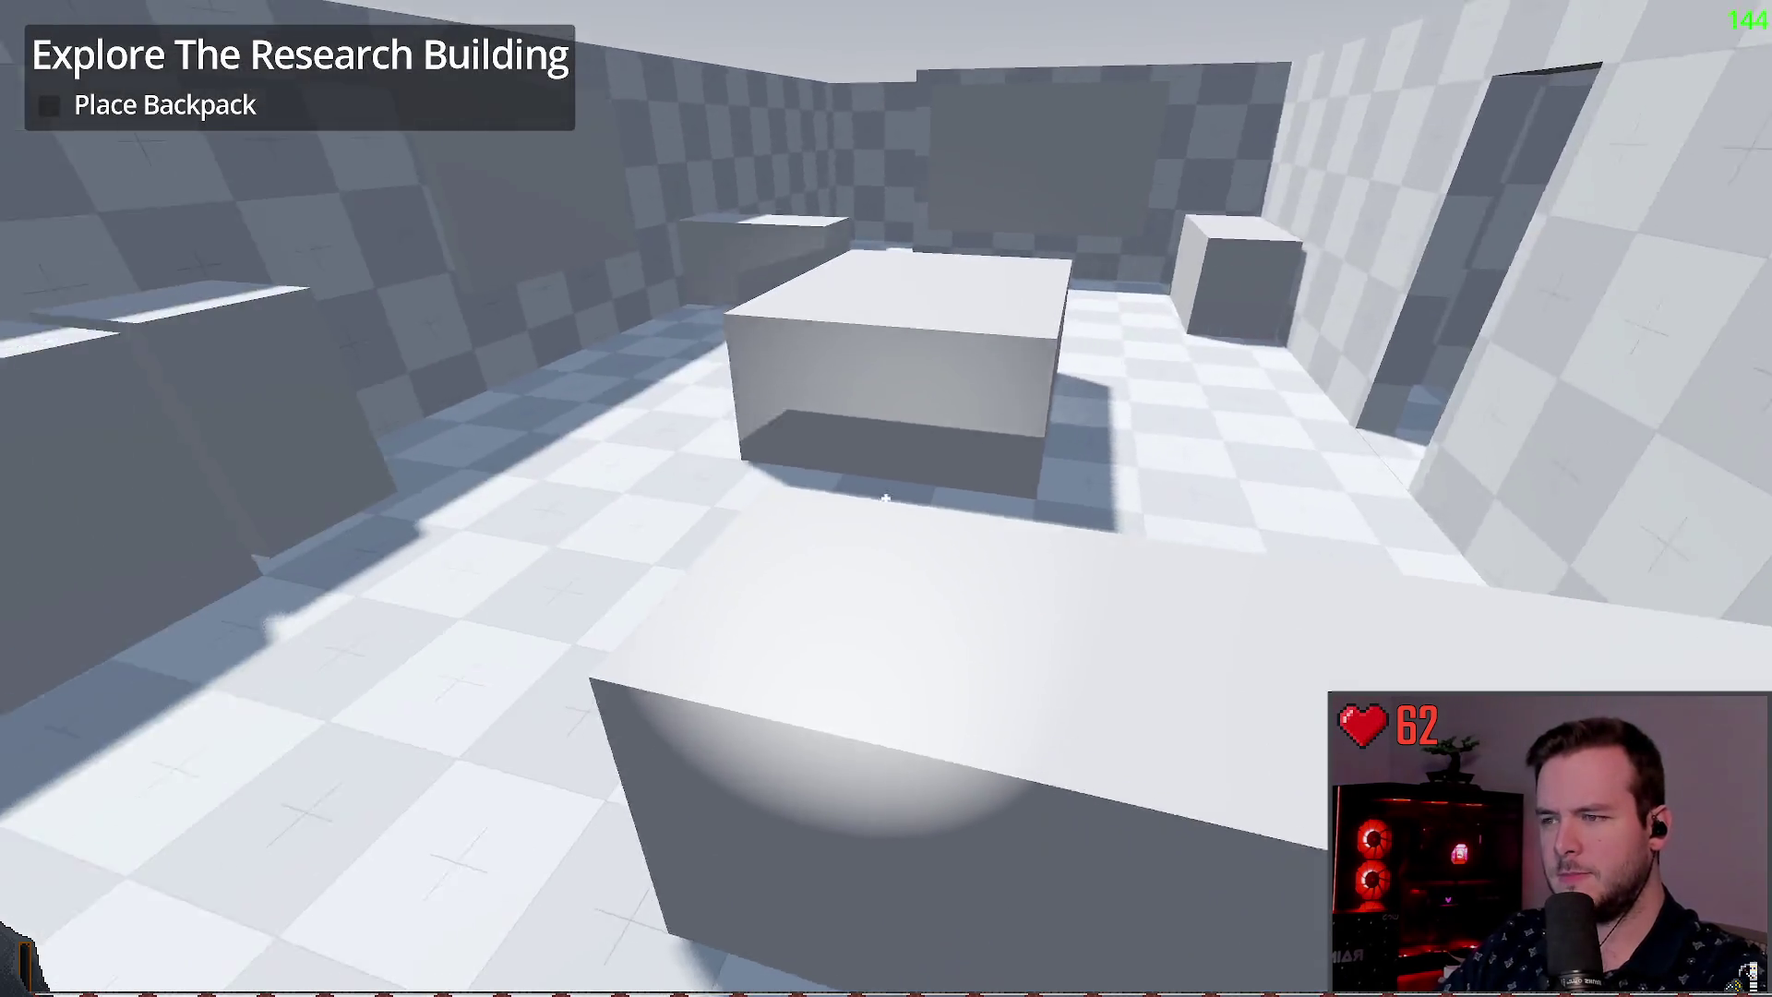
pyautogui.press('w')
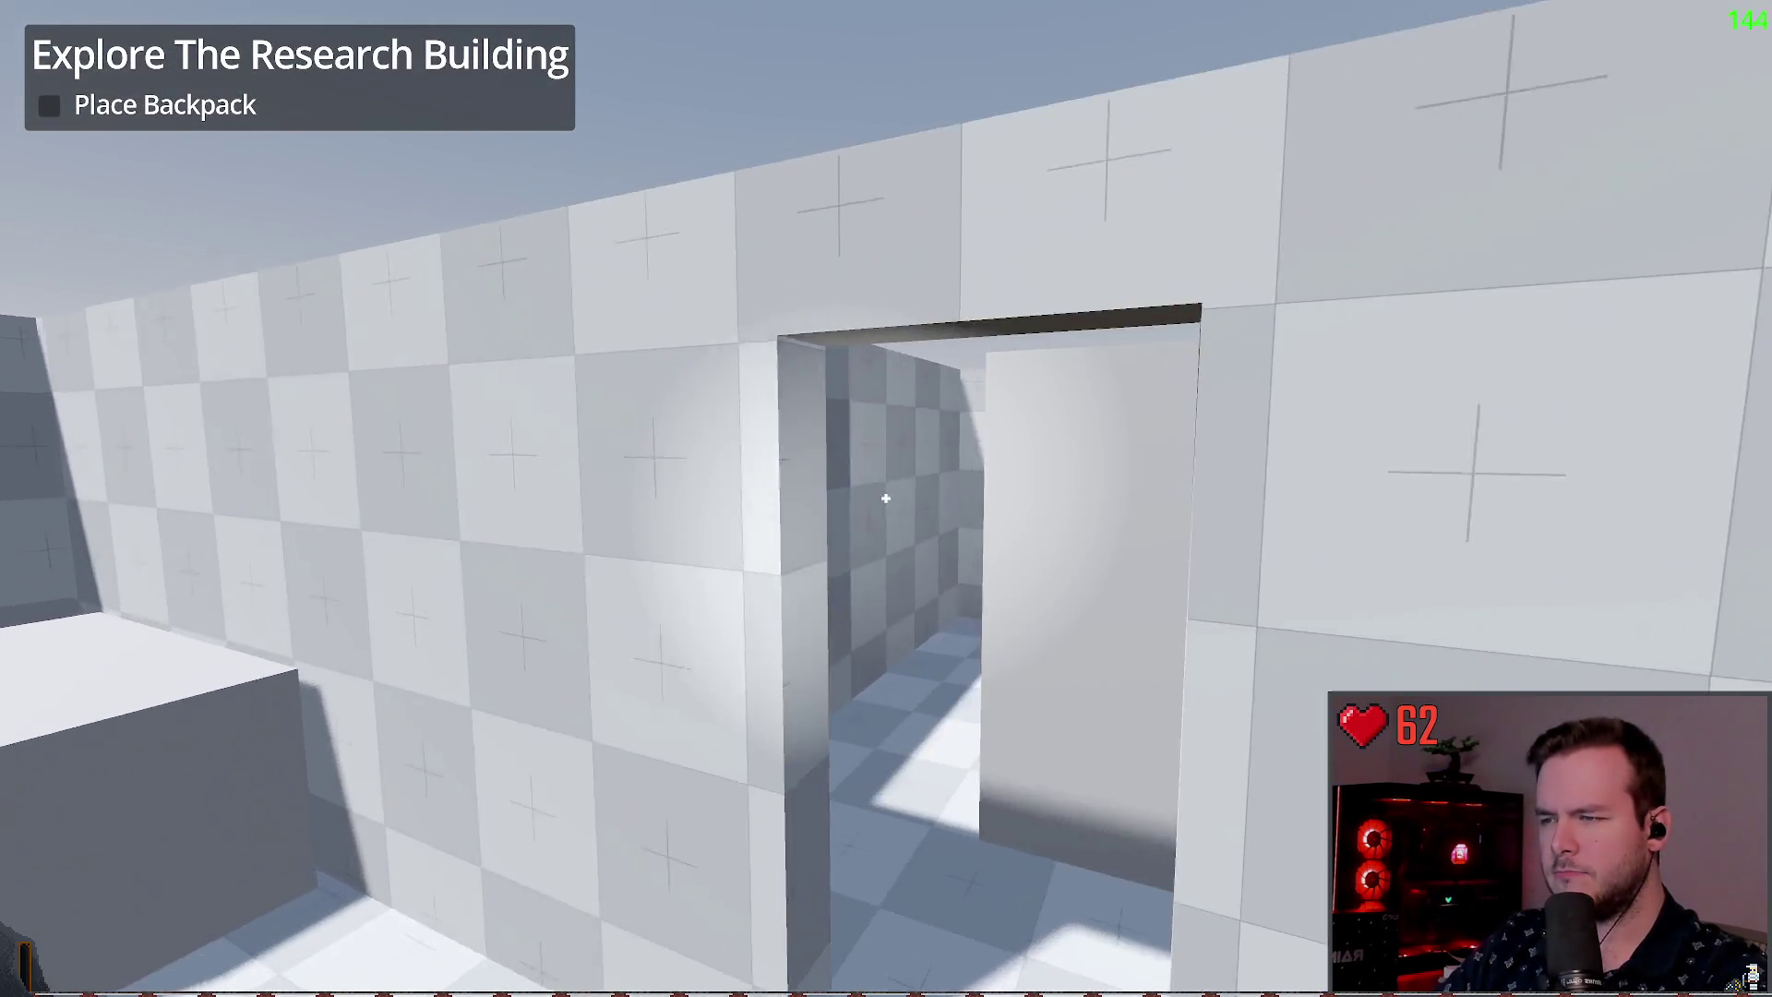
pyautogui.press('F8')
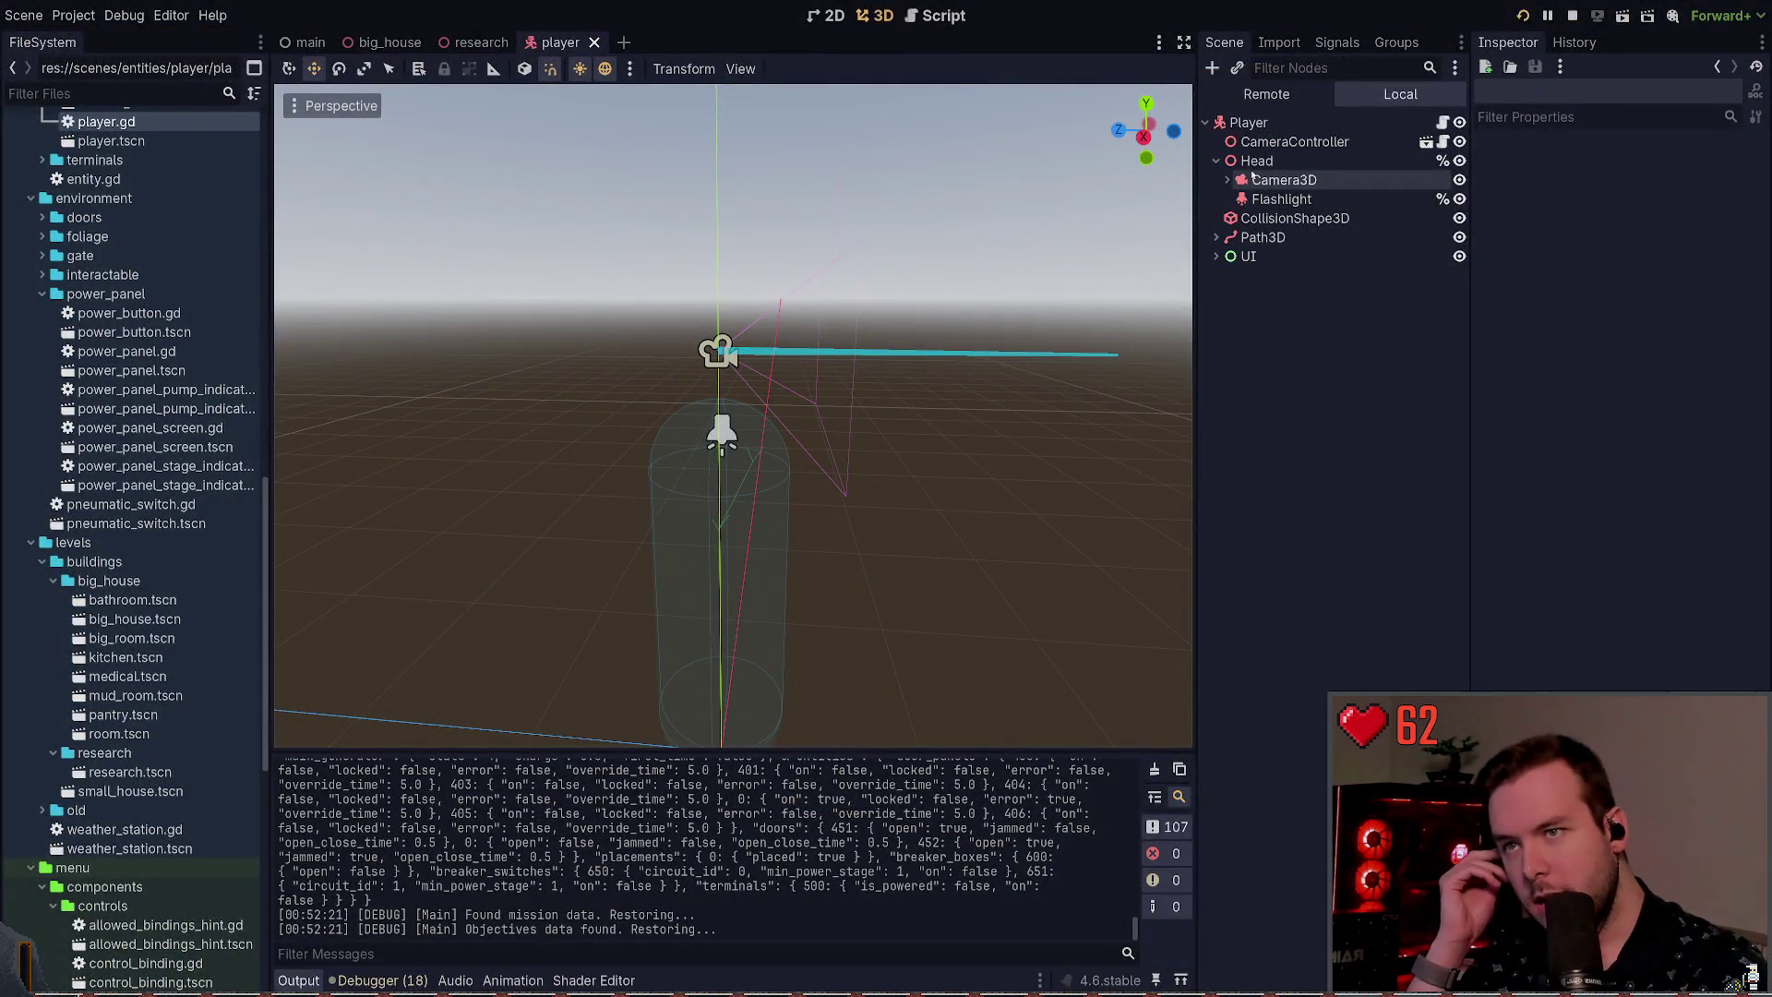
# Step: Select Camera3D, relaunch the game and look across the counters
pyautogui.click(1262, 179)
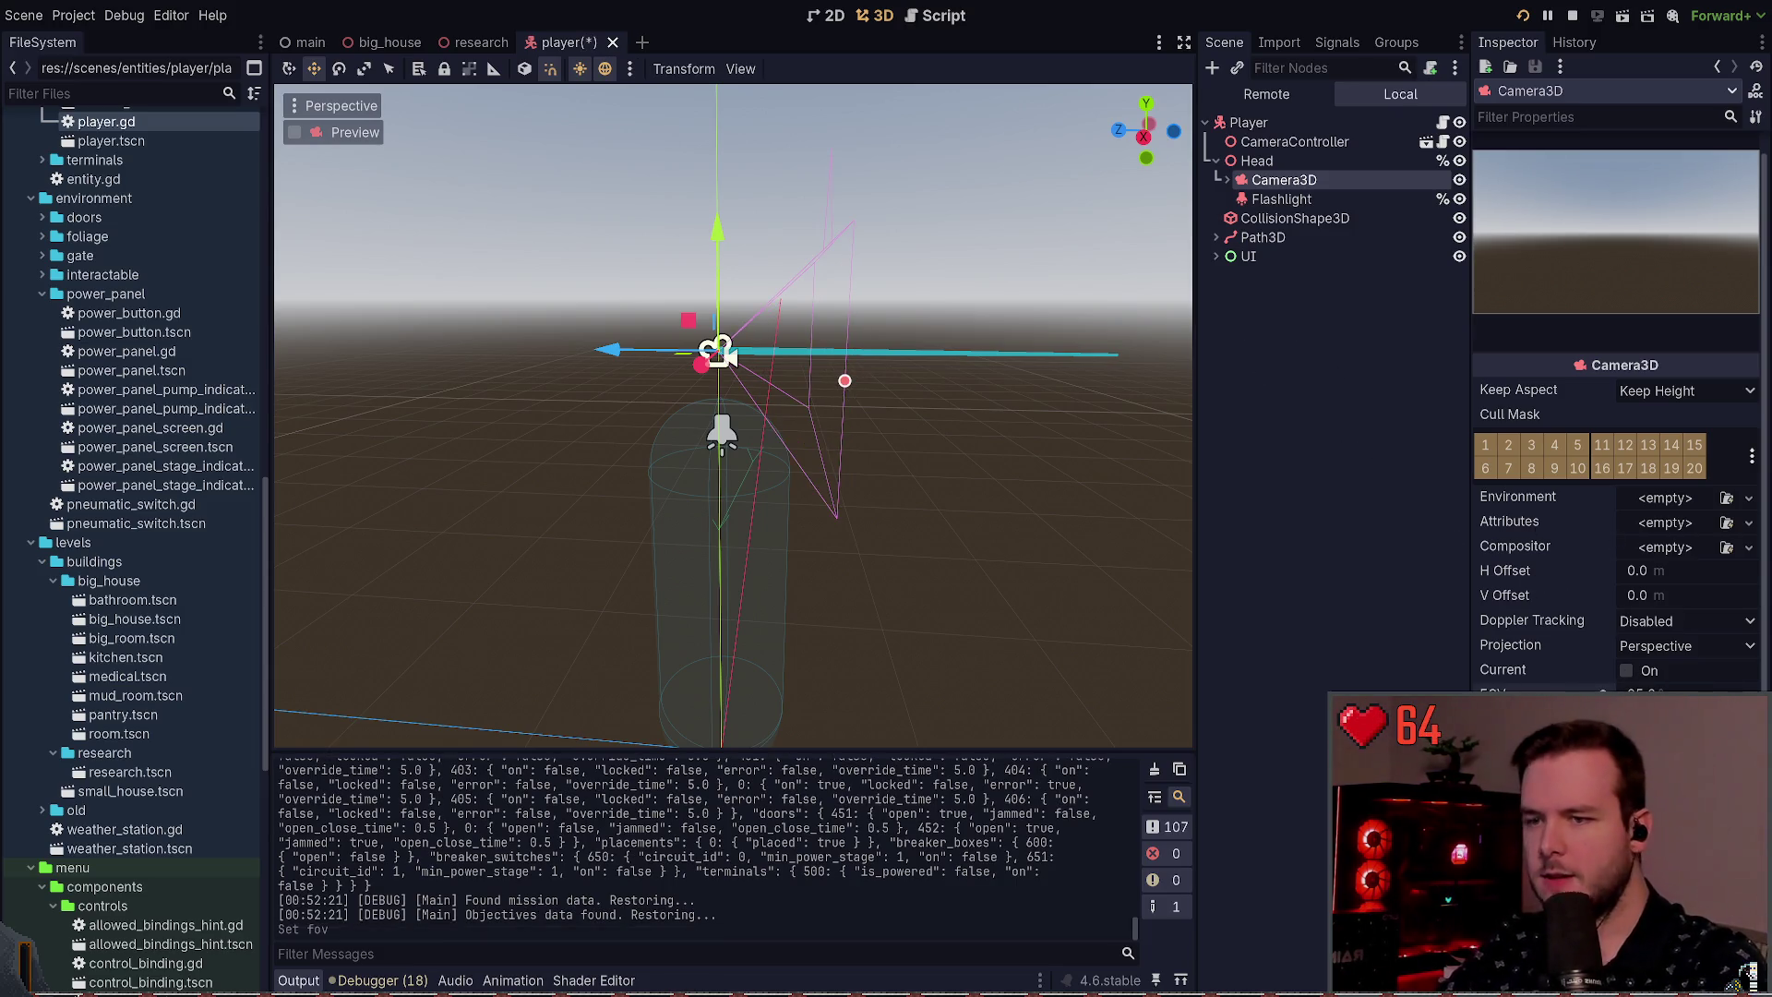
pyautogui.press('F5')
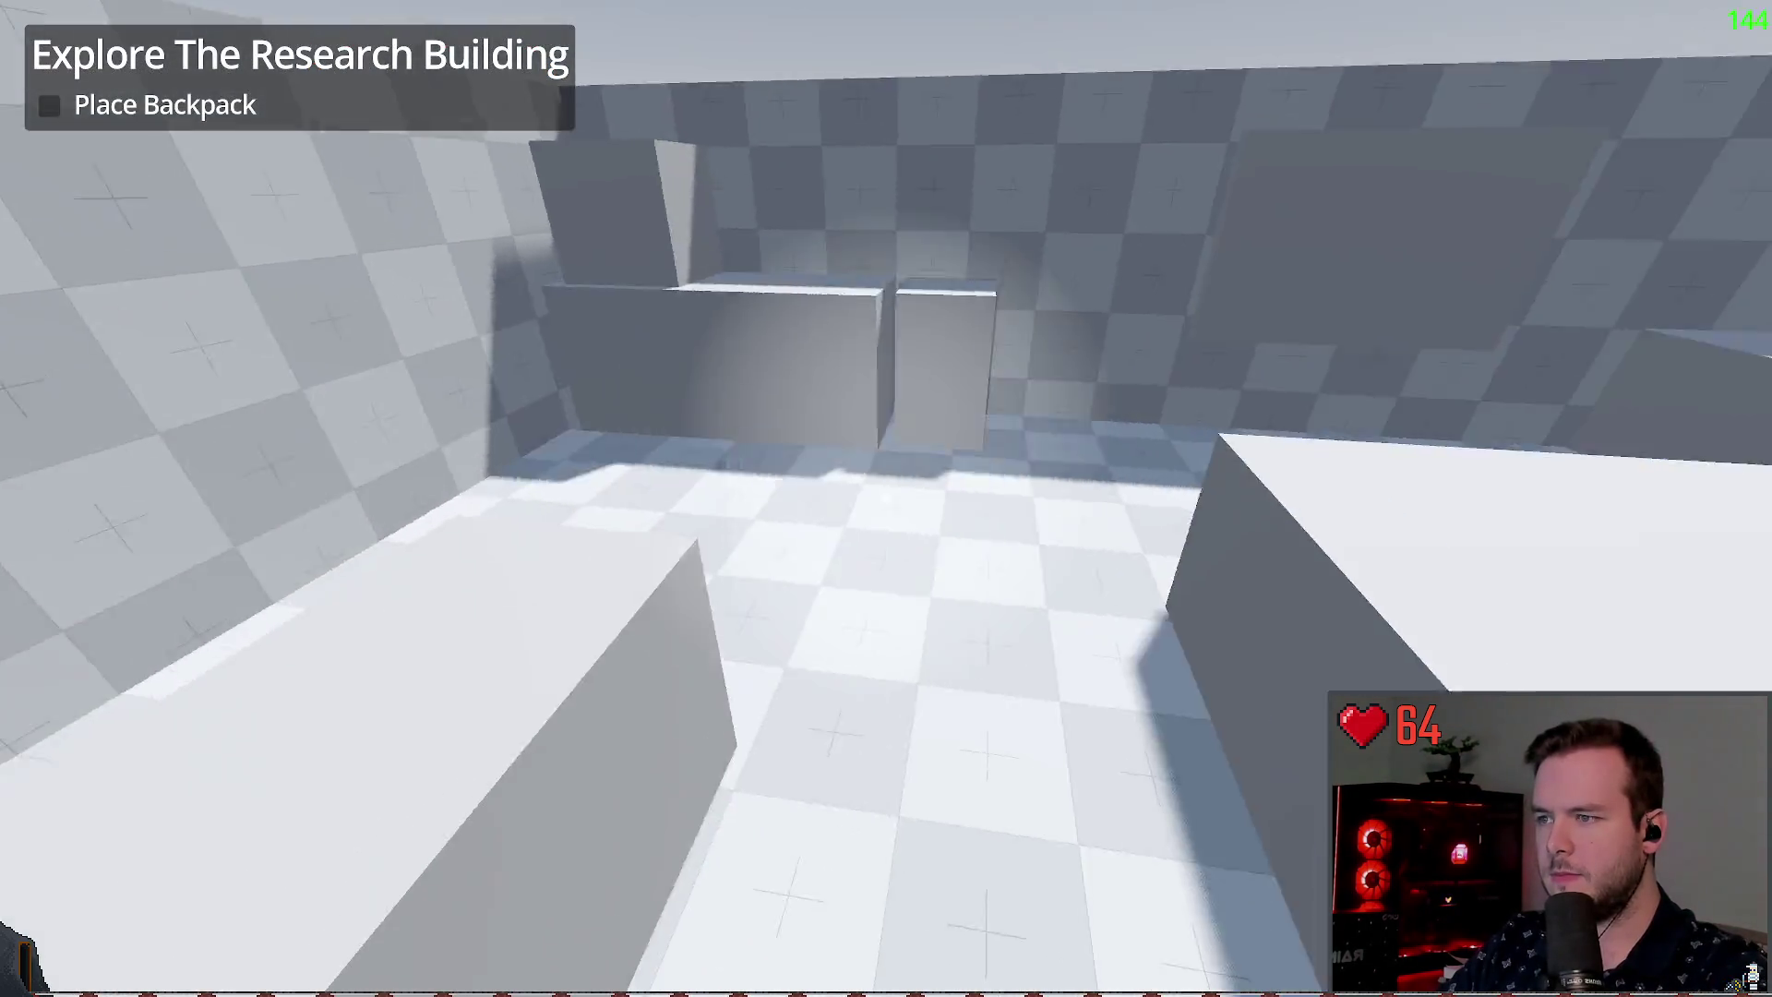
pyautogui.press('w')
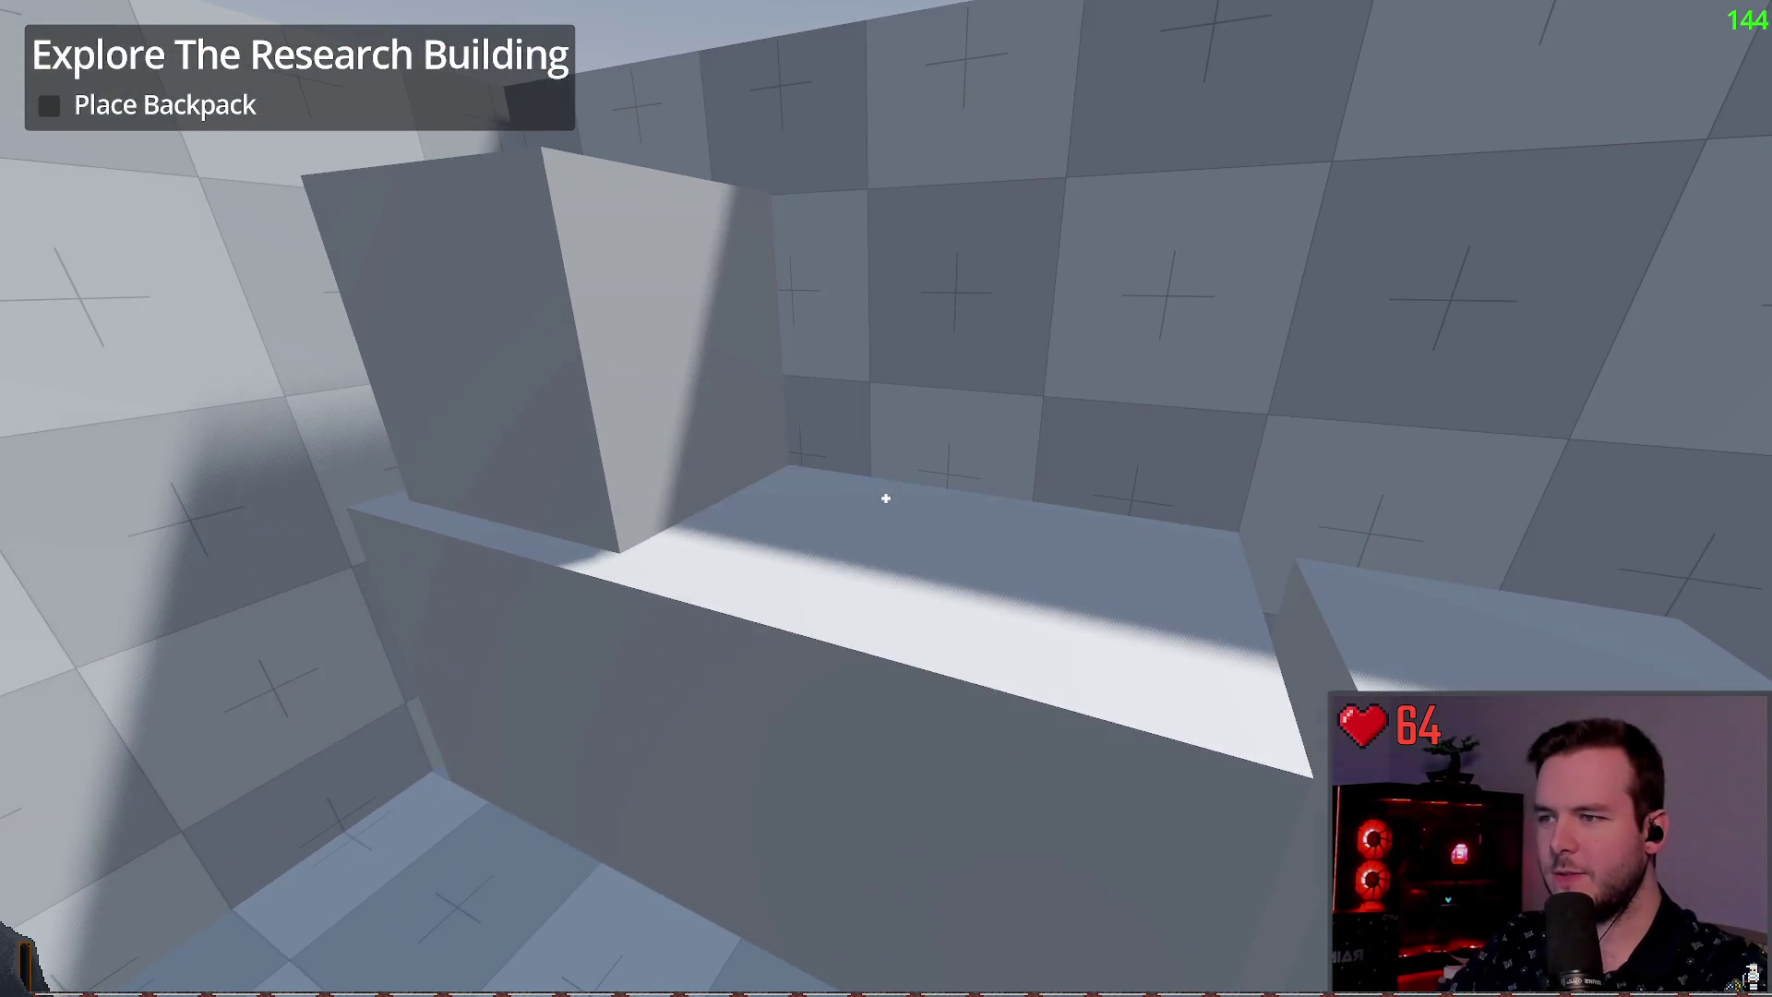
pyautogui.press('w')
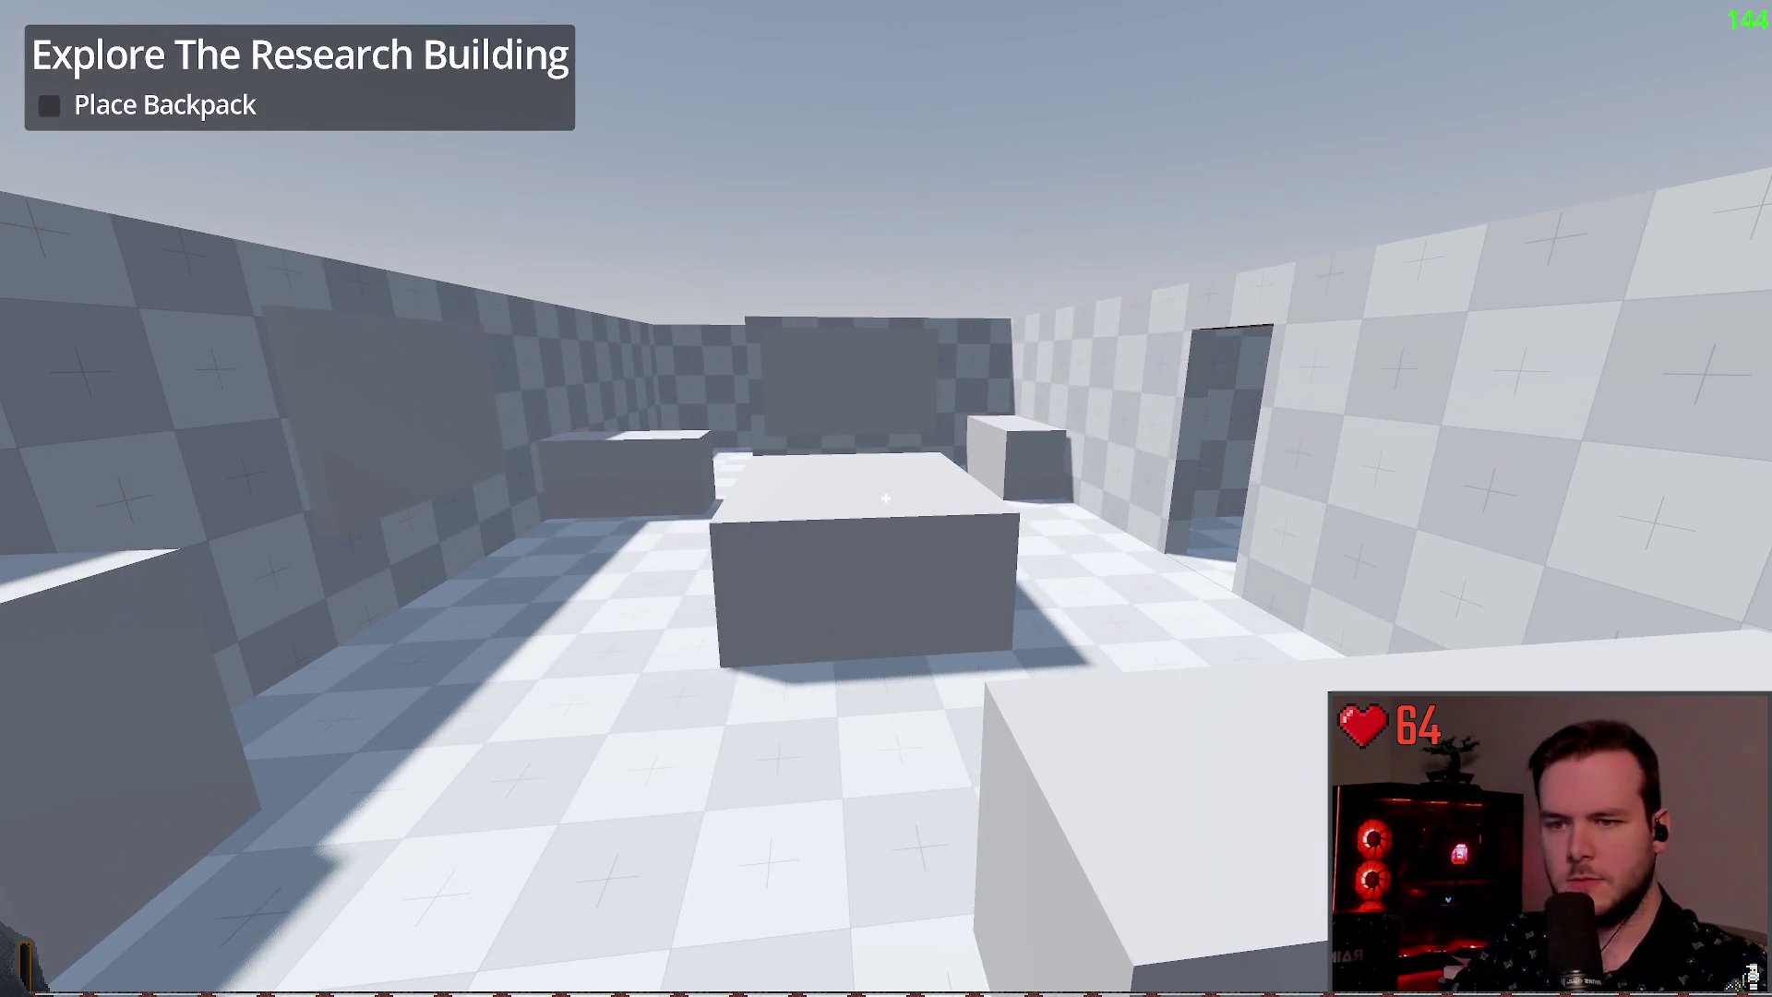
pyautogui.hotkey('alt', 'Tab')
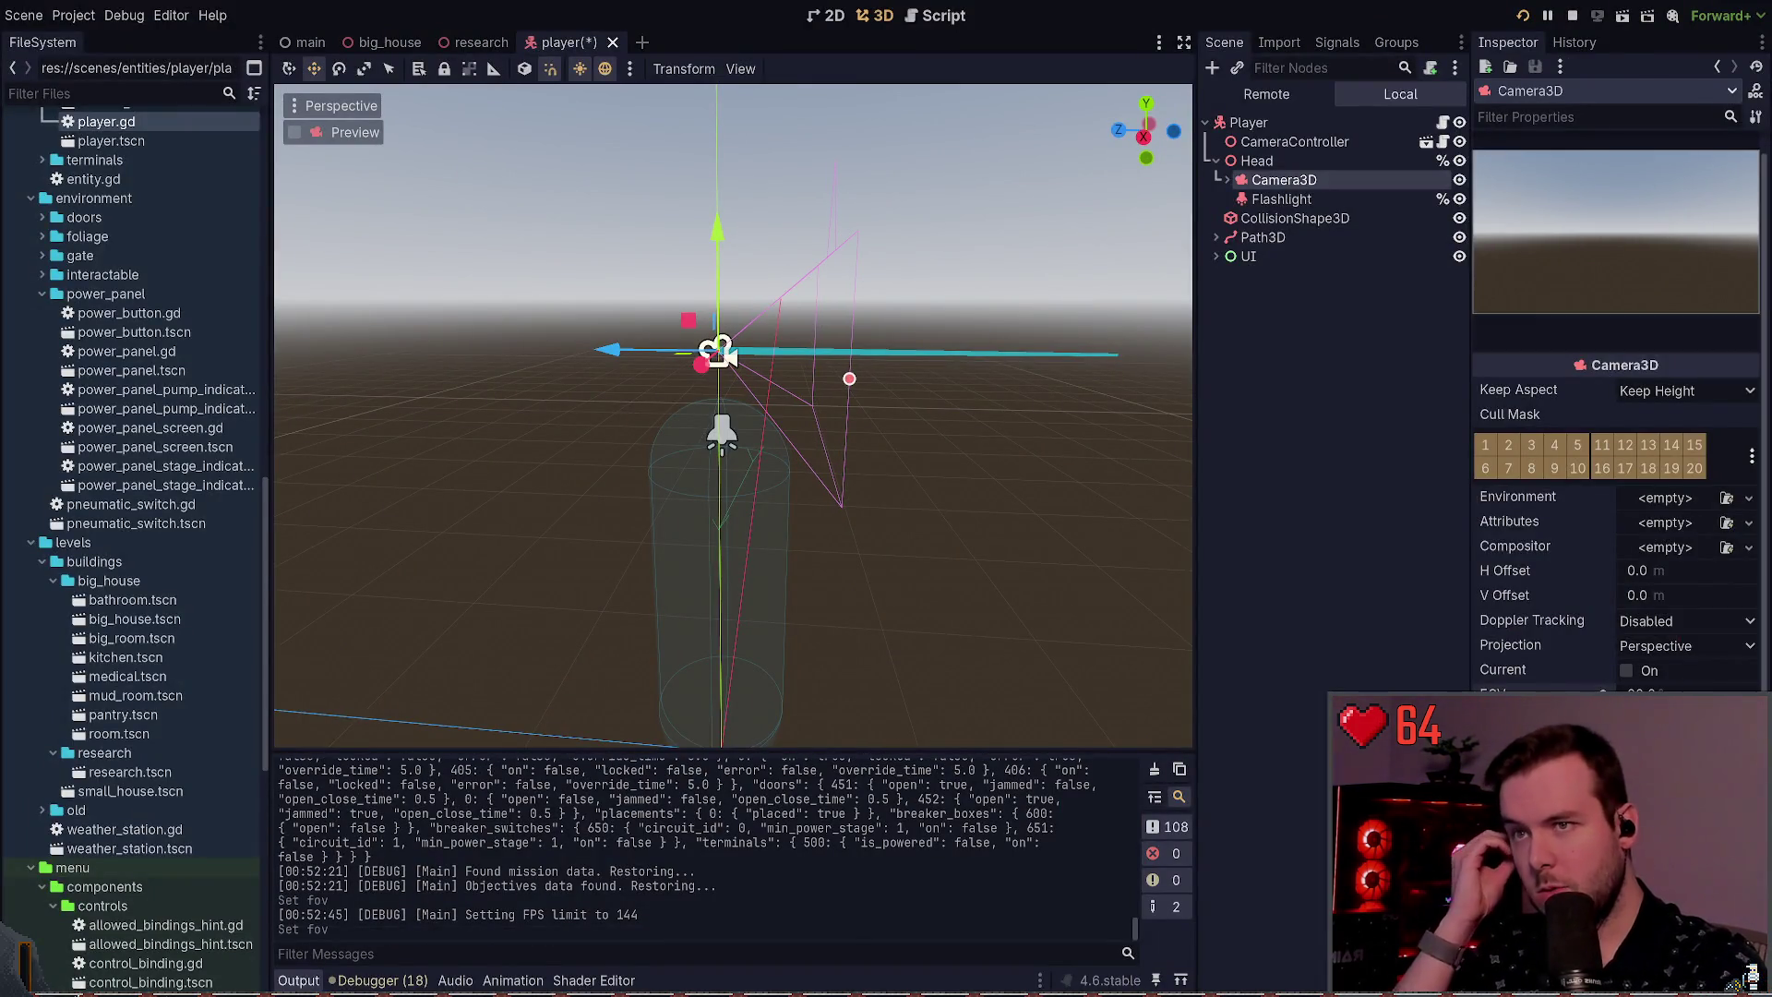
pyautogui.hotkey('alt', 'Tab')
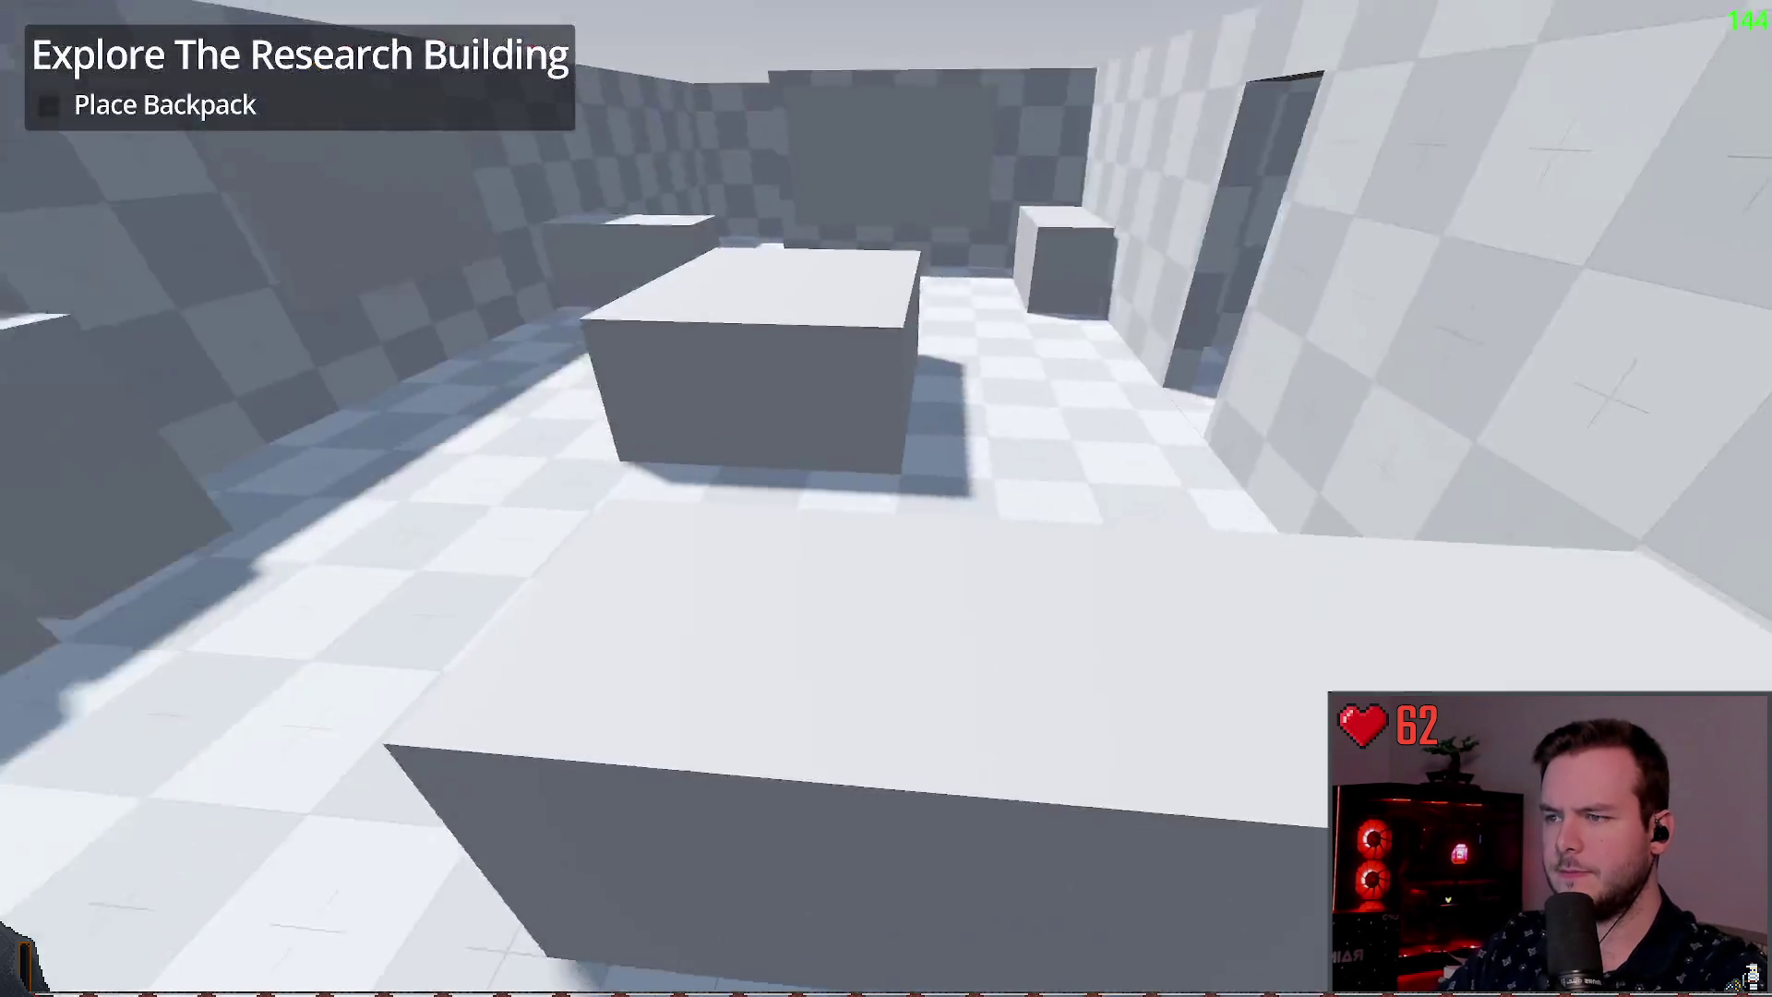
# Step: Walk around the room by the panel and checkered walls, then through the doorway
pyautogui.press('s')
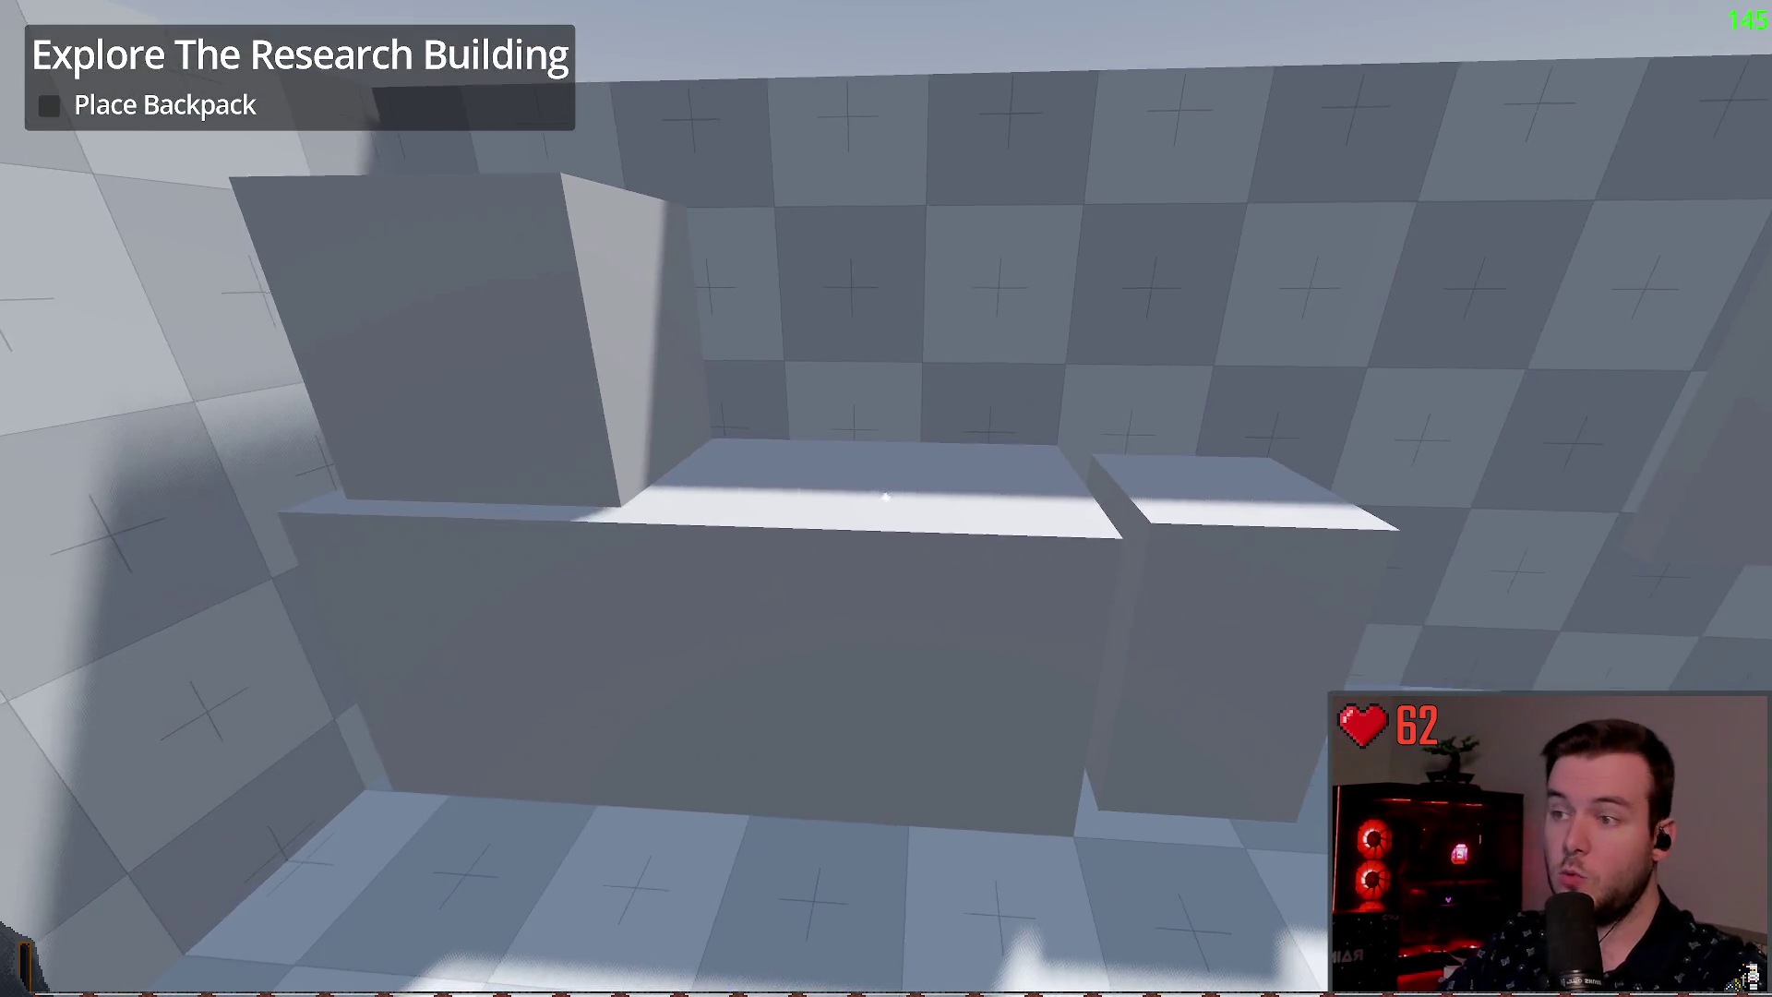
pyautogui.press('w')
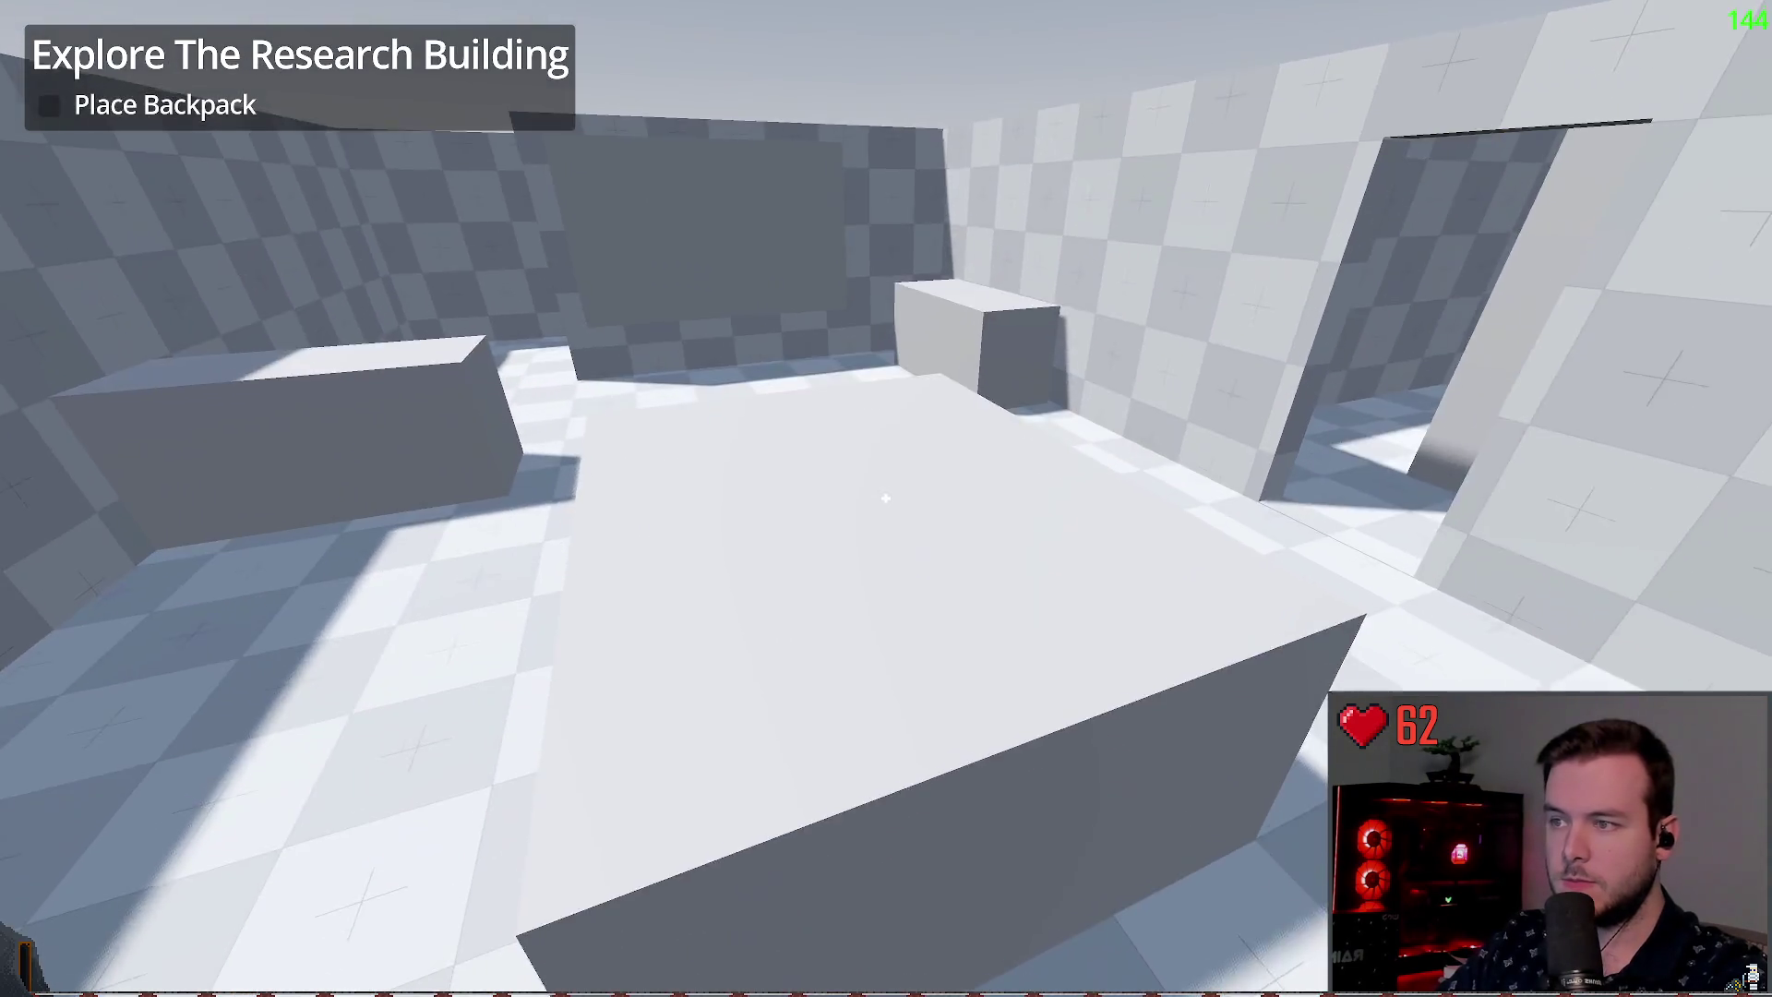
pyautogui.press('s')
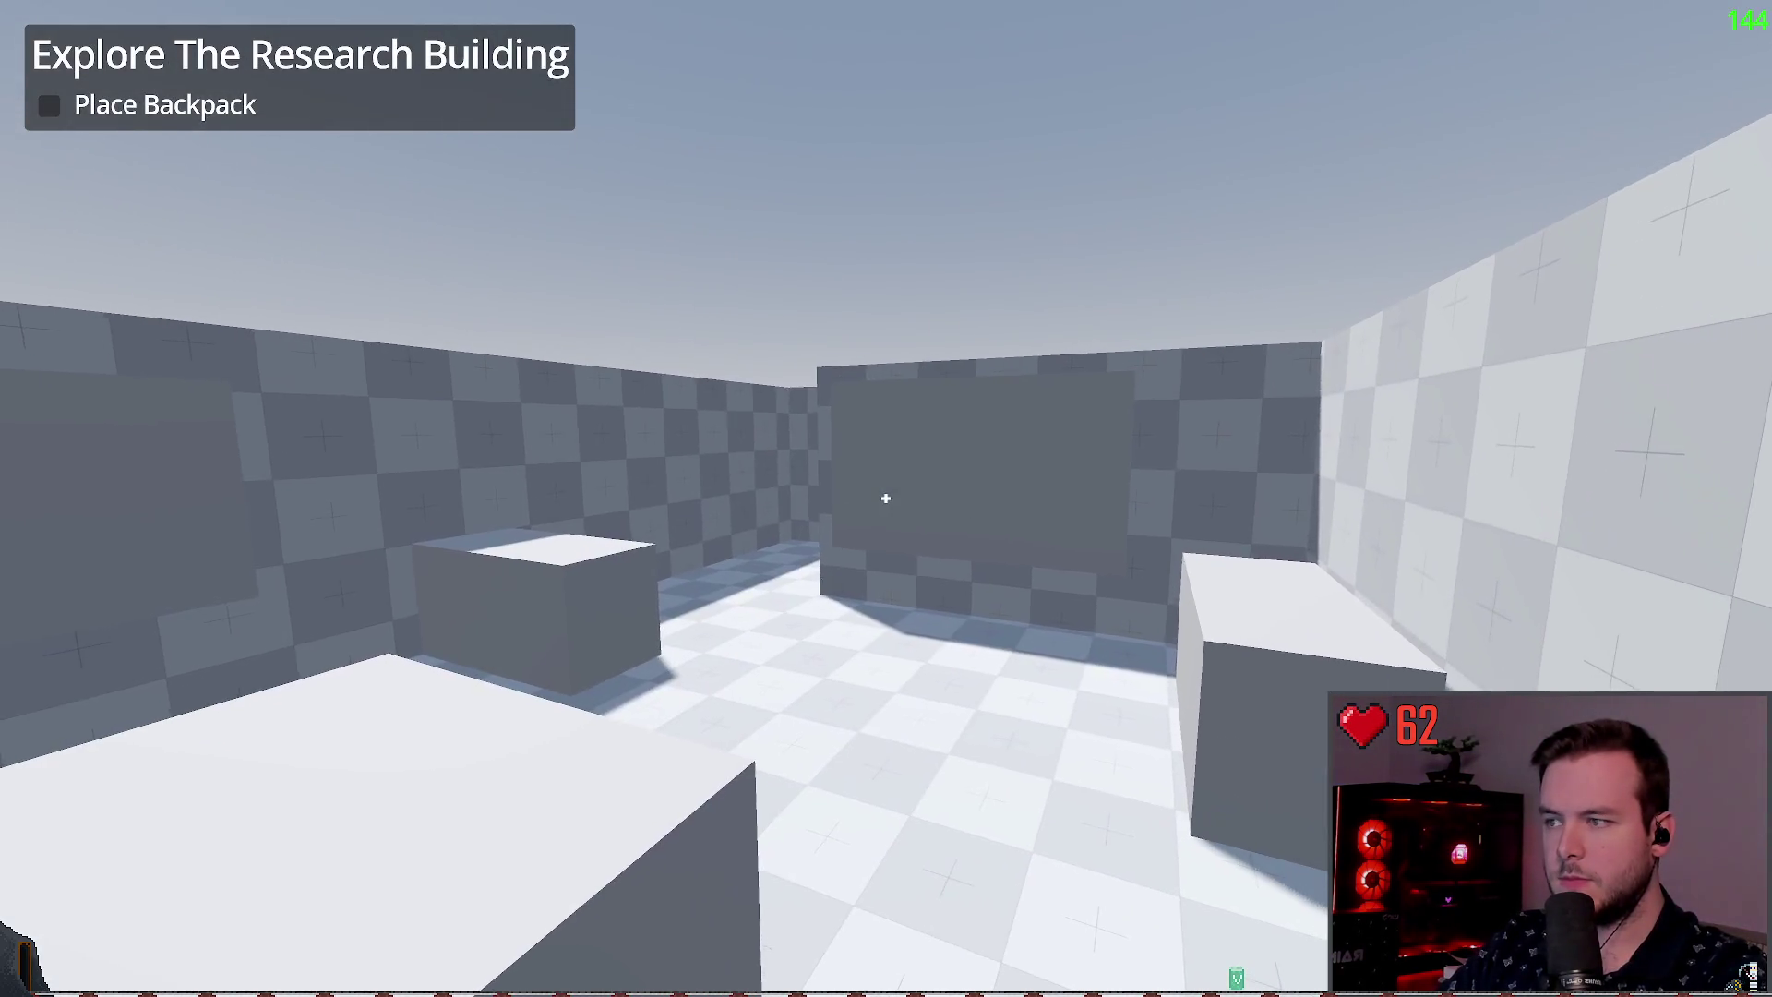
pyautogui.press('w')
pyautogui.press('w')
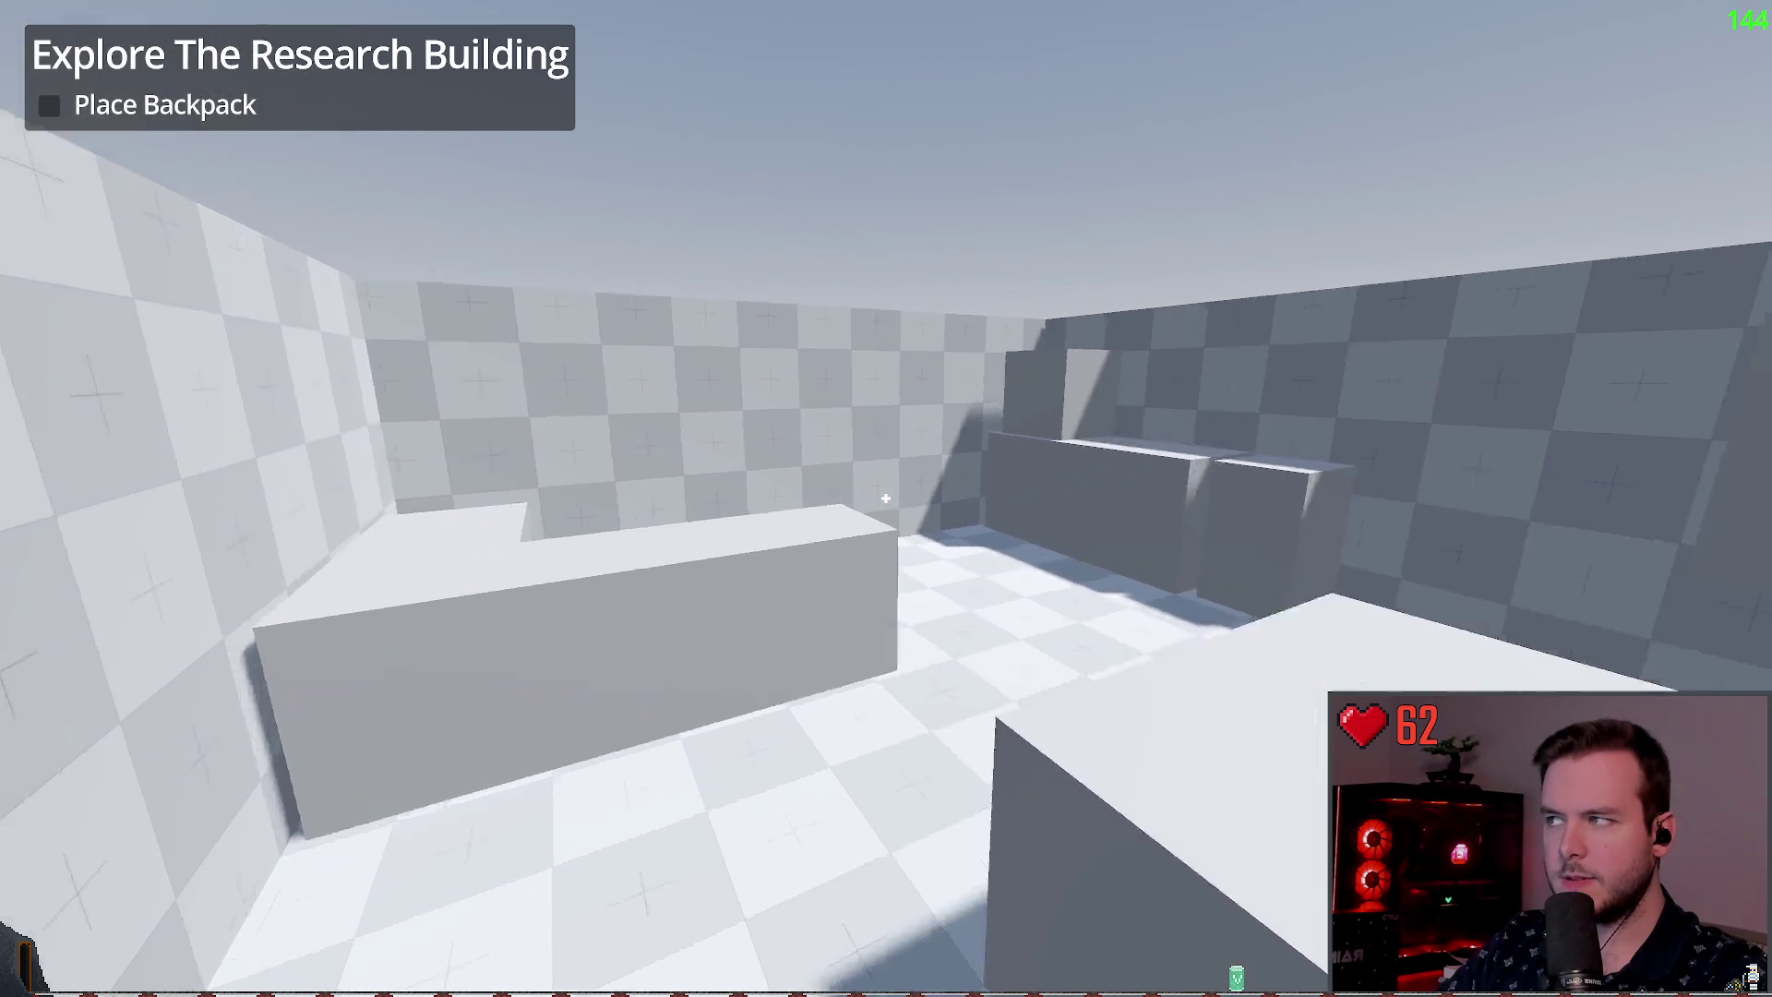
pyautogui.press('w')
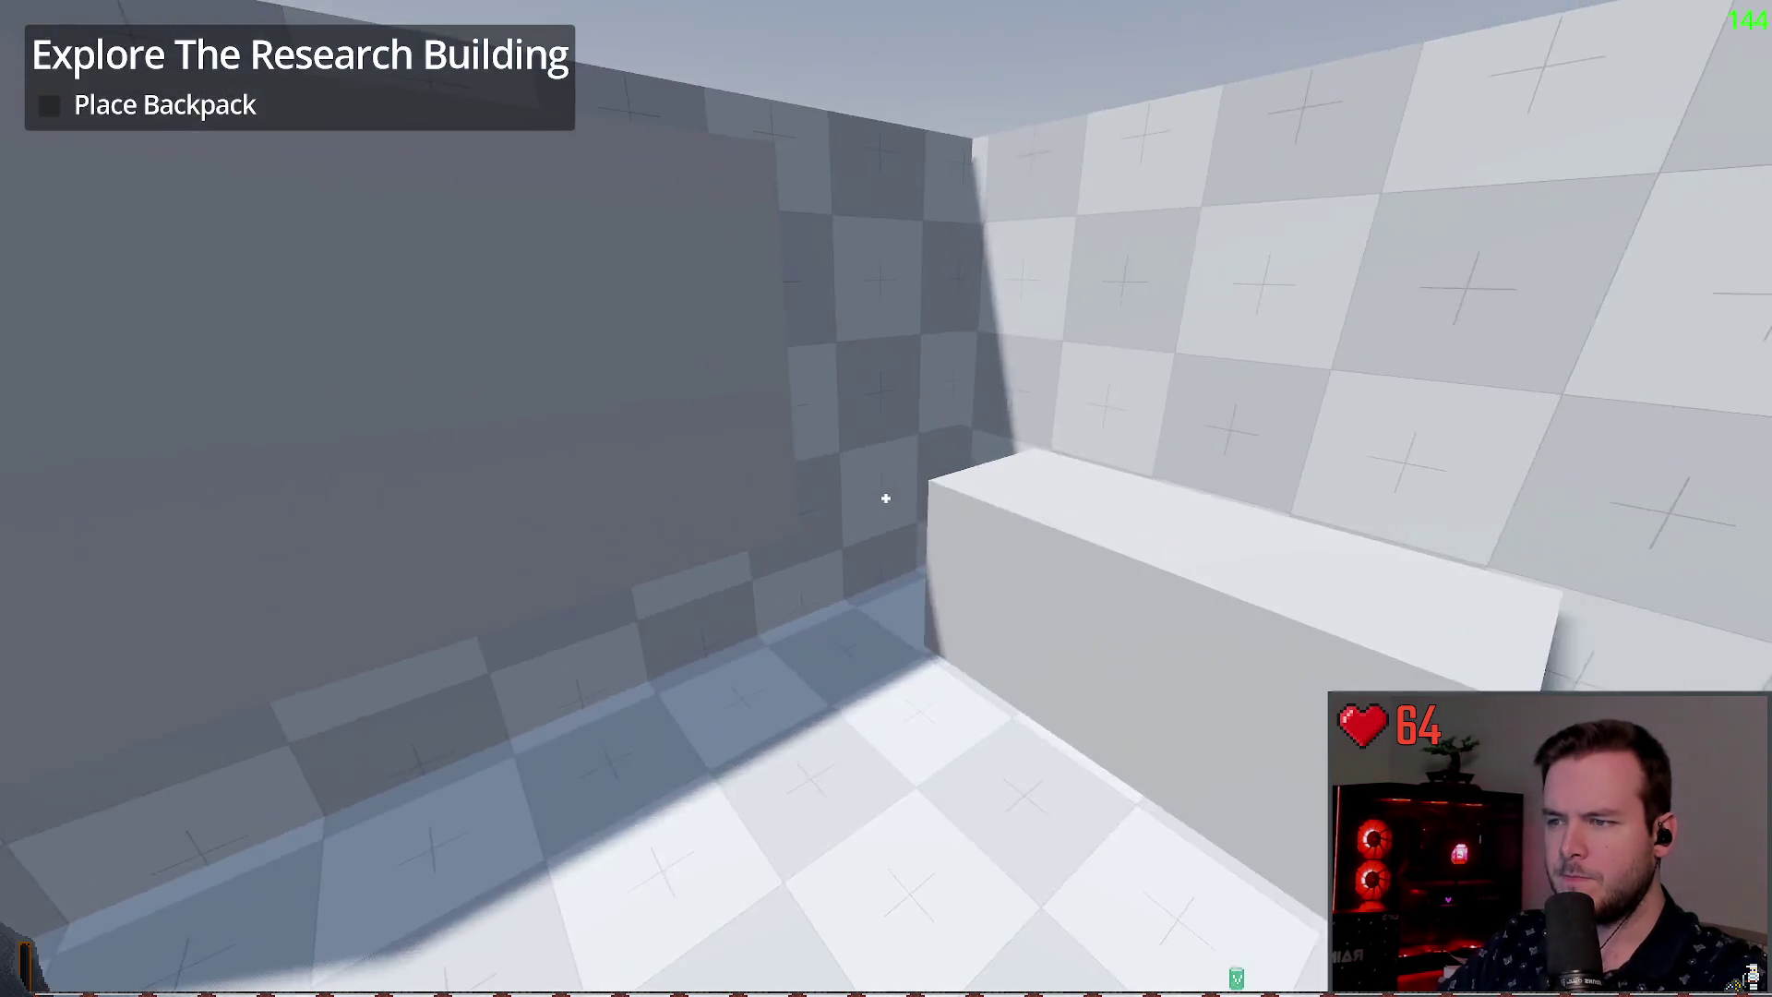
pyautogui.press('w')
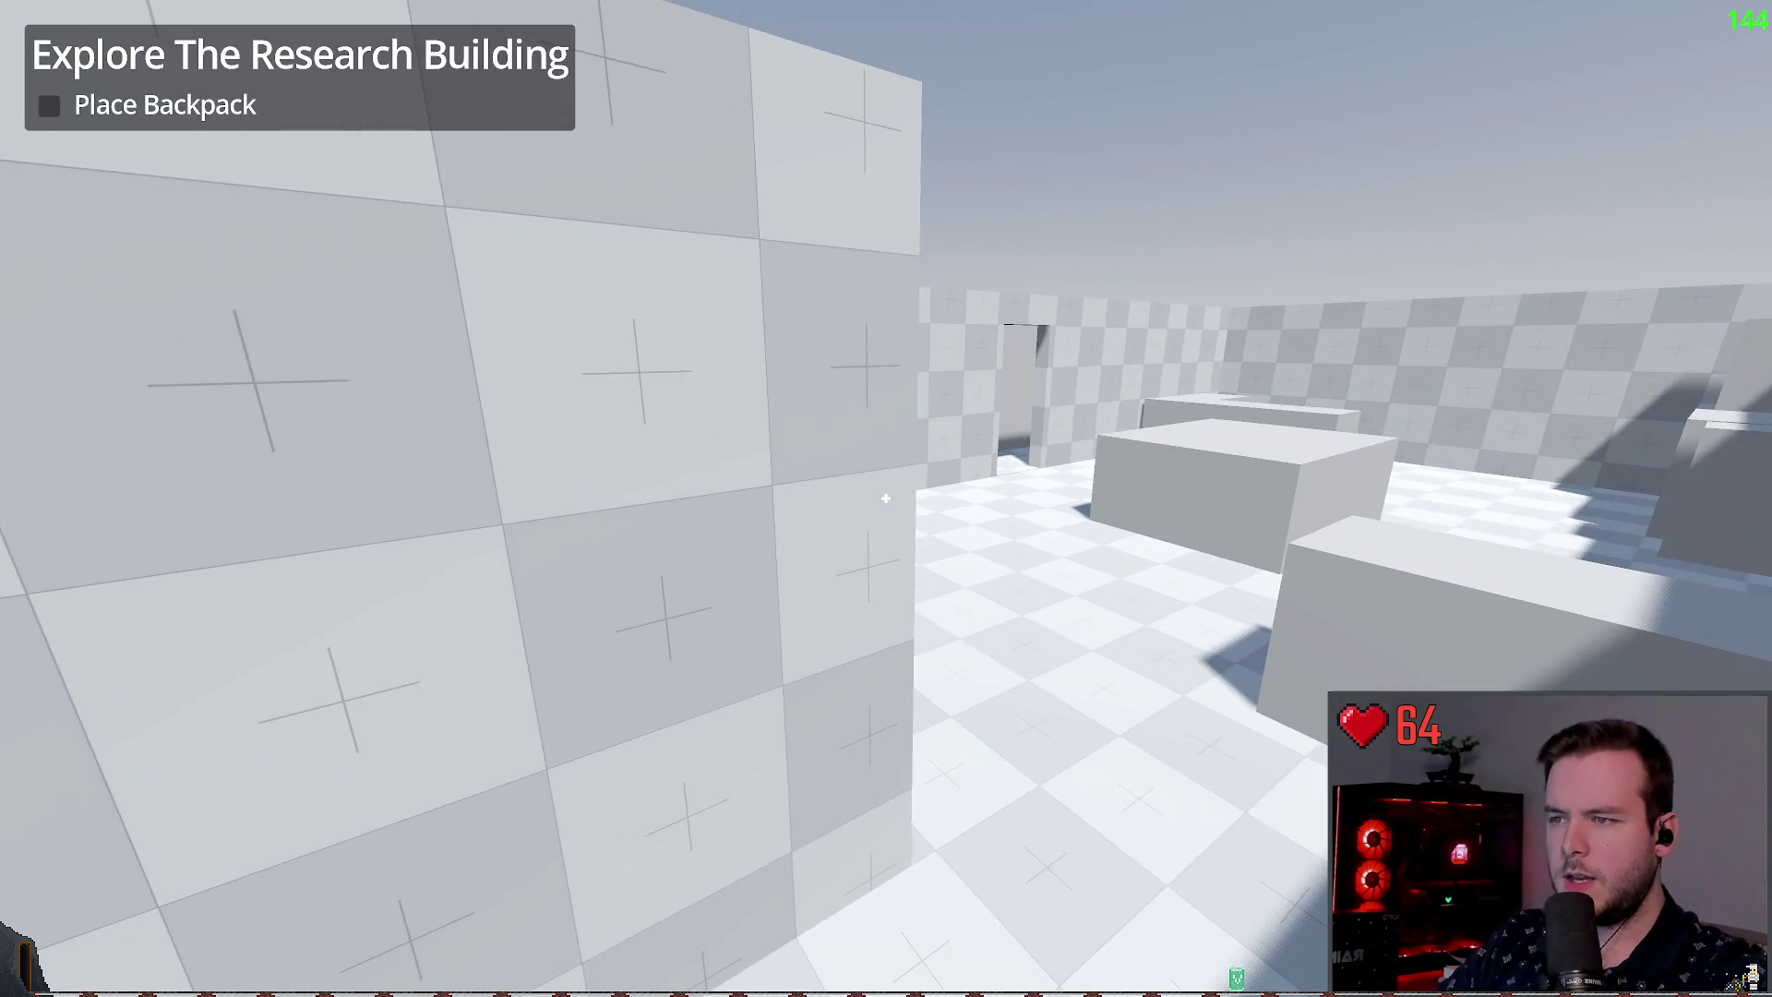
pyautogui.press('w')
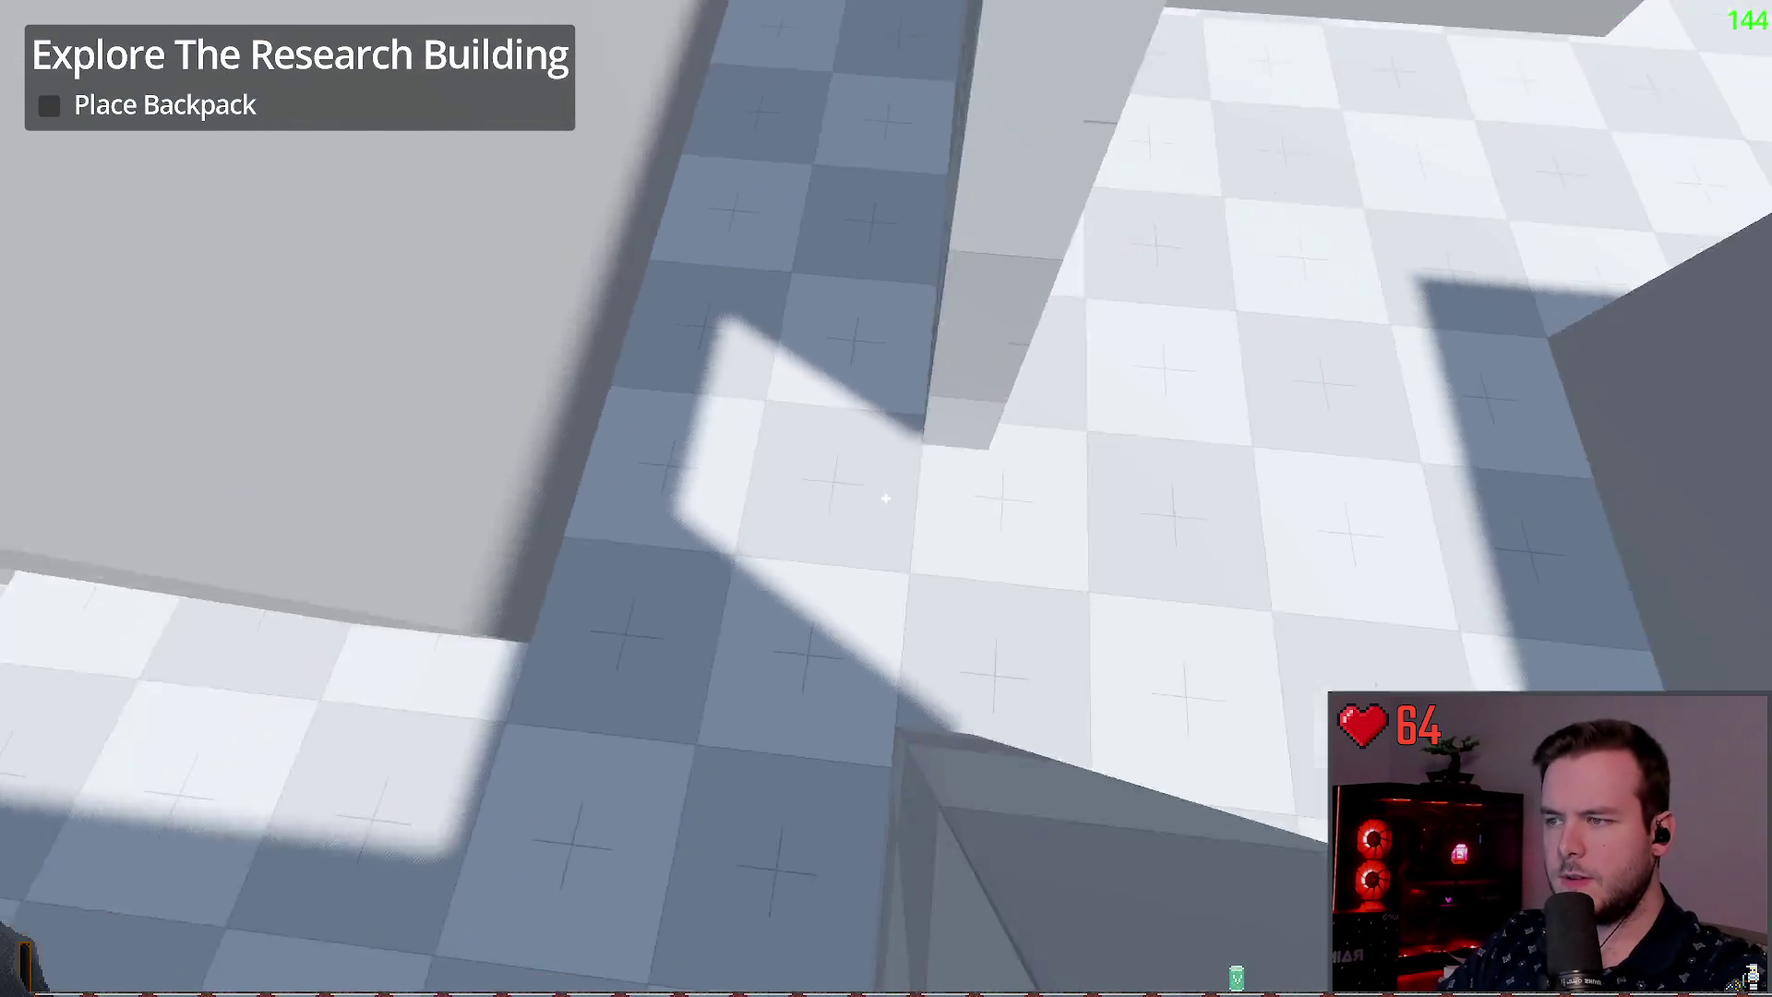
pyautogui.press('s')
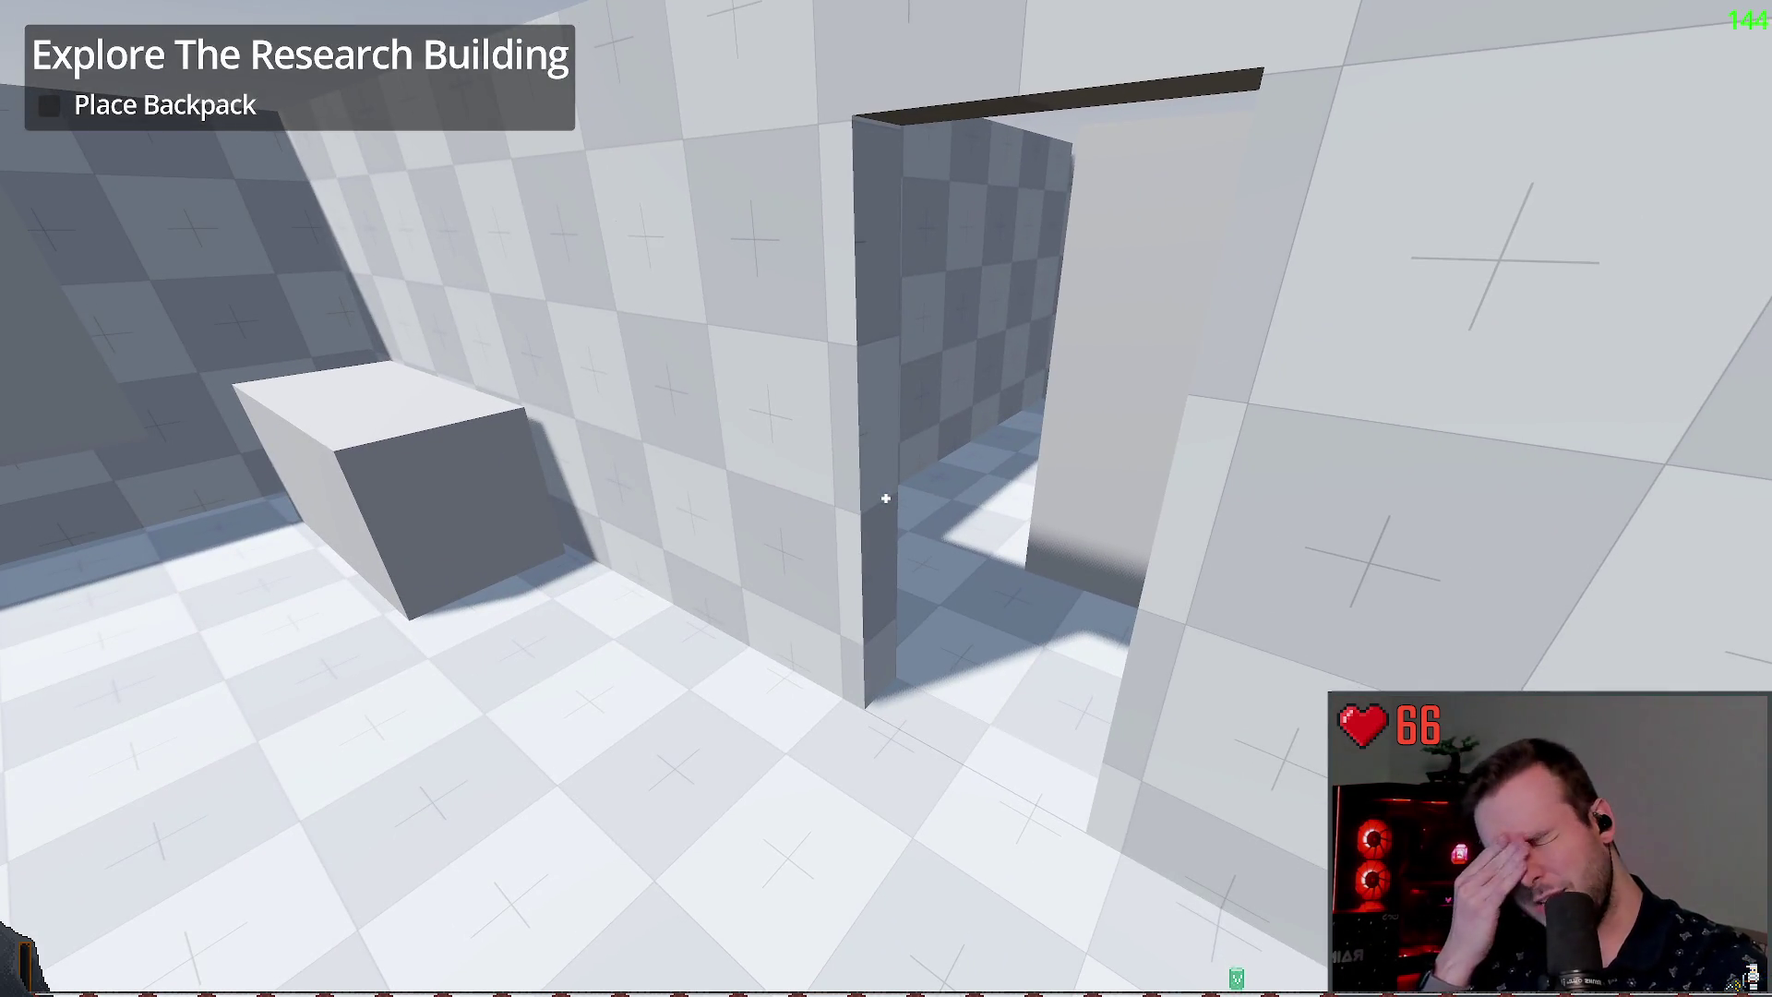
pyautogui.press('w')
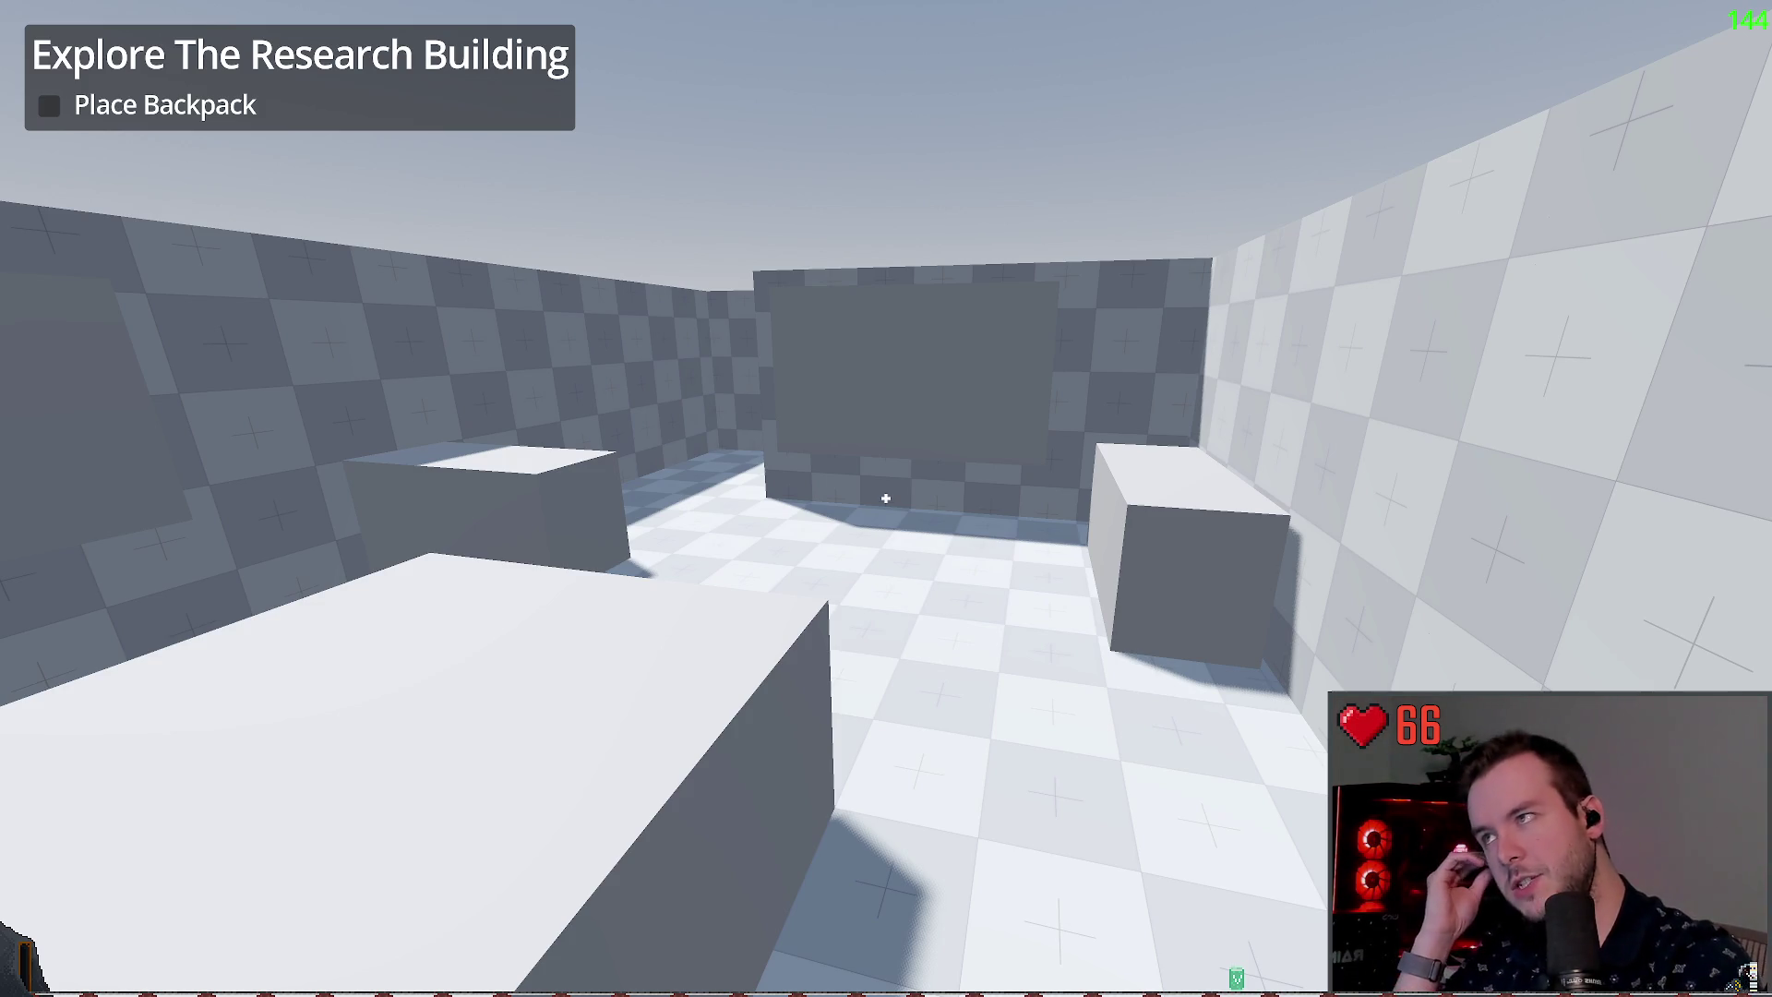
# Step: Cross the next room along the walls and blocks, then climb onto the long block
pyautogui.press('w')
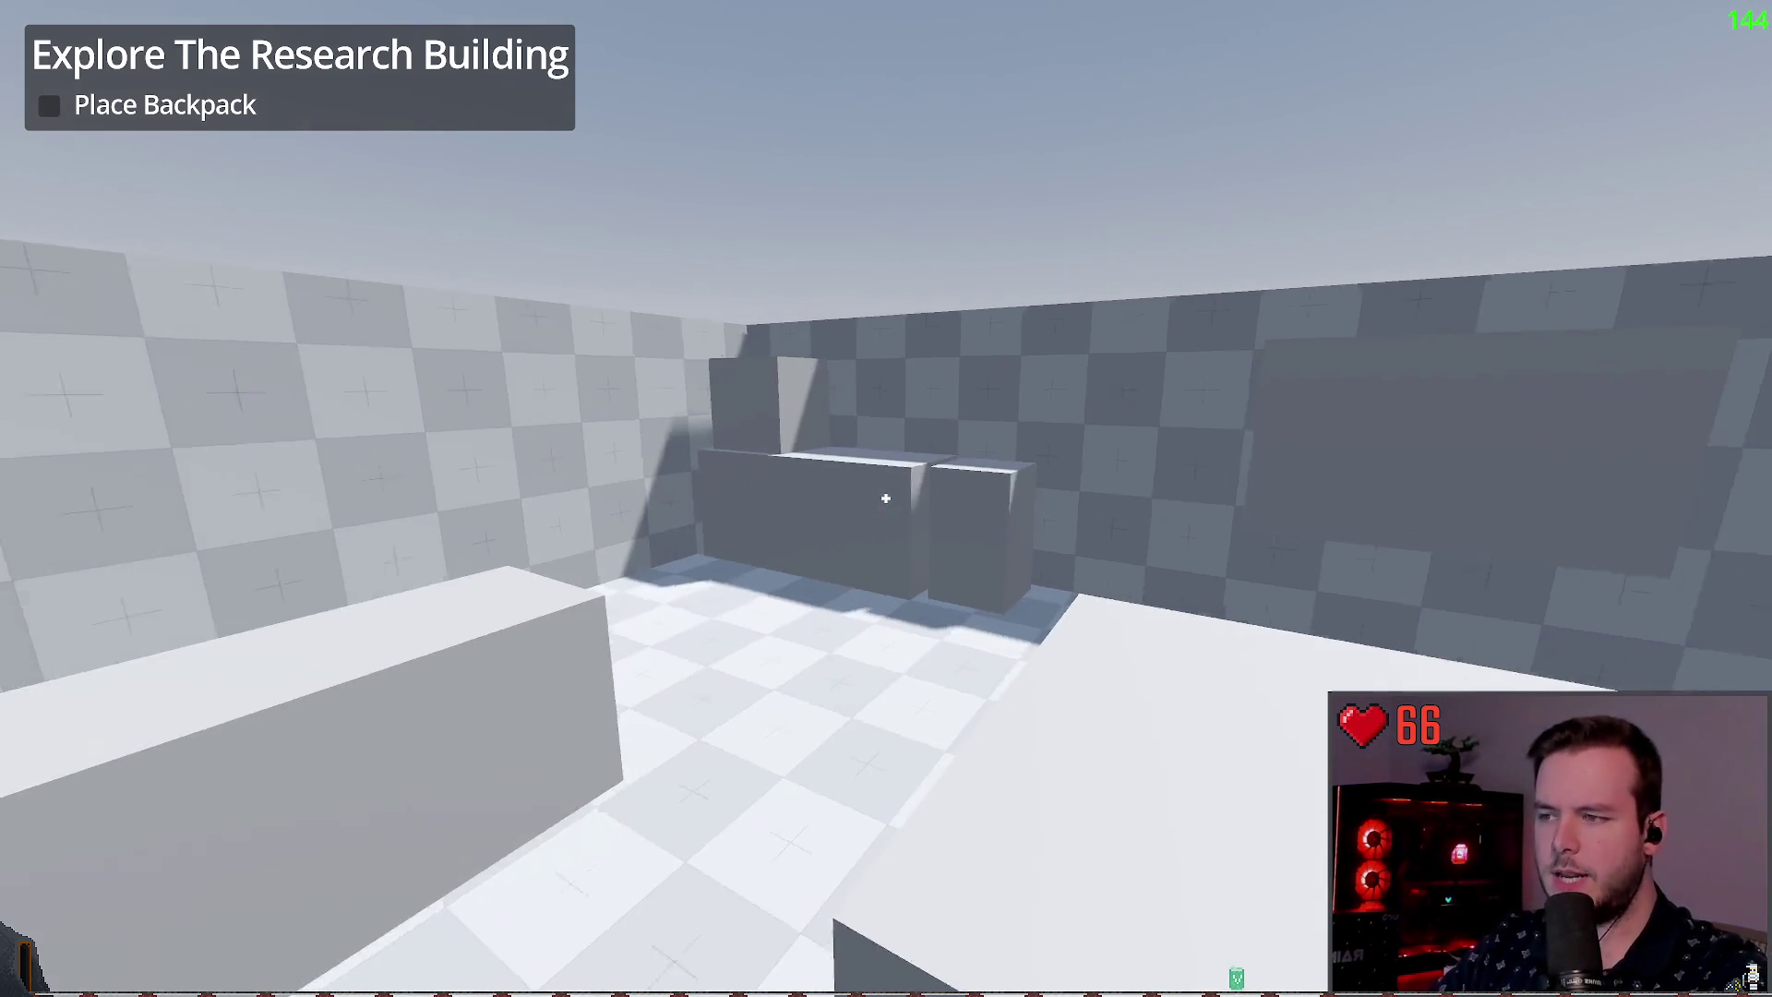
pyautogui.press('w')
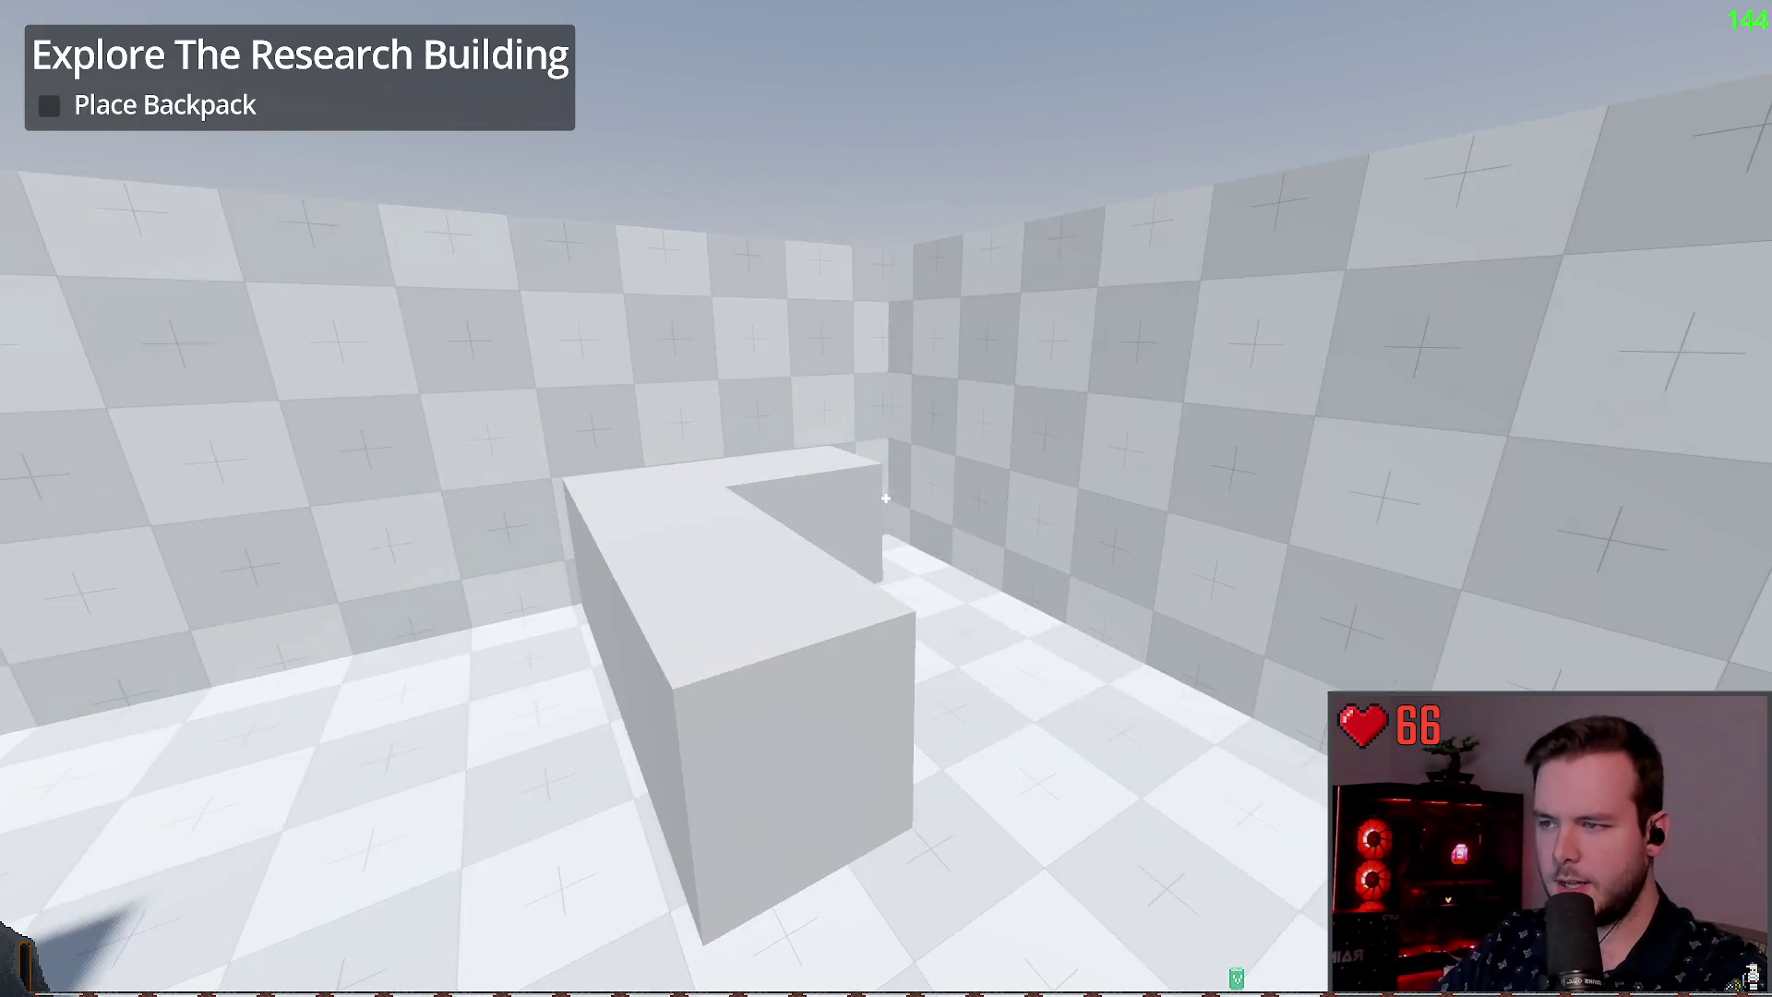
pyautogui.press('w')
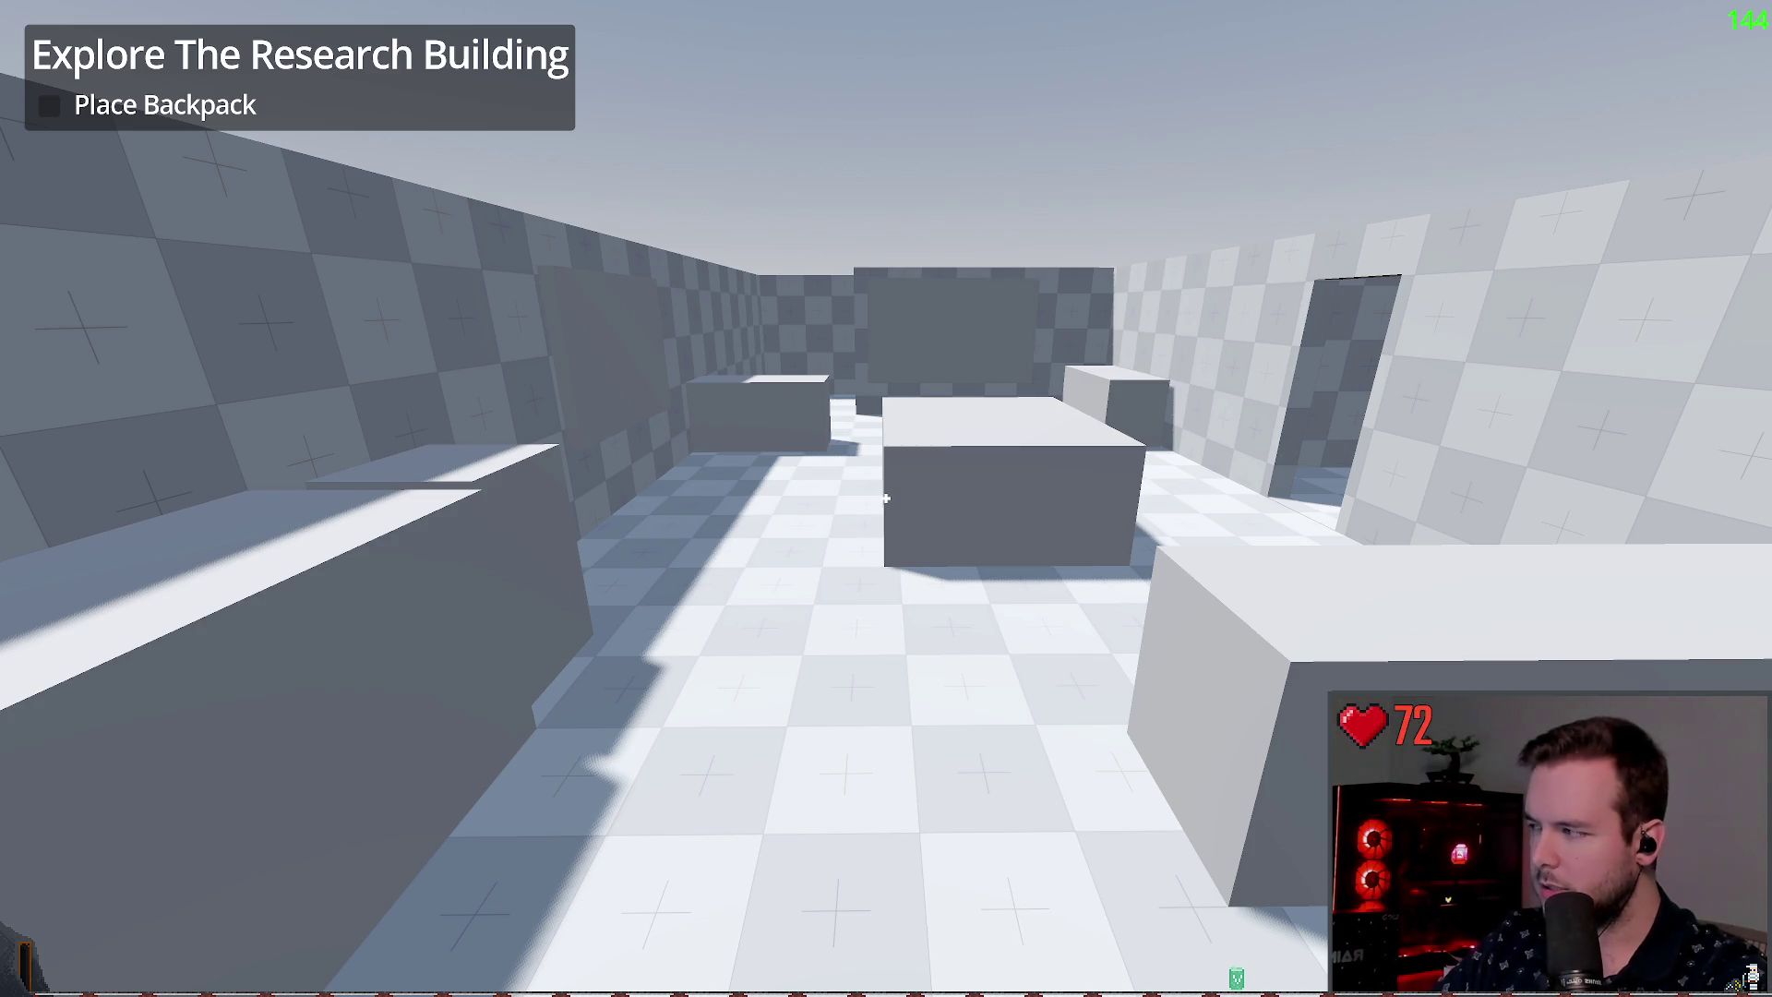
pyautogui.press('w')
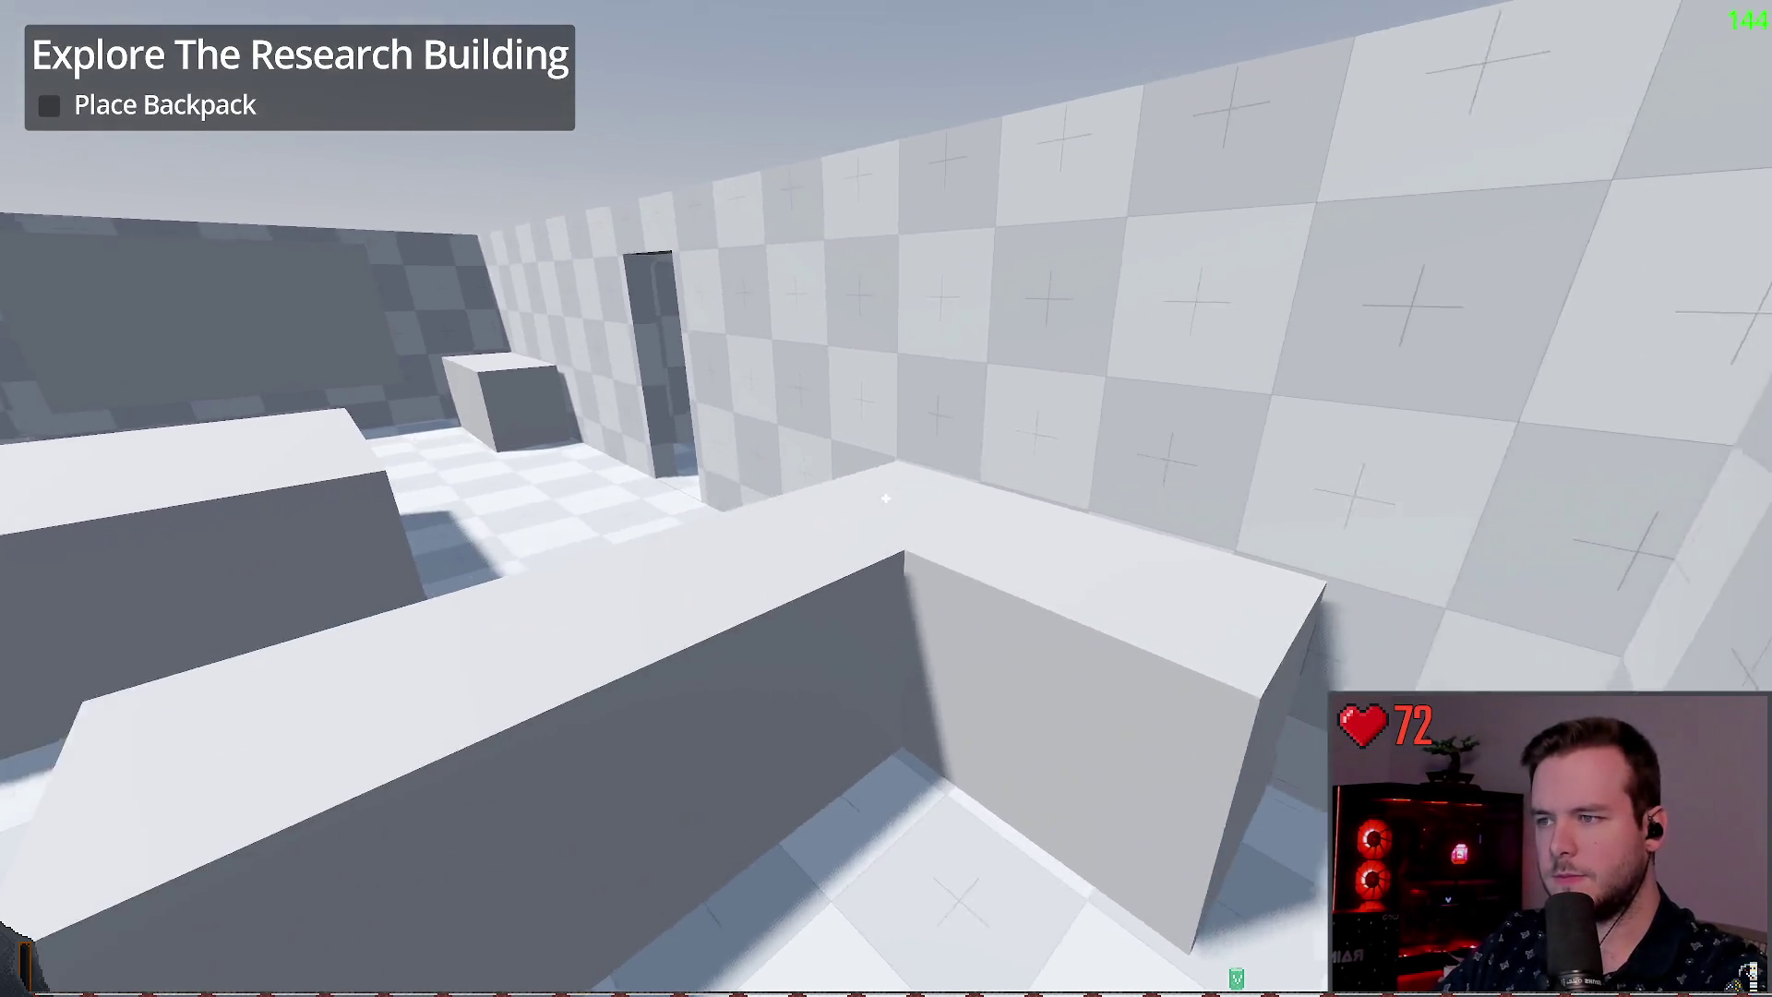
pyautogui.press('w')
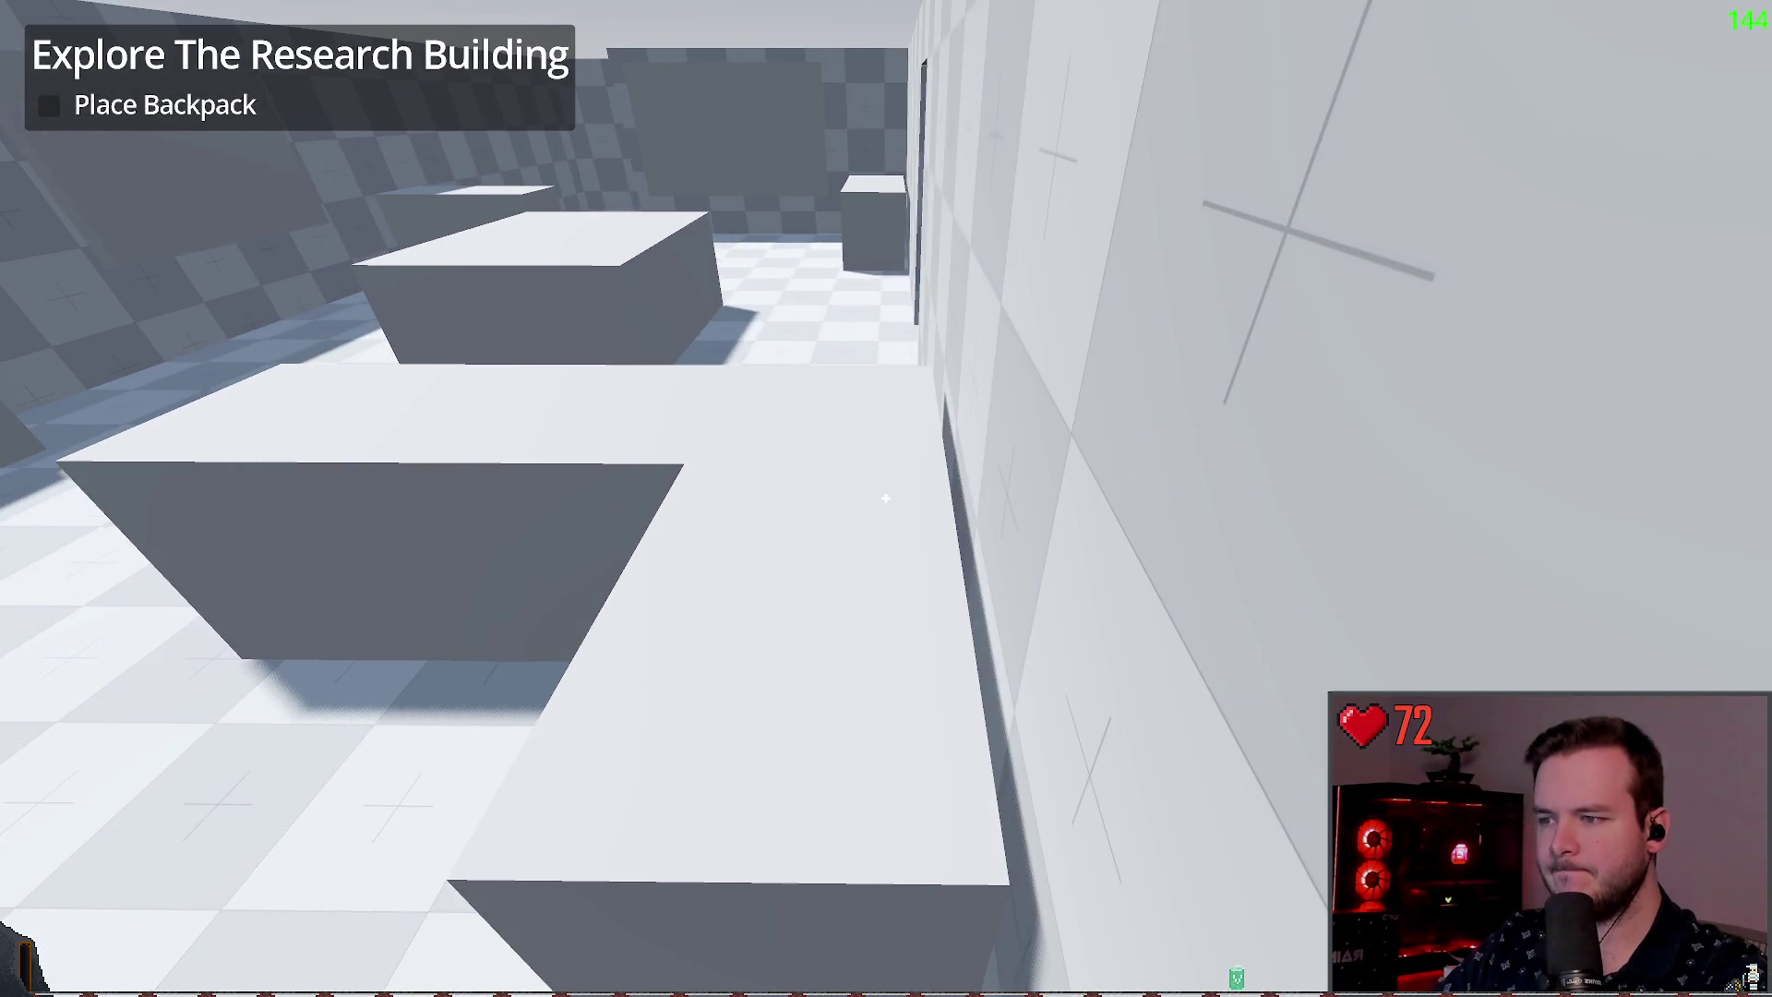
pyautogui.press('w')
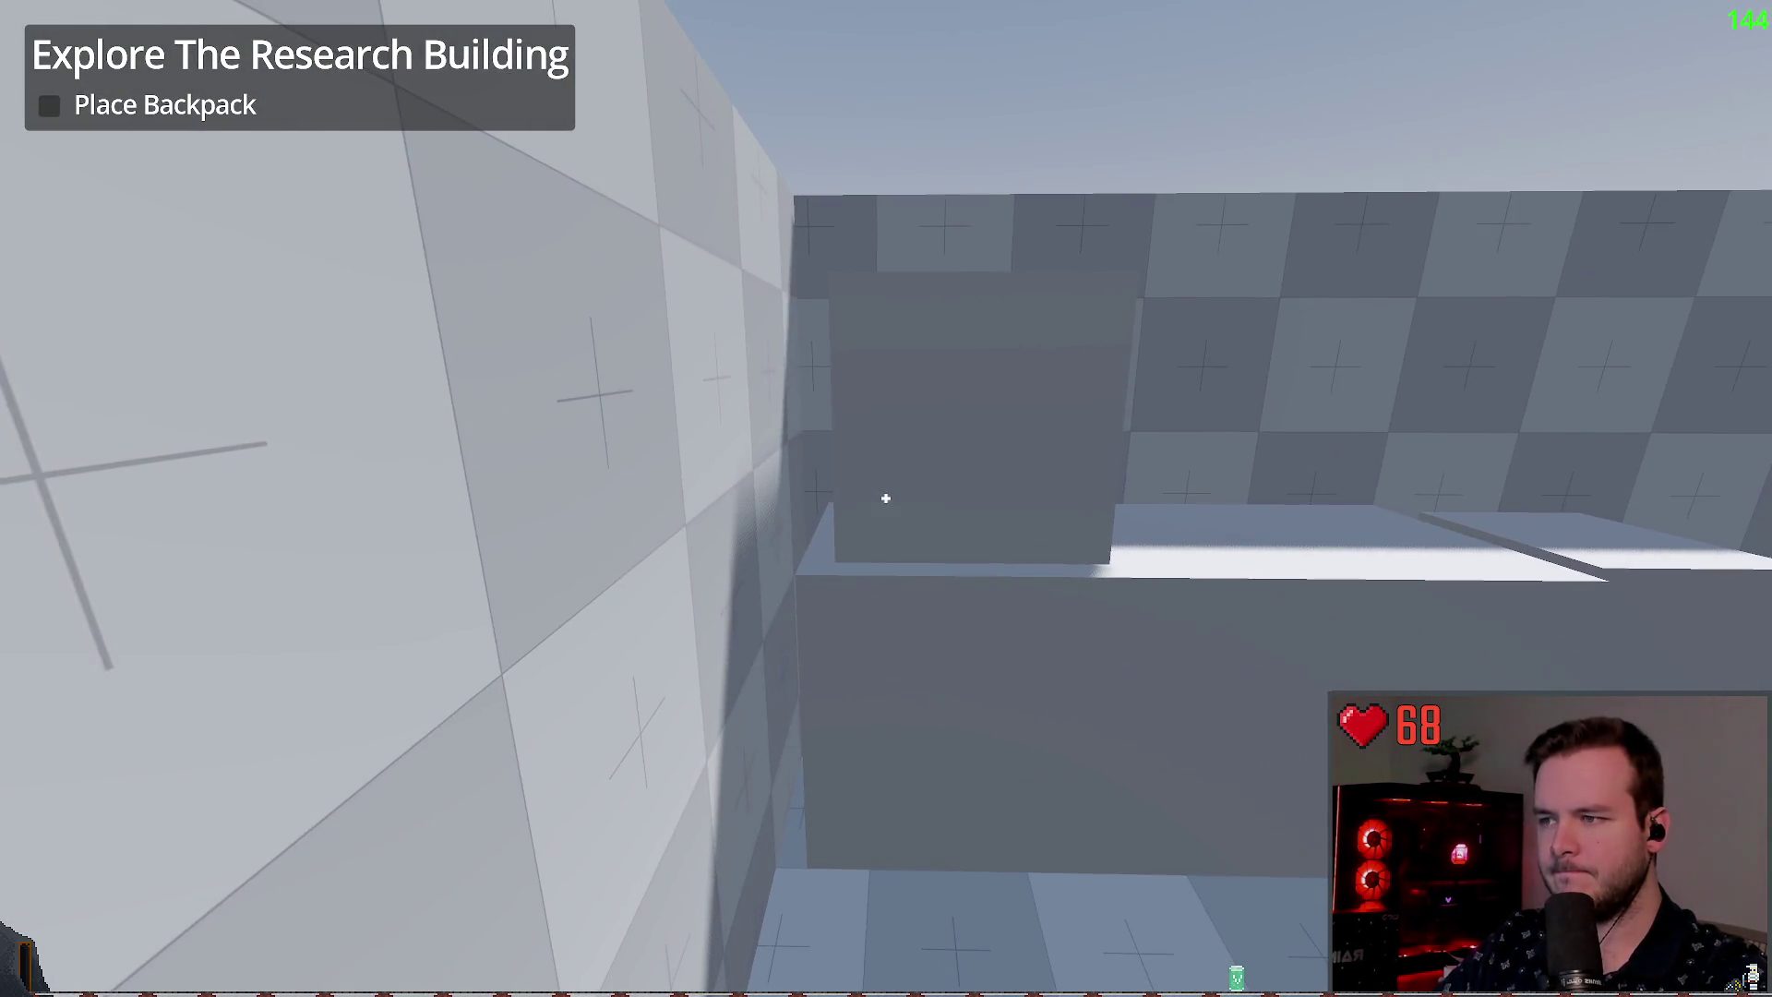
pyautogui.press('w')
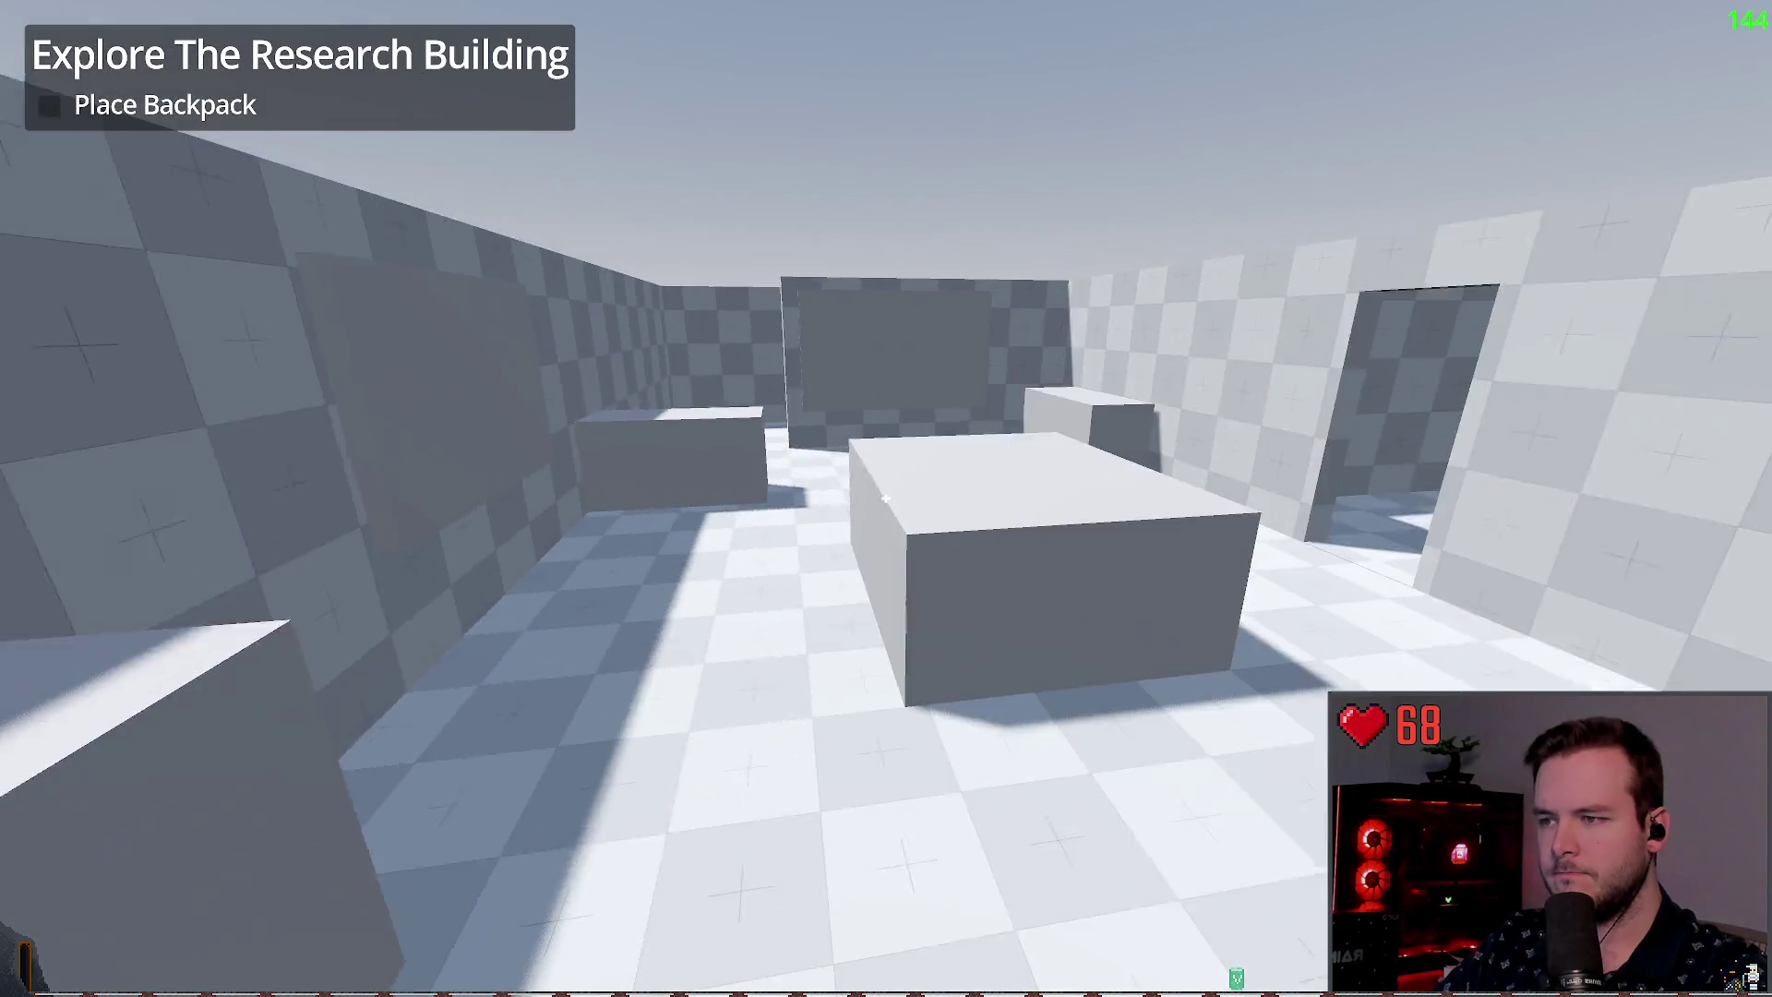
pyautogui.press('s')
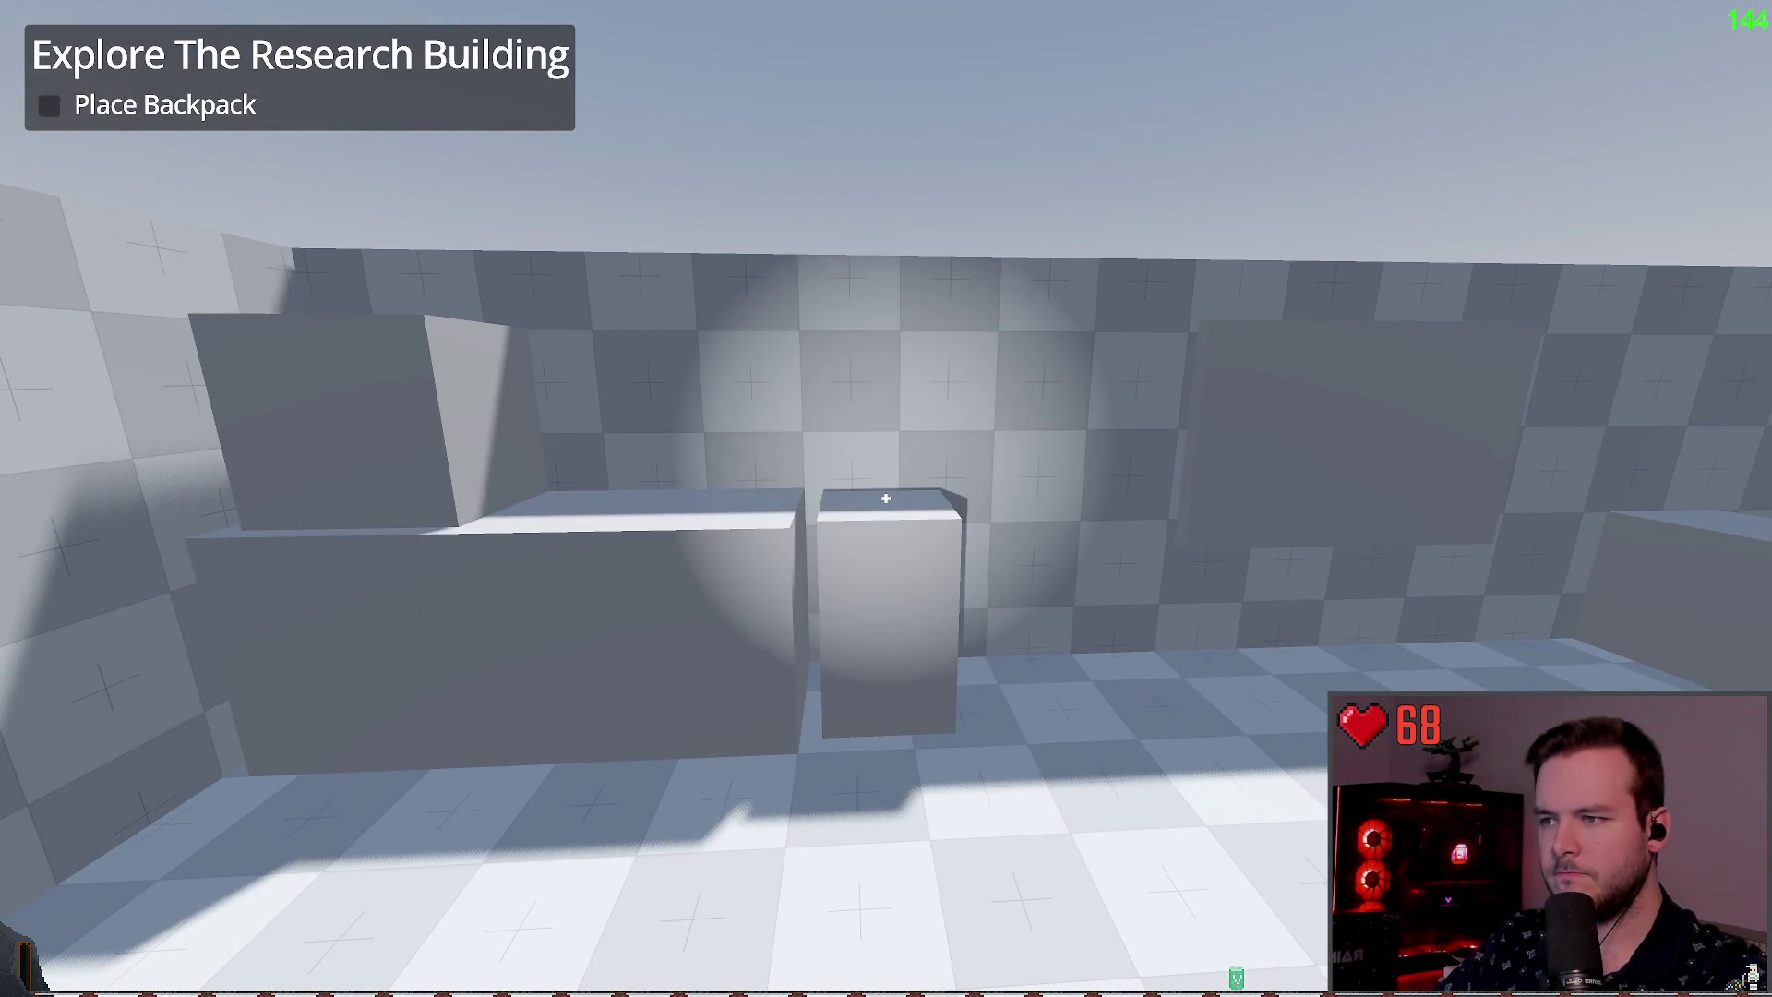
pyautogui.press('w')
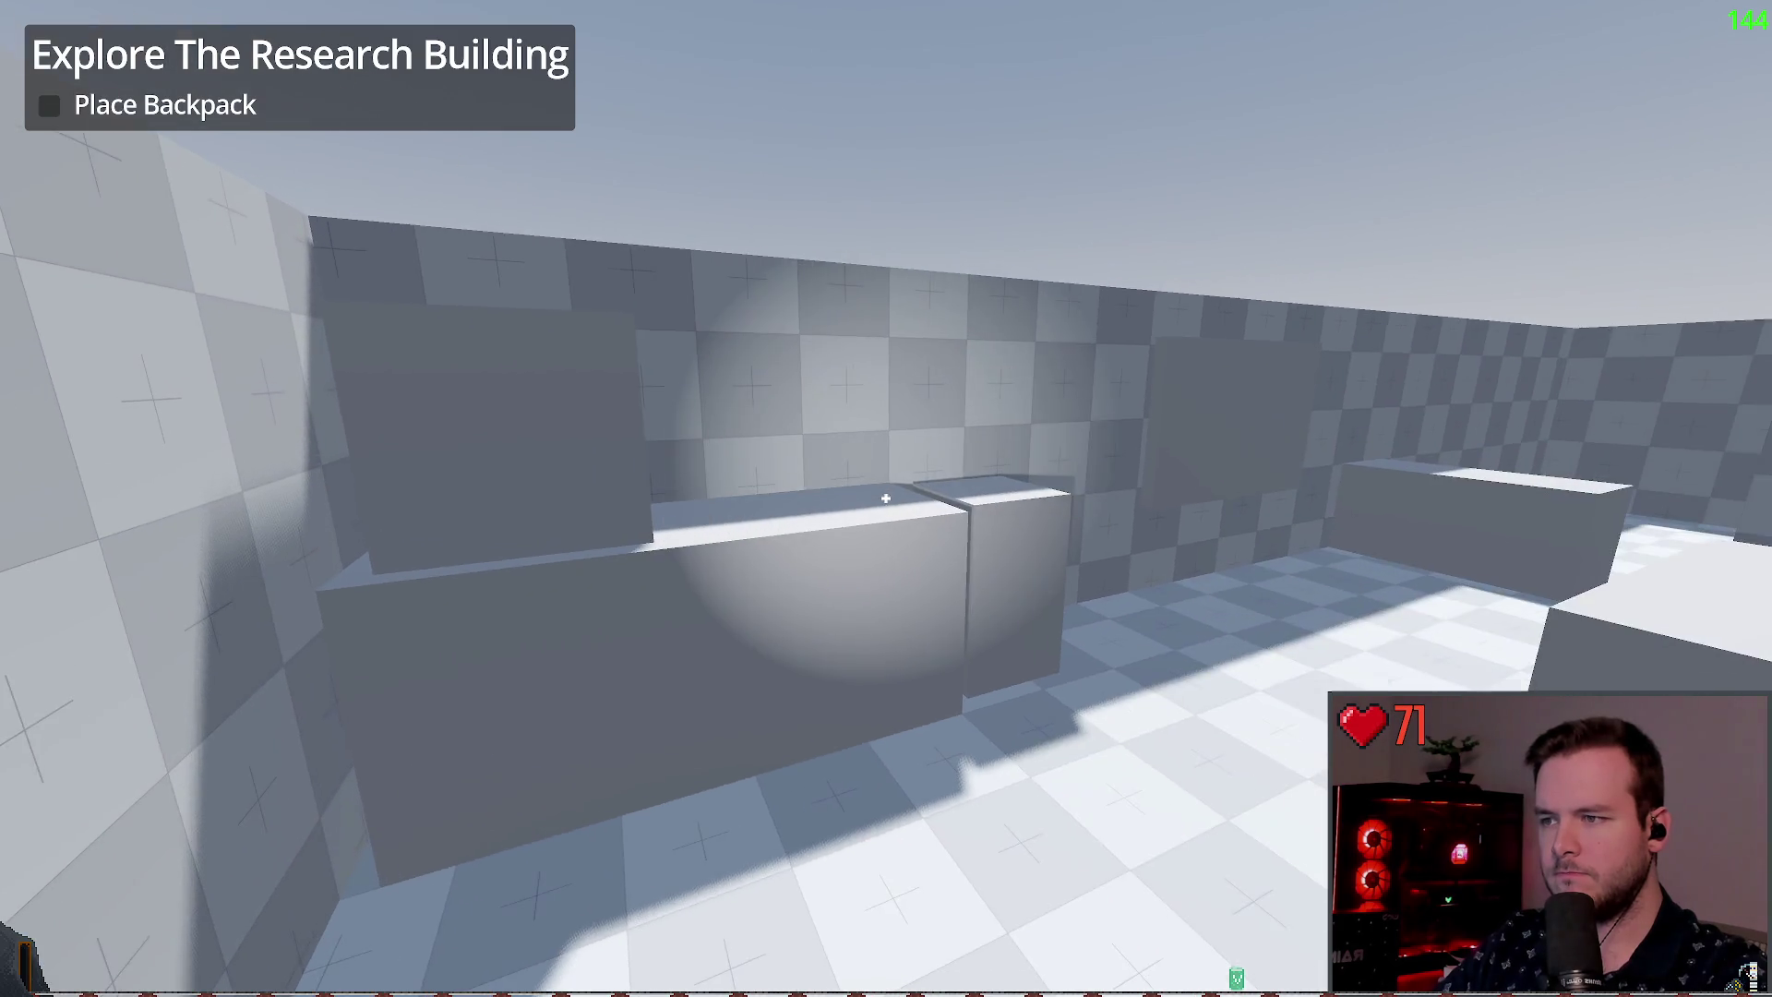
pyautogui.press('w')
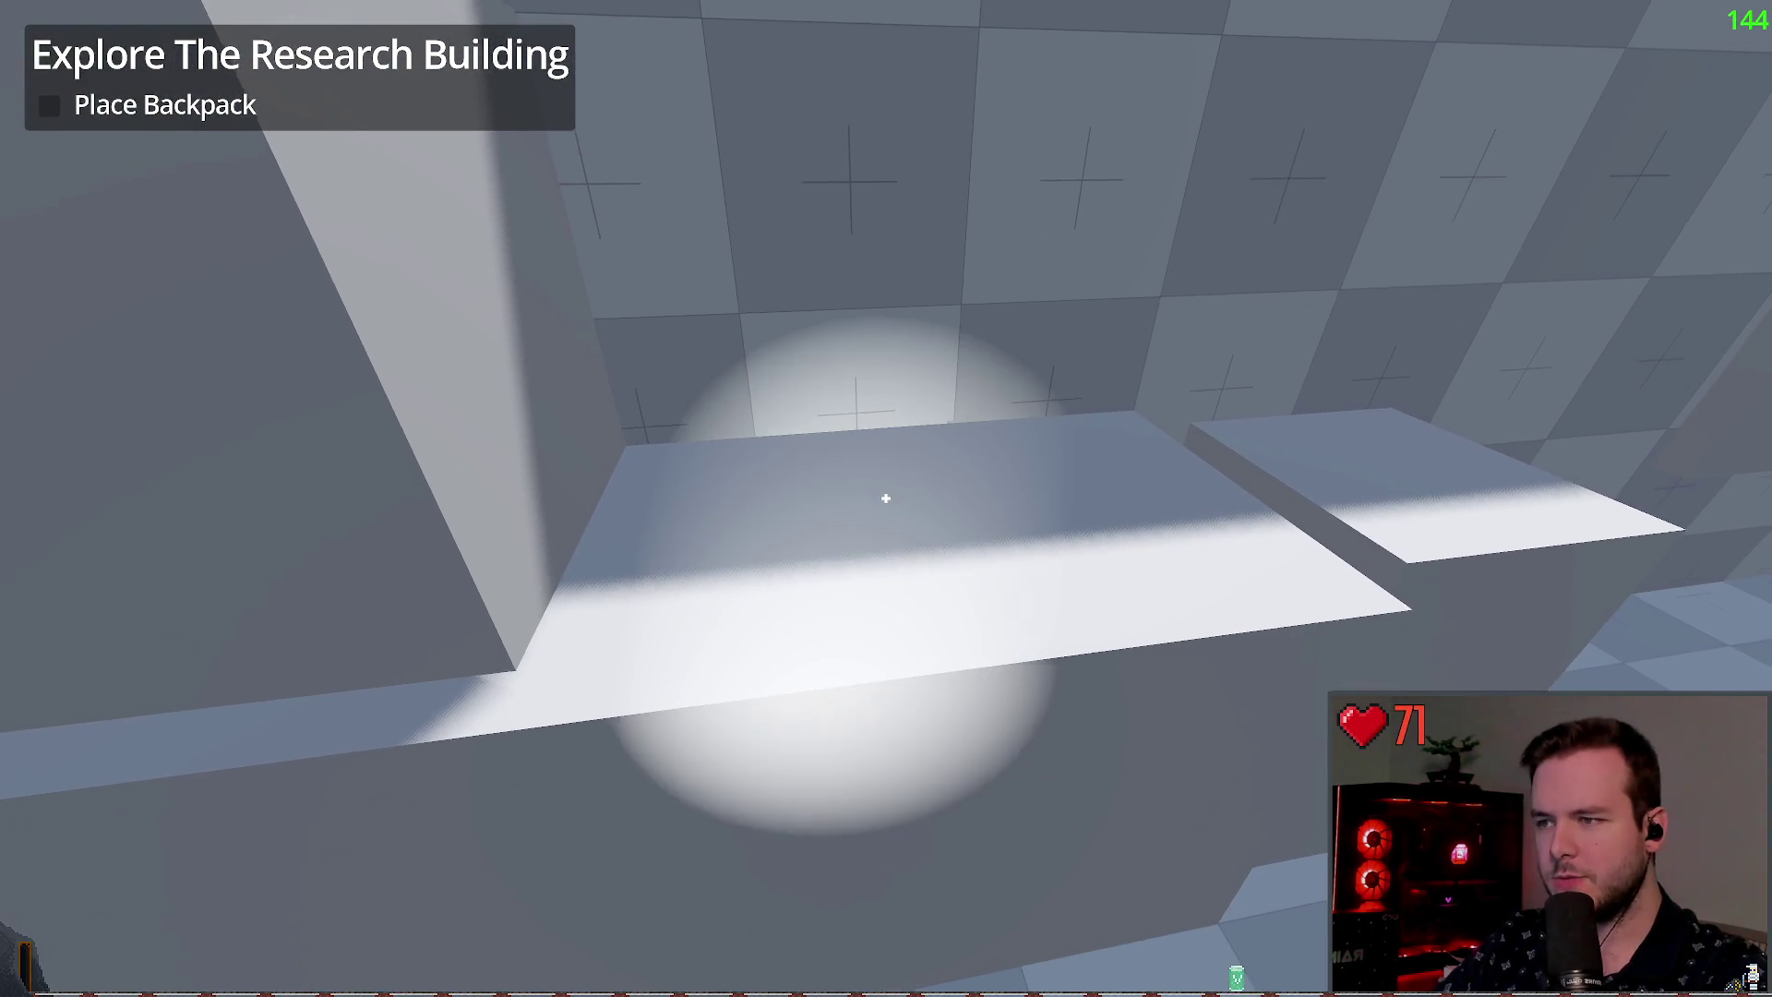
# Step: Toggle the flashlight on and off, climb over the block, and stop the game
pyautogui.press('f')
pyautogui.press('w')
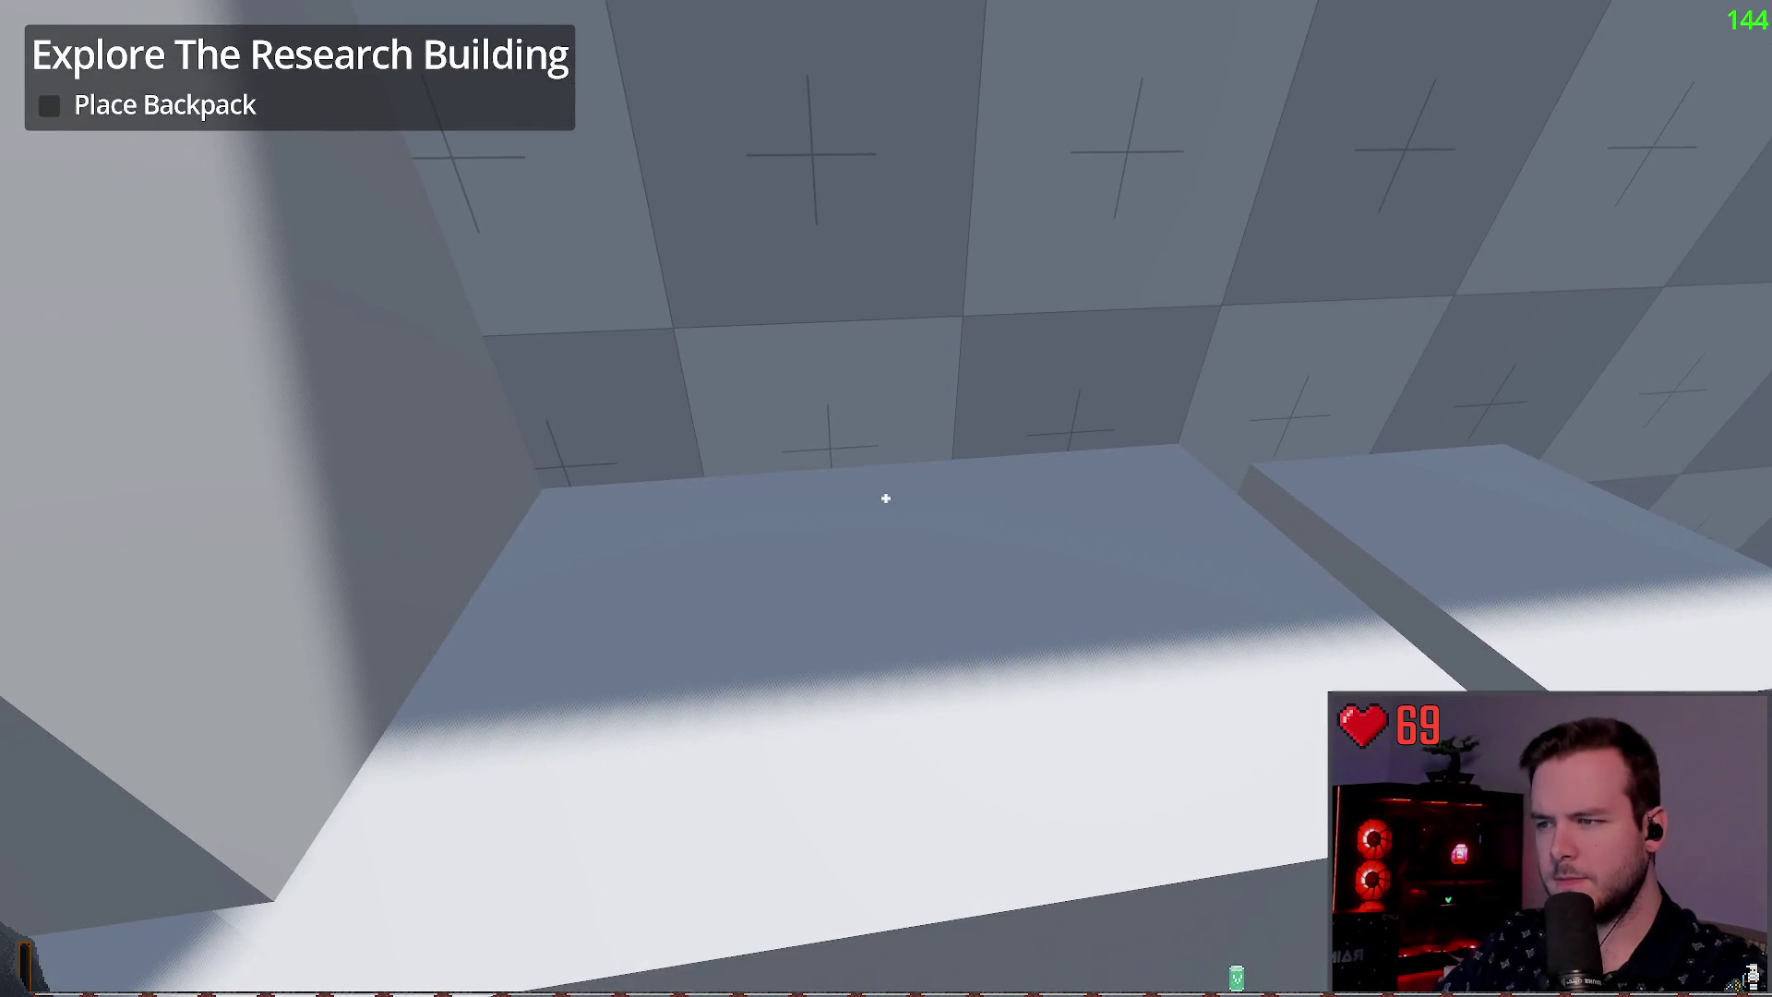
pyautogui.press('f')
pyautogui.press('f')
pyautogui.press('f')
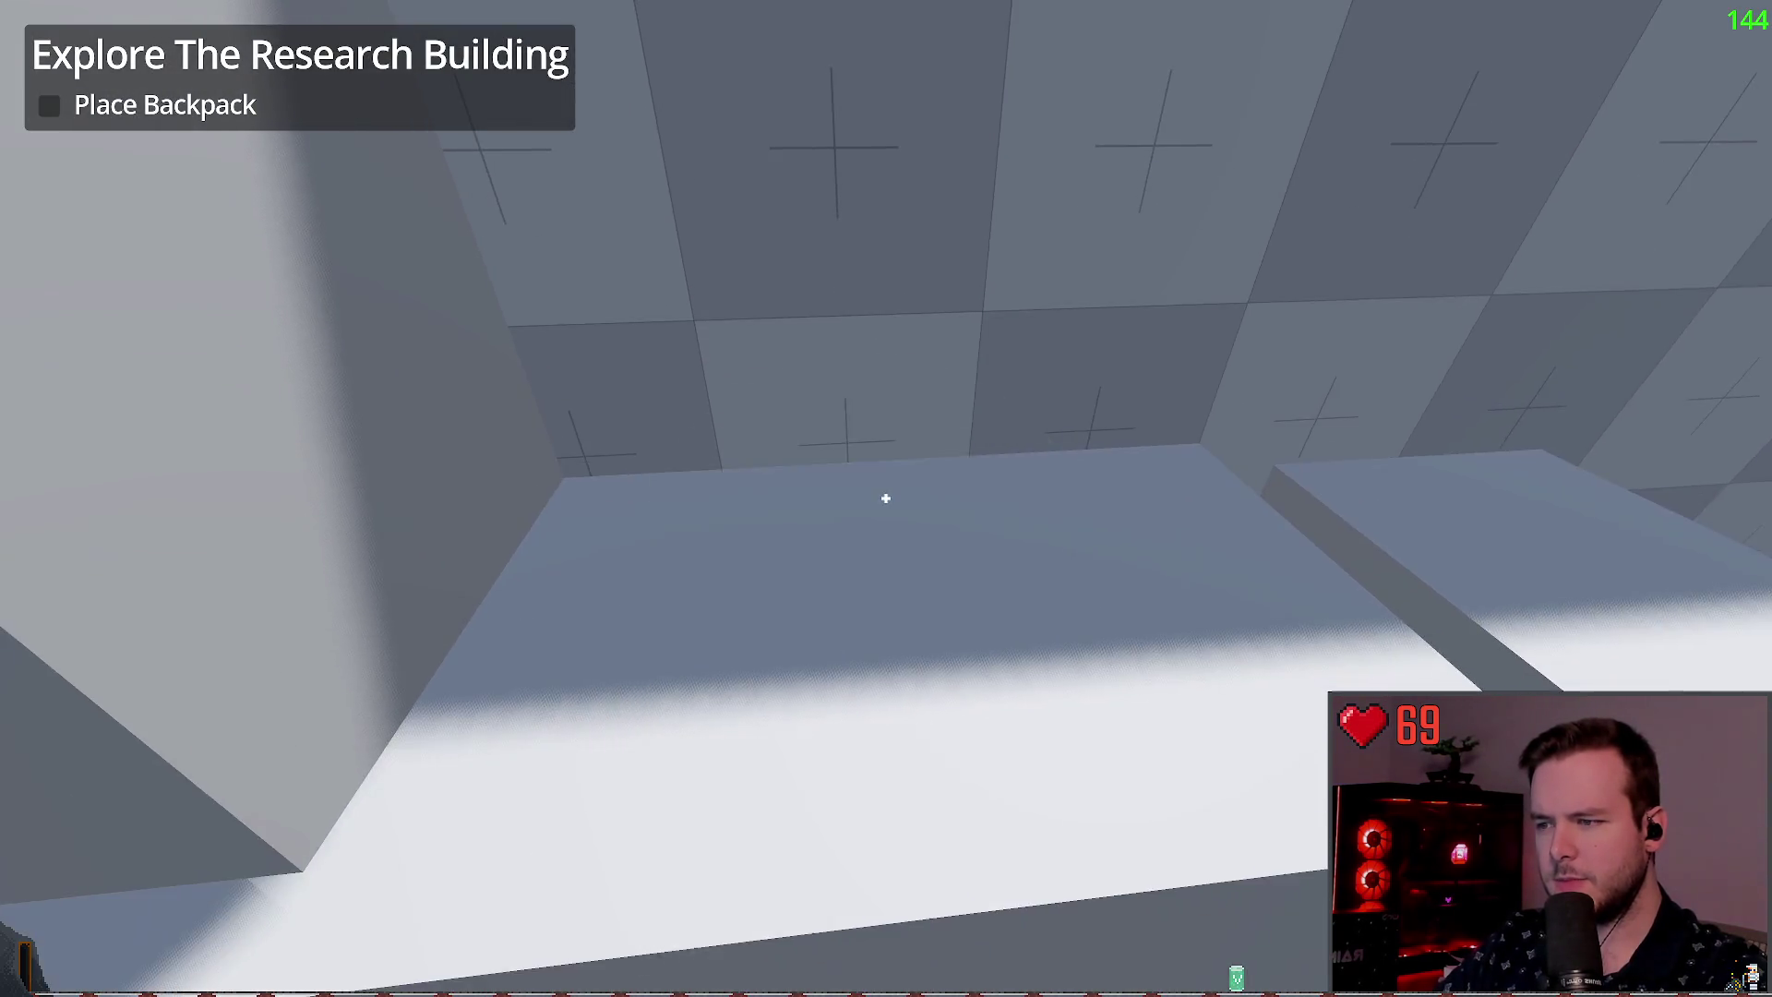
pyautogui.press('space')
pyautogui.press('w')
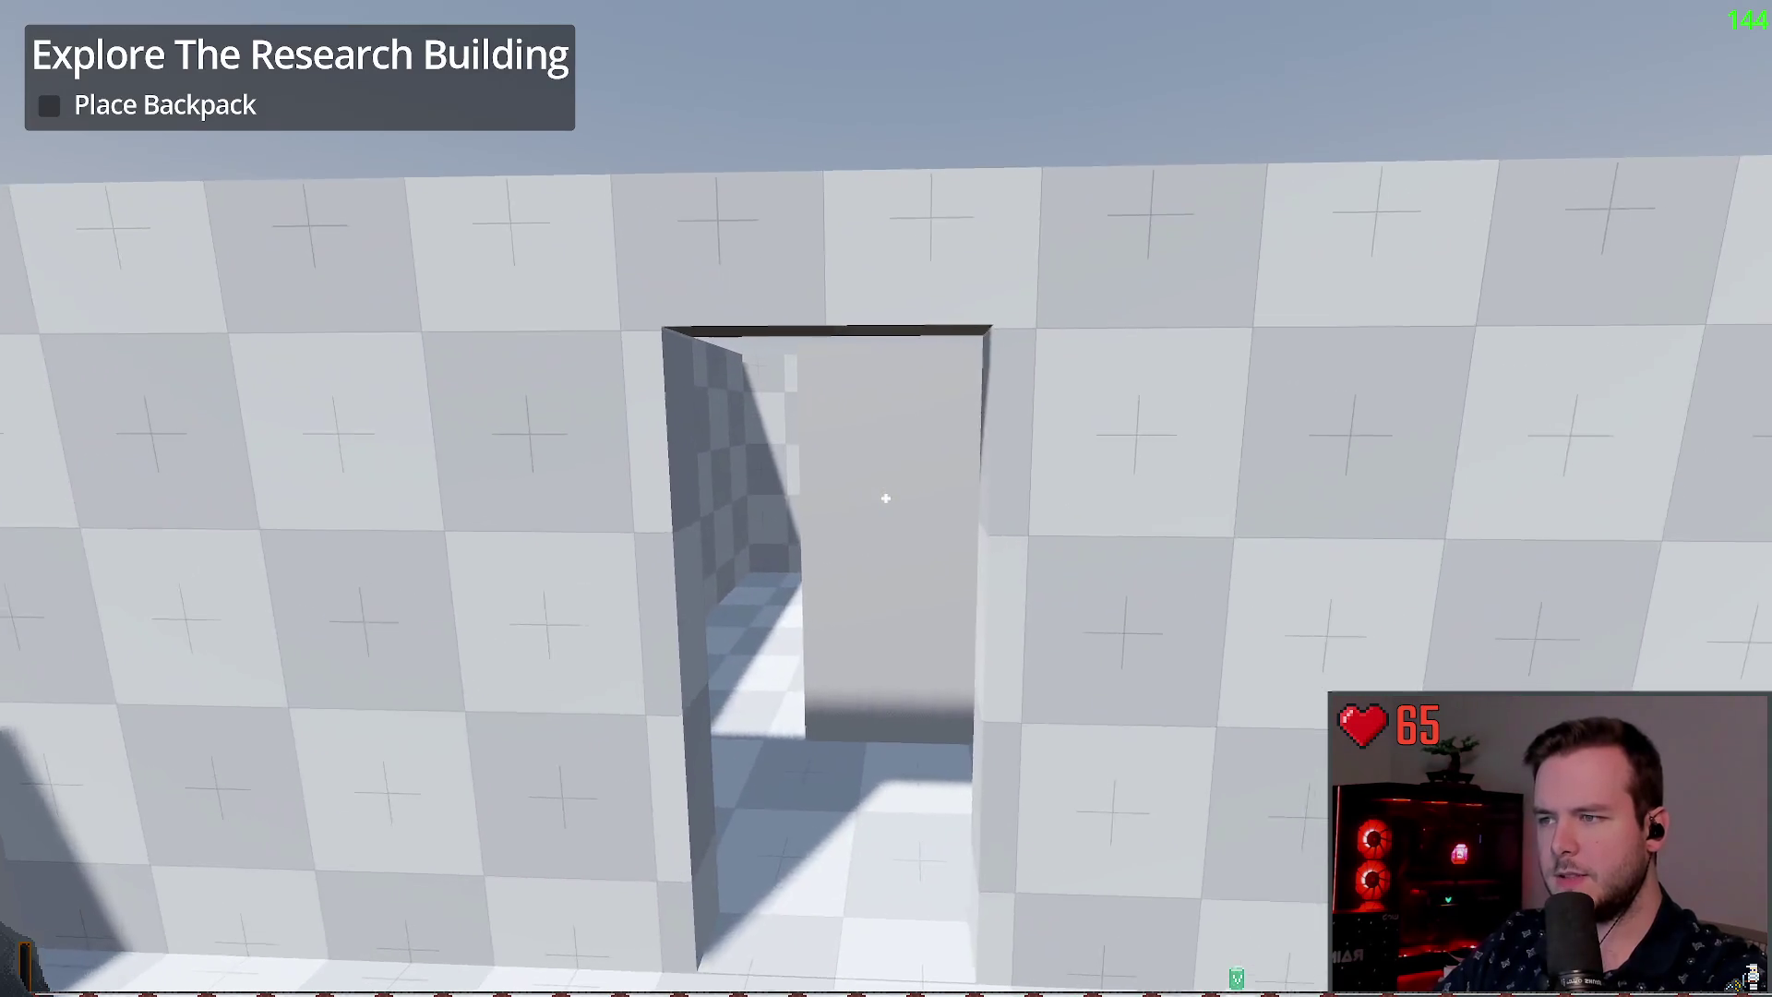
pyautogui.press('F8')
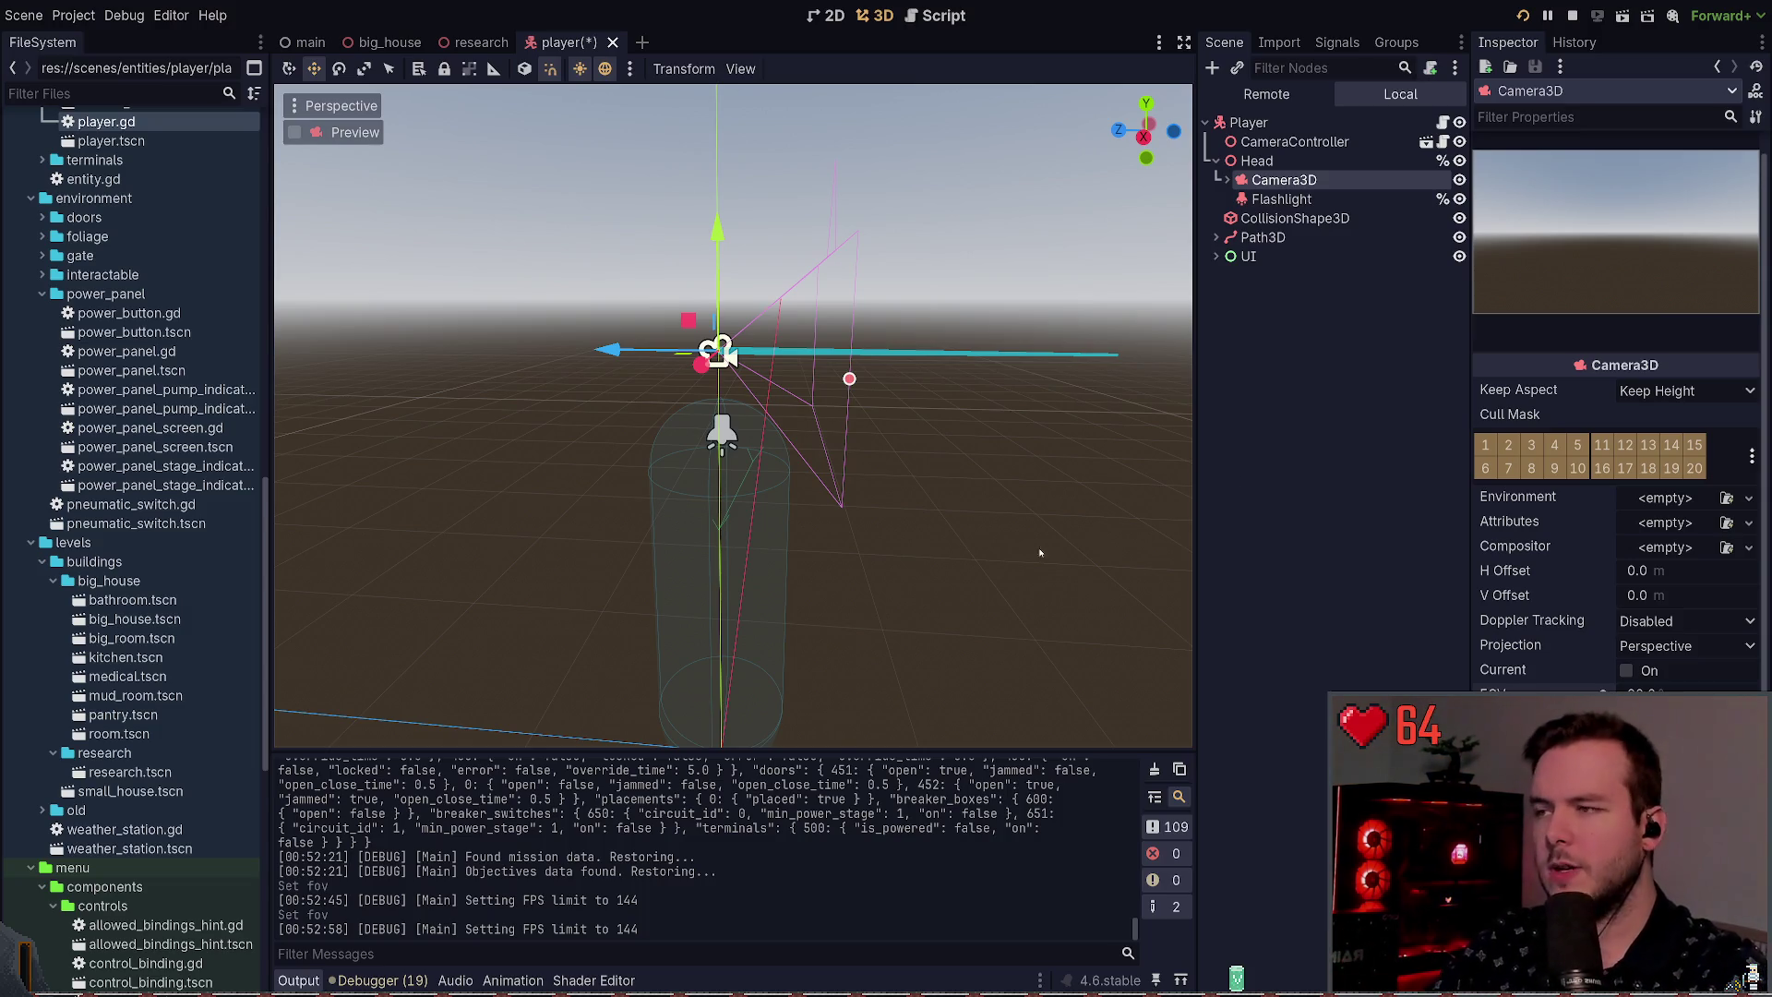
# Step: Undo and redo the camera fov and position changes, save, and select CollisionShape3D
pyautogui.hotkey('ctrl', 'z')
pyautogui.hotkey('ctrl', 'z')
pyautogui.hotkey('ctrl', 'z')
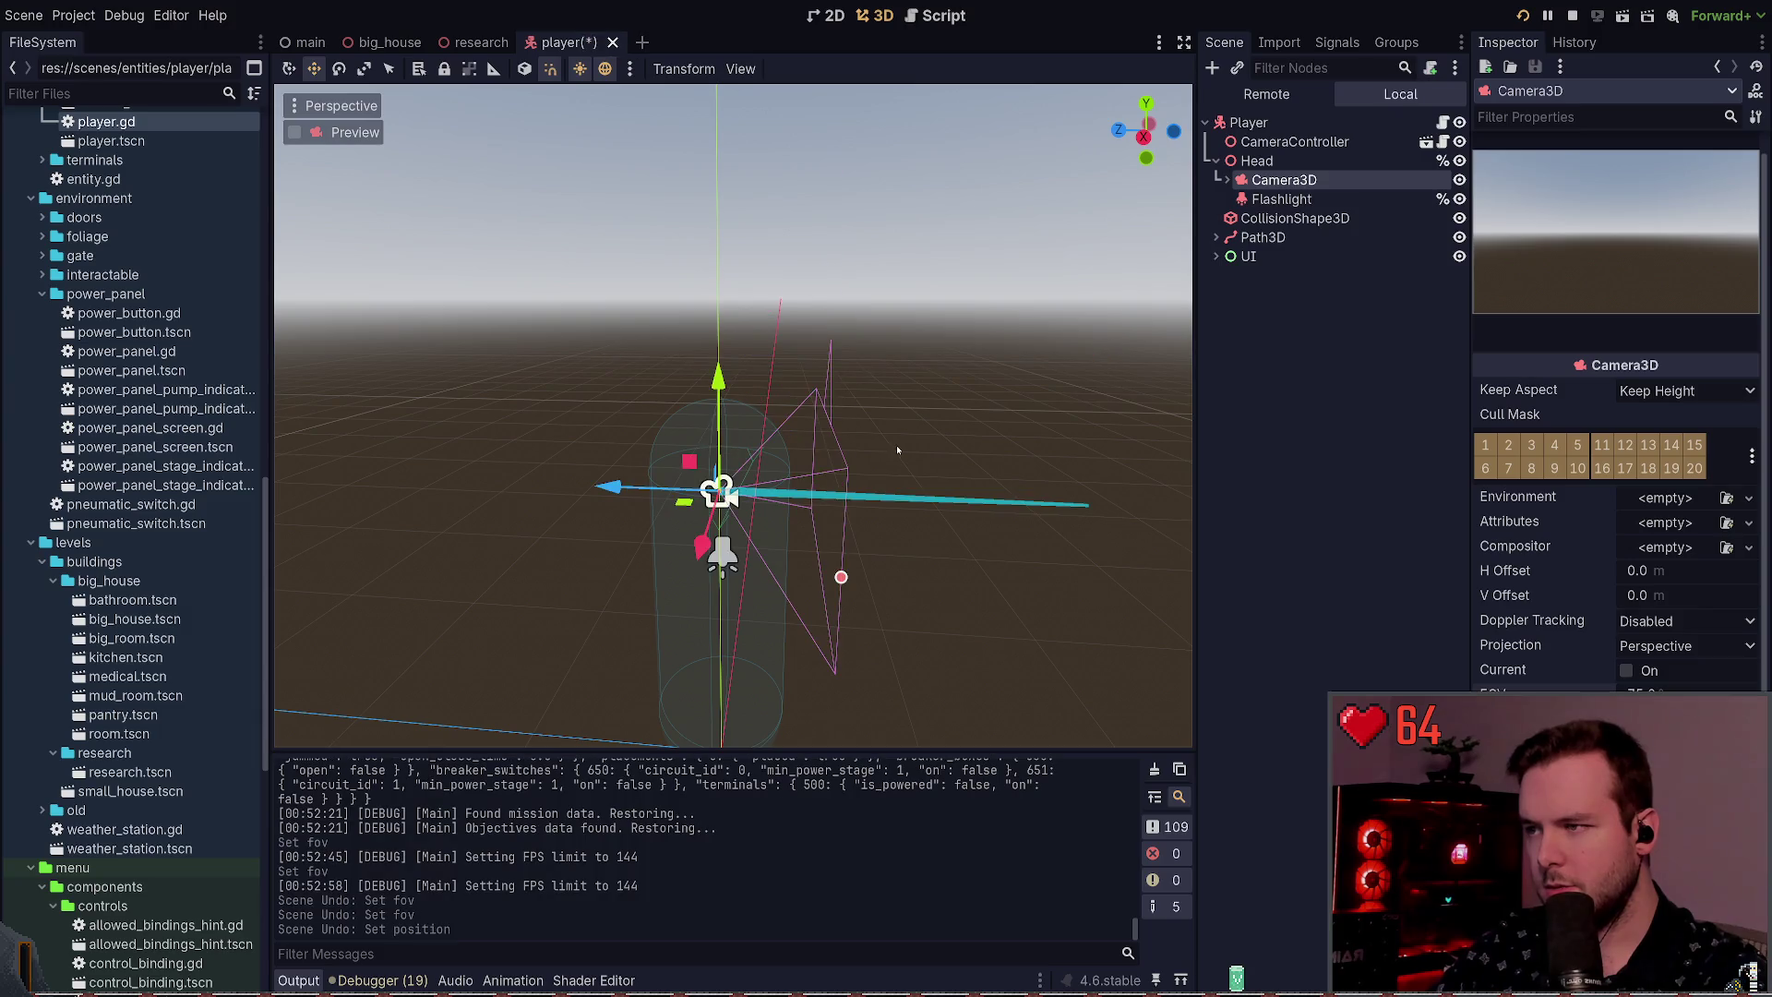
pyautogui.moveTo(828, 383)
pyautogui.mouseDown()
pyautogui.moveTo(957, 397)
pyautogui.moveTo(960, 424)
pyautogui.mouseUp()
pyautogui.hotkey('ctrl', 'shift', 'z')
pyautogui.hotkey('ctrl', 'shift', 'z')
pyautogui.hotkey('ctrl', 'shift', 'z')
pyautogui.hotkey('ctrl', 's')
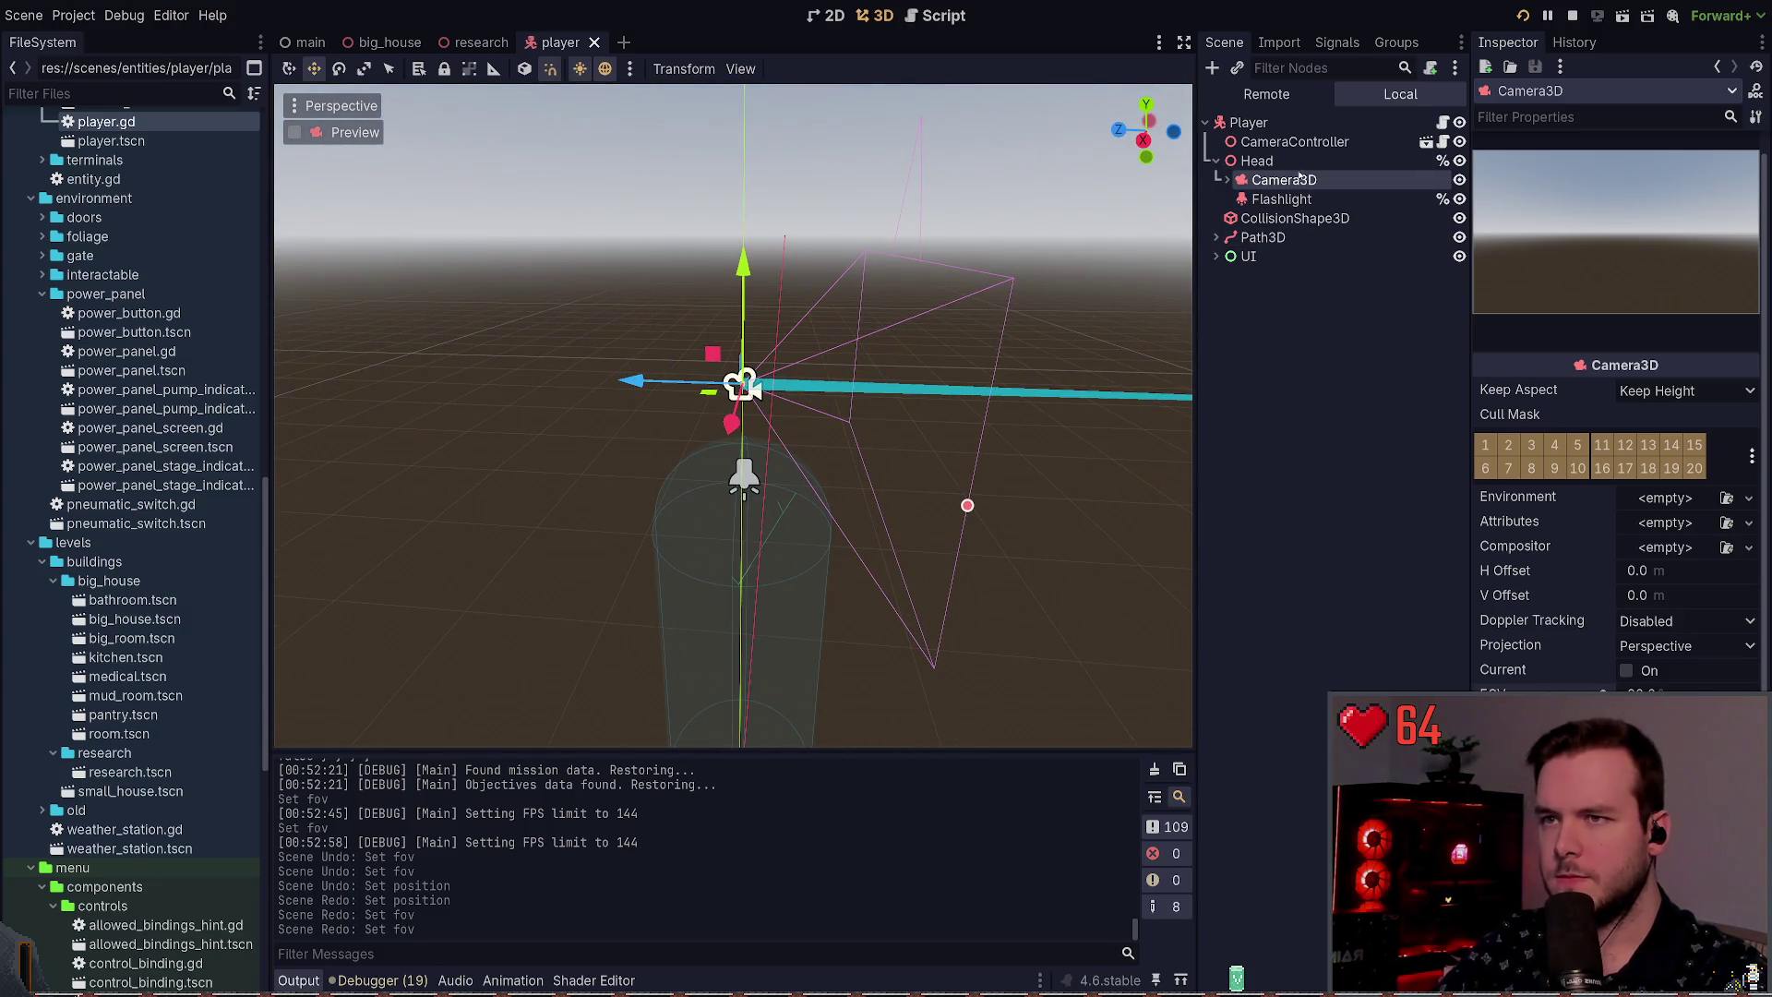
pyautogui.hotkey('alt', 'Left')
pyautogui.hotkey('alt', 'Left')
pyautogui.hotkey('alt', 'Left')
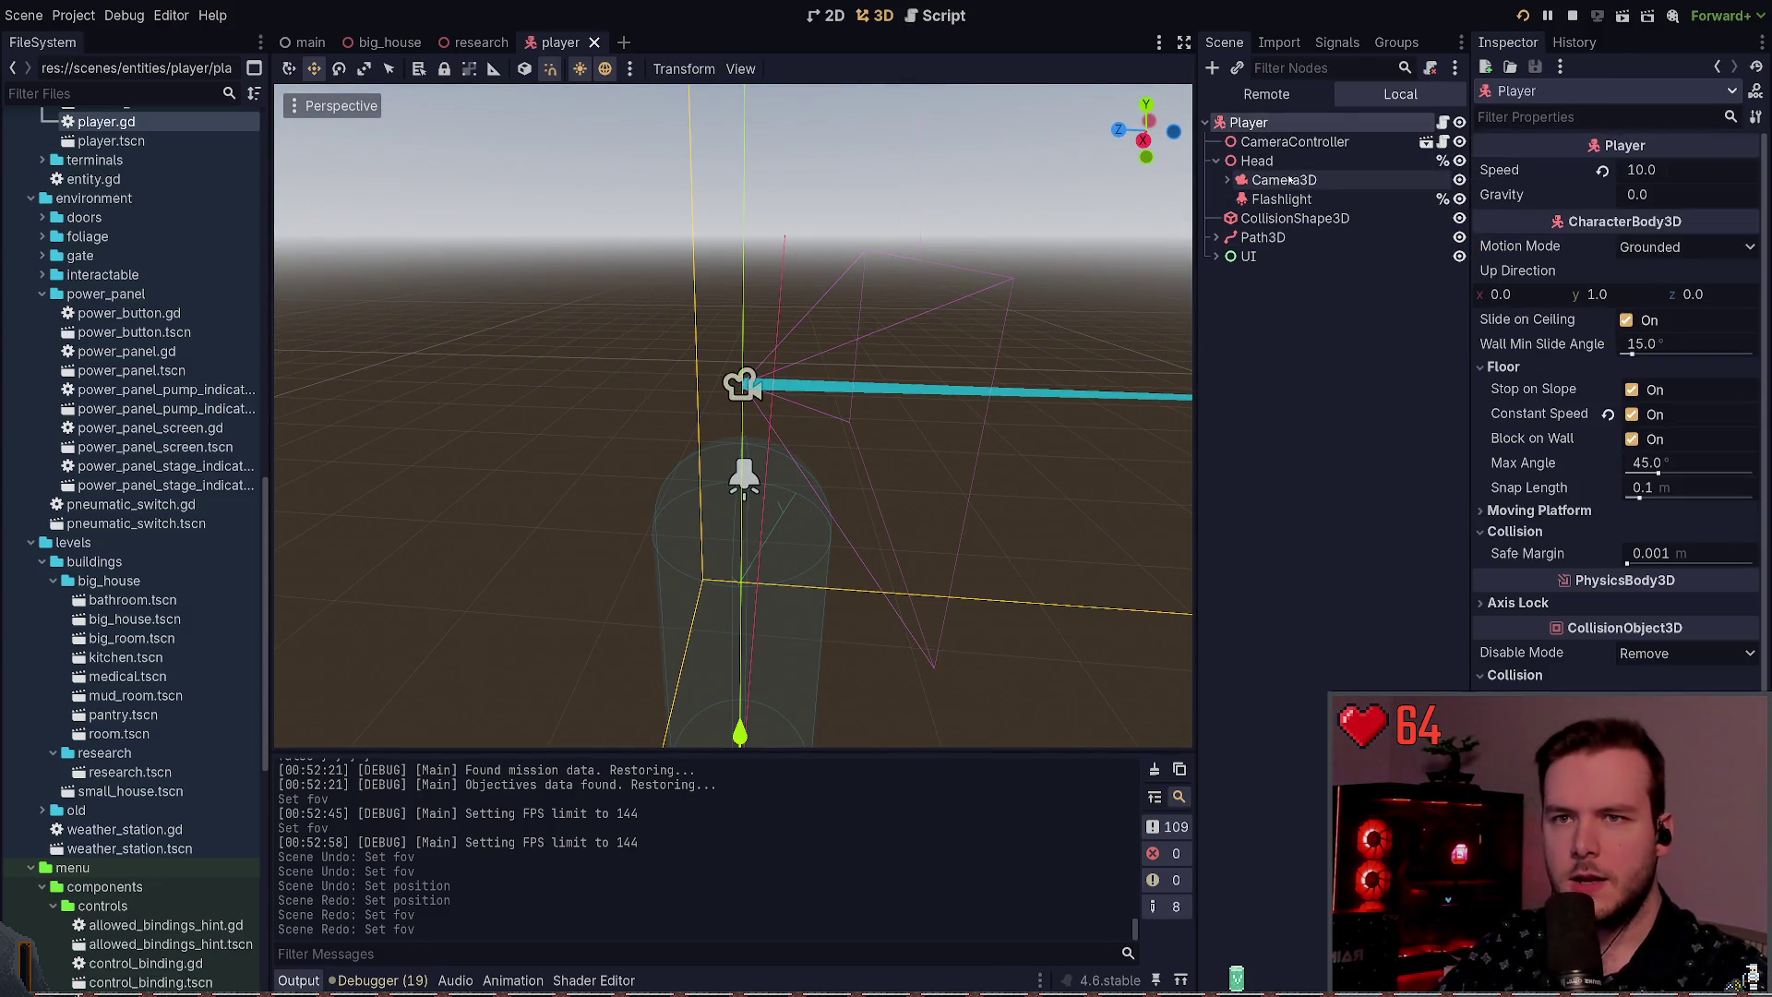
pyautogui.click(1286, 180)
pyautogui.click(1293, 218)
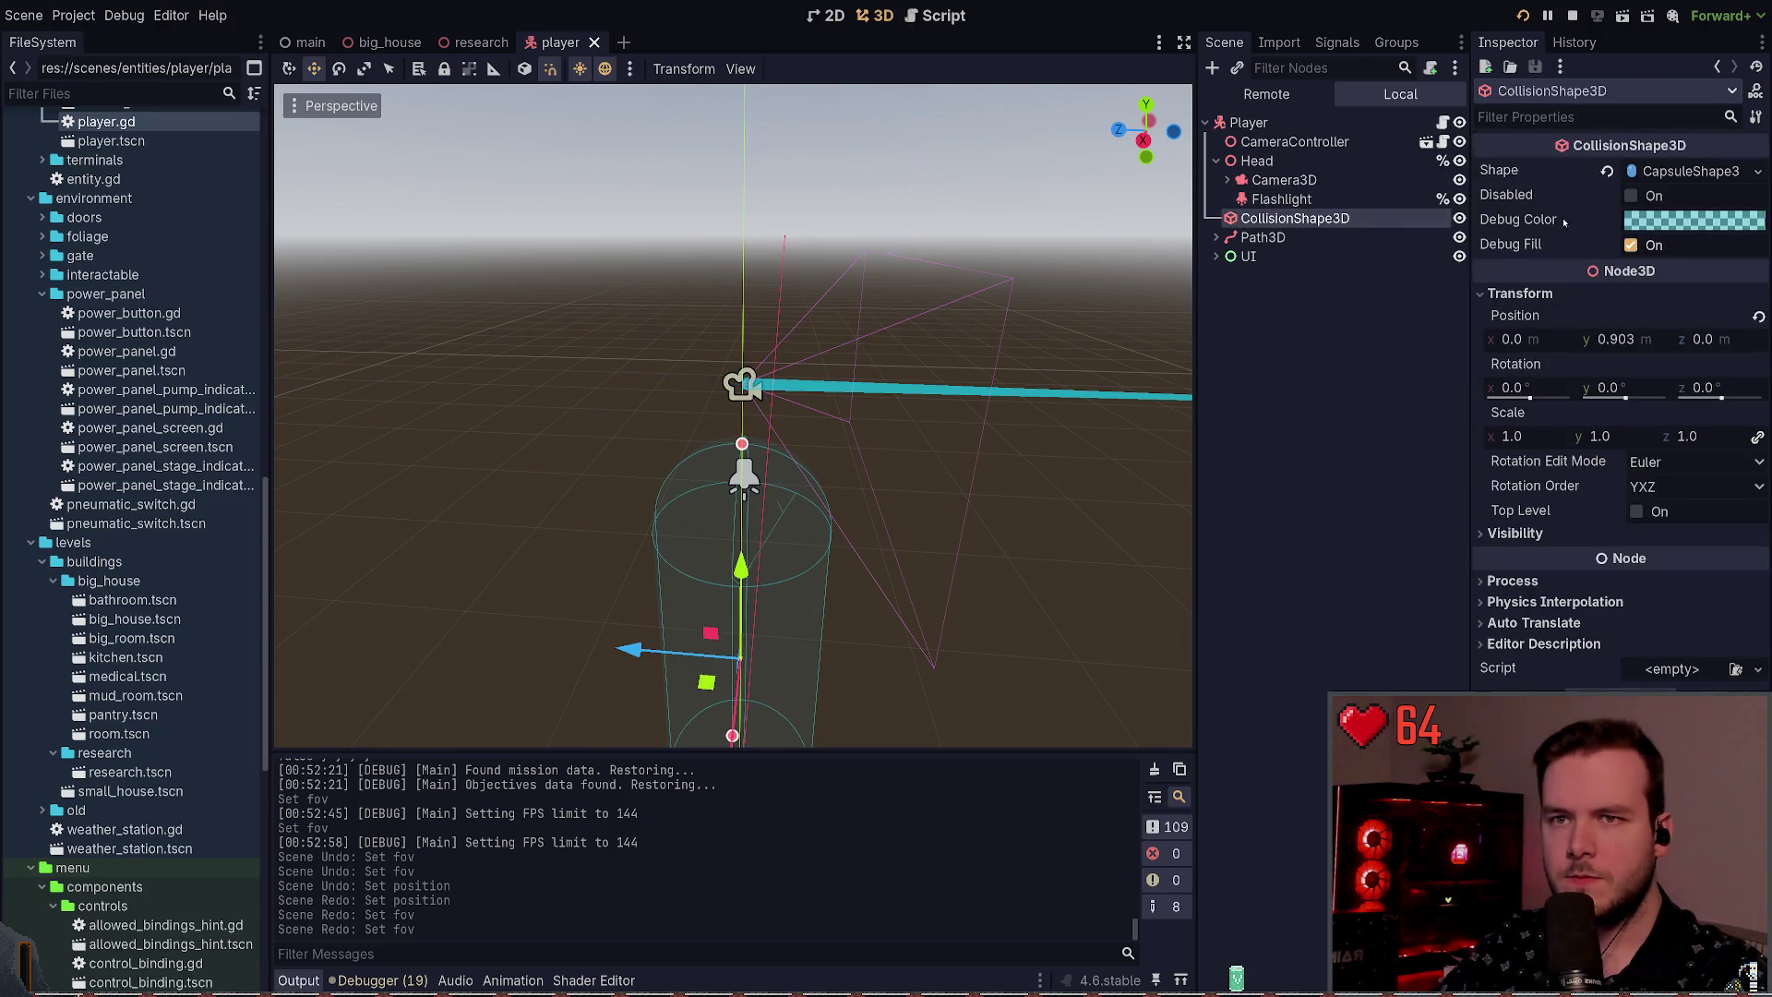
# Step: Drag the collision capsule's height to 2.225 and save the player scene
pyautogui.moveTo(742, 444); pyautogui.dragTo(739, 308)
pyautogui.press('KP_8')
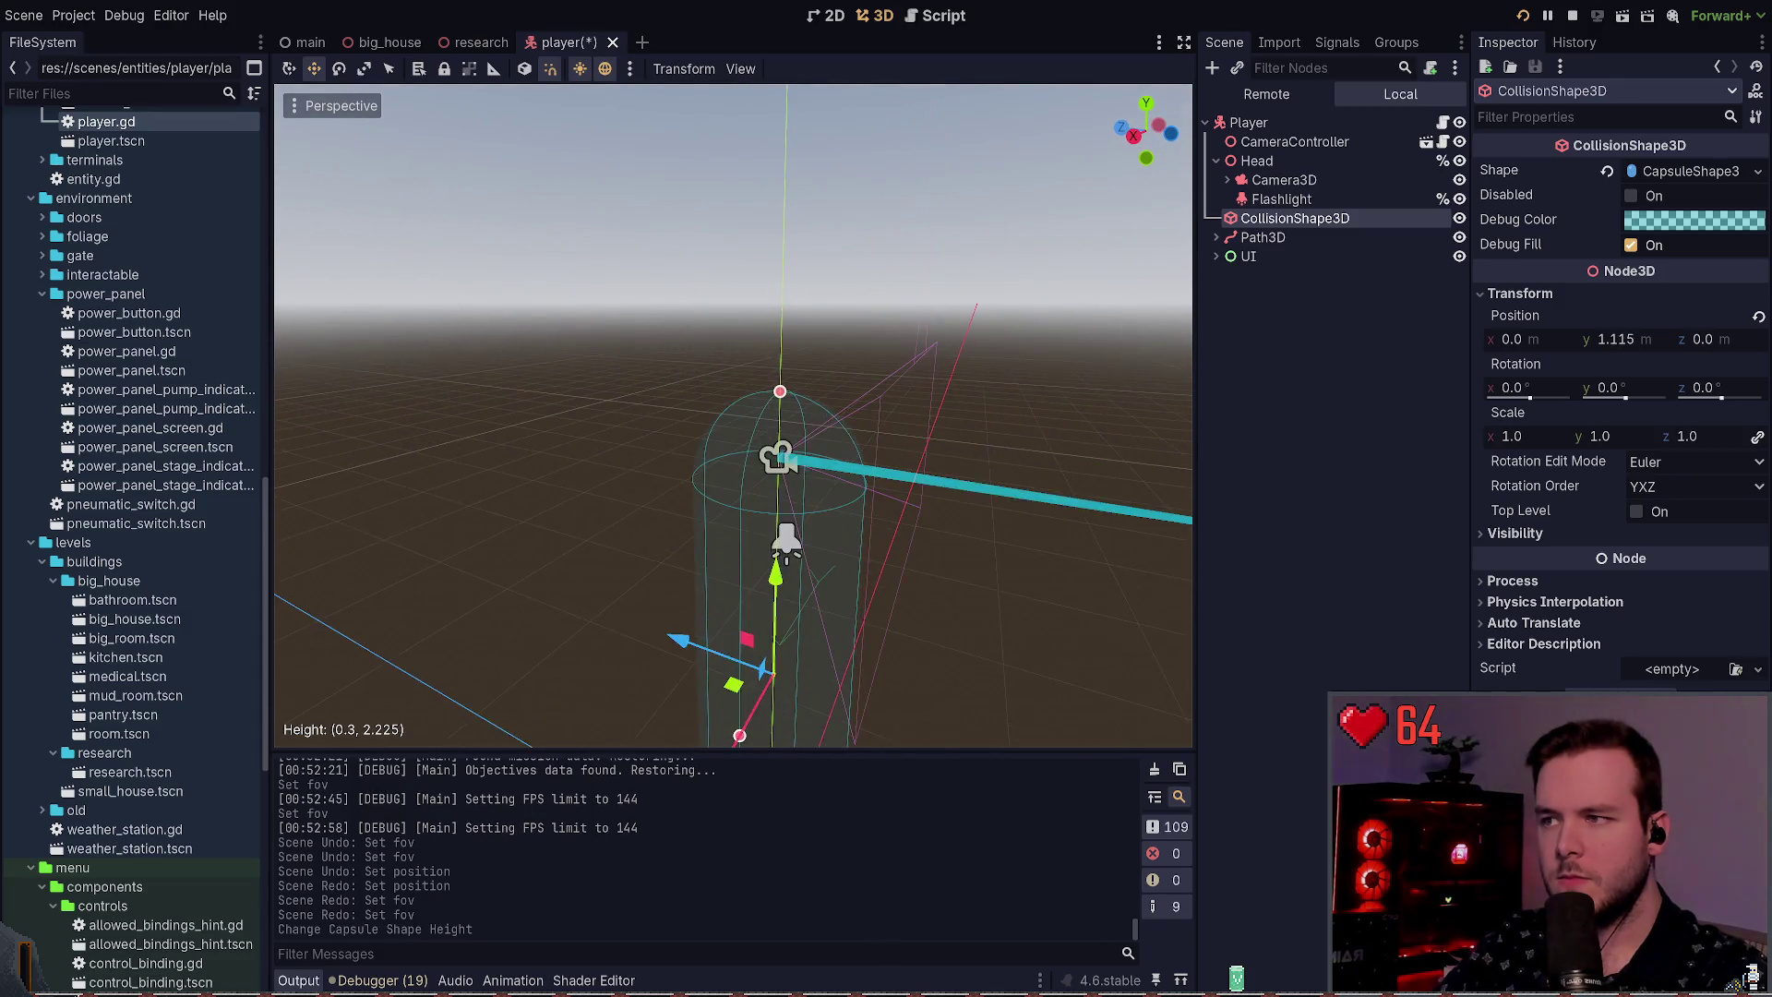
pyautogui.press('KP_2')
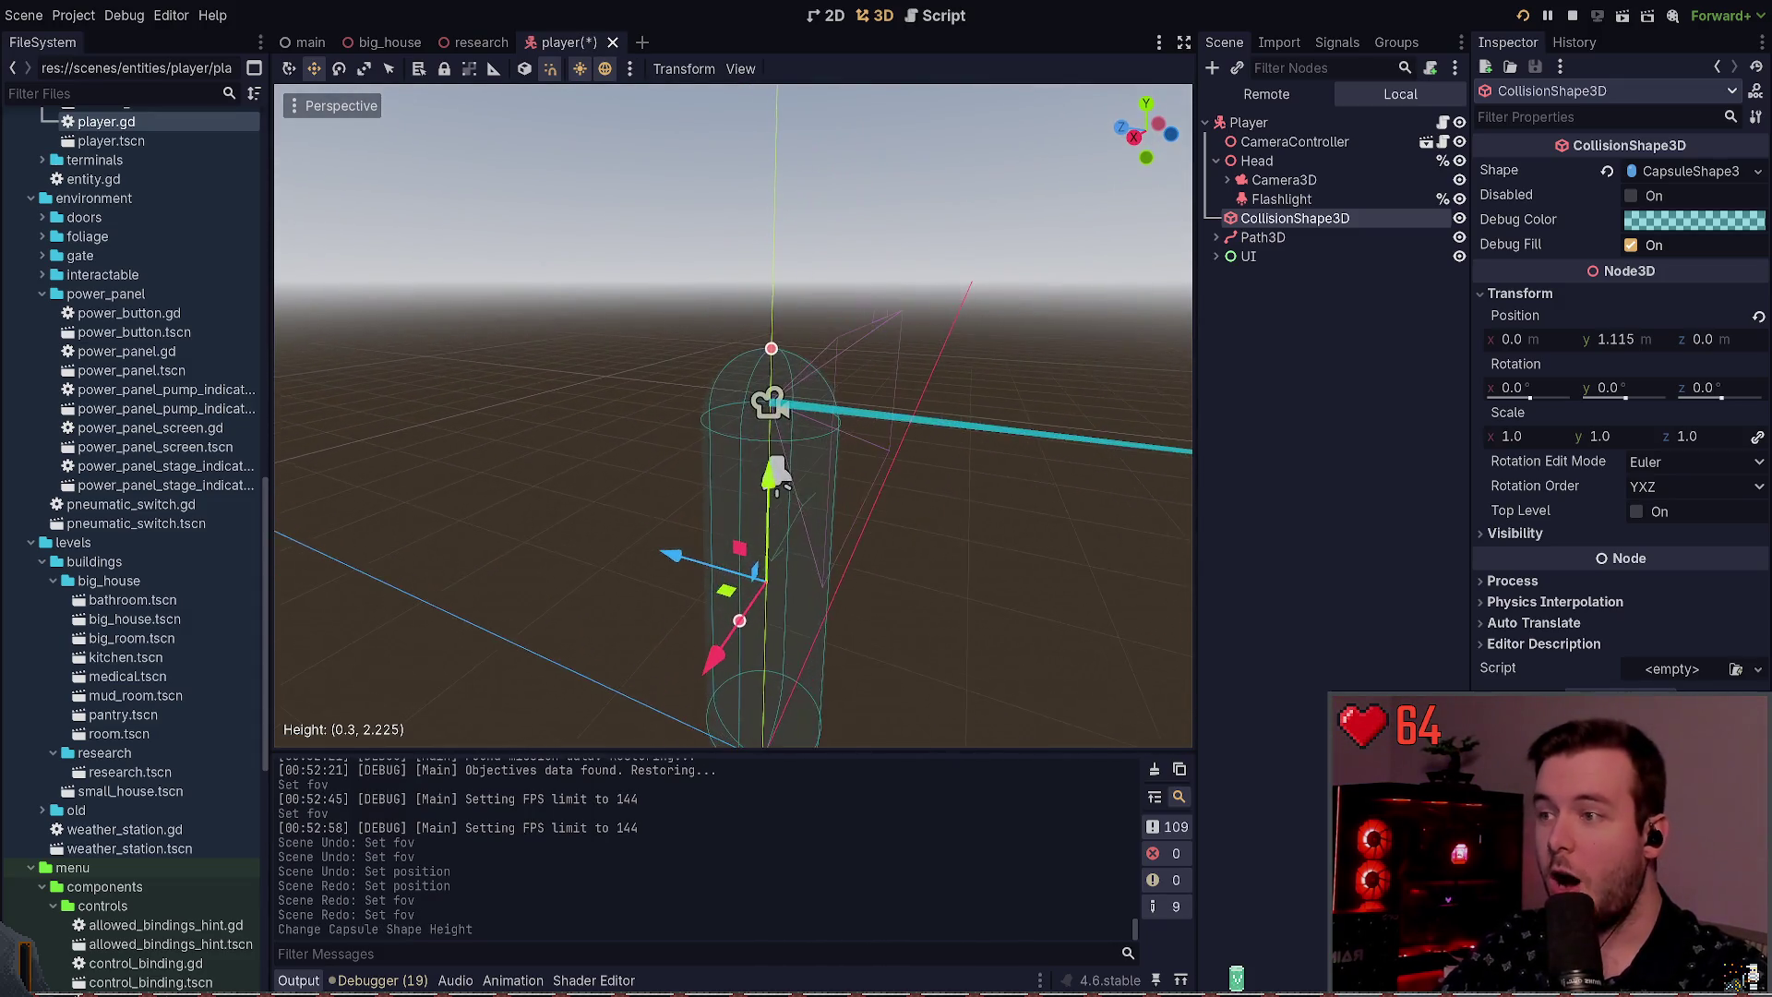
pyautogui.hotkey('ctrl', 's')
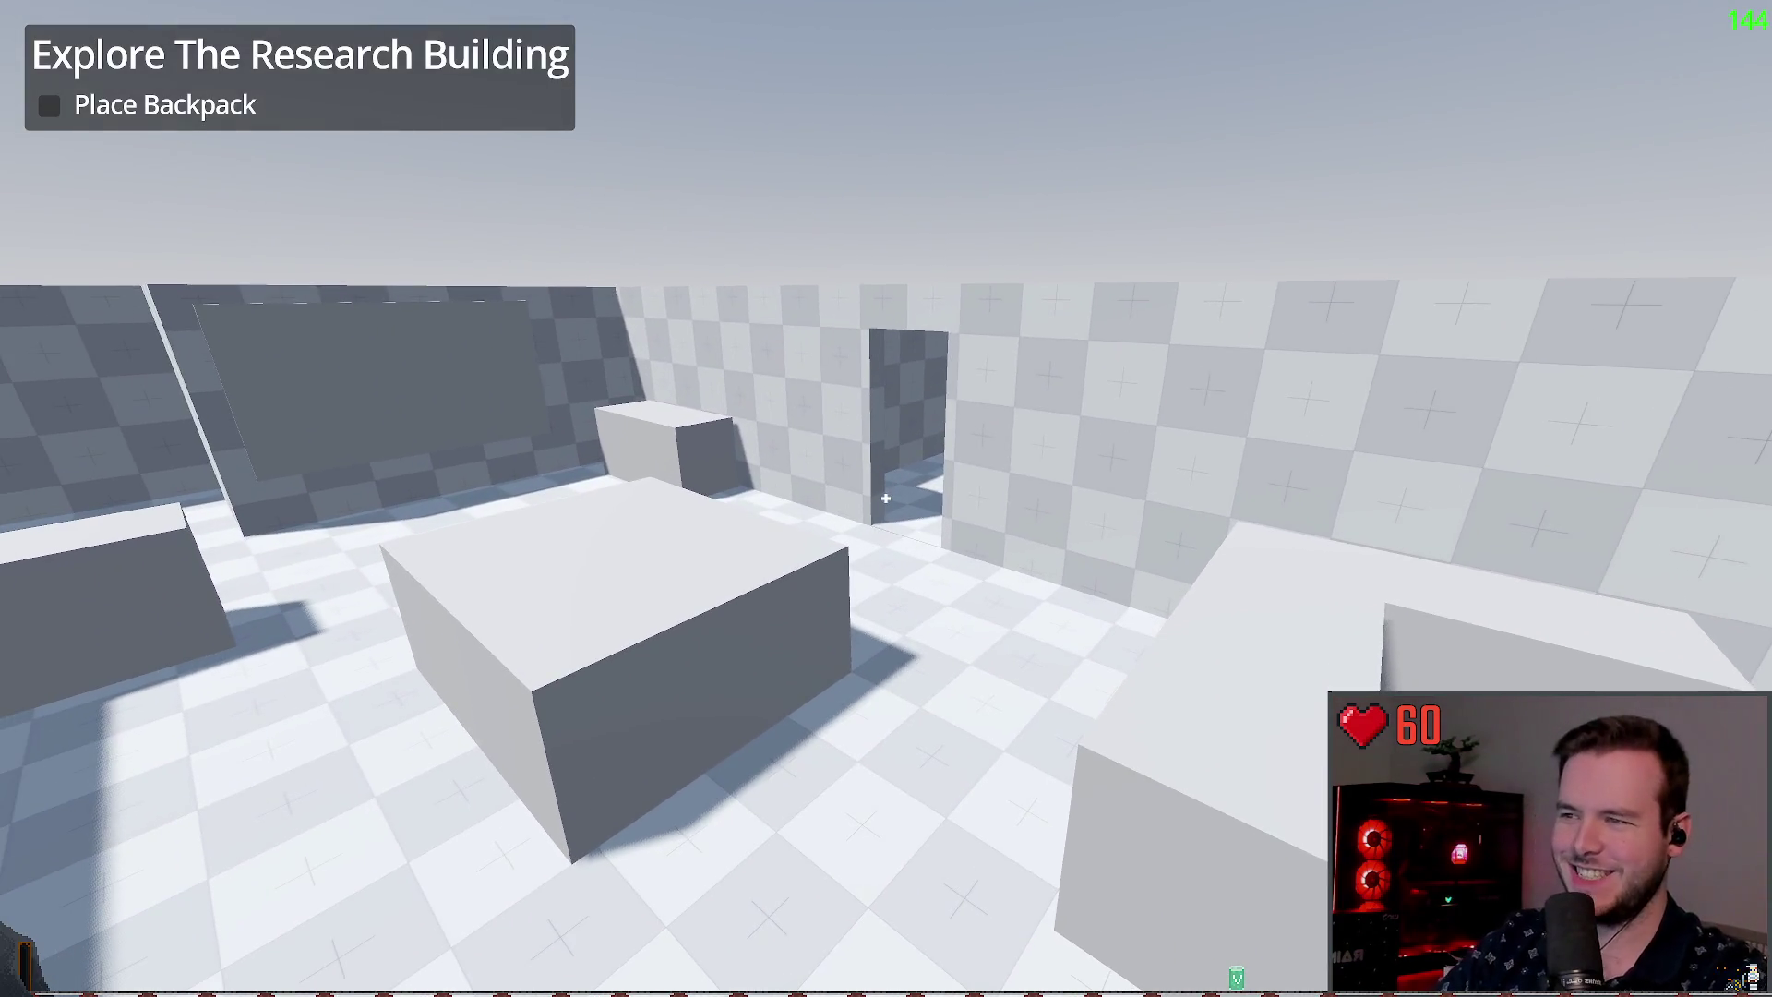
# Step: Relaunch the game, walk across the room toward the doorway, then stop it and return to the research scene
pyautogui.press('F8')
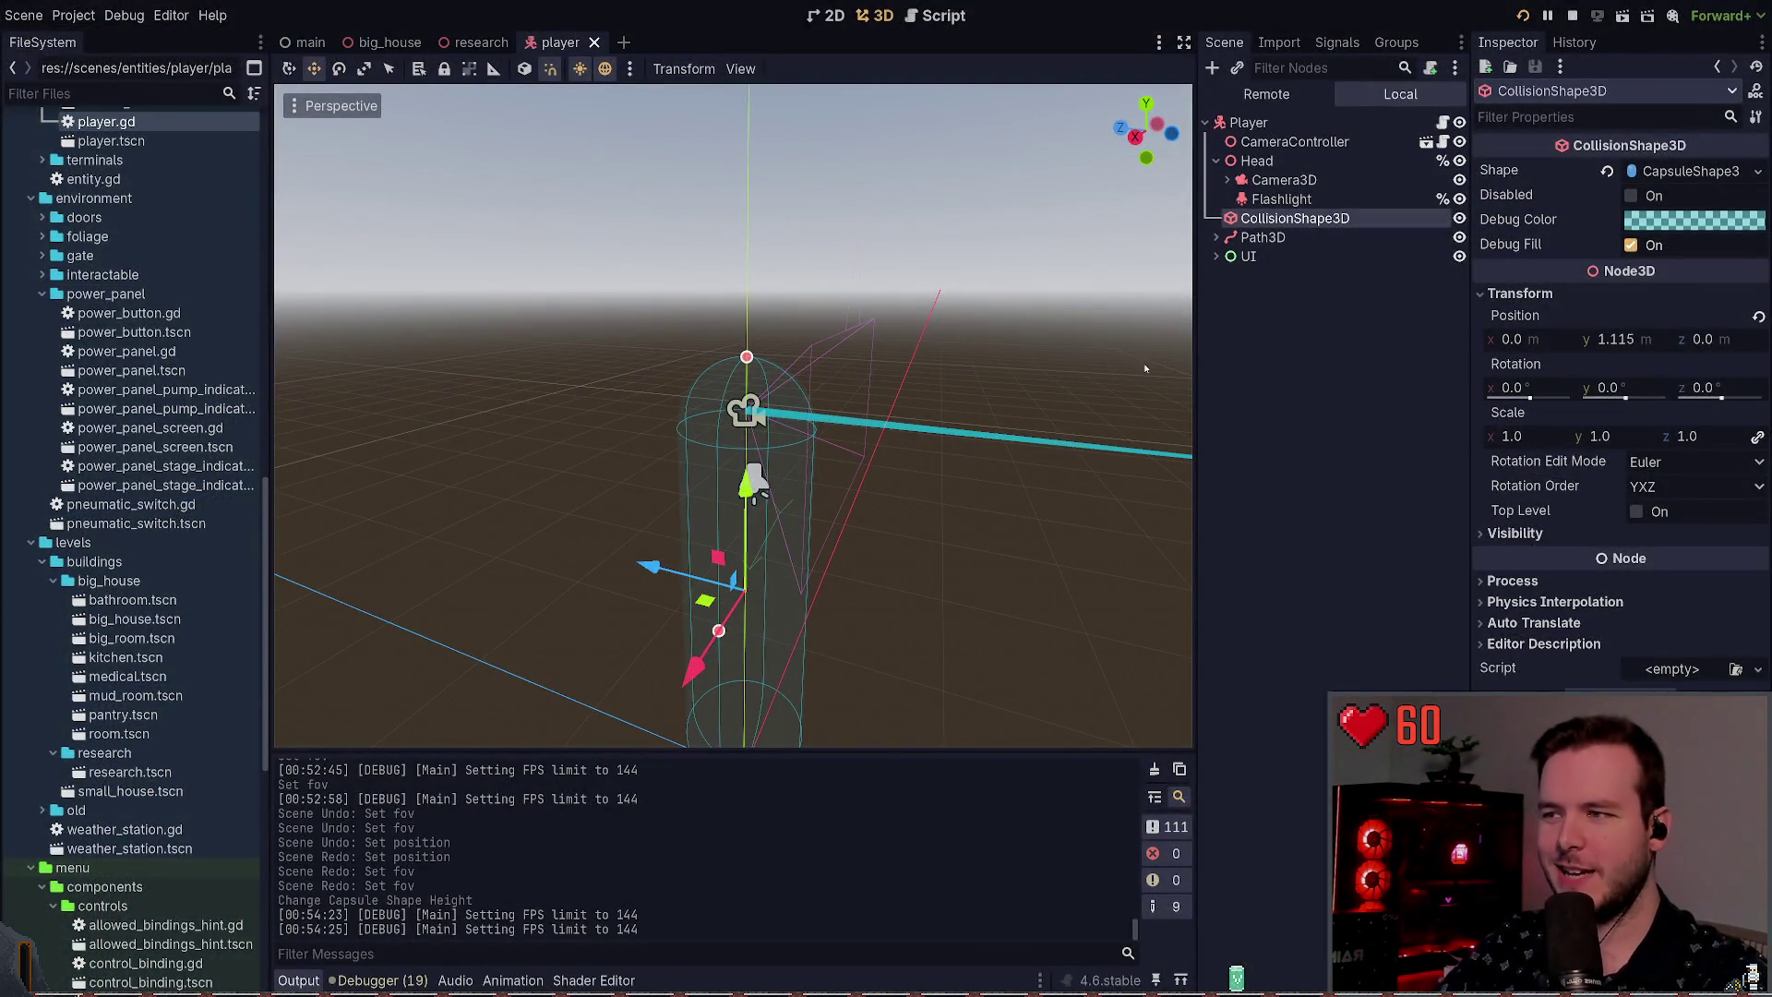
pyautogui.press('F5')
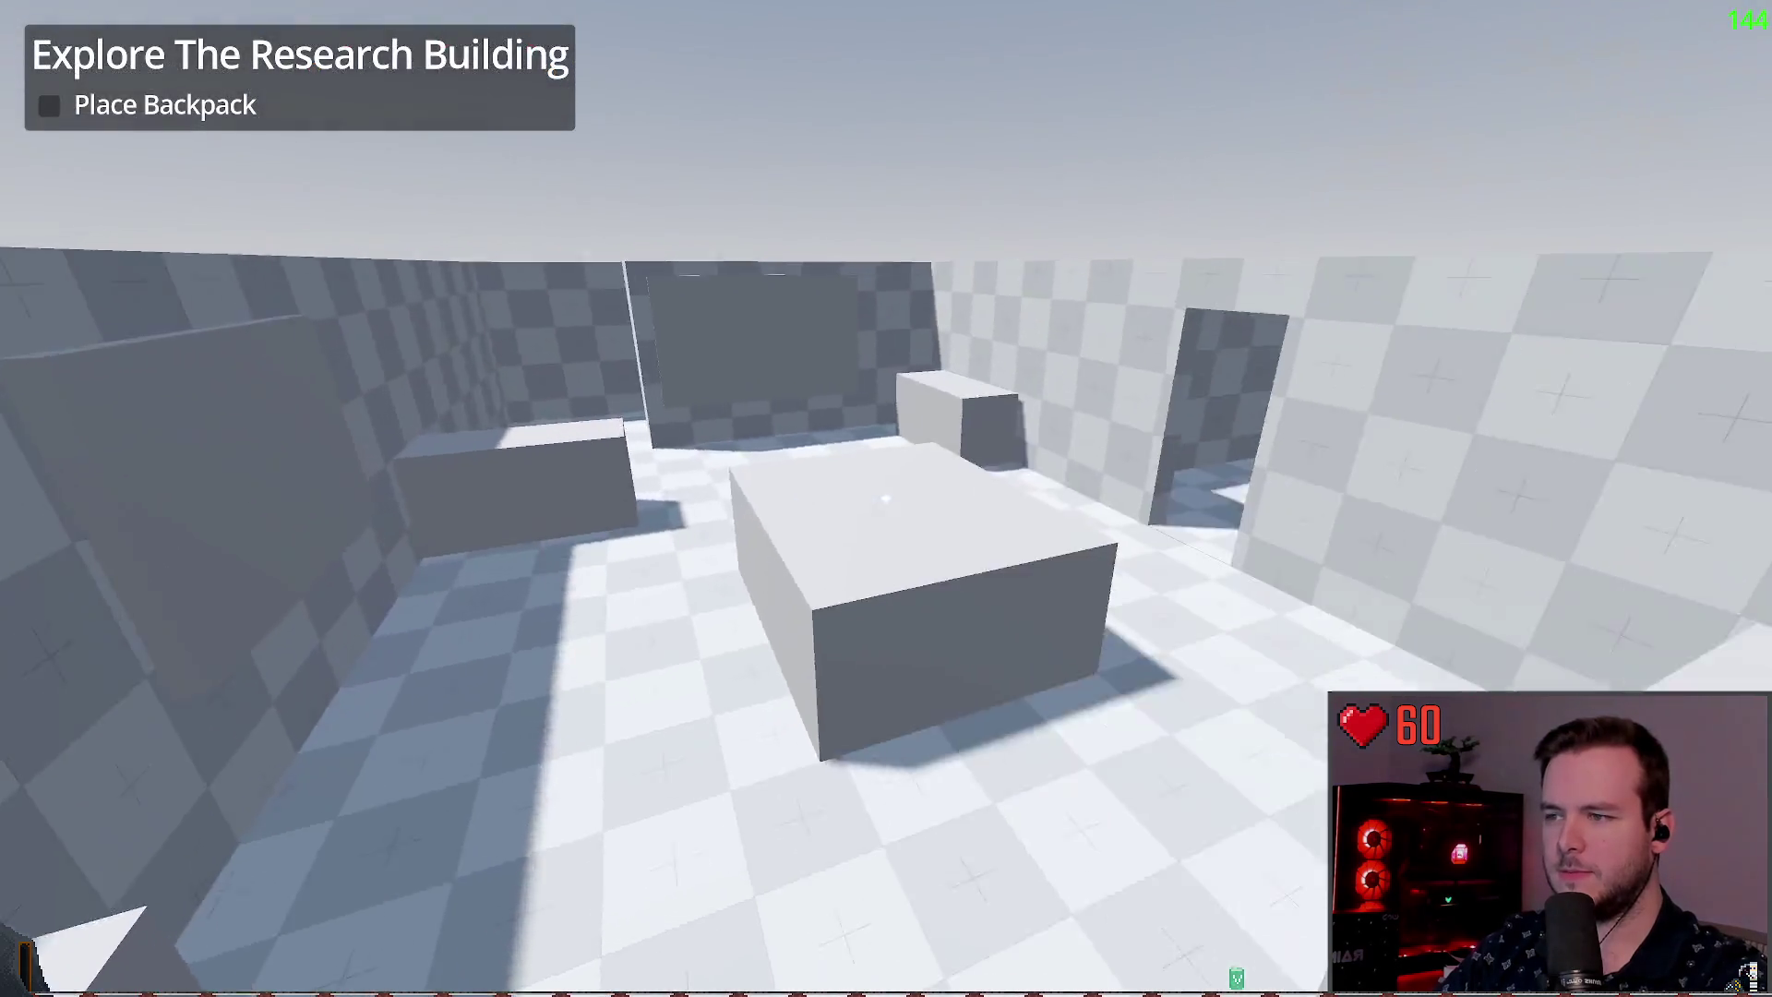
pyautogui.press('w')
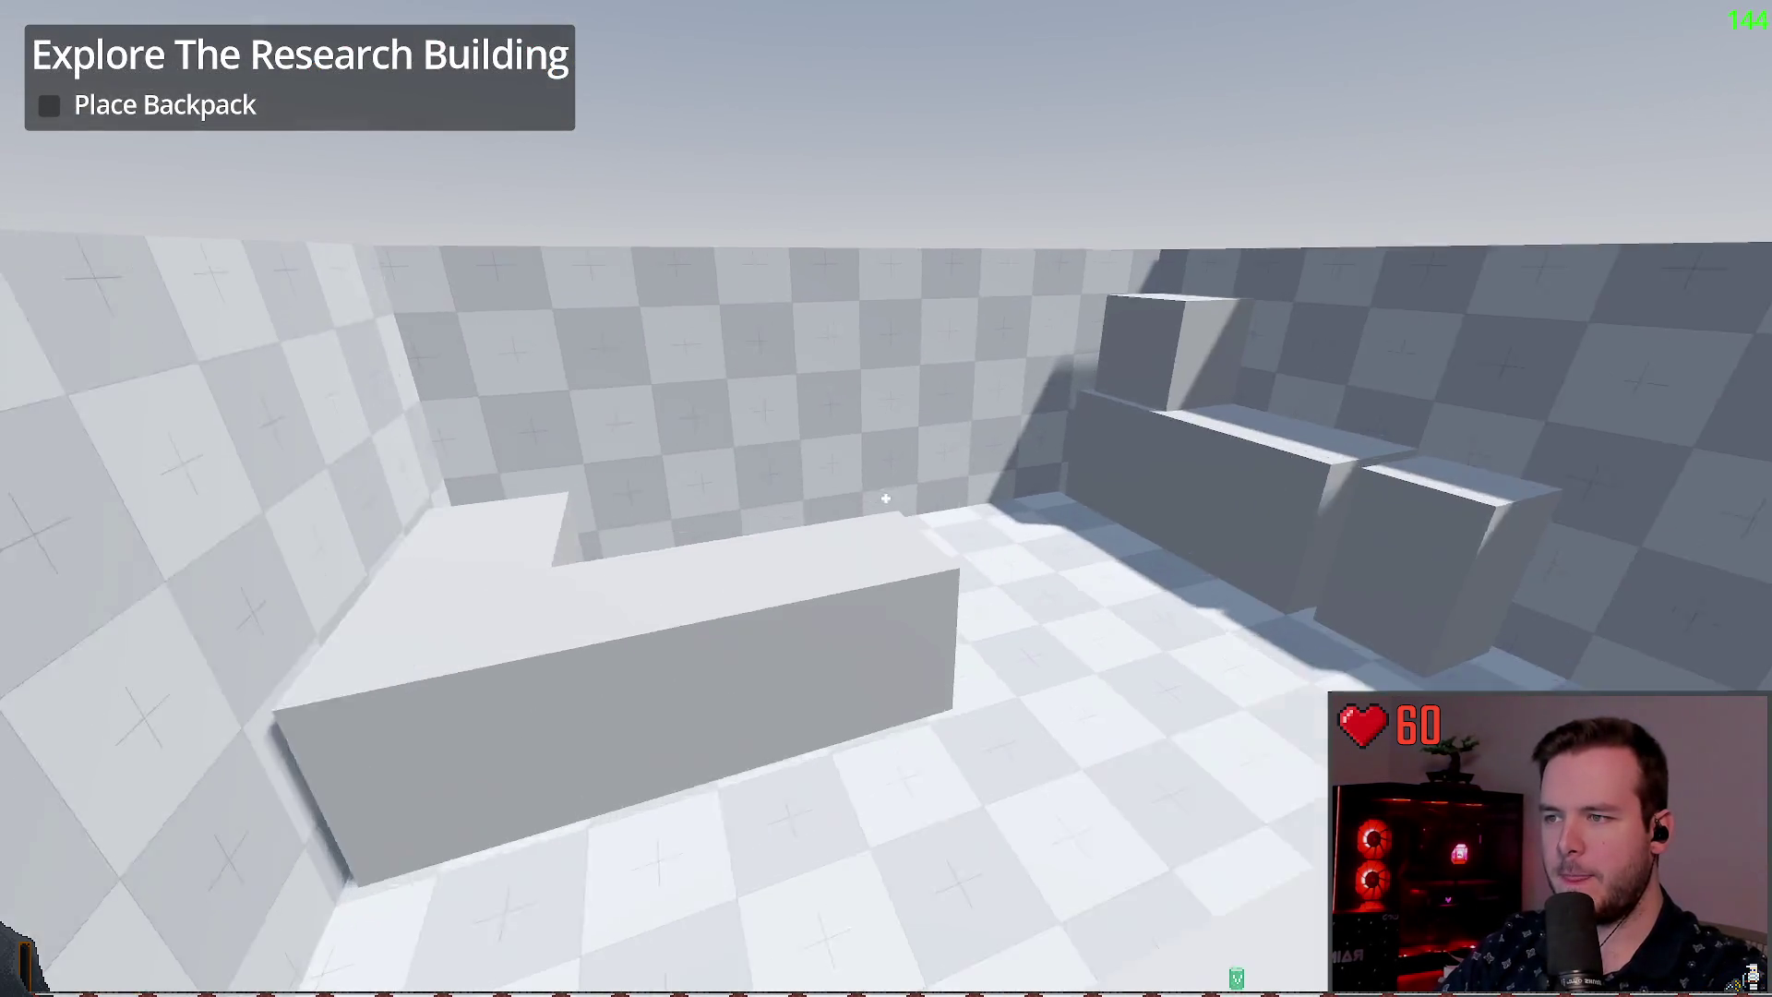
pyautogui.press('w')
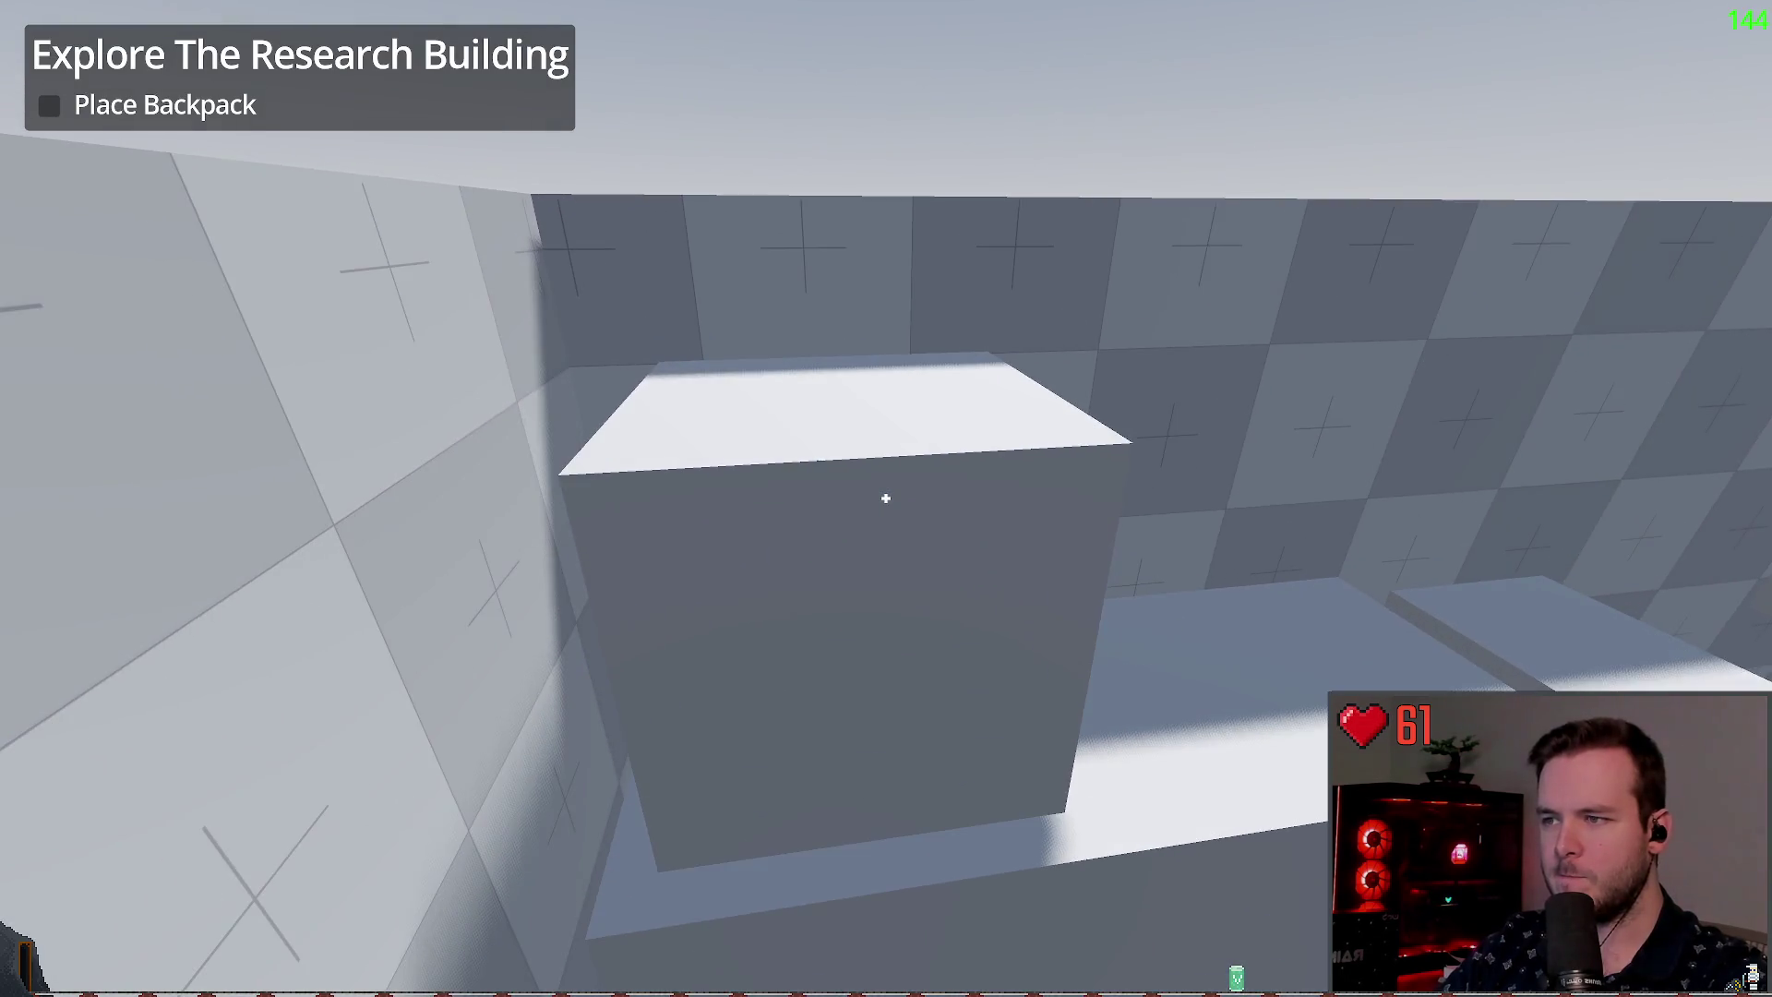
pyautogui.press('w')
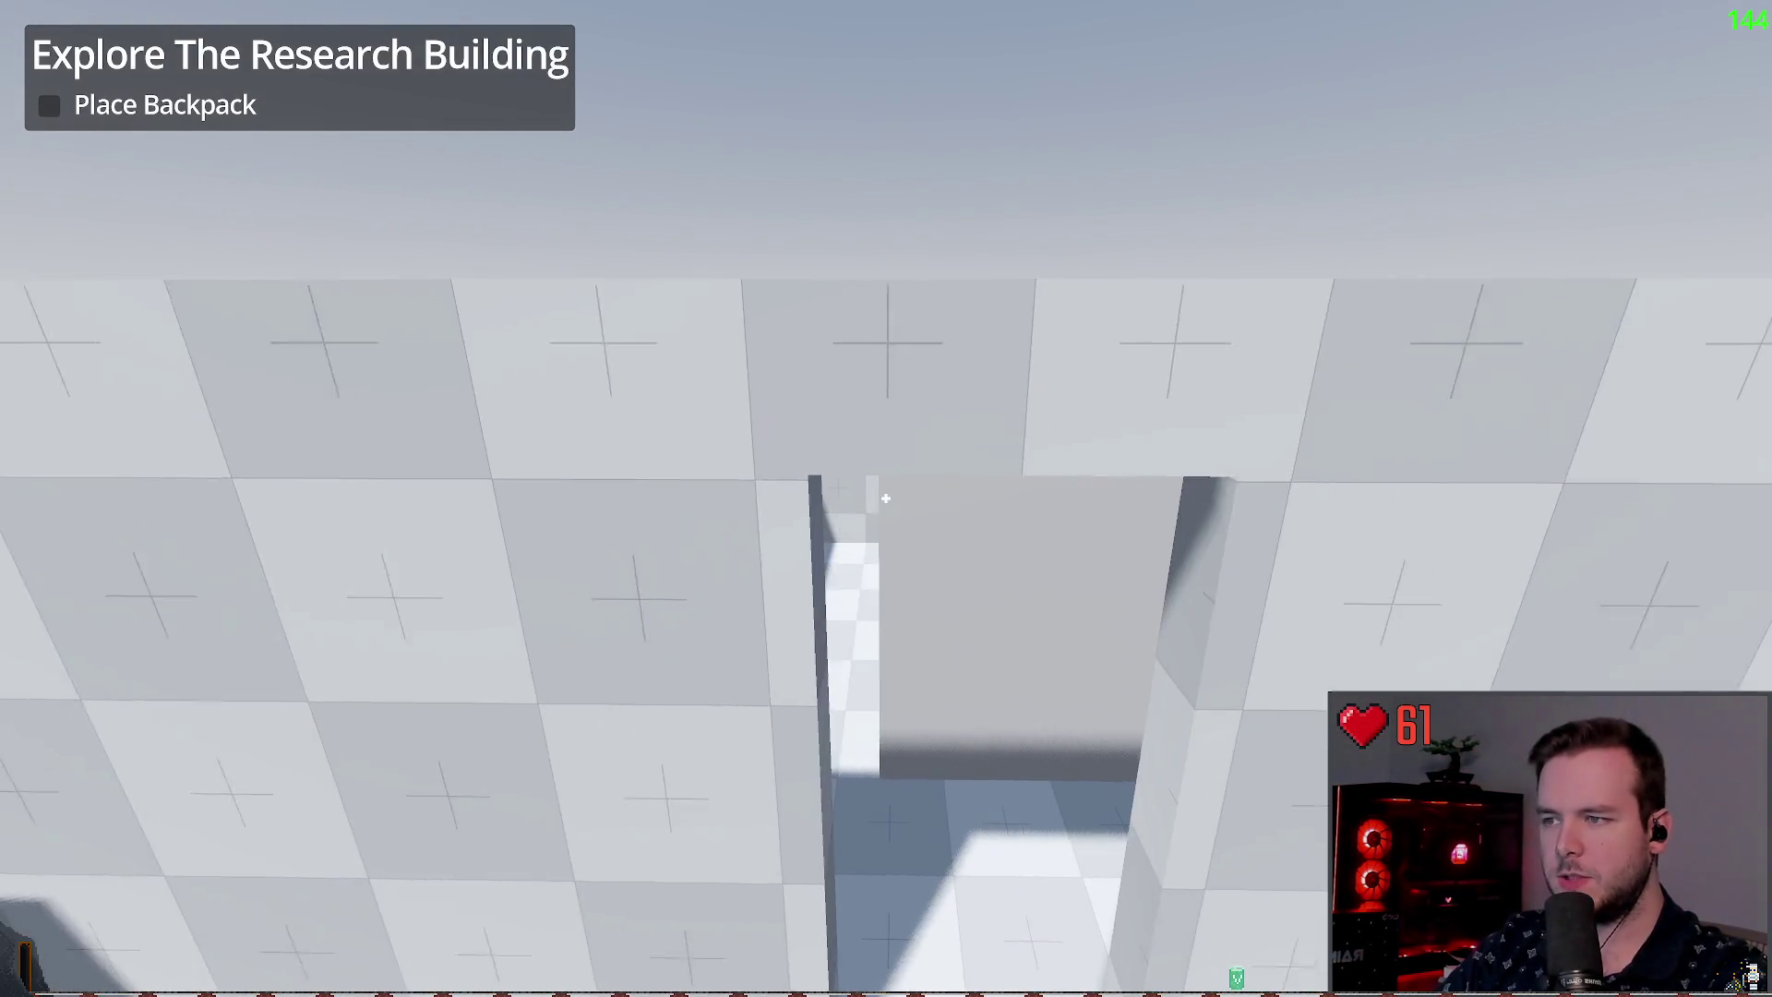
pyautogui.press('F8')
pyautogui.click(481, 42)
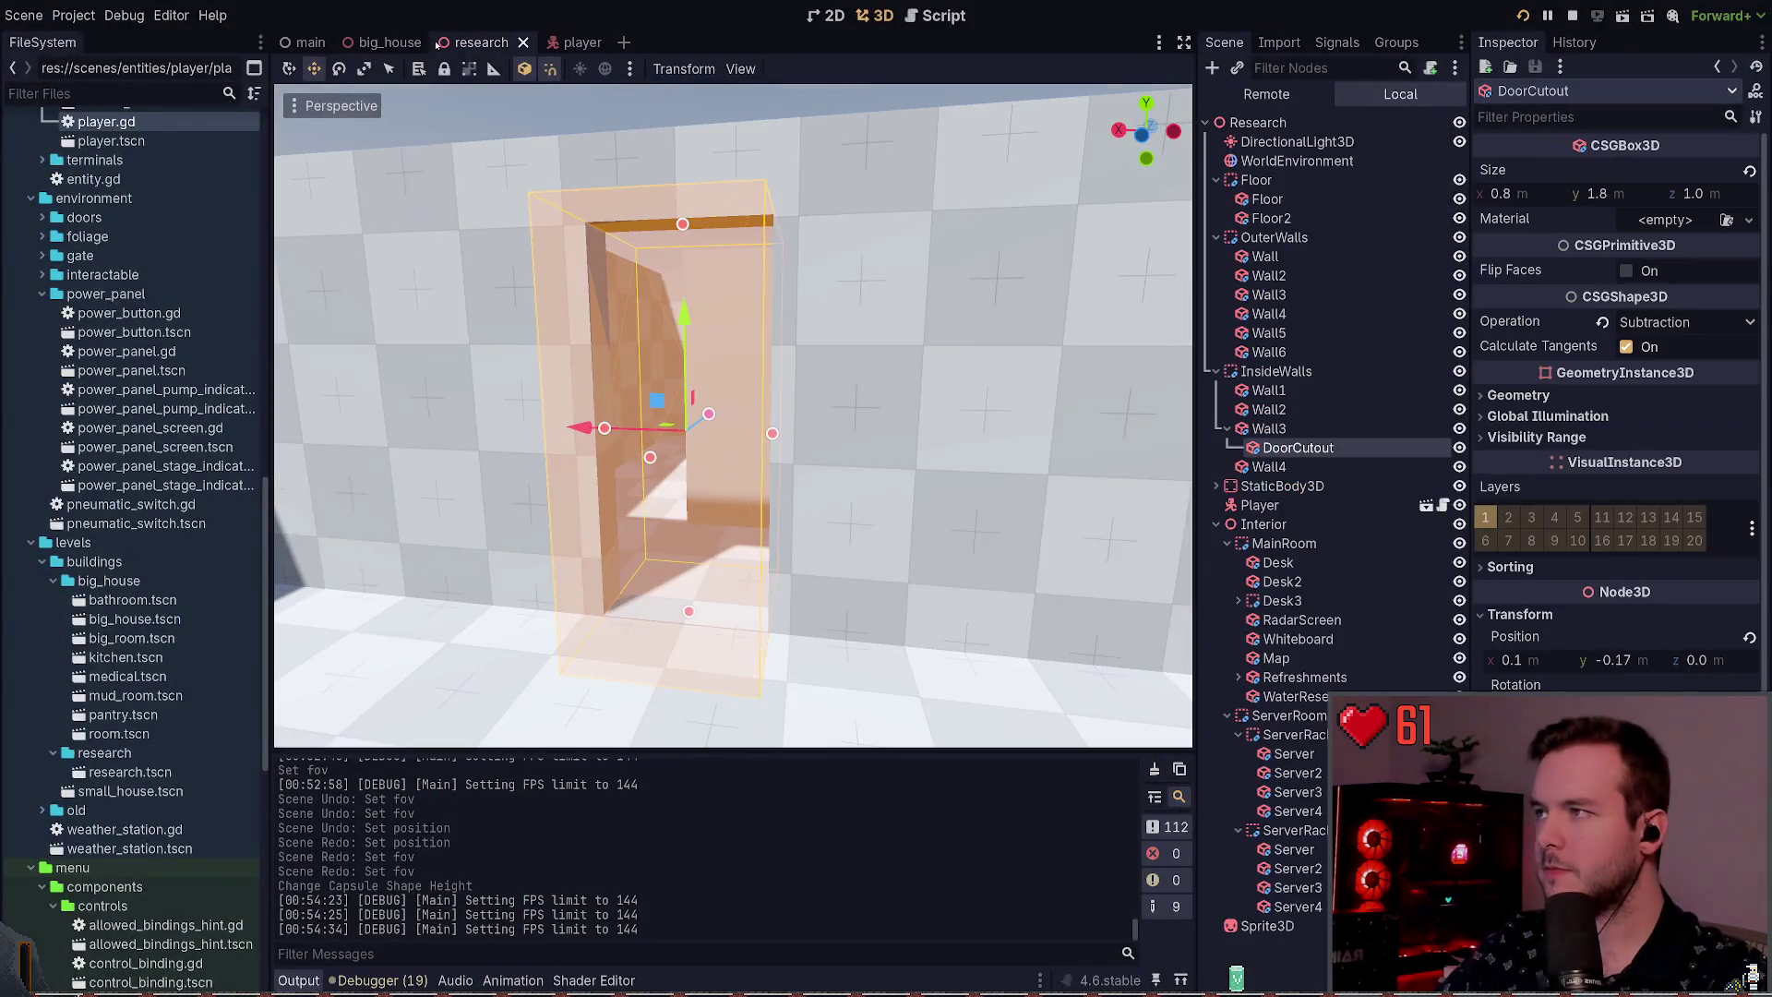
# Step: Set the DoorCutout height to 2.4 m and play-test the doorway
pyautogui.click(1622, 193)
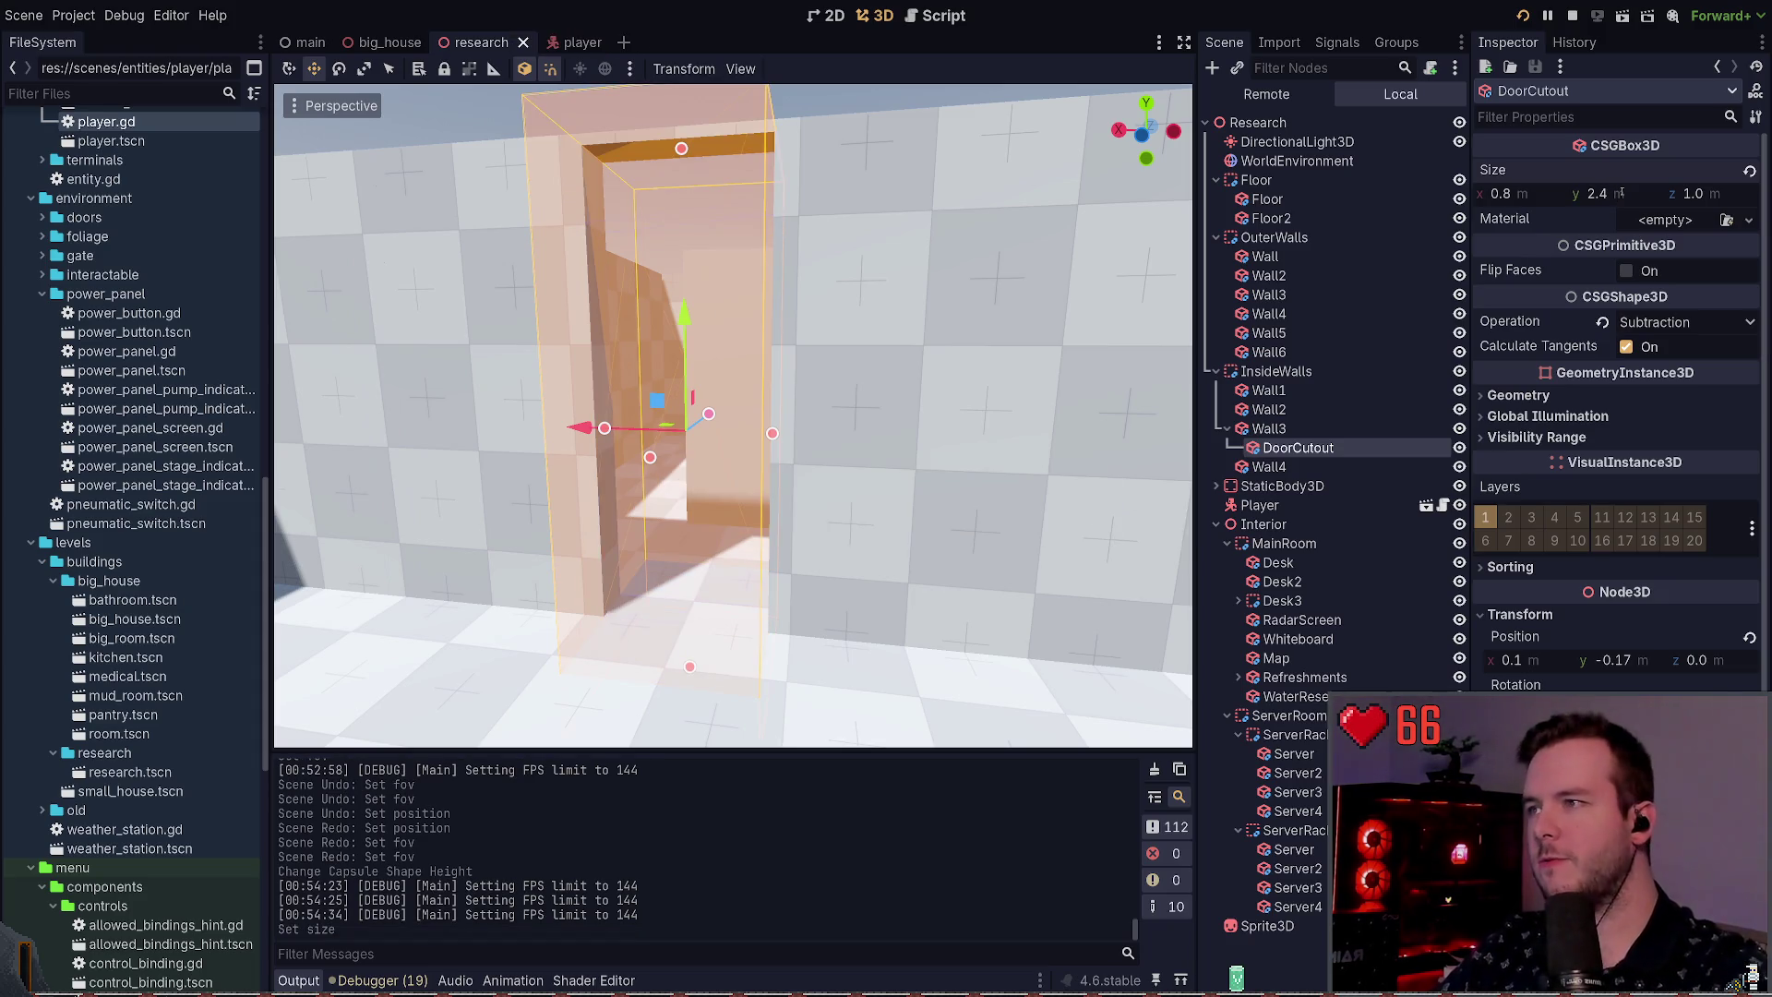
pyautogui.press('F6')
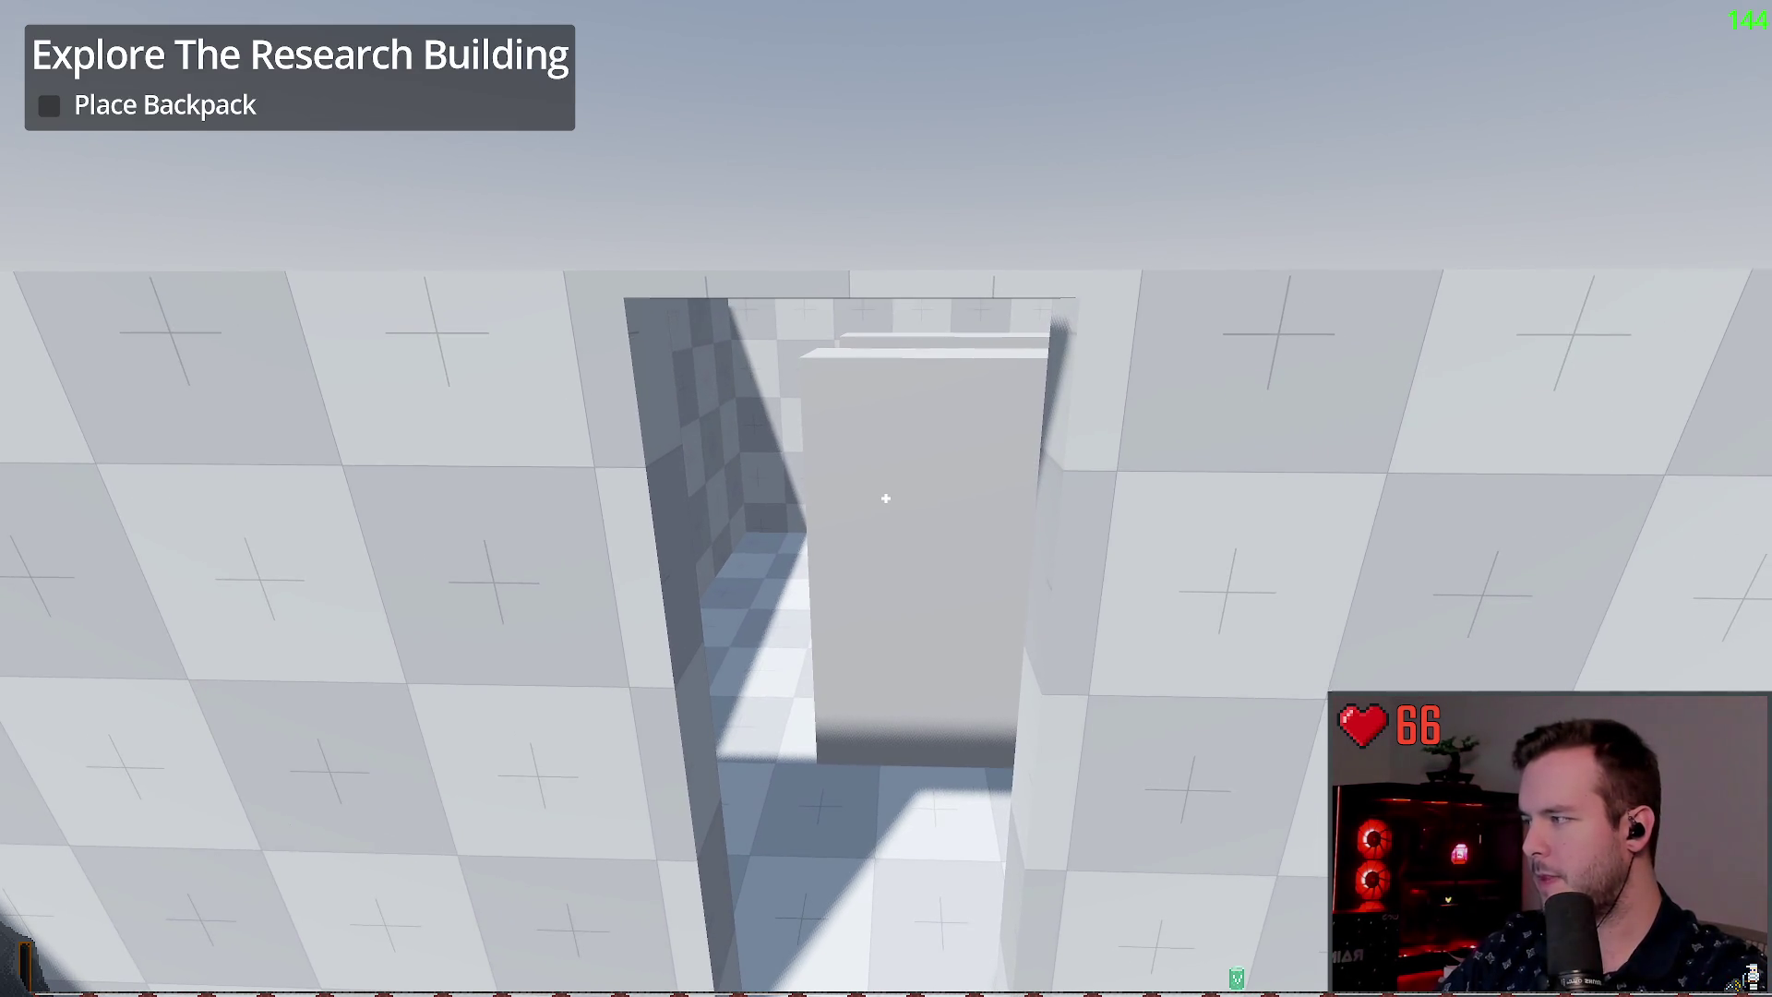
pyautogui.press('F8')
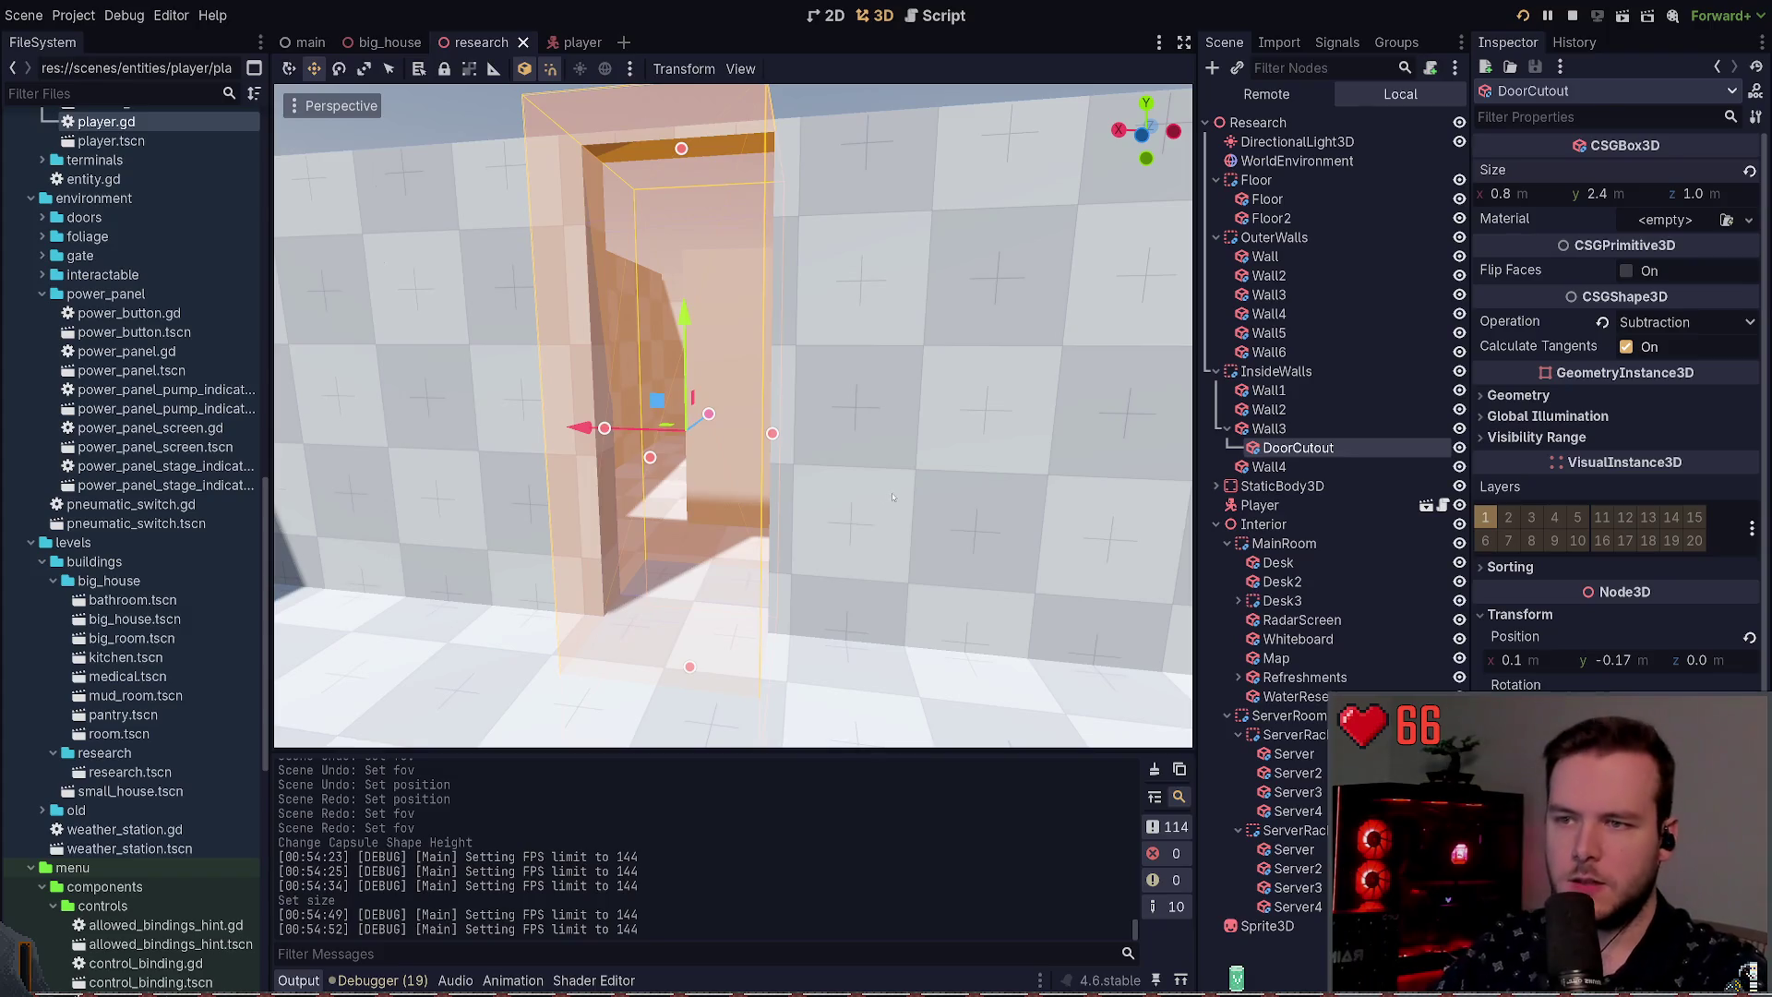
pyautogui.scroll(-5, 661, 549)
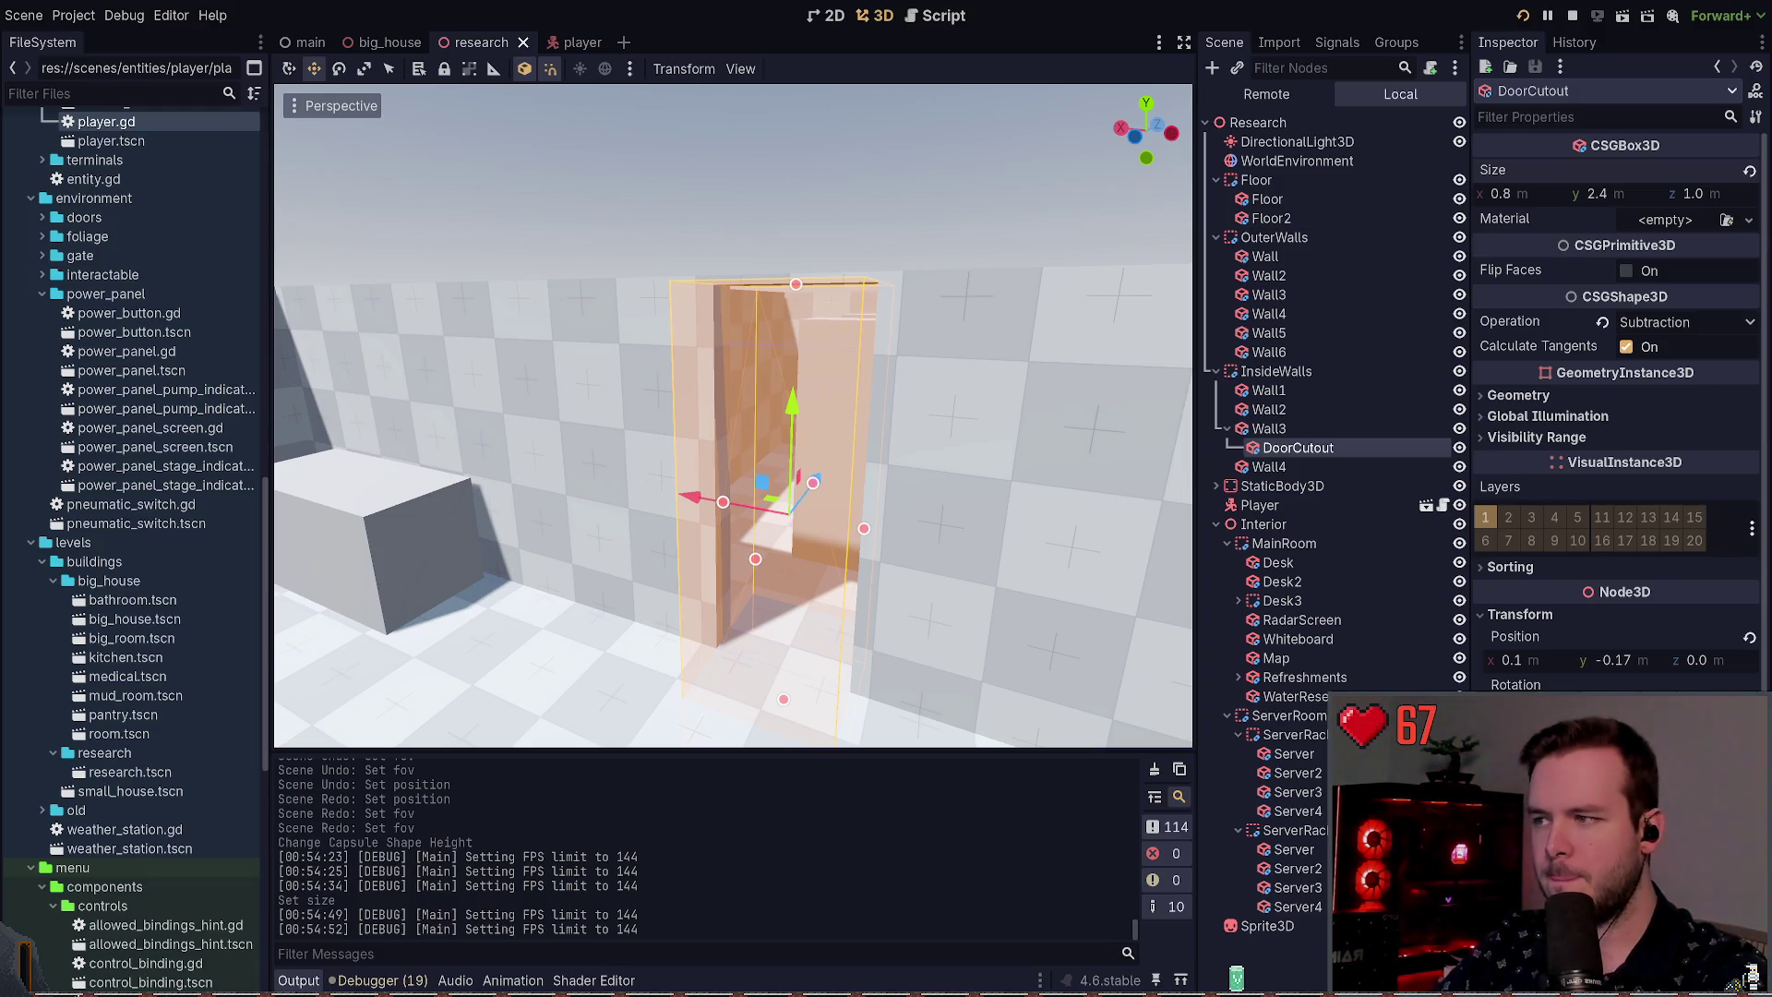
# Step: Reselect DoorCutout and raise its height to 2.8 m
pyautogui.click(997, 194)
pyautogui.click(875, 302)
pyautogui.click(824, 387)
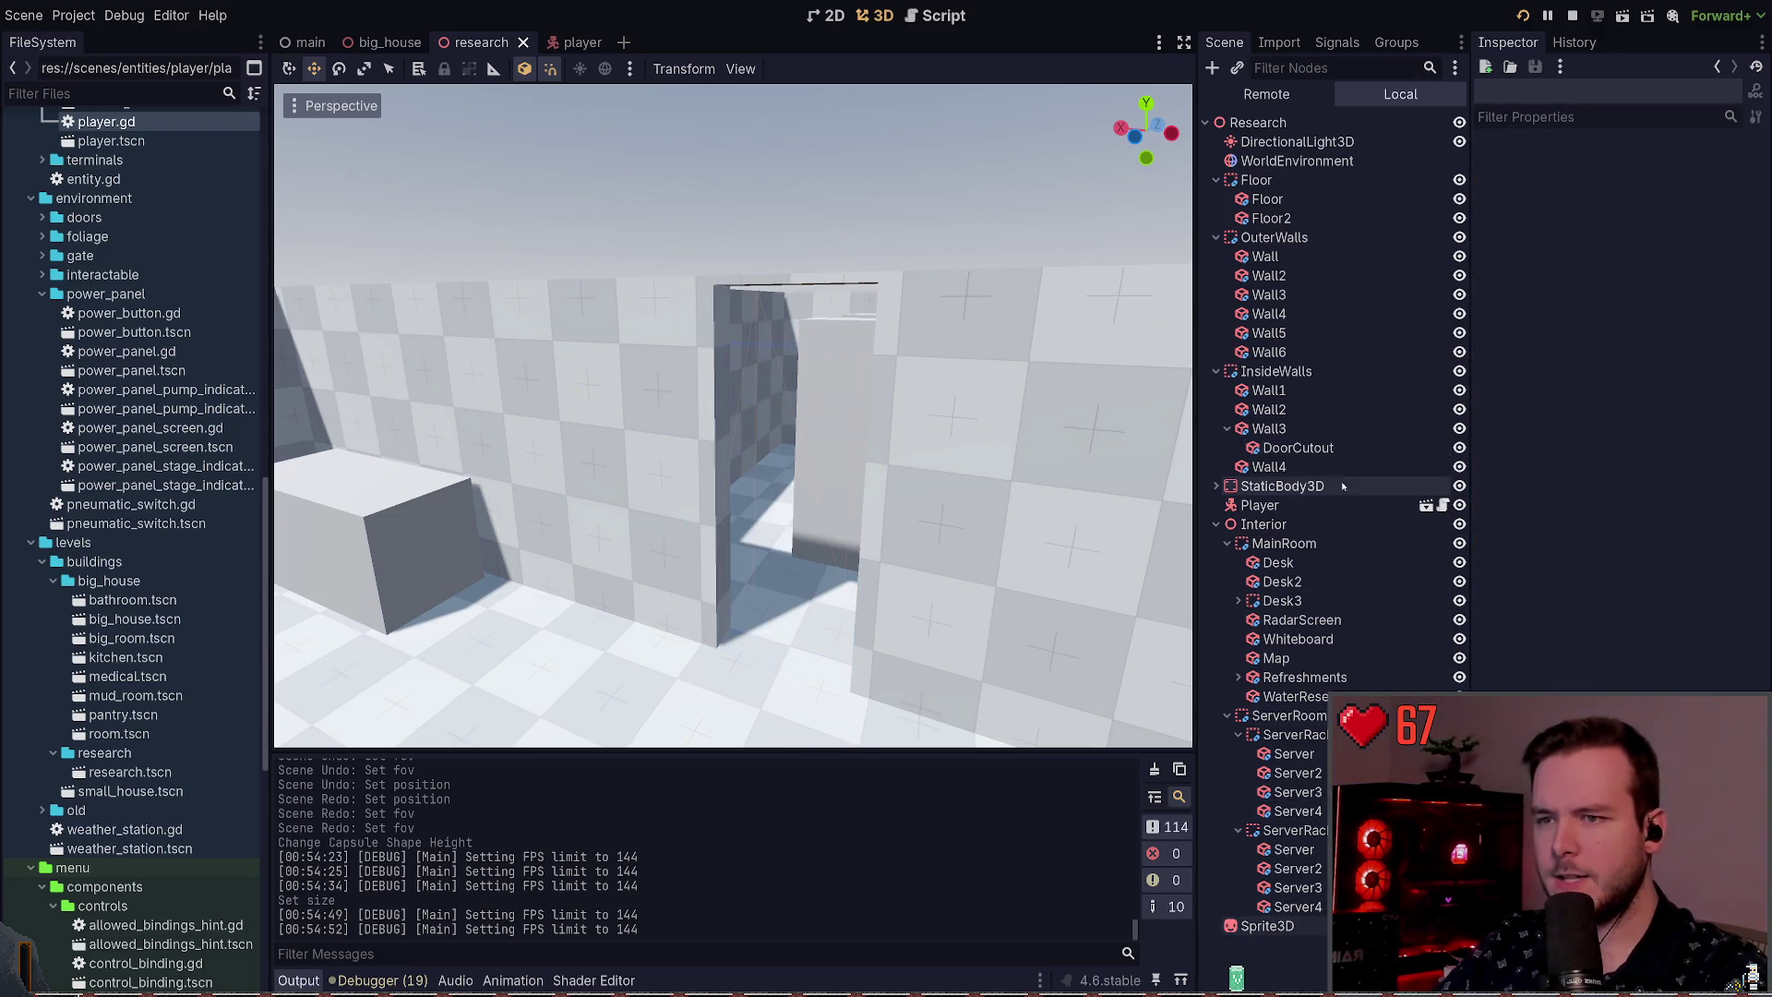
pyautogui.click(1293, 448)
pyautogui.click(1616, 195)
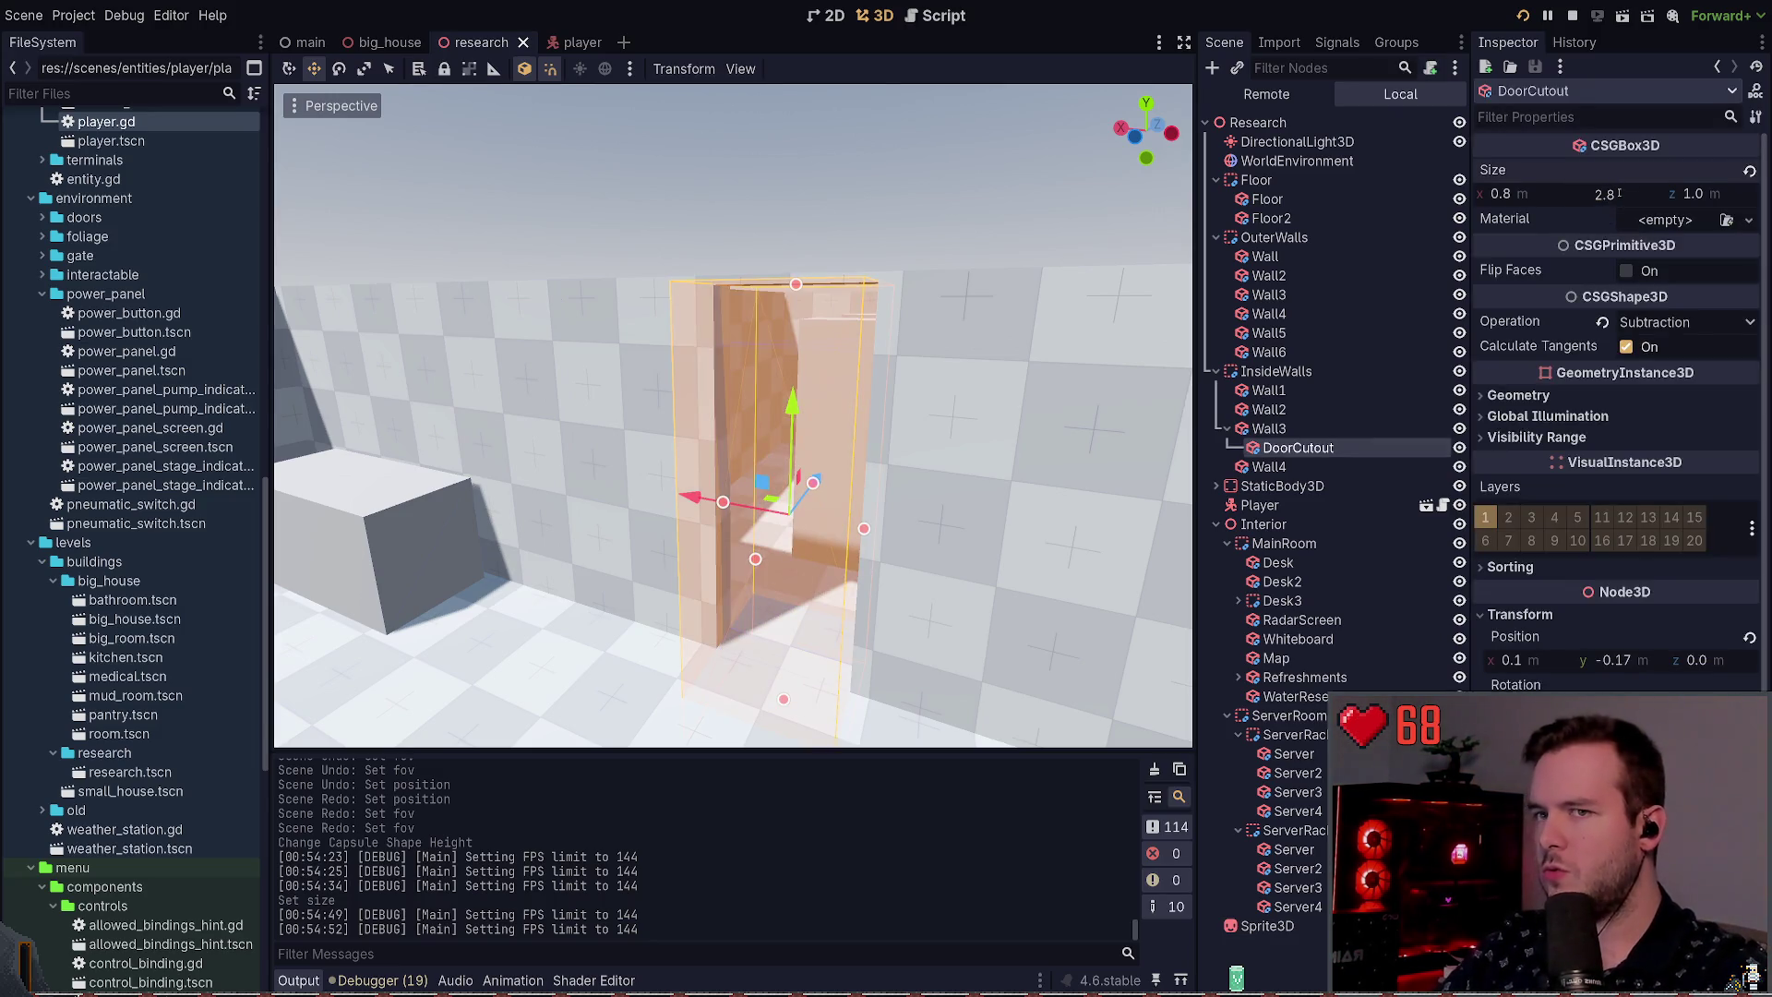
pyautogui.press('Return')
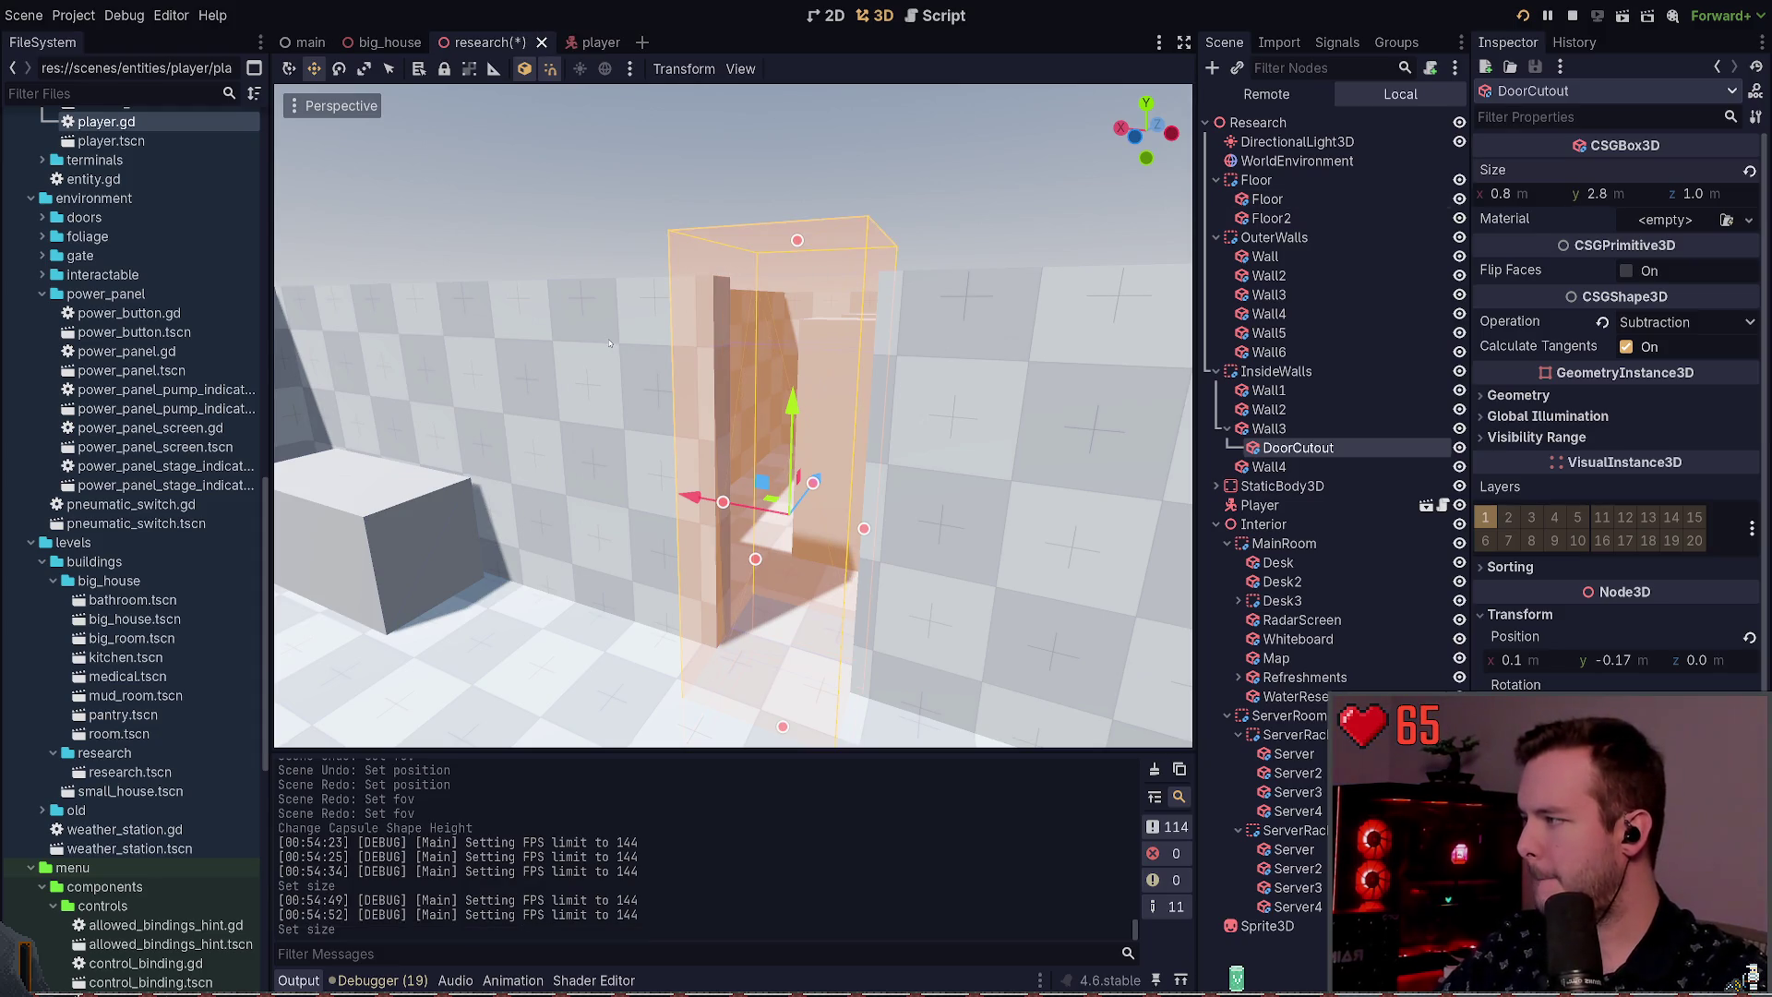
# Step: Save the research scene and switch to the player scene
pyautogui.scroll(-6, 610, 343)
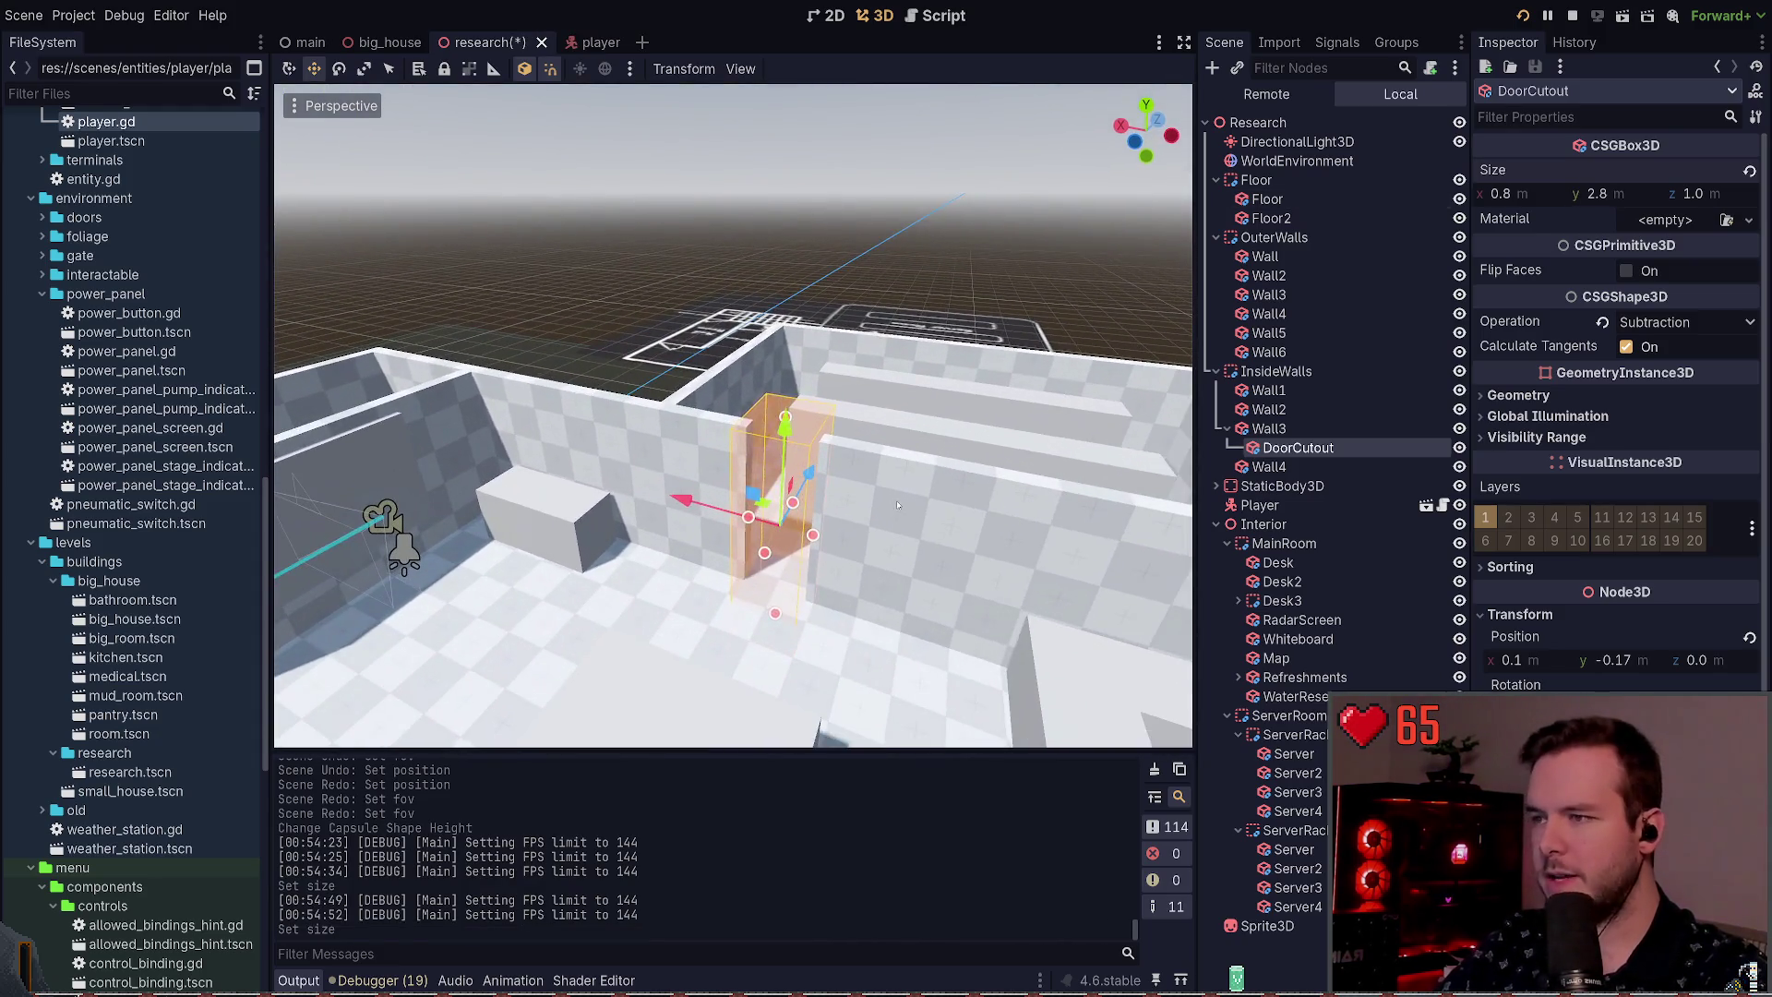
pyautogui.hotkey('ctrl', 's')
pyautogui.hotkey('ctrl', 'Tab')
pyautogui.scroll(-2, 941, 239)
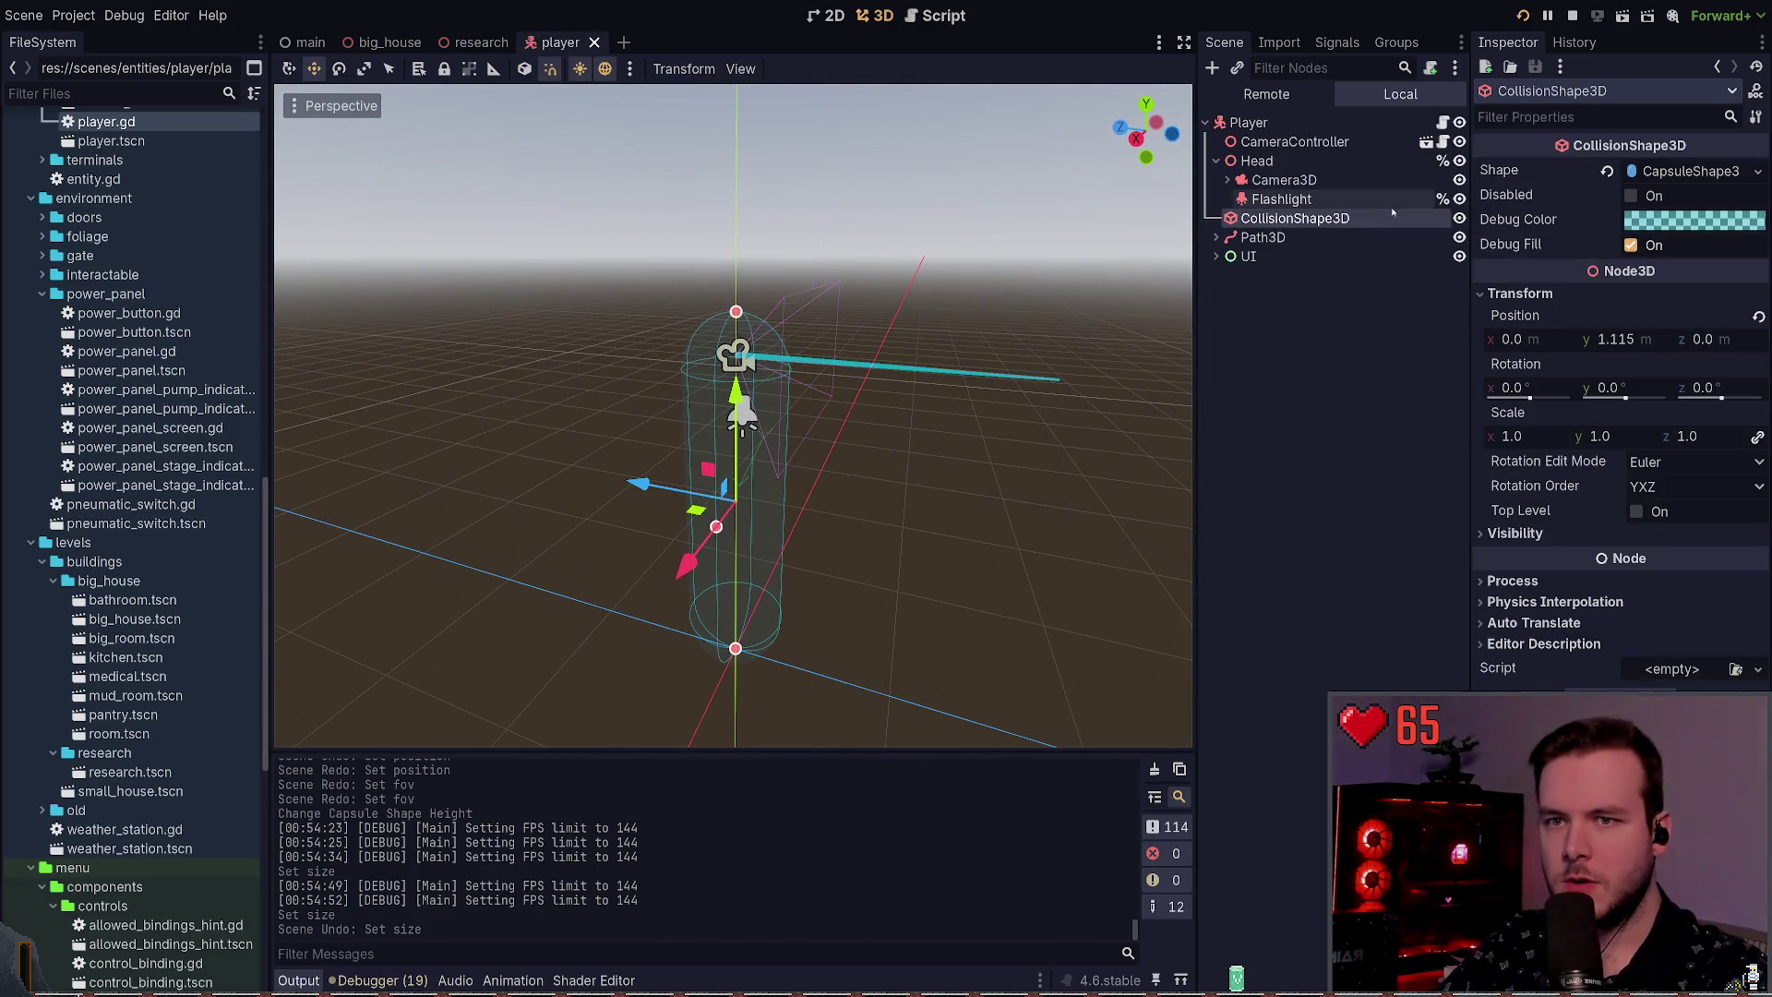
pyautogui.scroll(2, 1085, 284)
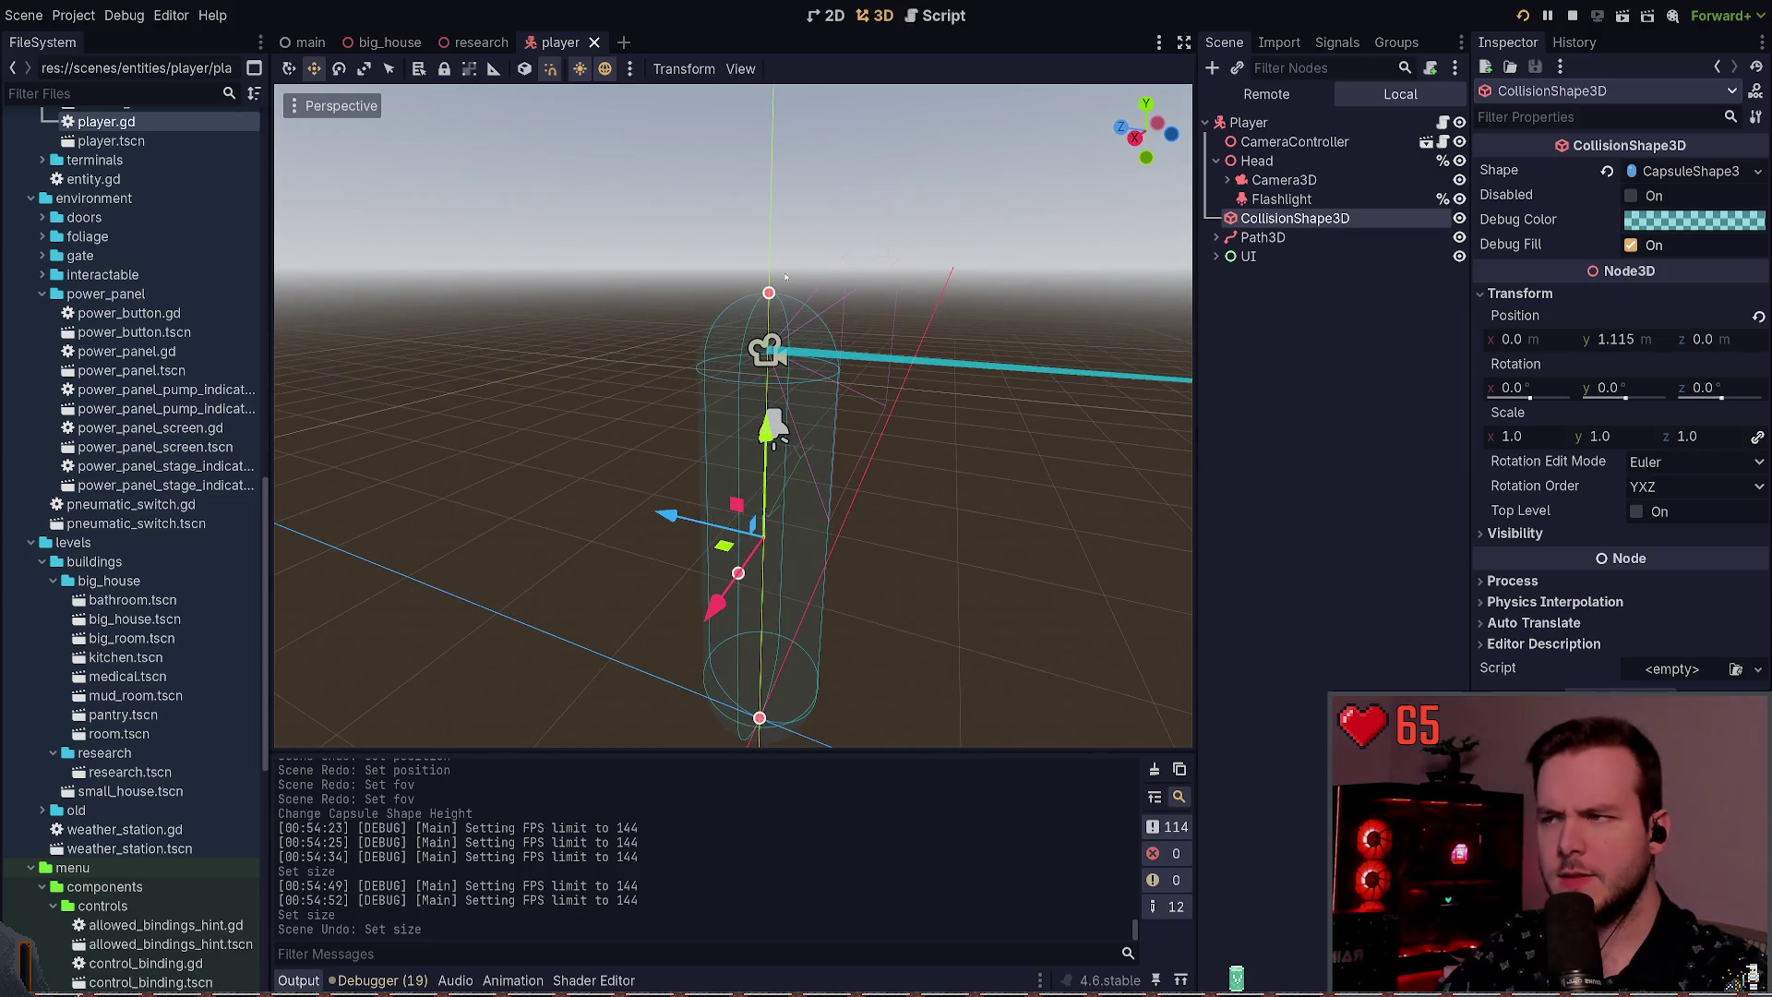
# Step: Shorten the collision capsule by lowering its top, trying Position y 1.0 and undoing it
pyautogui.moveTo(772, 294); pyautogui.dragTo(784, 333)
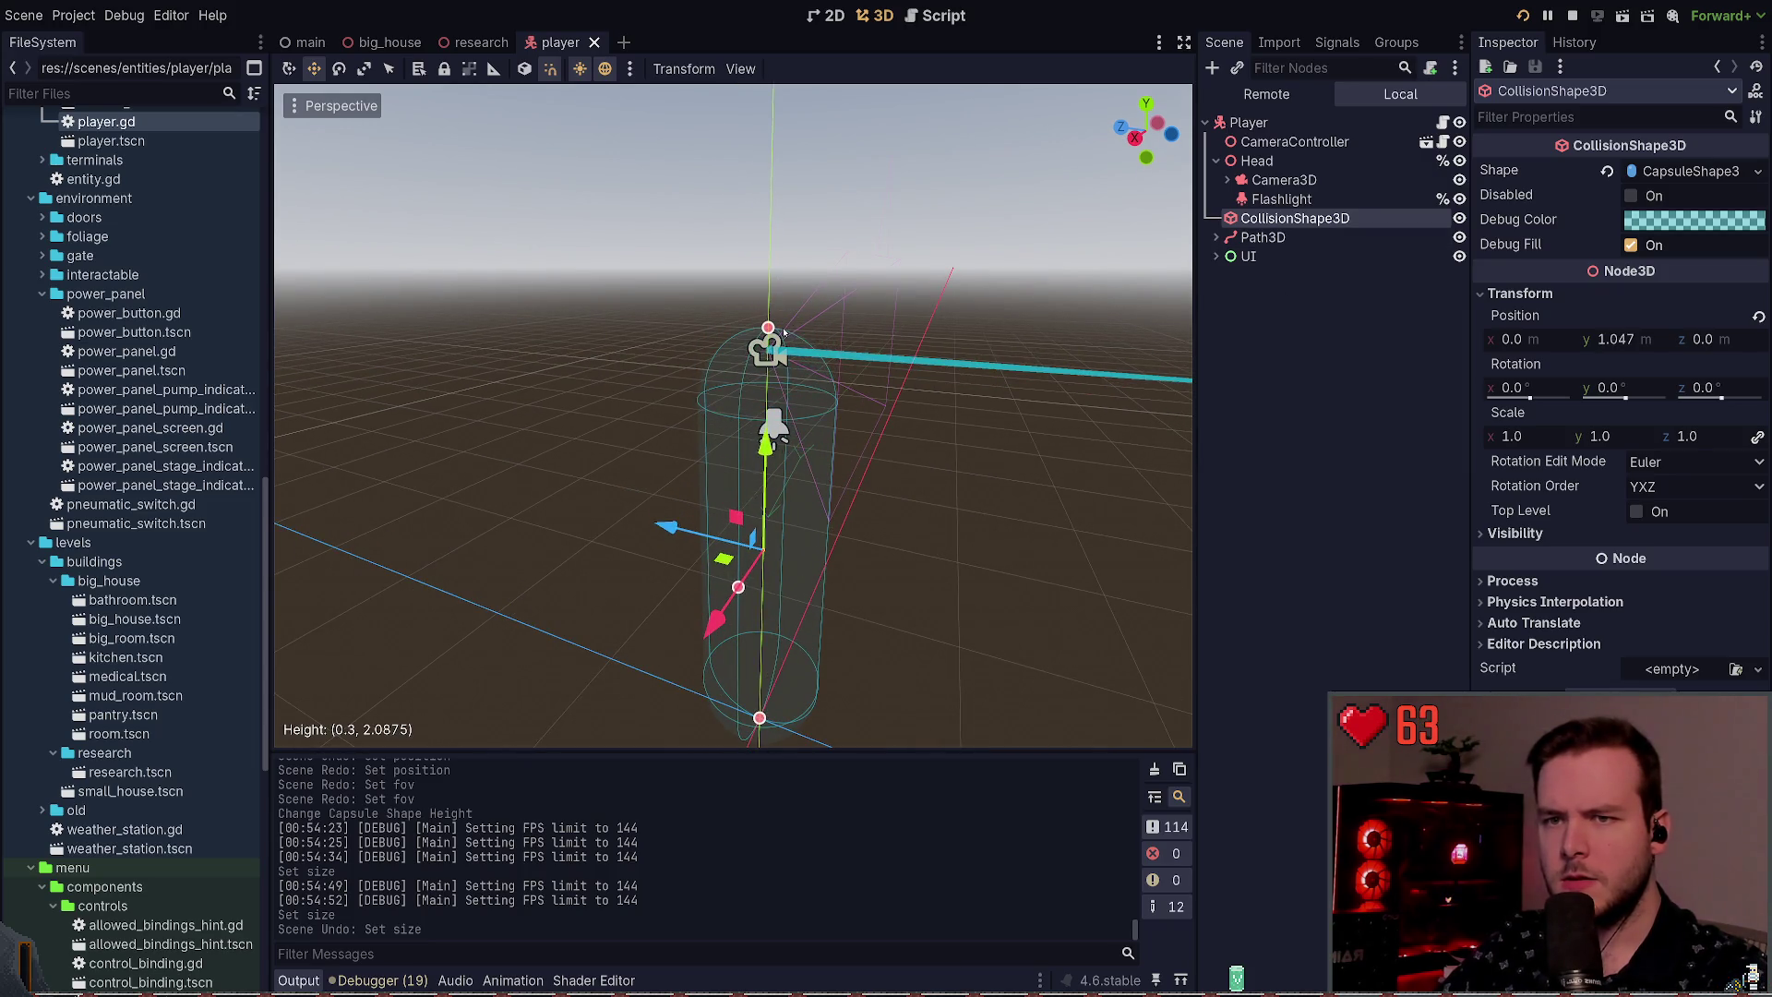
pyautogui.click(1616, 339)
pyautogui.write('1')
pyautogui.press('Return')
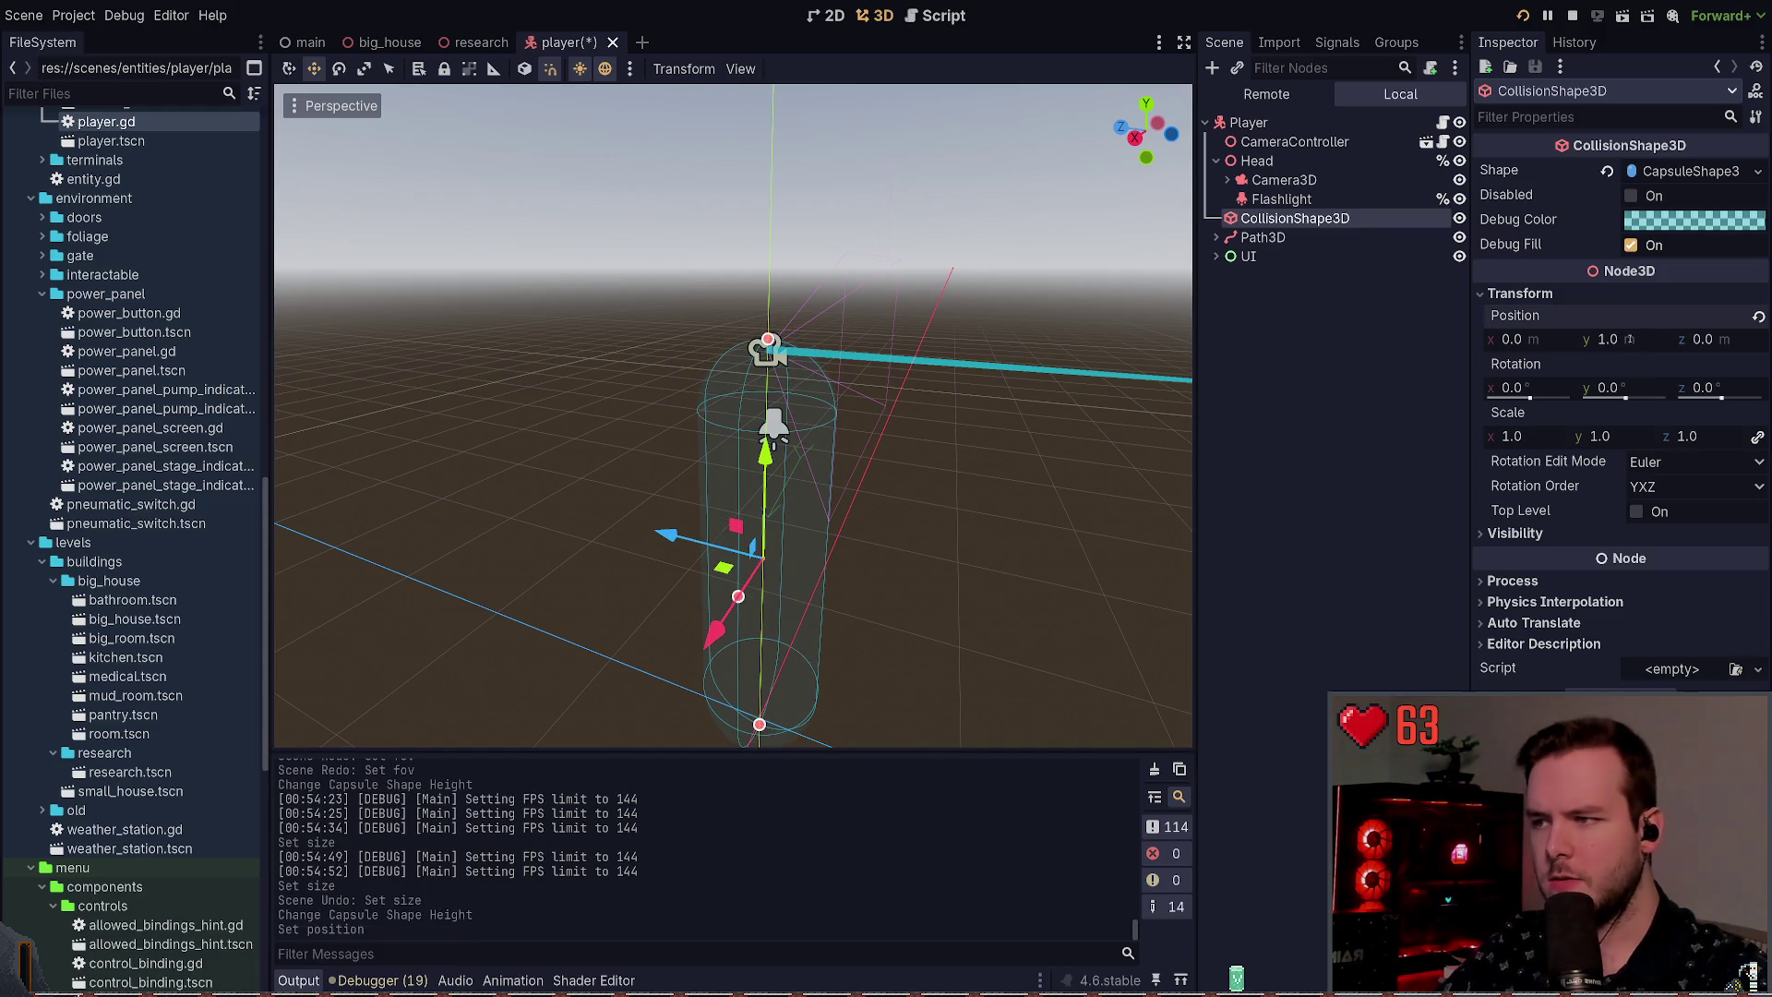
pyautogui.rightClick(997, 450)
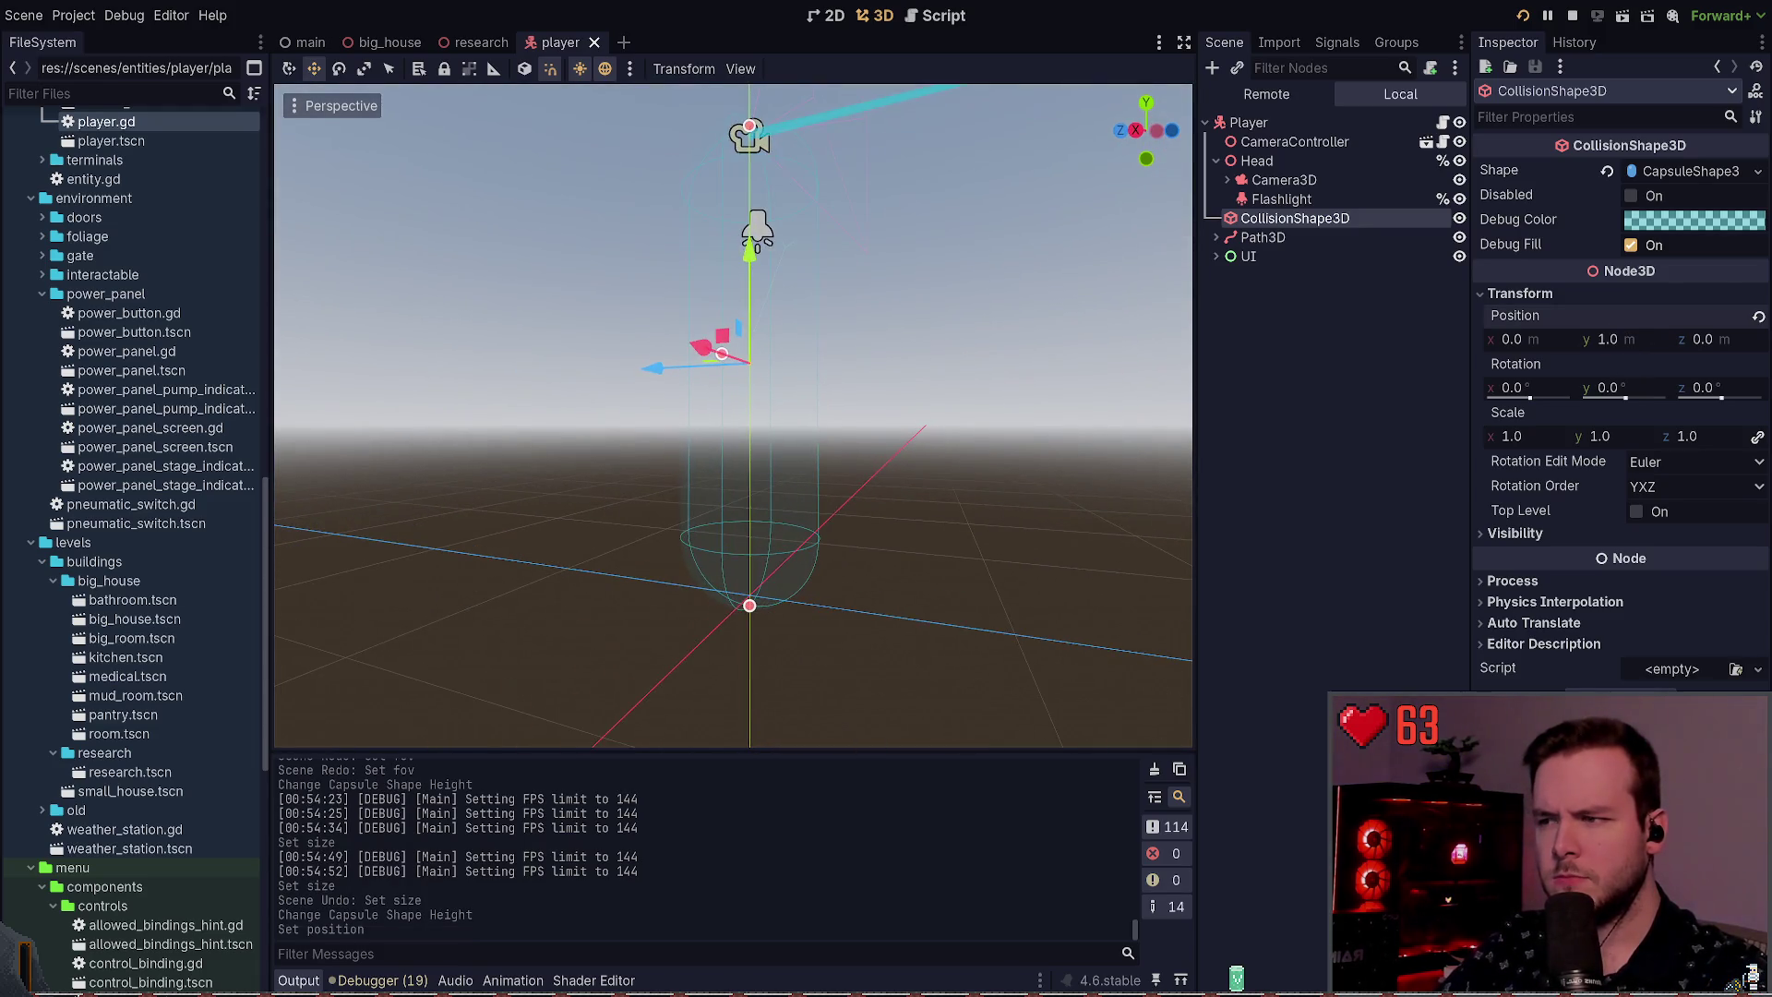
pyautogui.hotkey('ctrl', 'z')
# Step: Select the player's Head node and edit its Position y
pyautogui.rightClick(1002, 450)
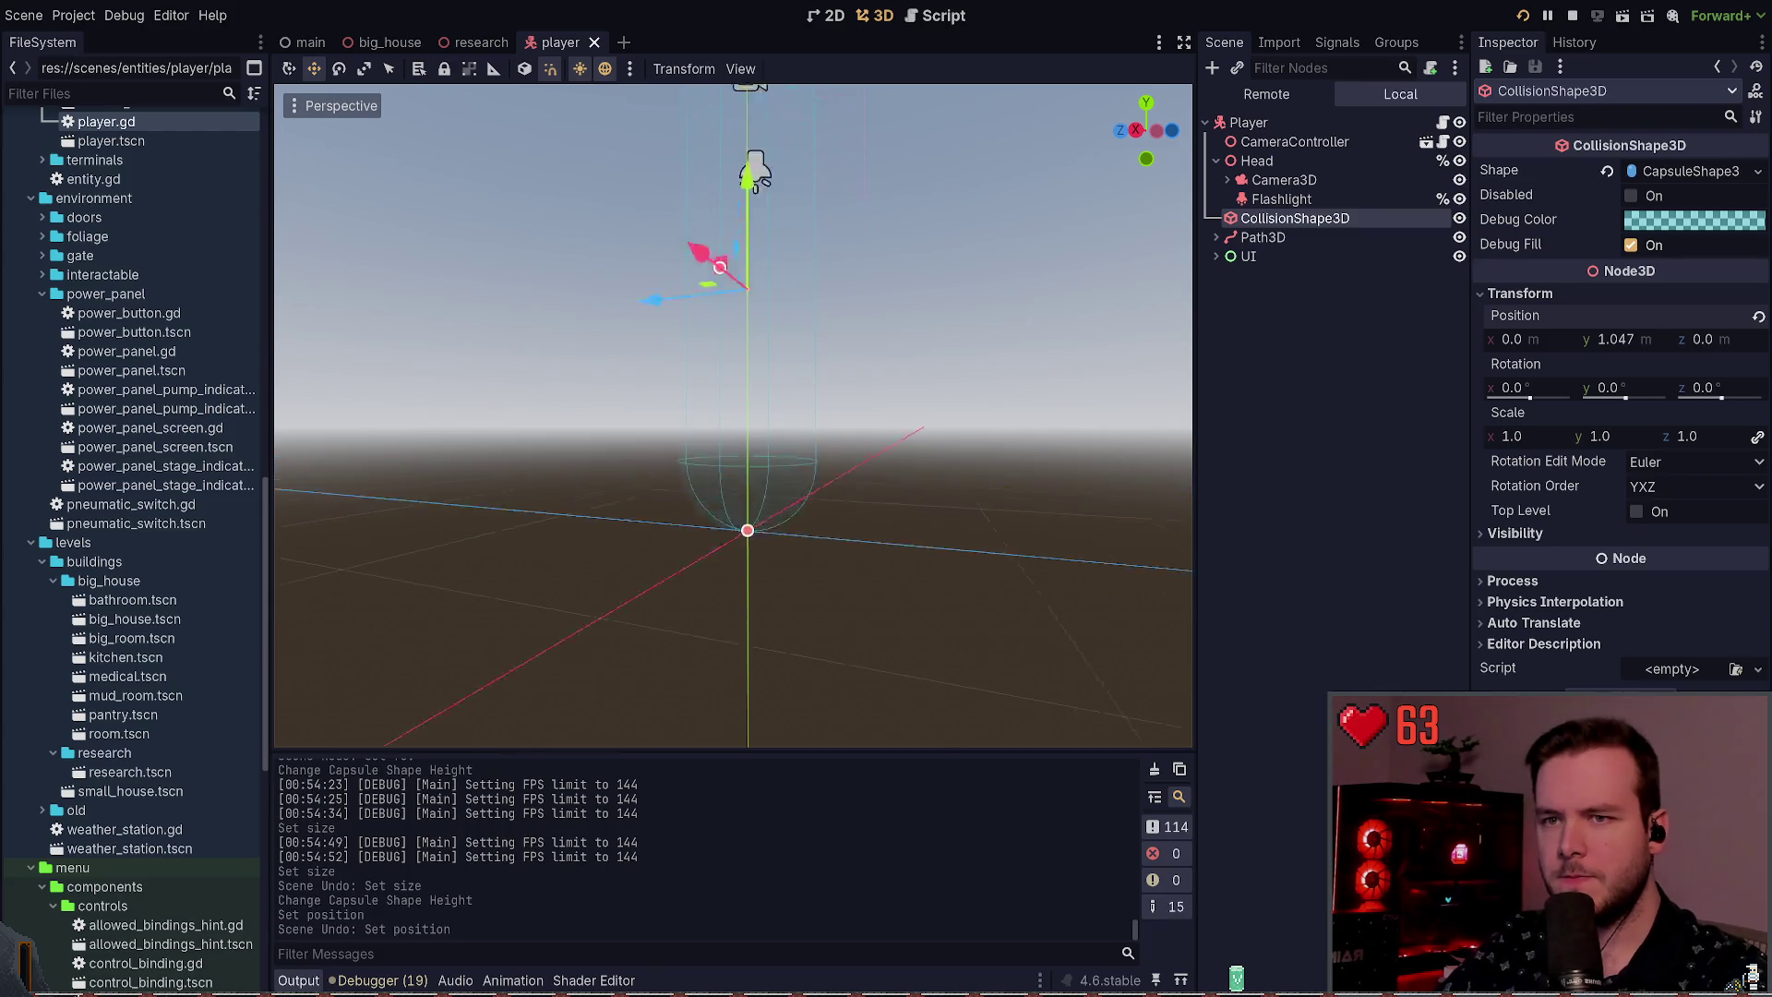
pyautogui.click(1288, 162)
pyautogui.rightClick(1020, 344)
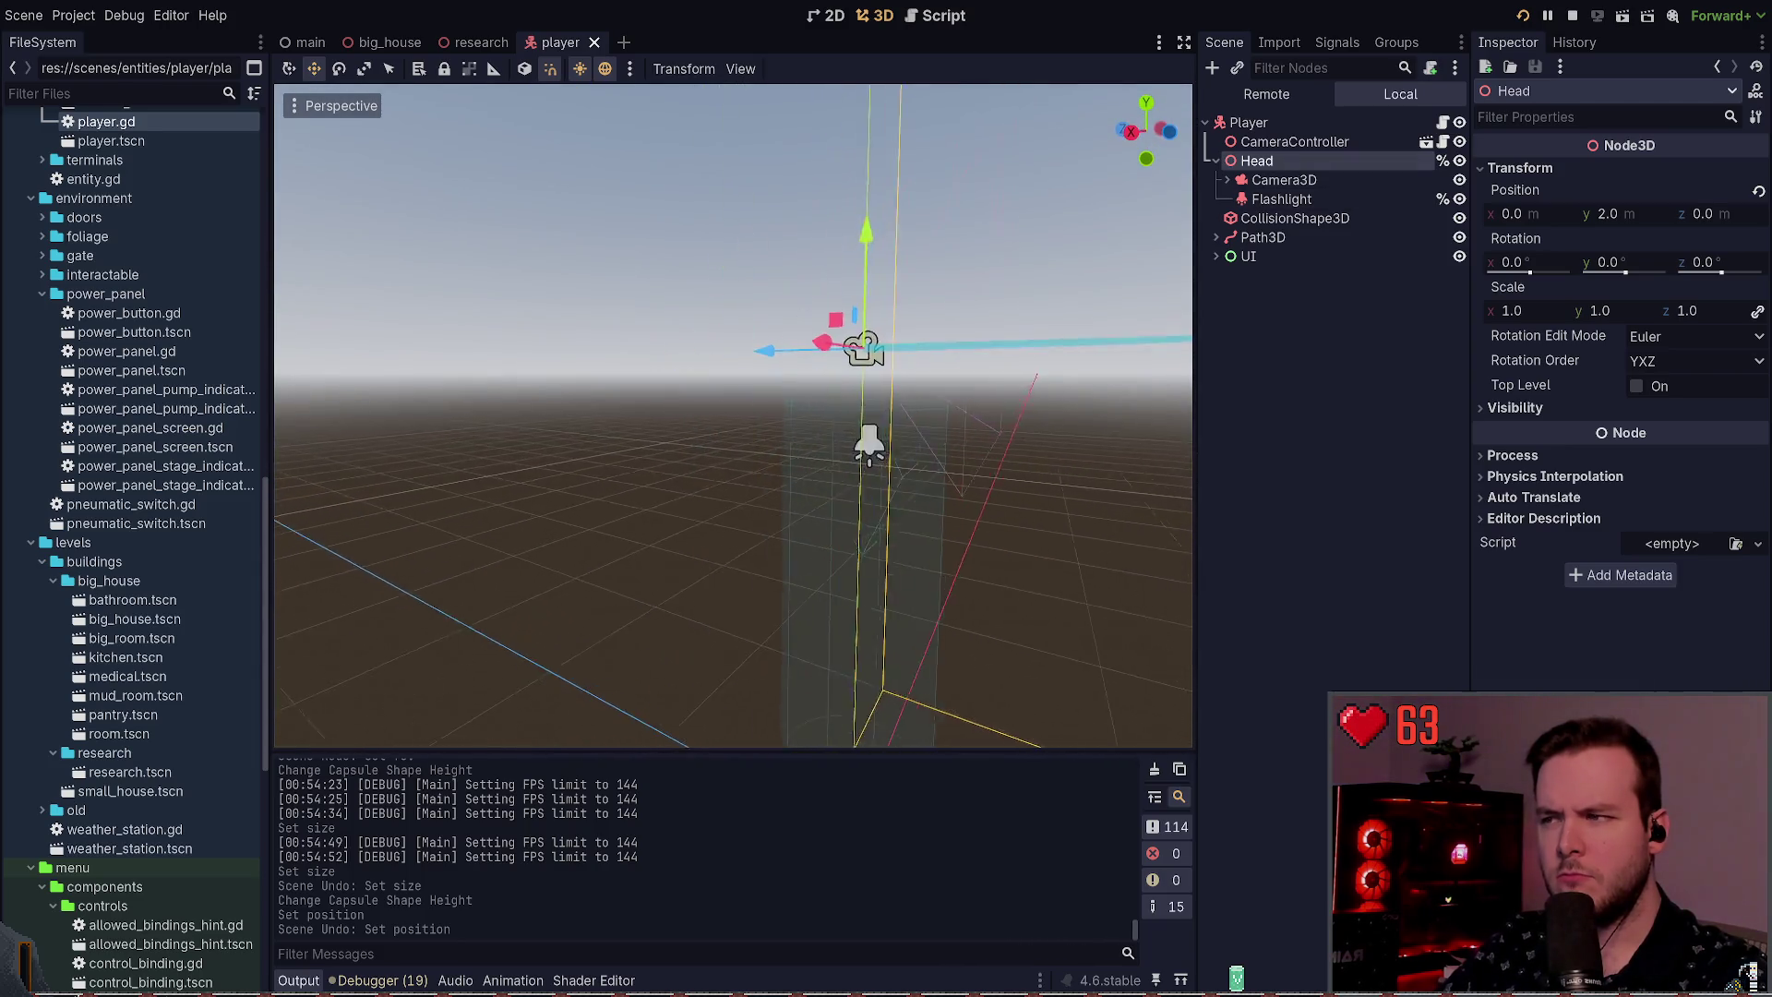
pyautogui.click(1611, 214)
# Step: Try lowering the Head to 1.0 m, then undo it
pyautogui.write('1')
pyautogui.press('Return')
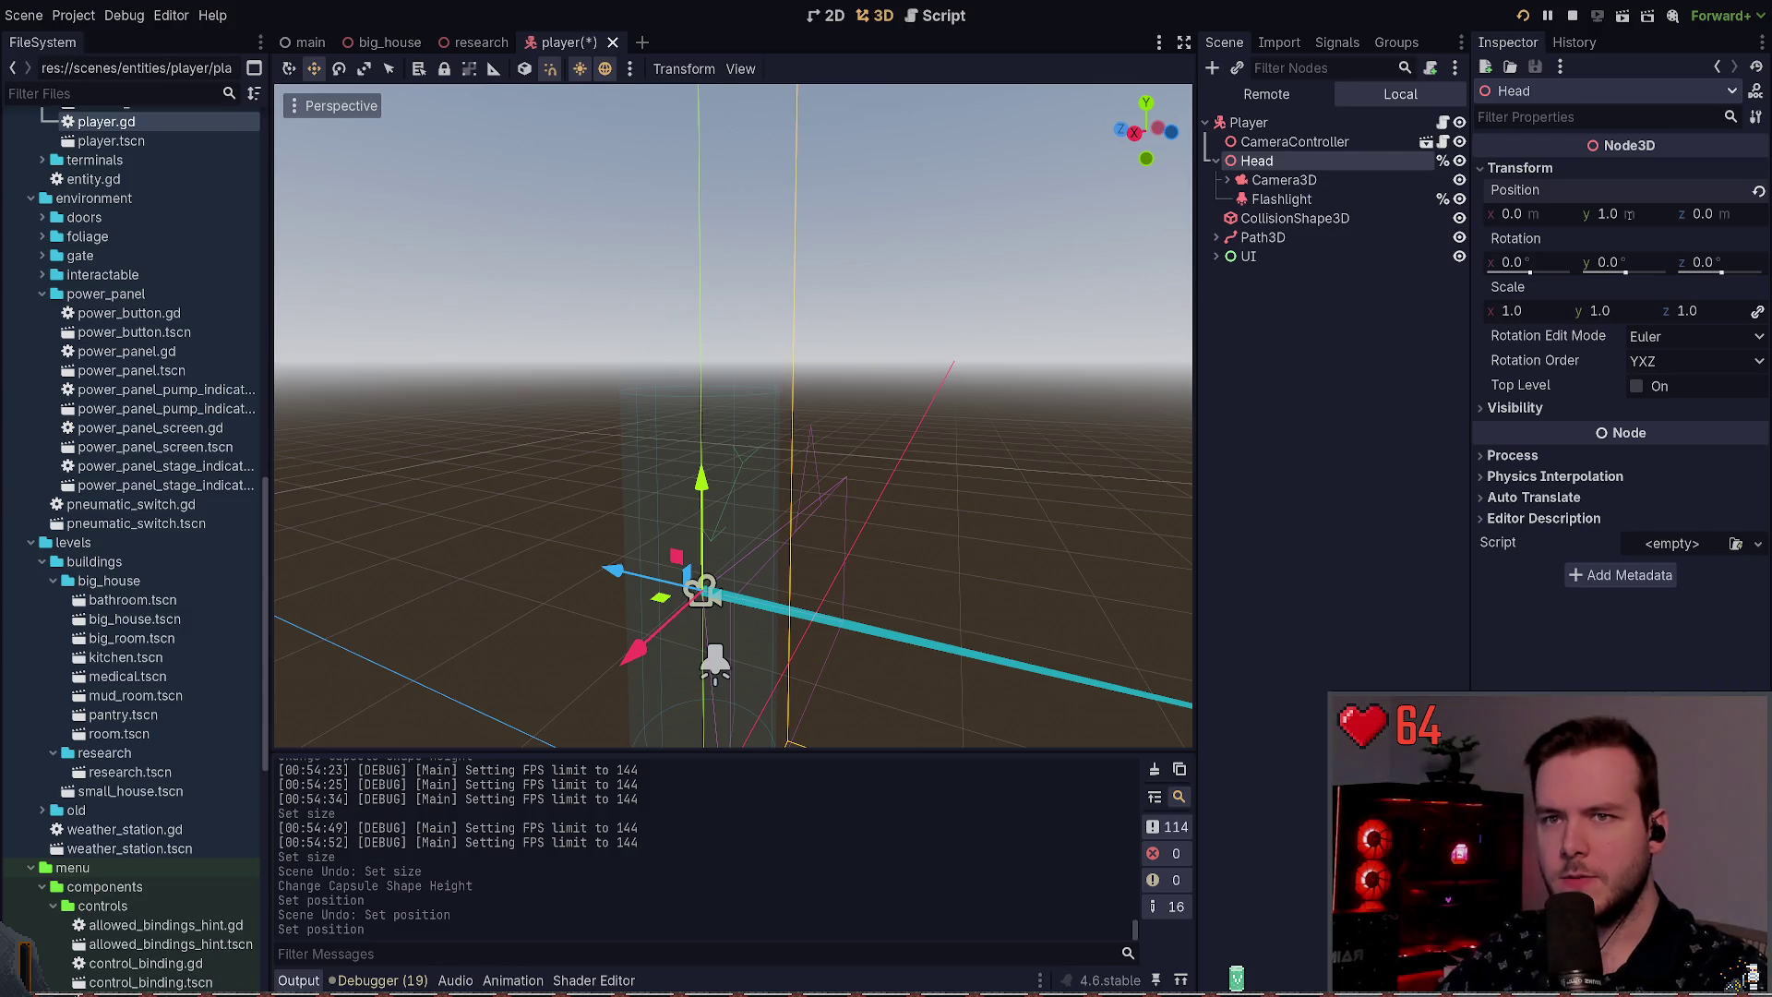
pyautogui.press('f')
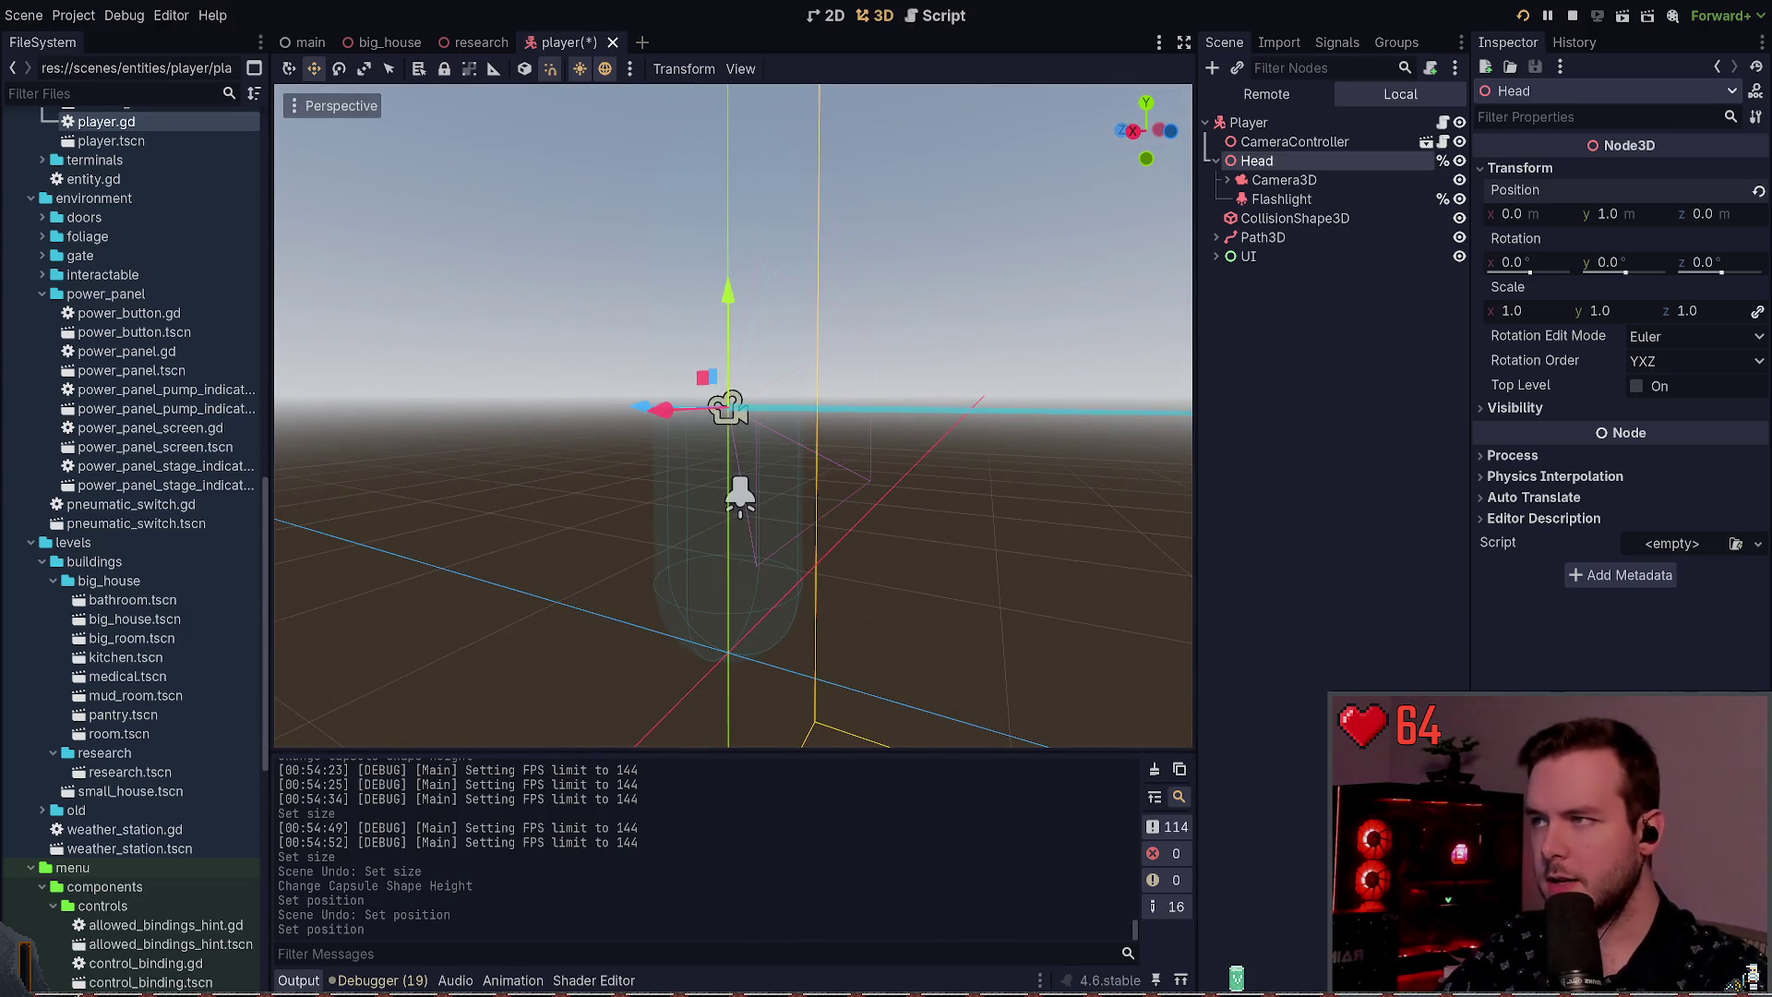
pyautogui.hotkey('ctrl', 'z')
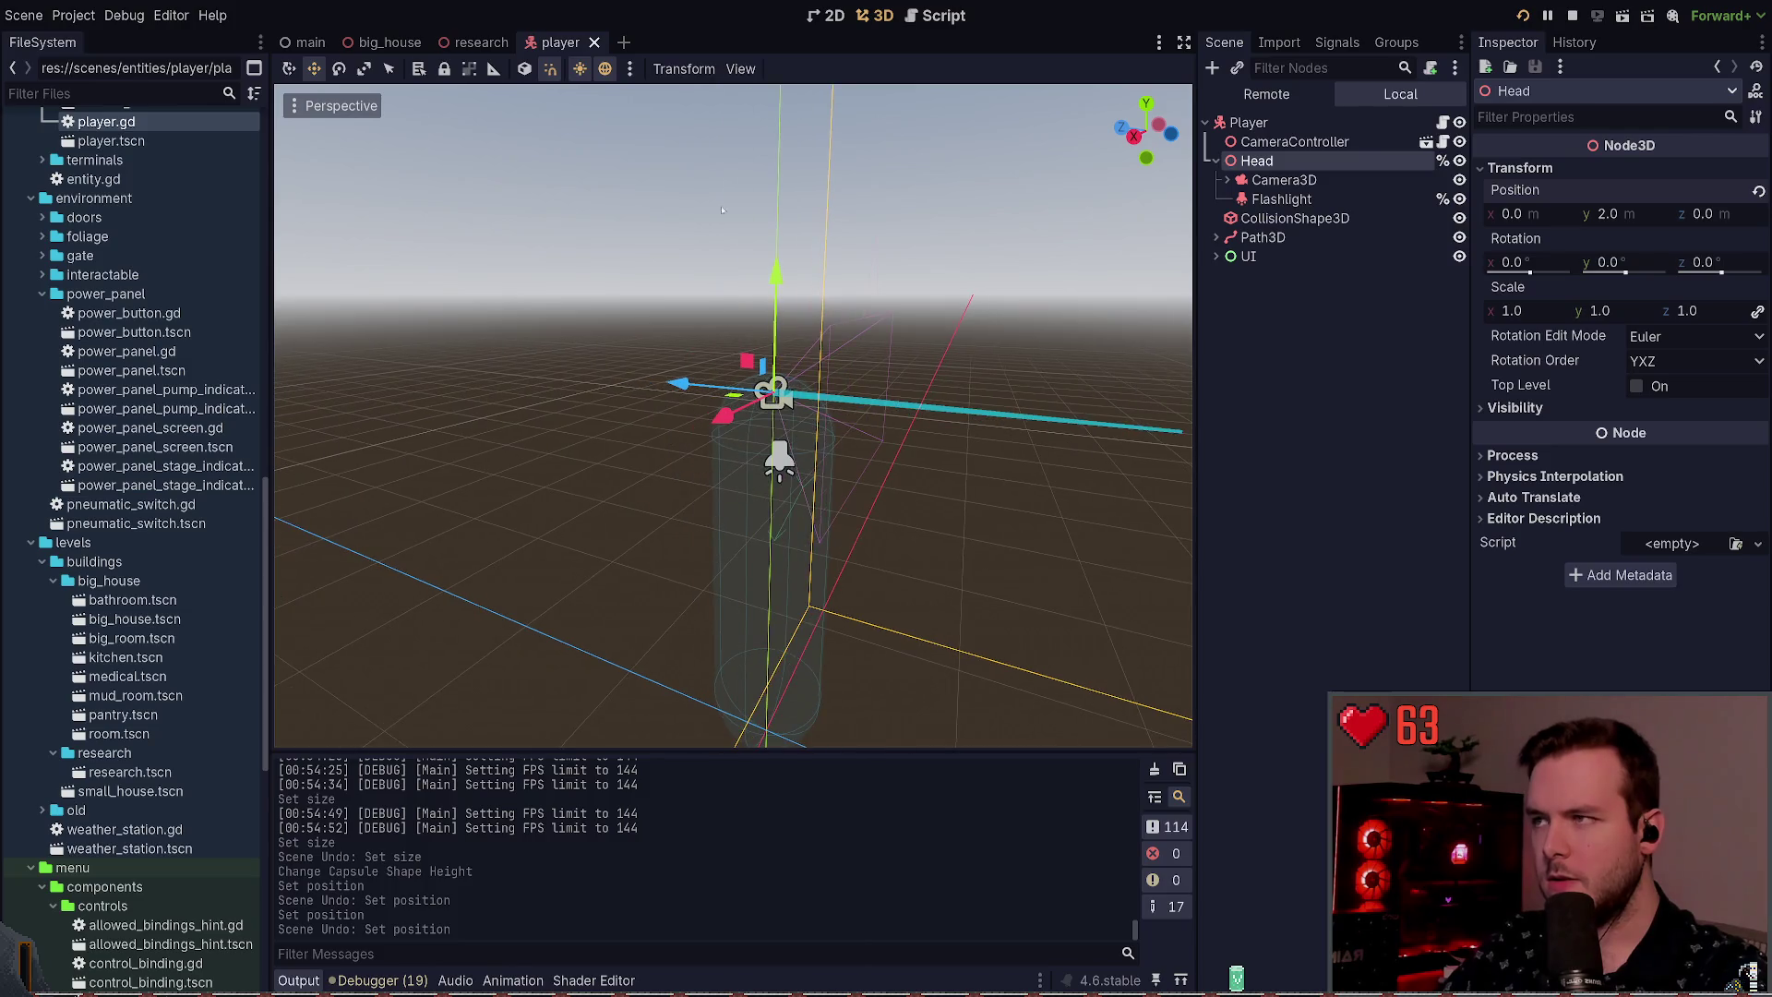
# Step: Measure from the ground up to the Head camera with the Ruler tool
pyautogui.click(493, 70)
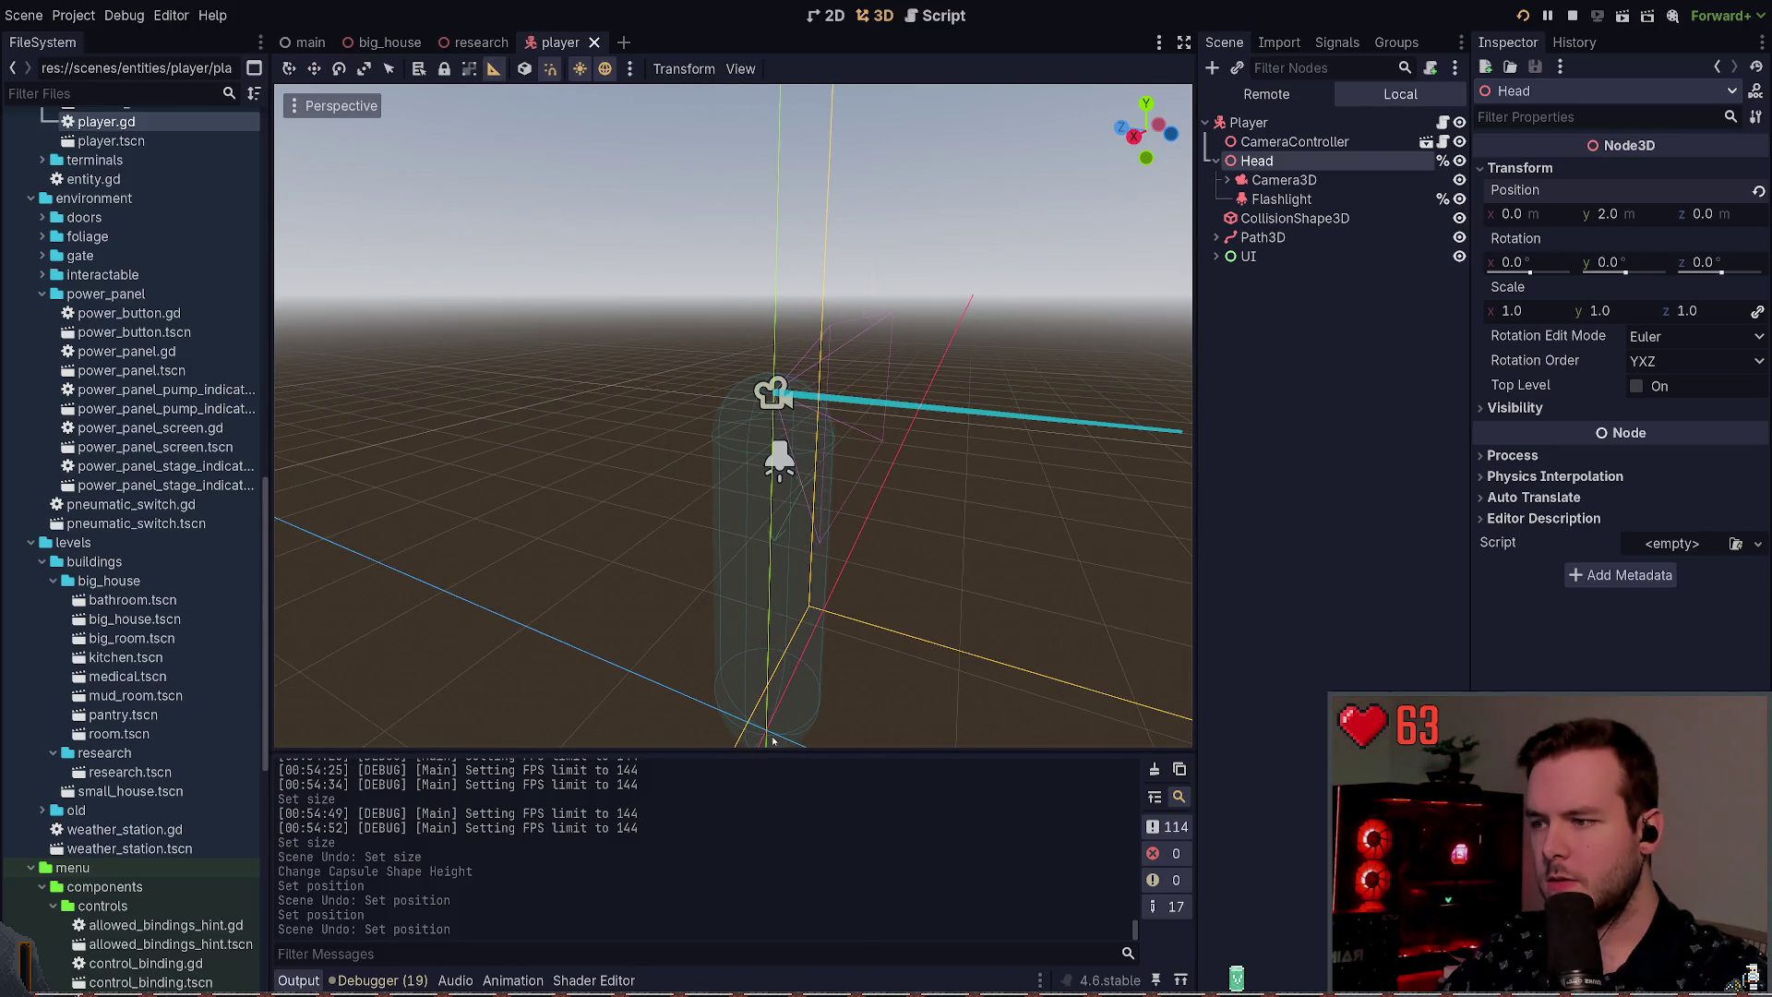
pyautogui.moveTo(808, 550)
pyautogui.mouseDown()
pyautogui.moveTo(774, 397)
pyautogui.moveTo(824, 400)
pyautogui.moveTo(814, 433)
pyautogui.moveTo(814, 397)
pyautogui.mouseUp()
pyautogui.click(814, 433)
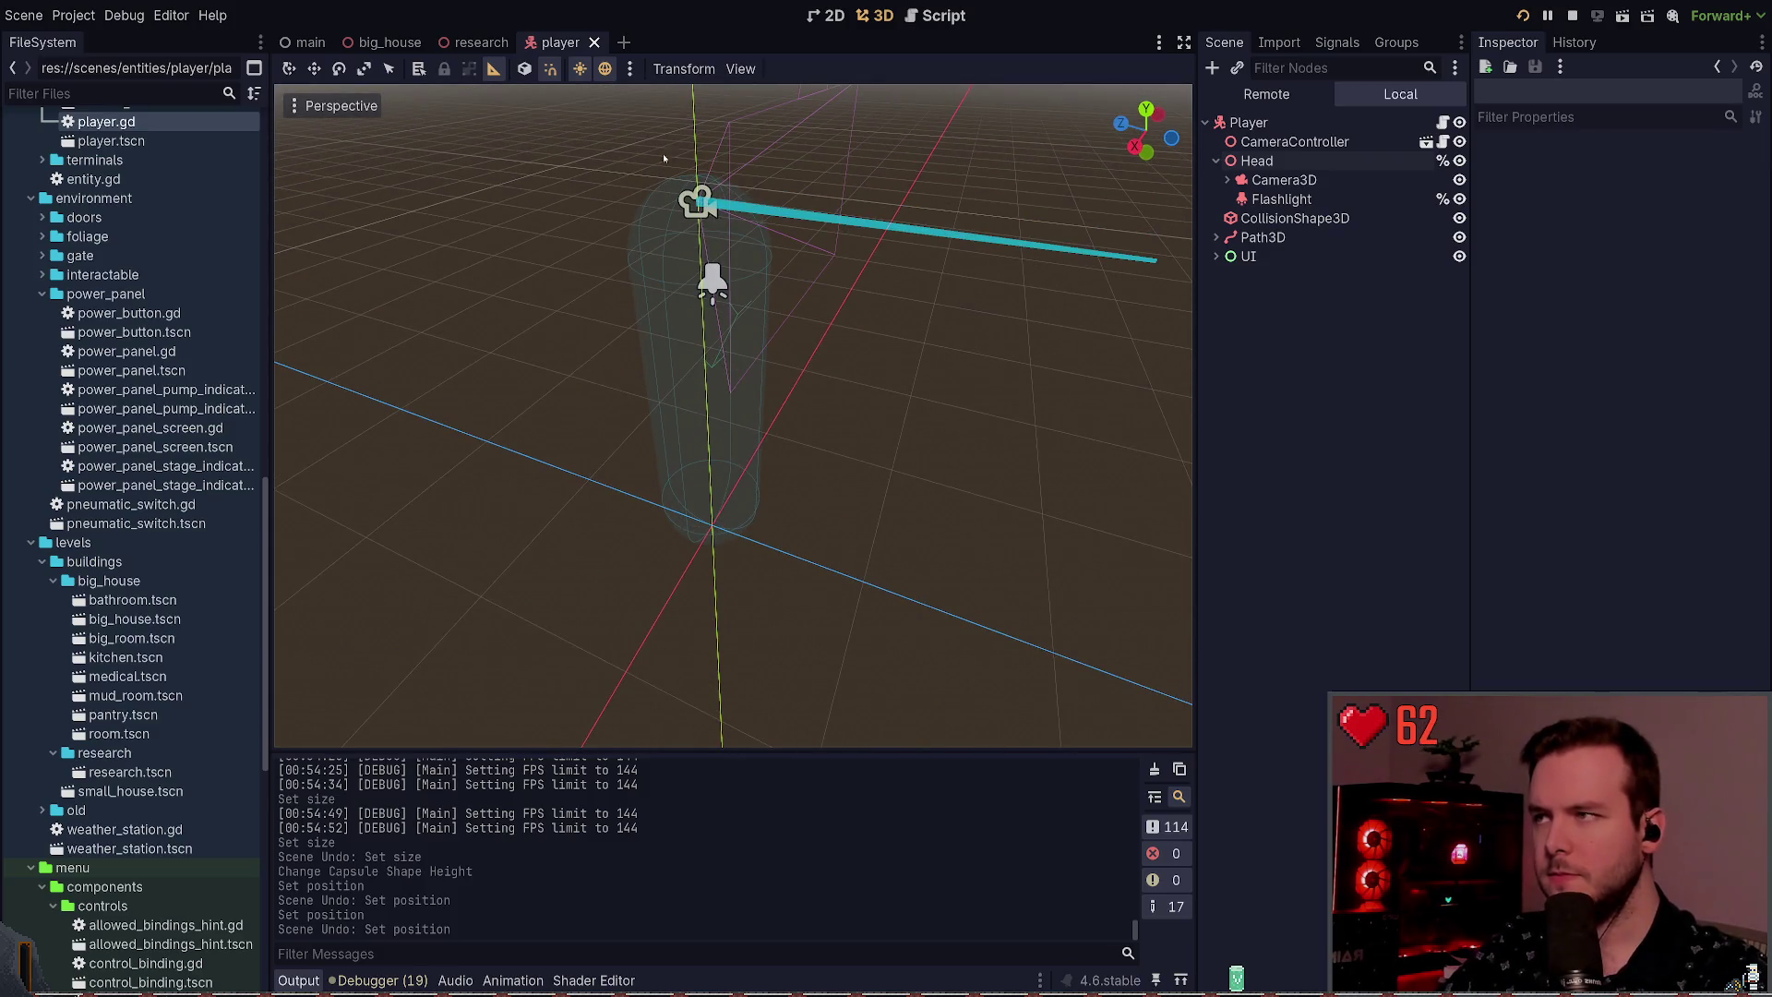
pyautogui.moveTo(814, 397)
pyautogui.mouseDown()
pyautogui.moveTo(888, 502)
pyautogui.moveTo(960, 513)
pyautogui.moveTo(1056, 484)
pyautogui.mouseUp()
# Step: Select CollisionShape3D, try Position y 1.0, save, undo, and expand its CapsuleShape3D settings
pyautogui.click(788, 506)
pyautogui.click(1608, 346)
pyautogui.write('1')
pyautogui.press('Return')
pyautogui.hotkey('ctrl', 's')
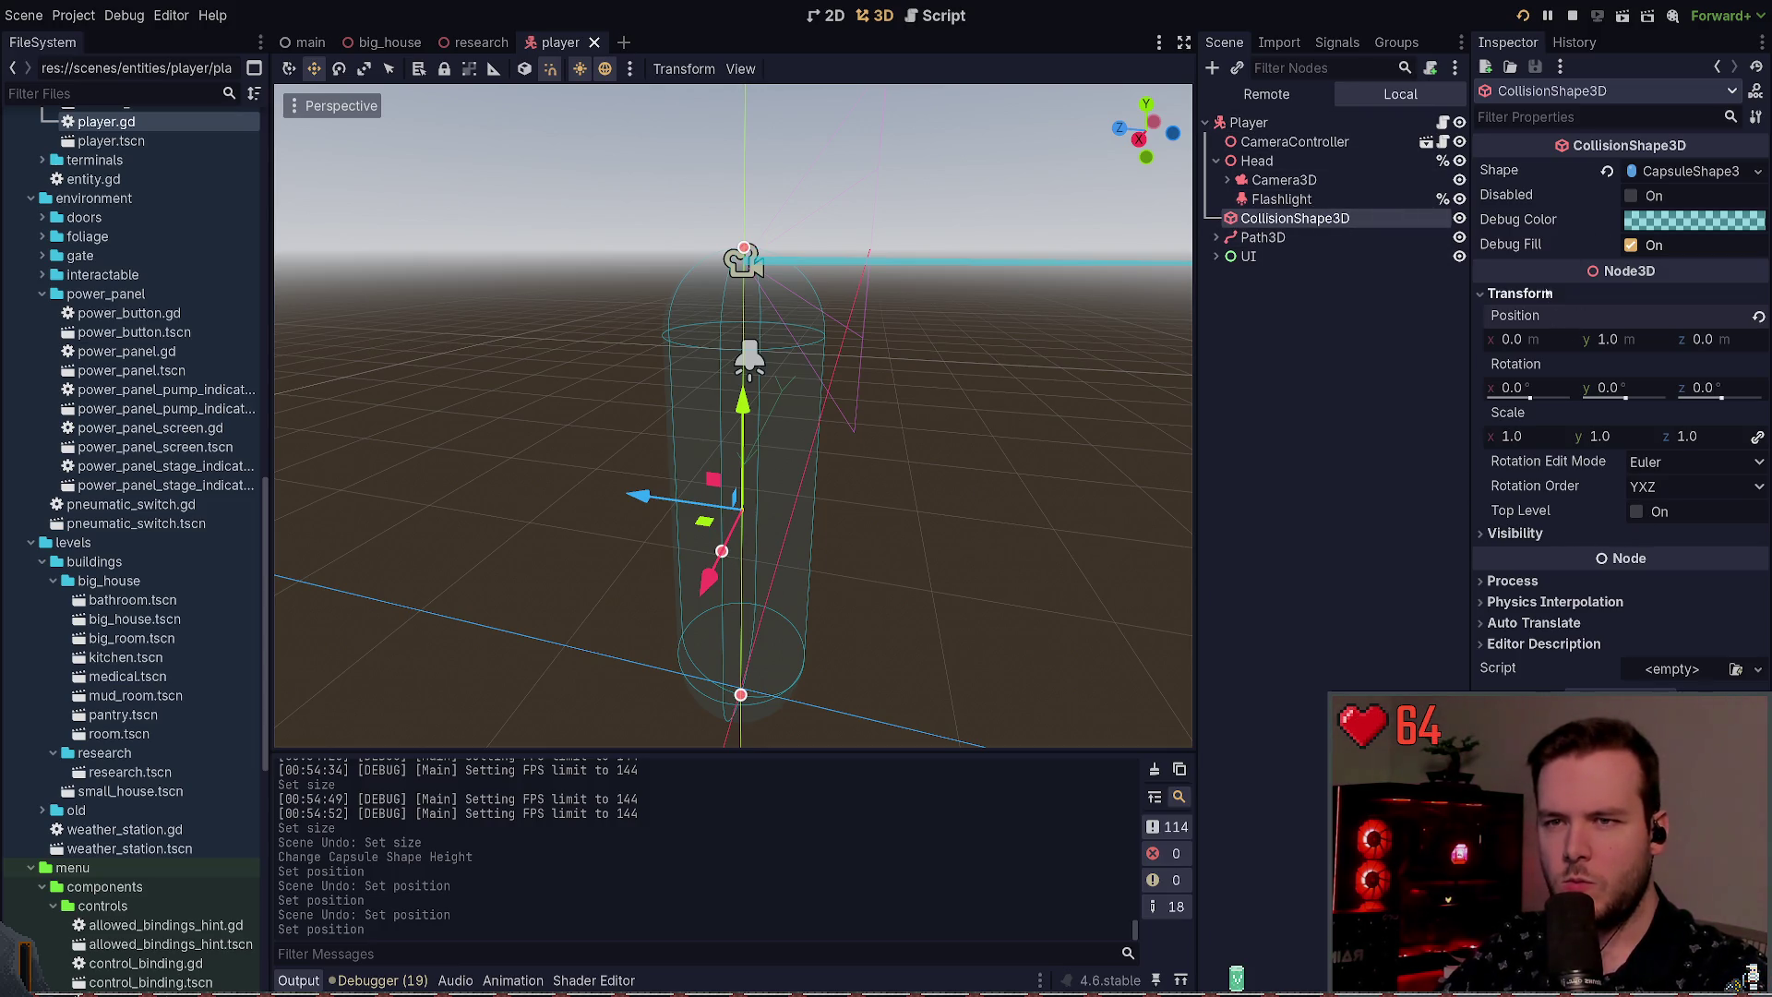
pyautogui.hotkey('ctrl', 'z')
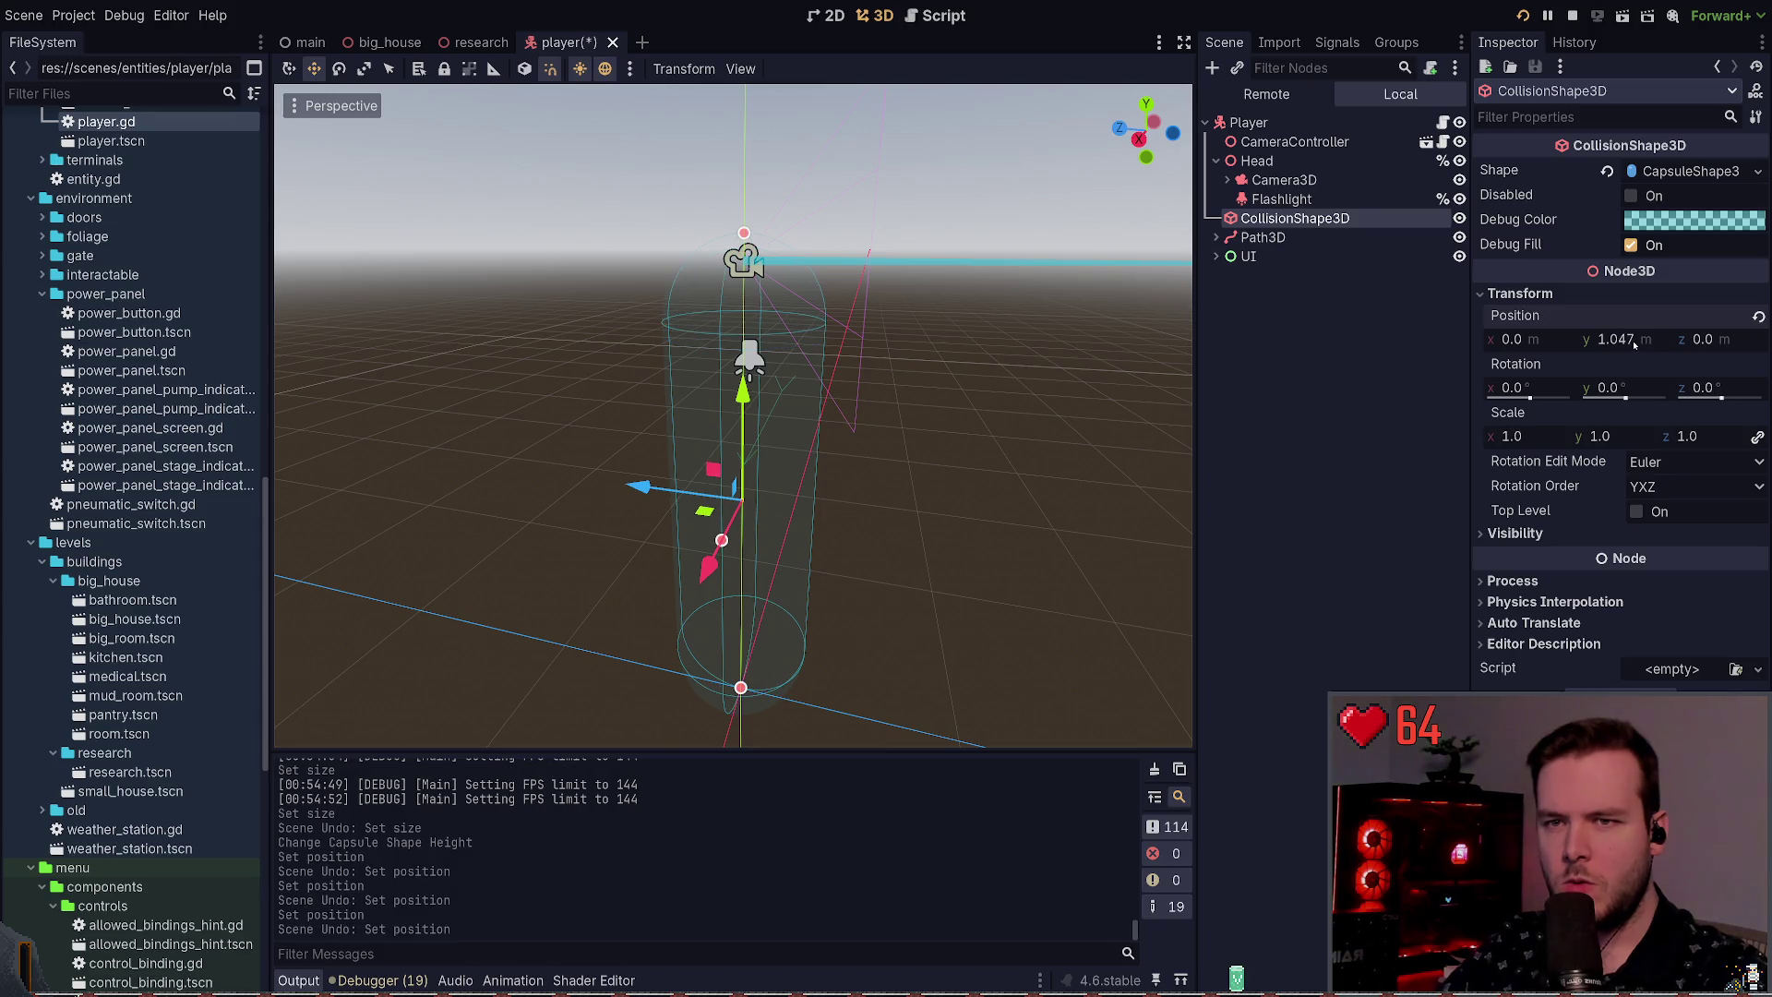
pyautogui.press('q')
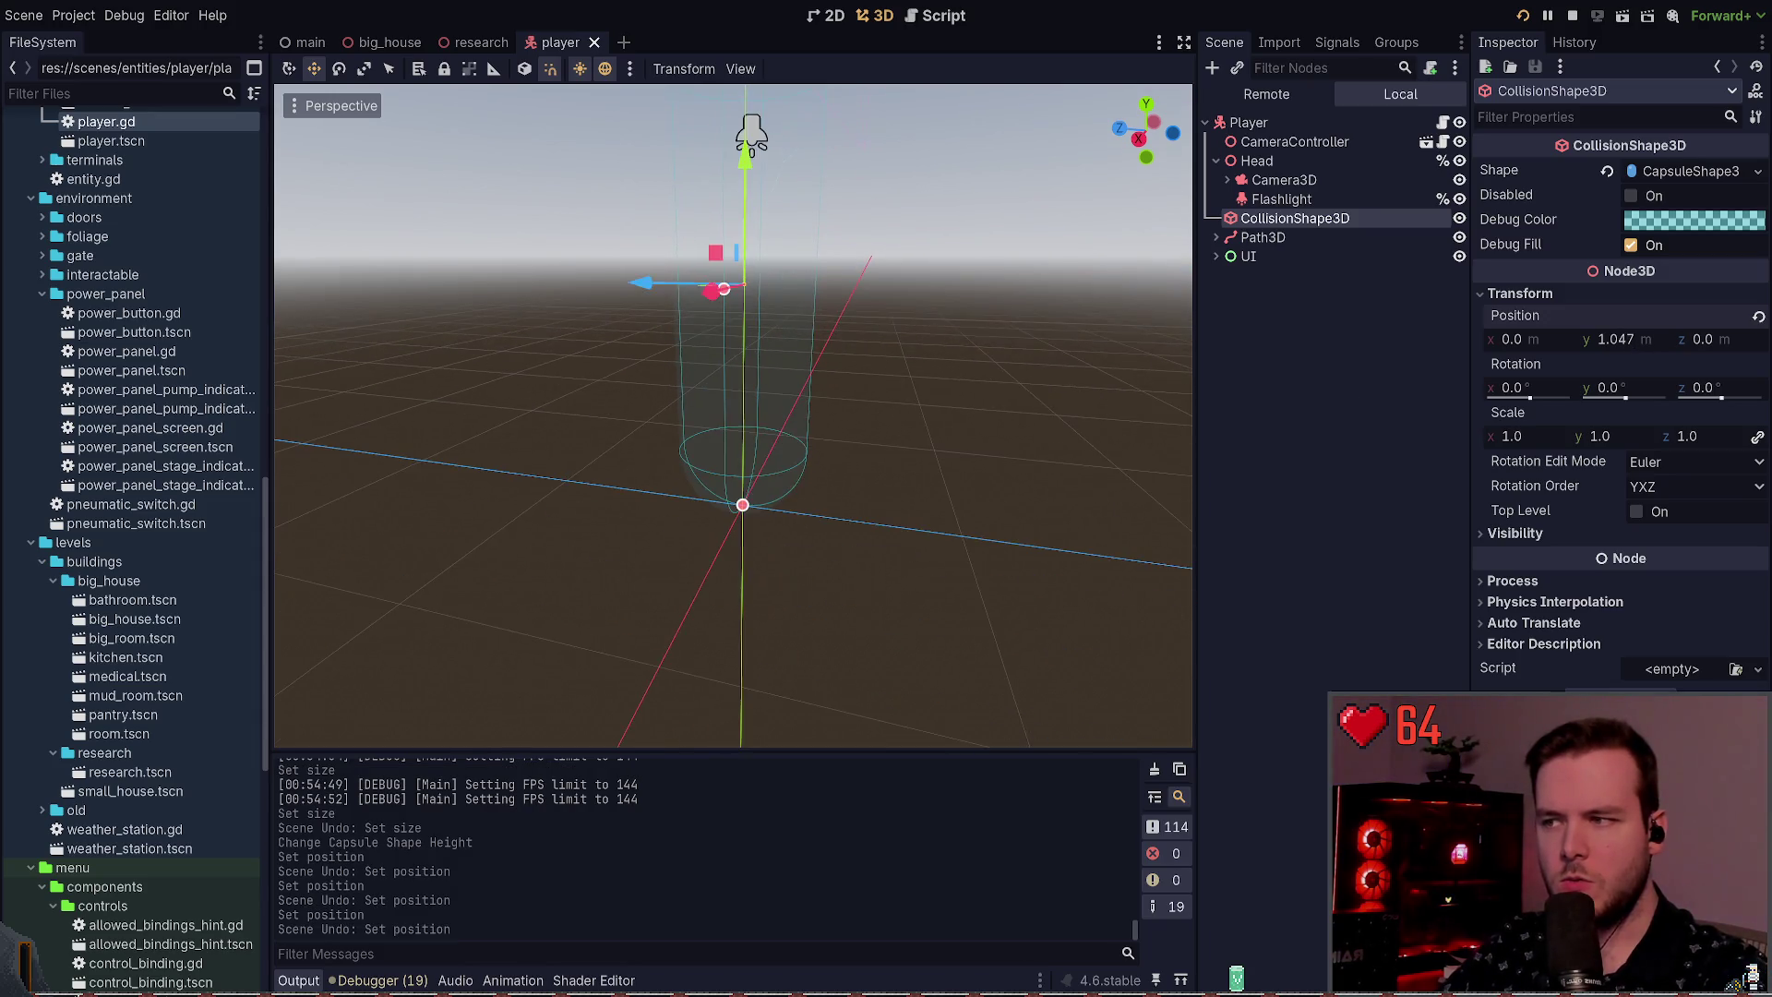
pyautogui.click(1696, 167)
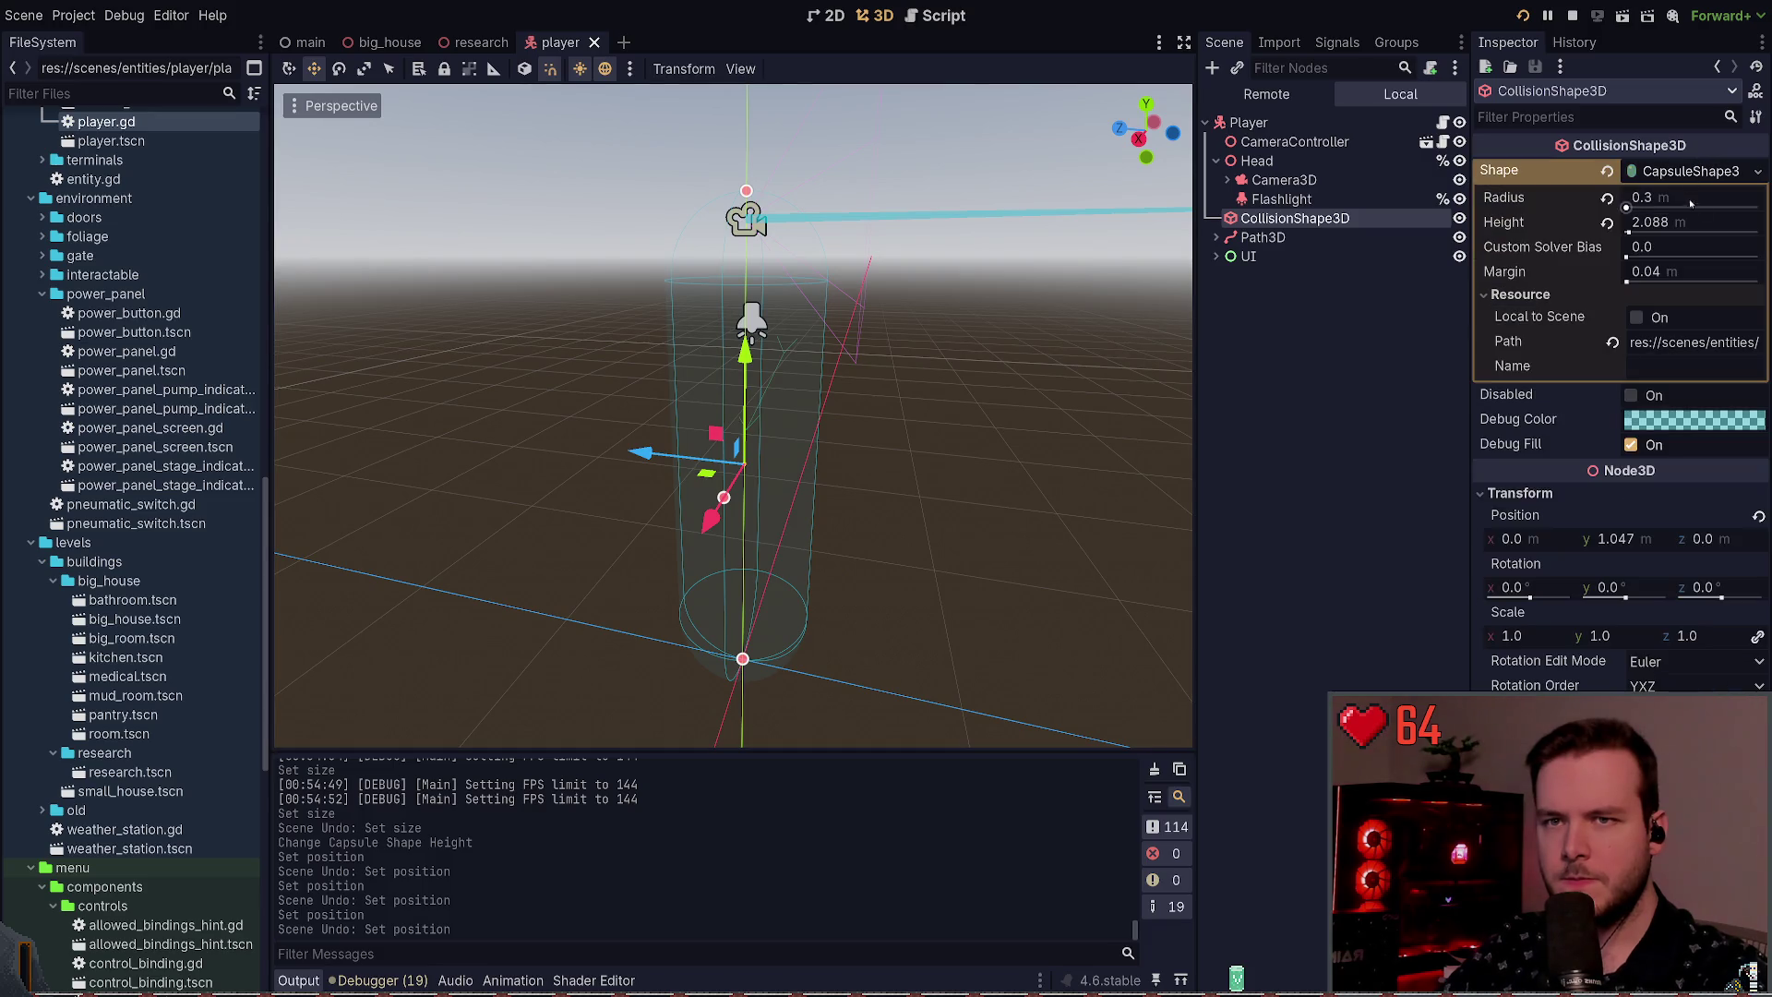
# Step: Confirm the capsule's rounded value and save the player scene
pyautogui.click(1607, 222)
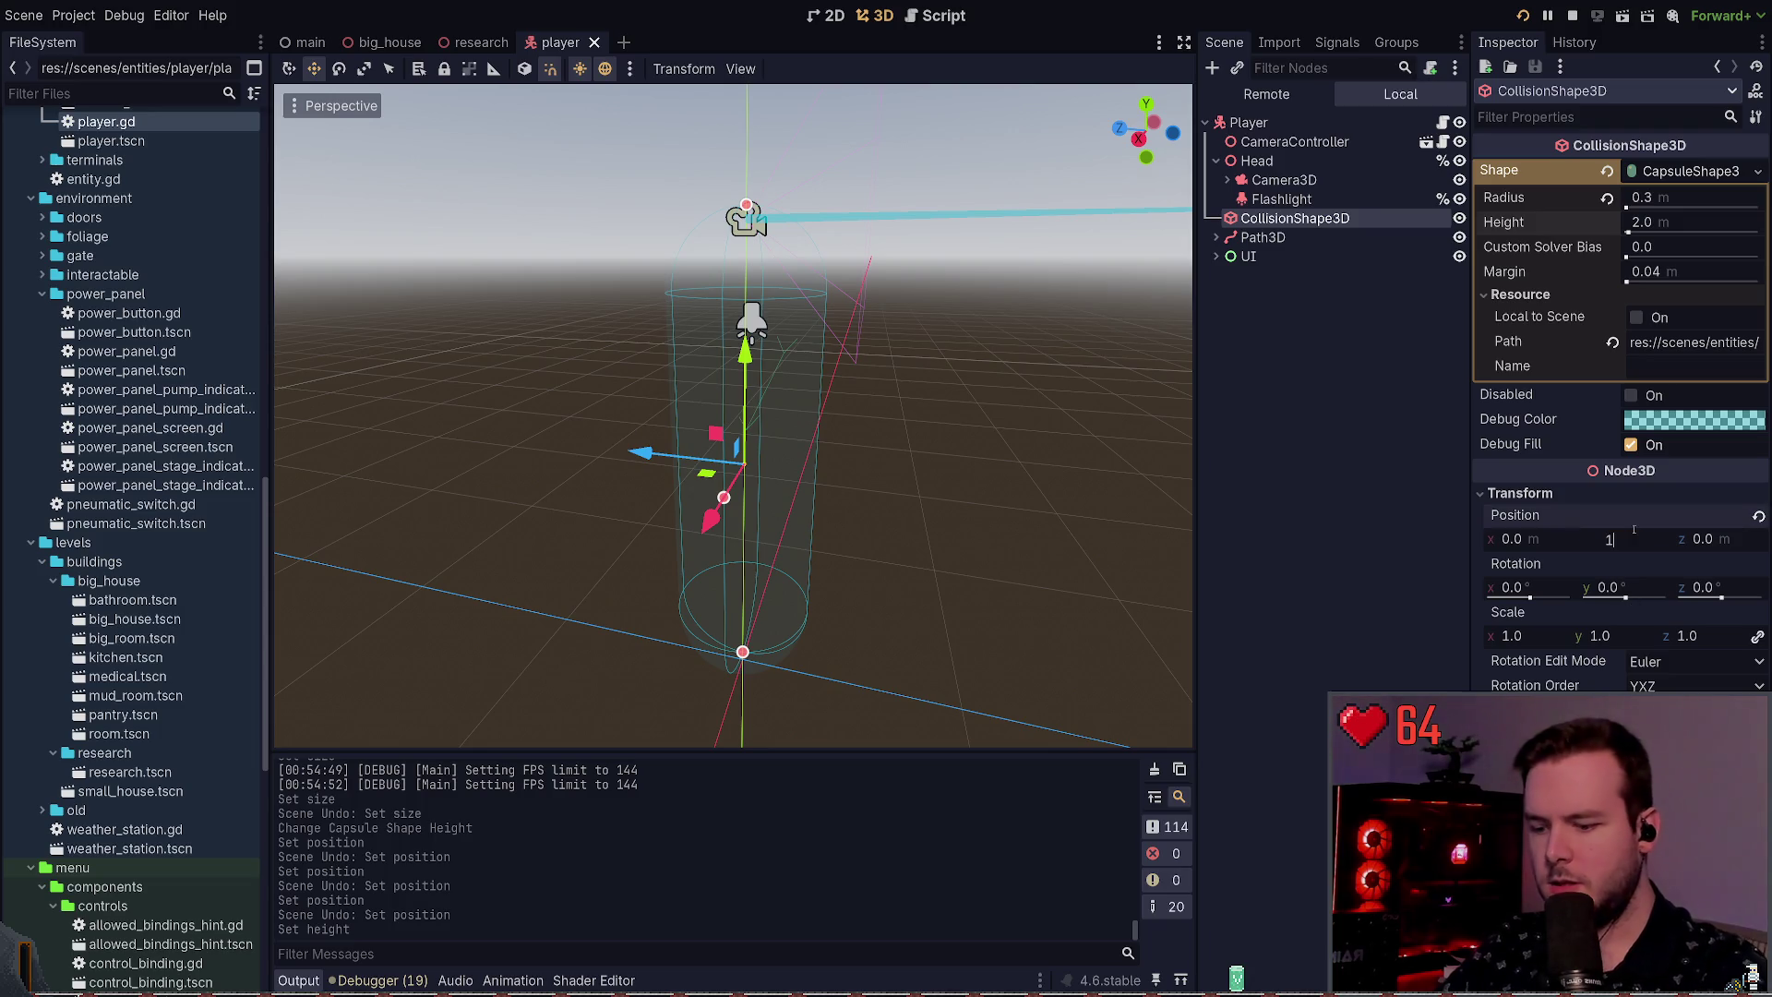
pyautogui.press('Return')
pyautogui.click(949, 619)
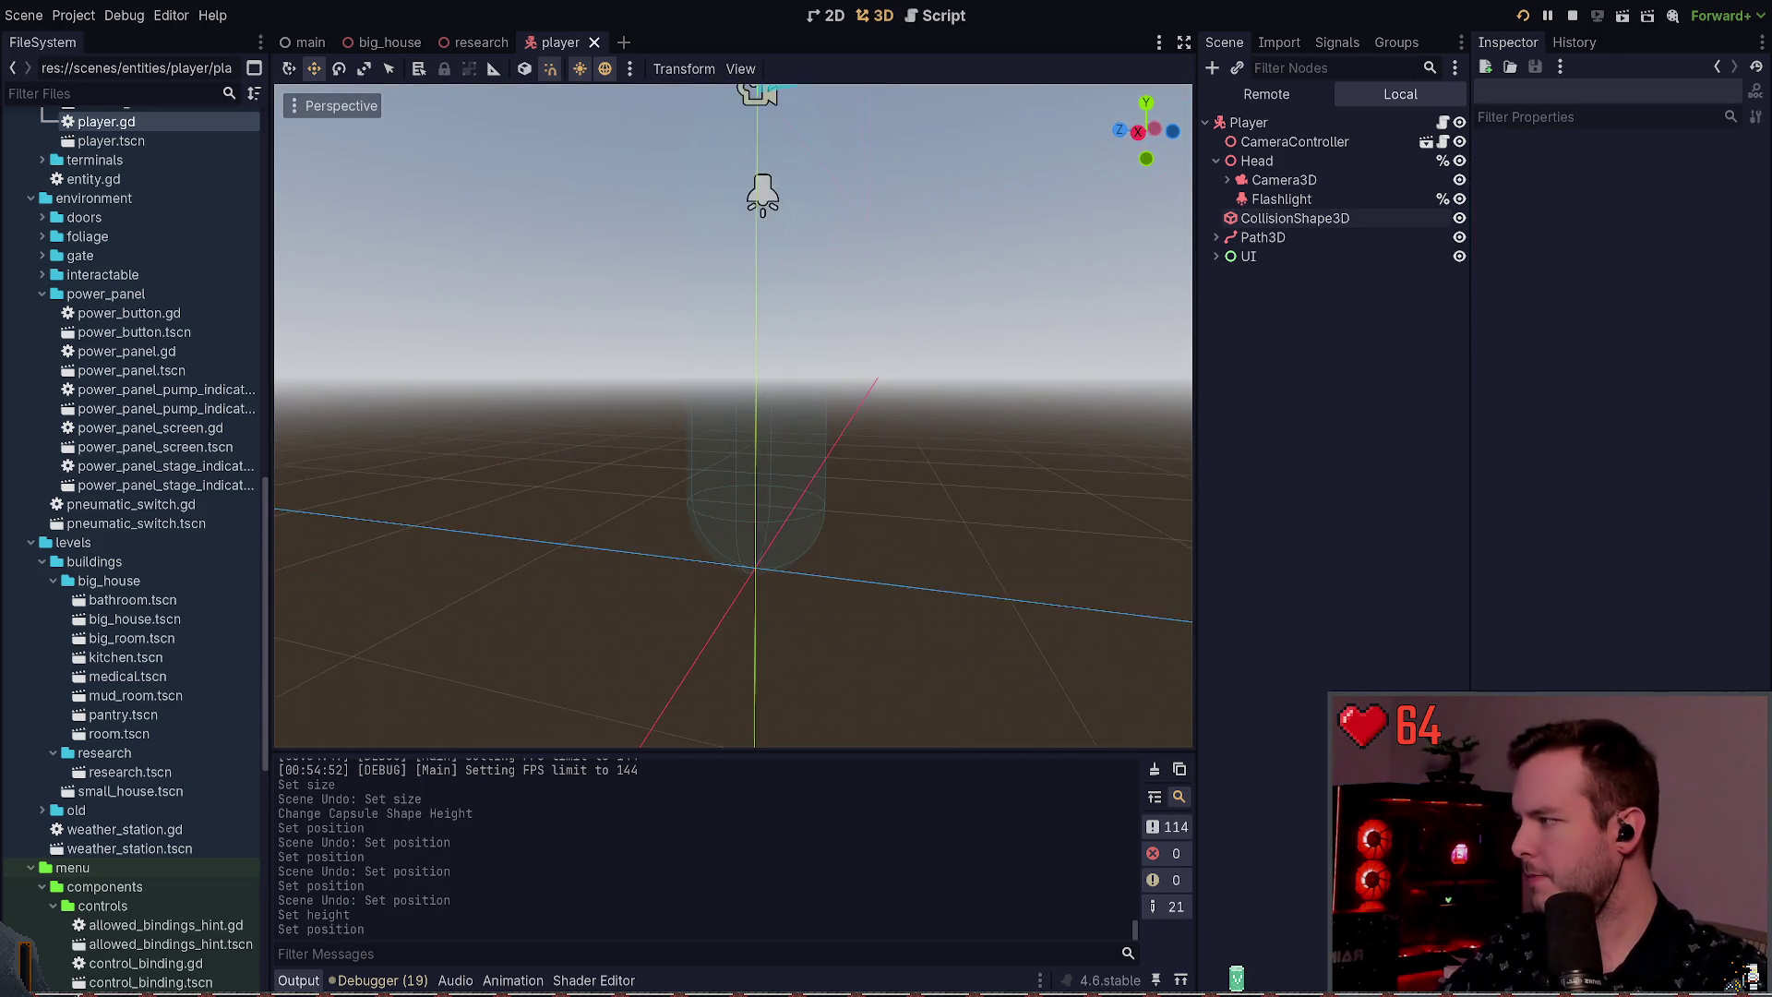
pyautogui.hotkey('ctrl', 's')
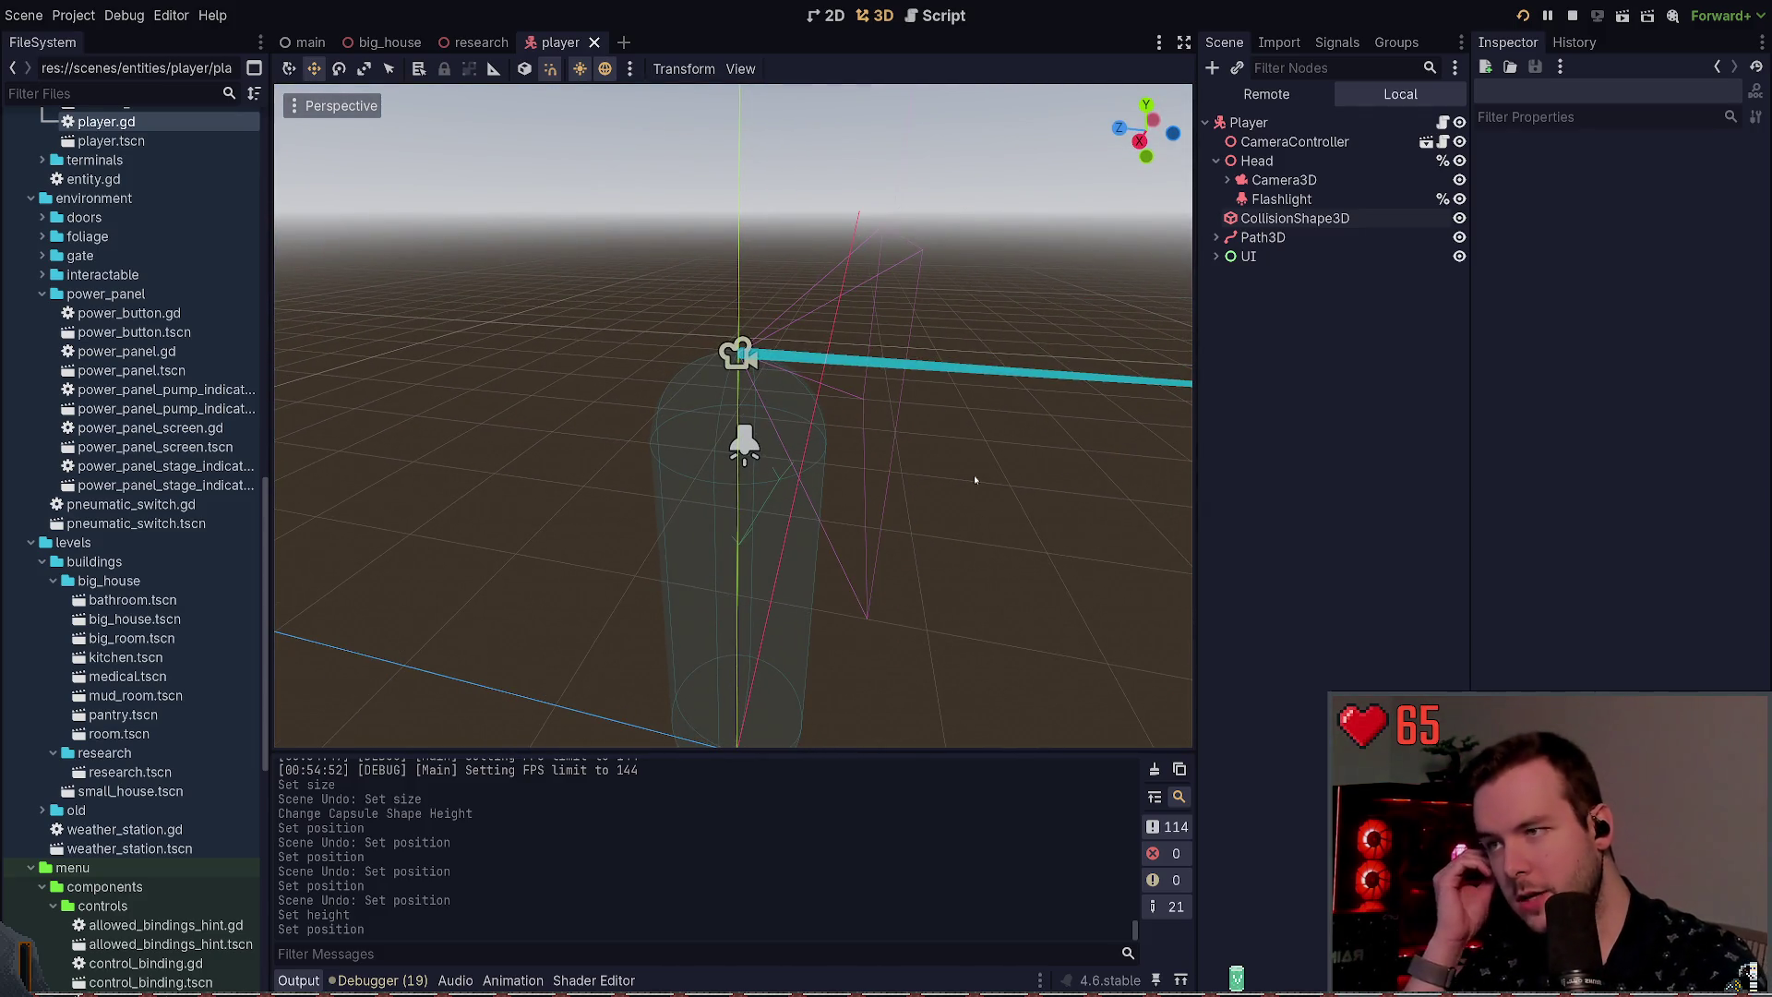
# Step: Select the CollisionShape3D and set the capsule height to 2.4 m
pyautogui.click(1292, 164)
pyautogui.click(1302, 182)
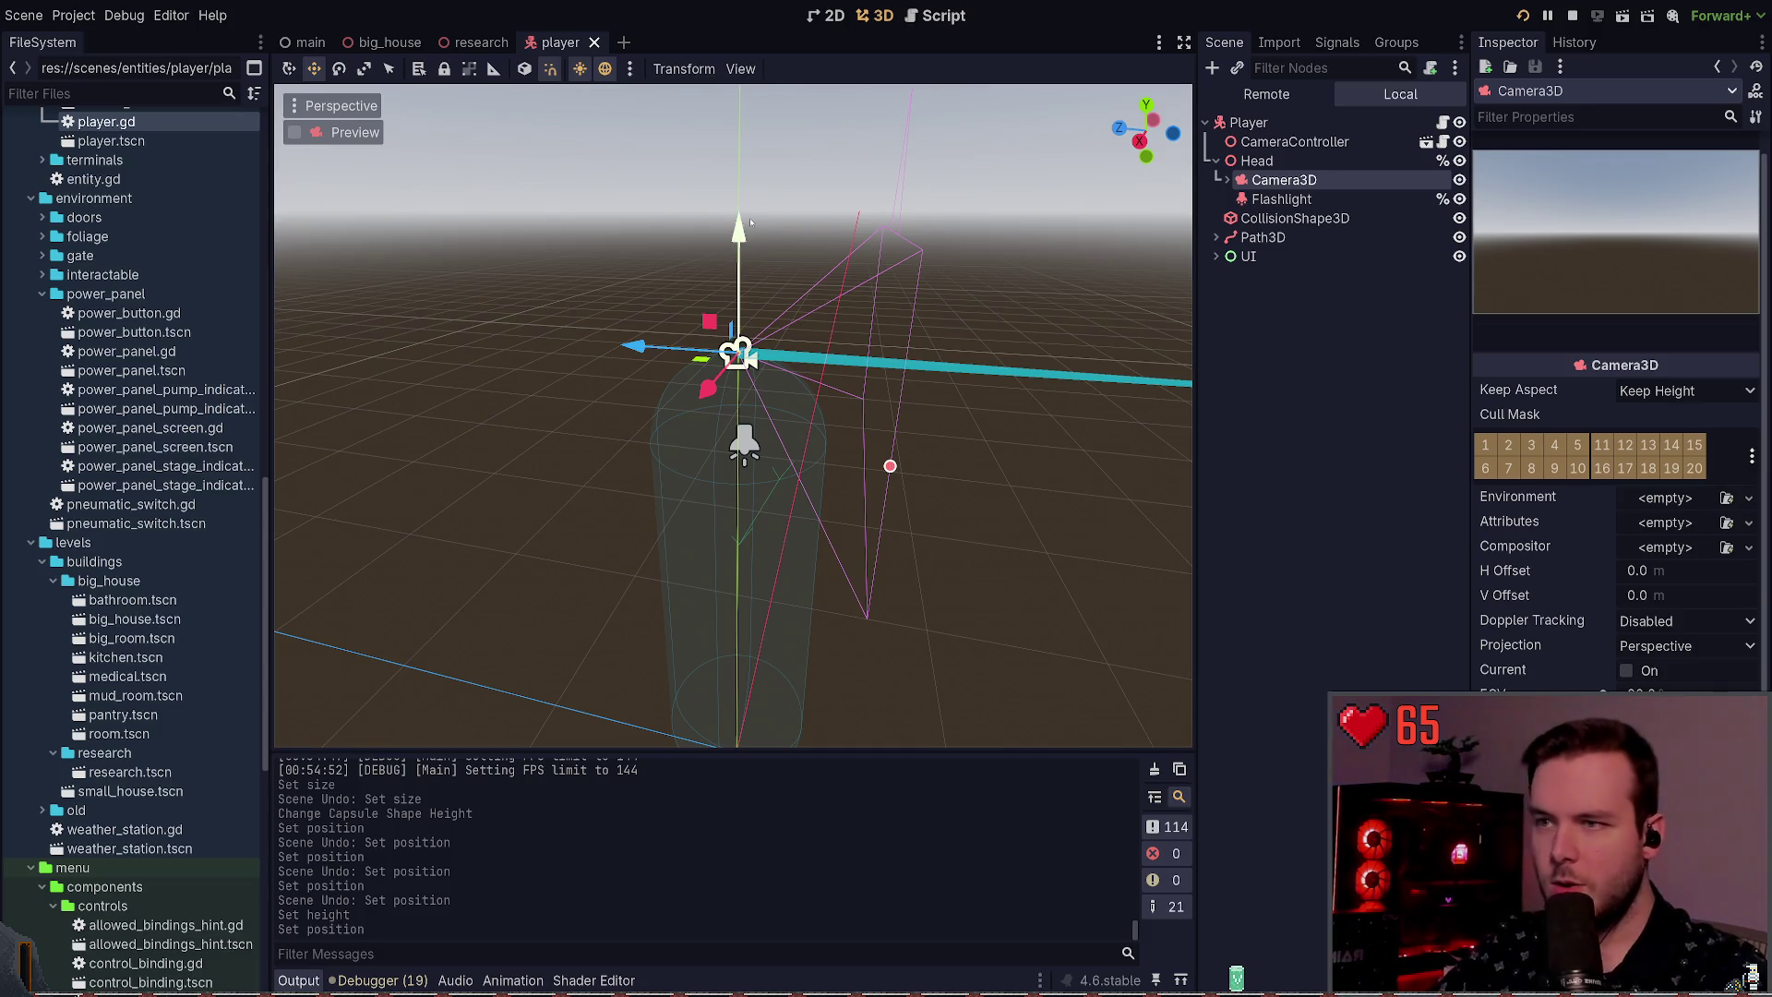
pyautogui.moveTo(750, 223)
pyautogui.mouseDown()
pyautogui.moveTo(738, 185)
pyautogui.moveTo(766, 277)
pyautogui.mouseUp()
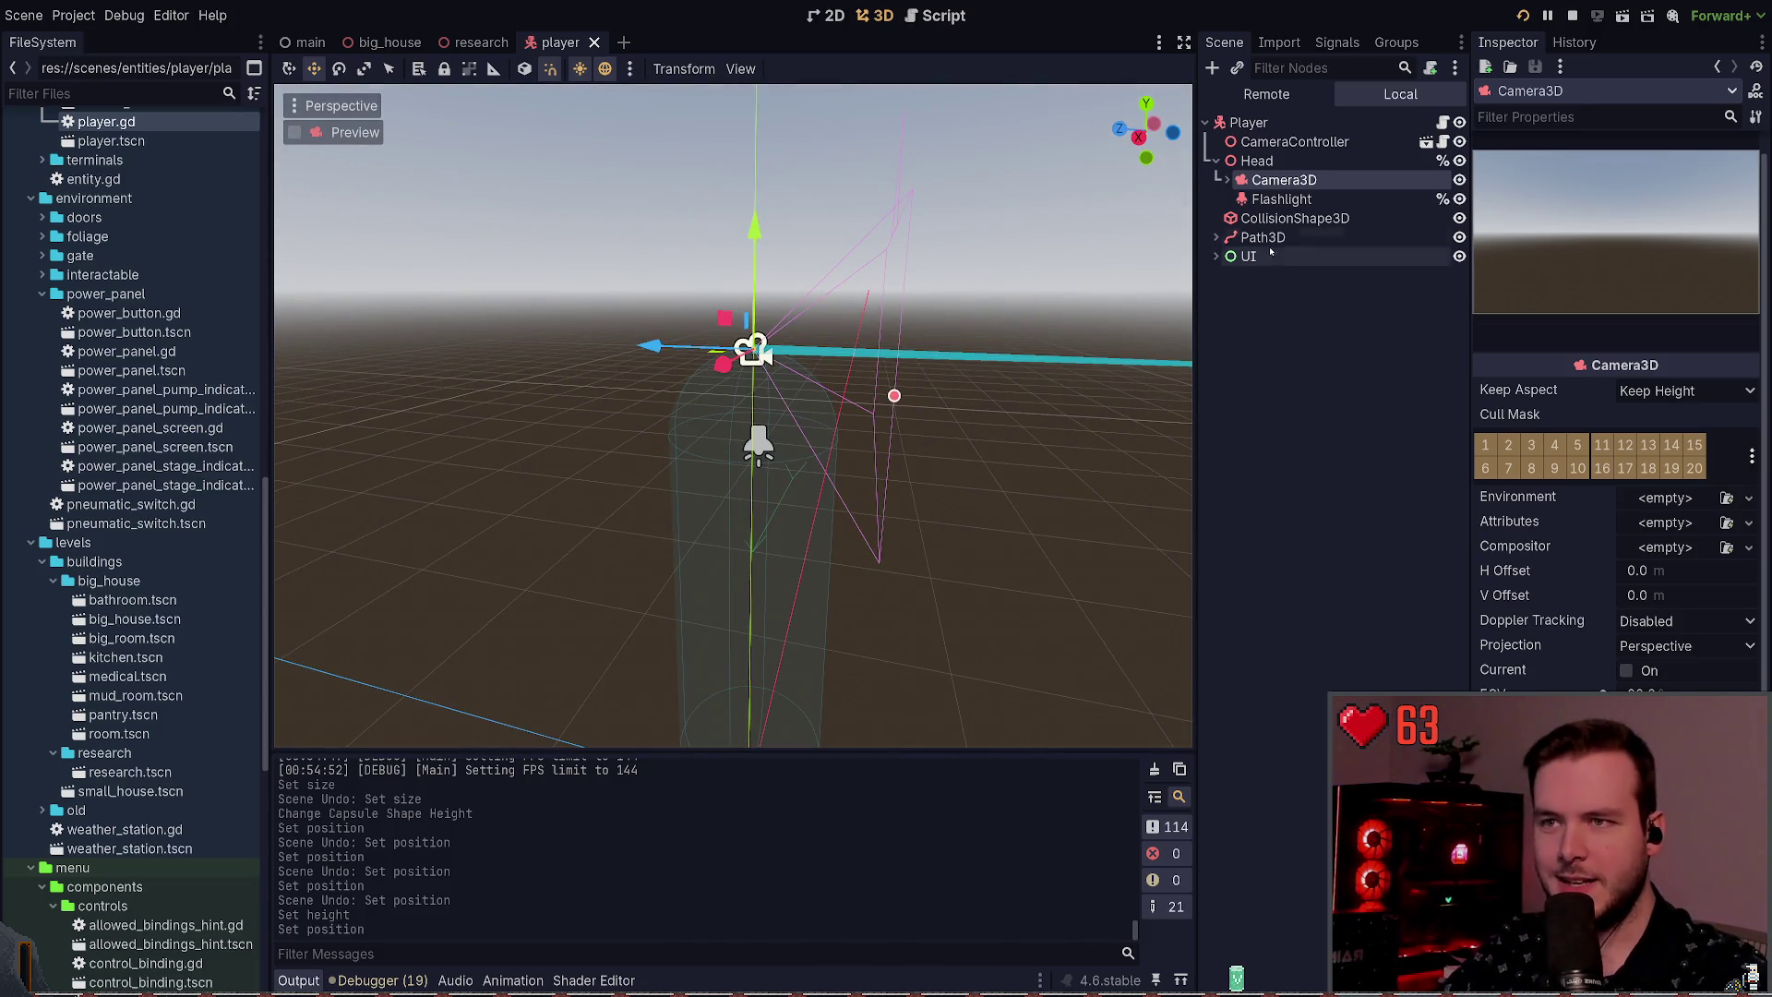
pyautogui.click(1294, 219)
pyautogui.click(1673, 226)
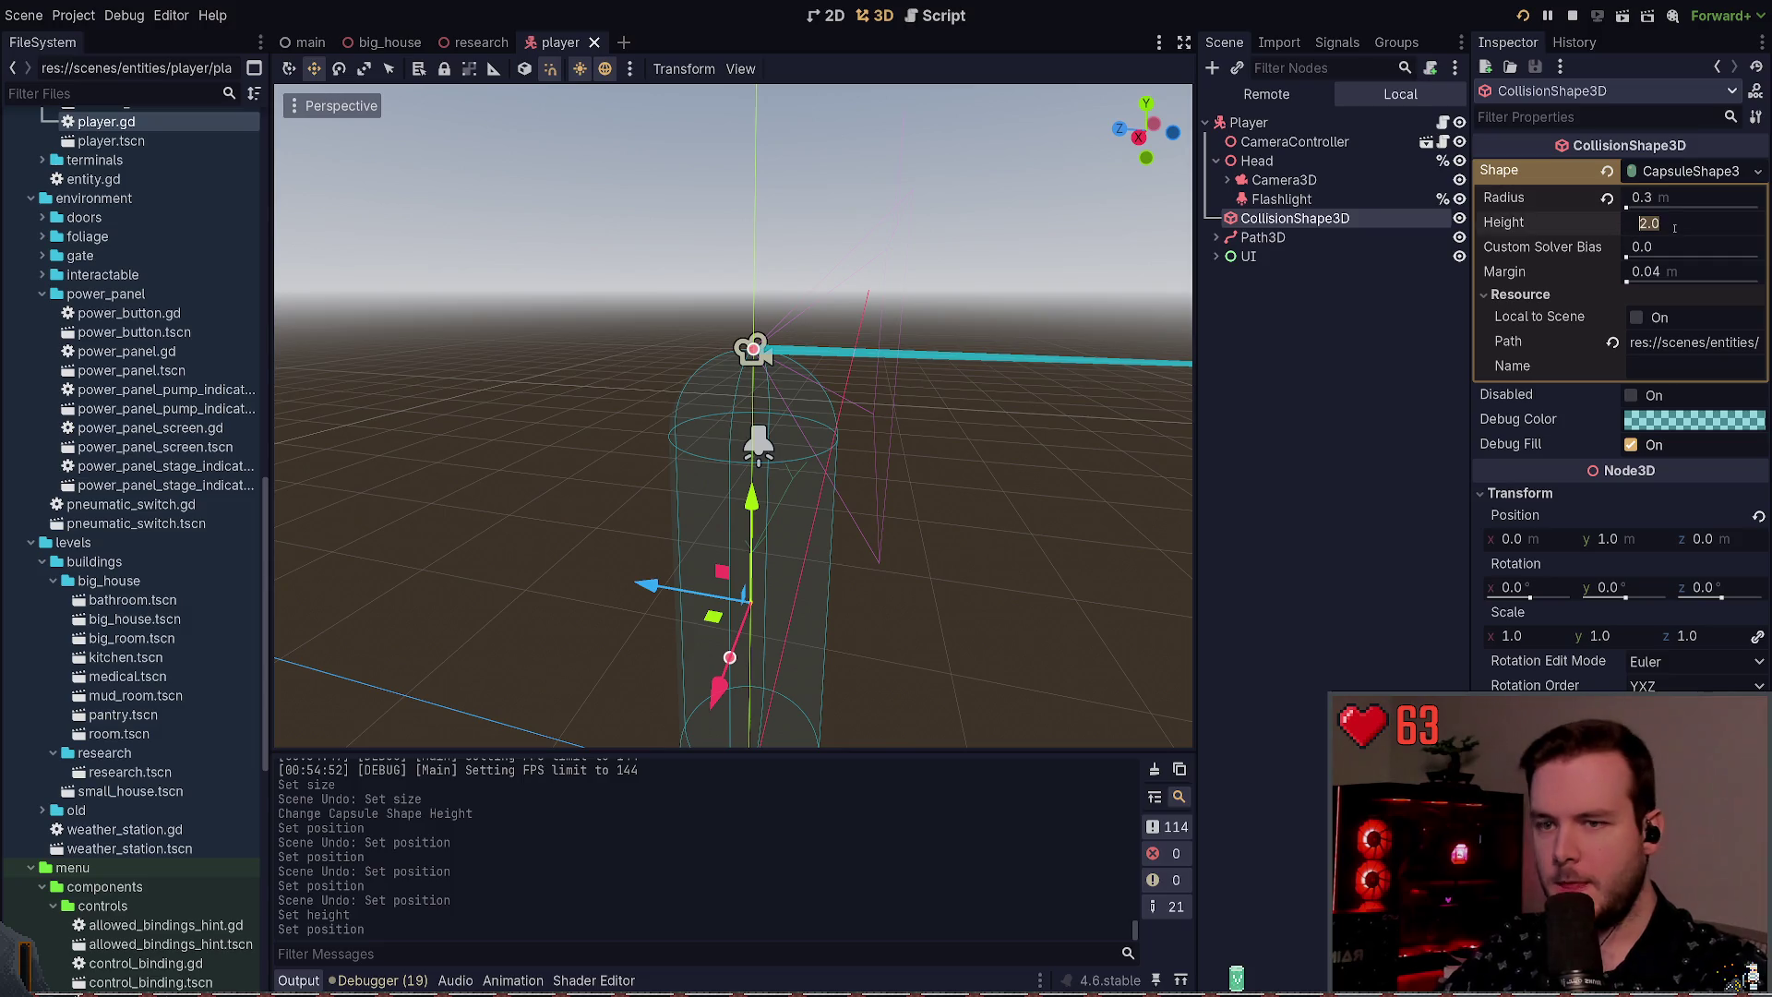
pyautogui.write('24')
pyautogui.press('Return')
pyautogui.hotkey('ctrl', 's')
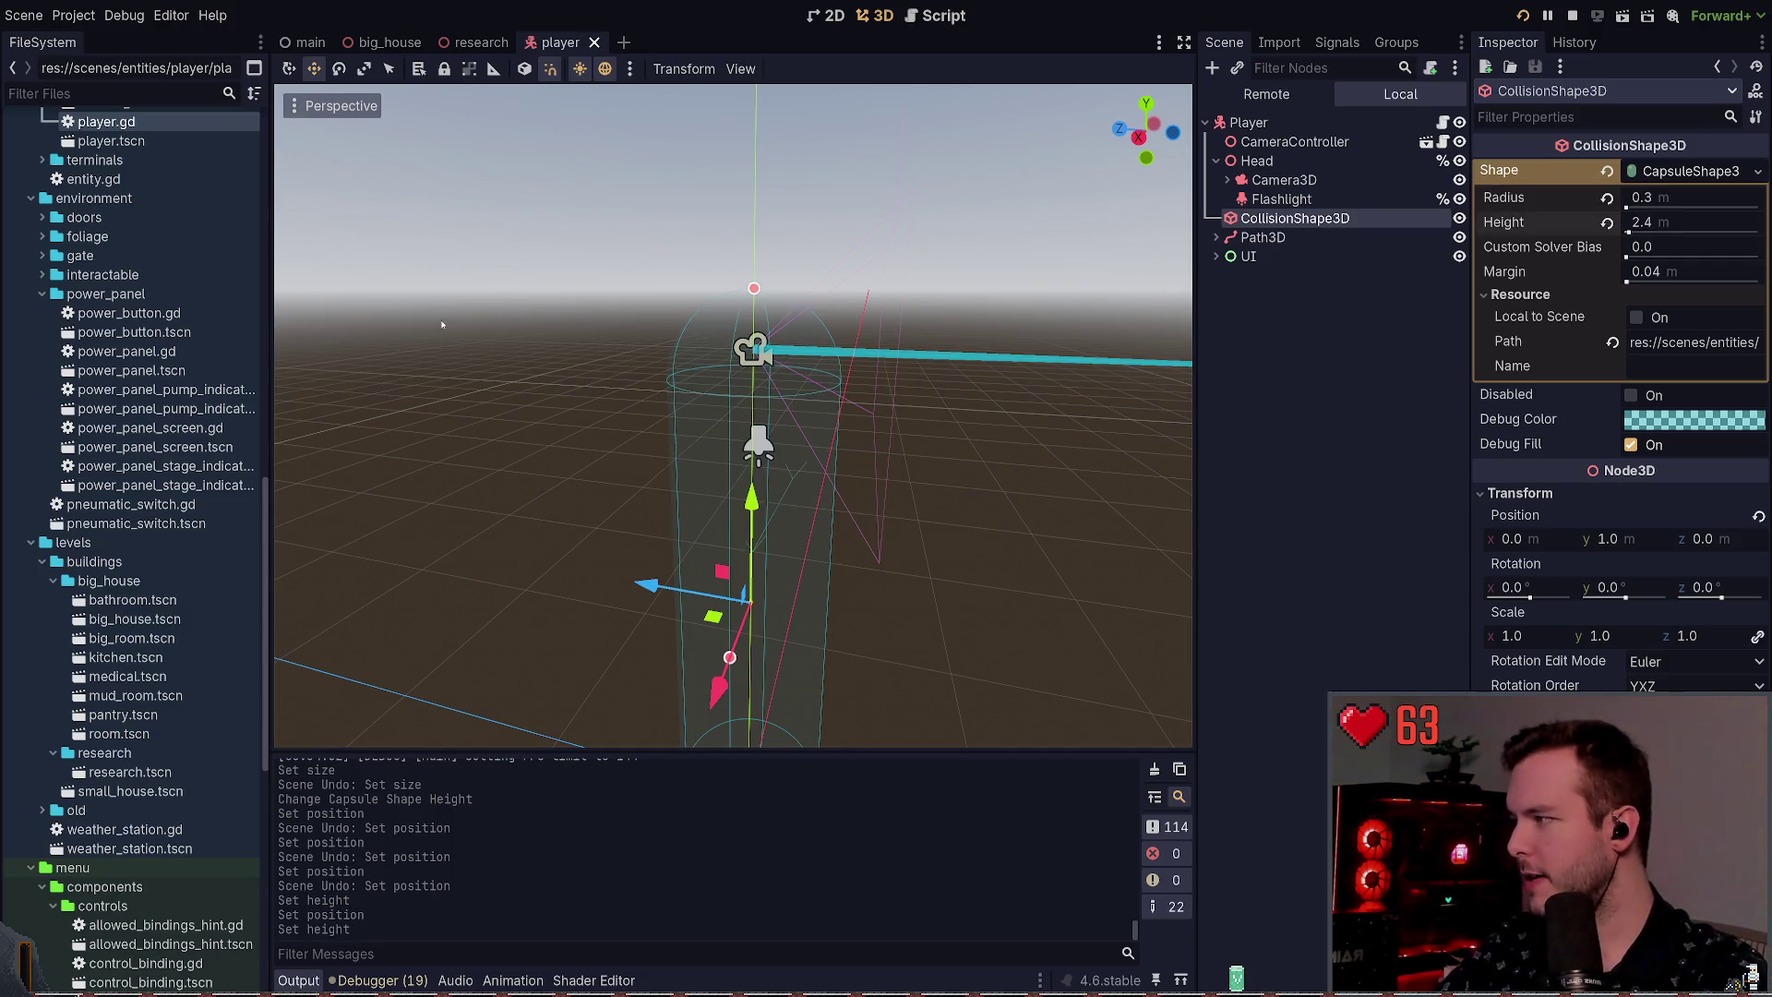
# Step: Reselect the capsule and set its height to 2.2 m
pyautogui.click(475, 311)
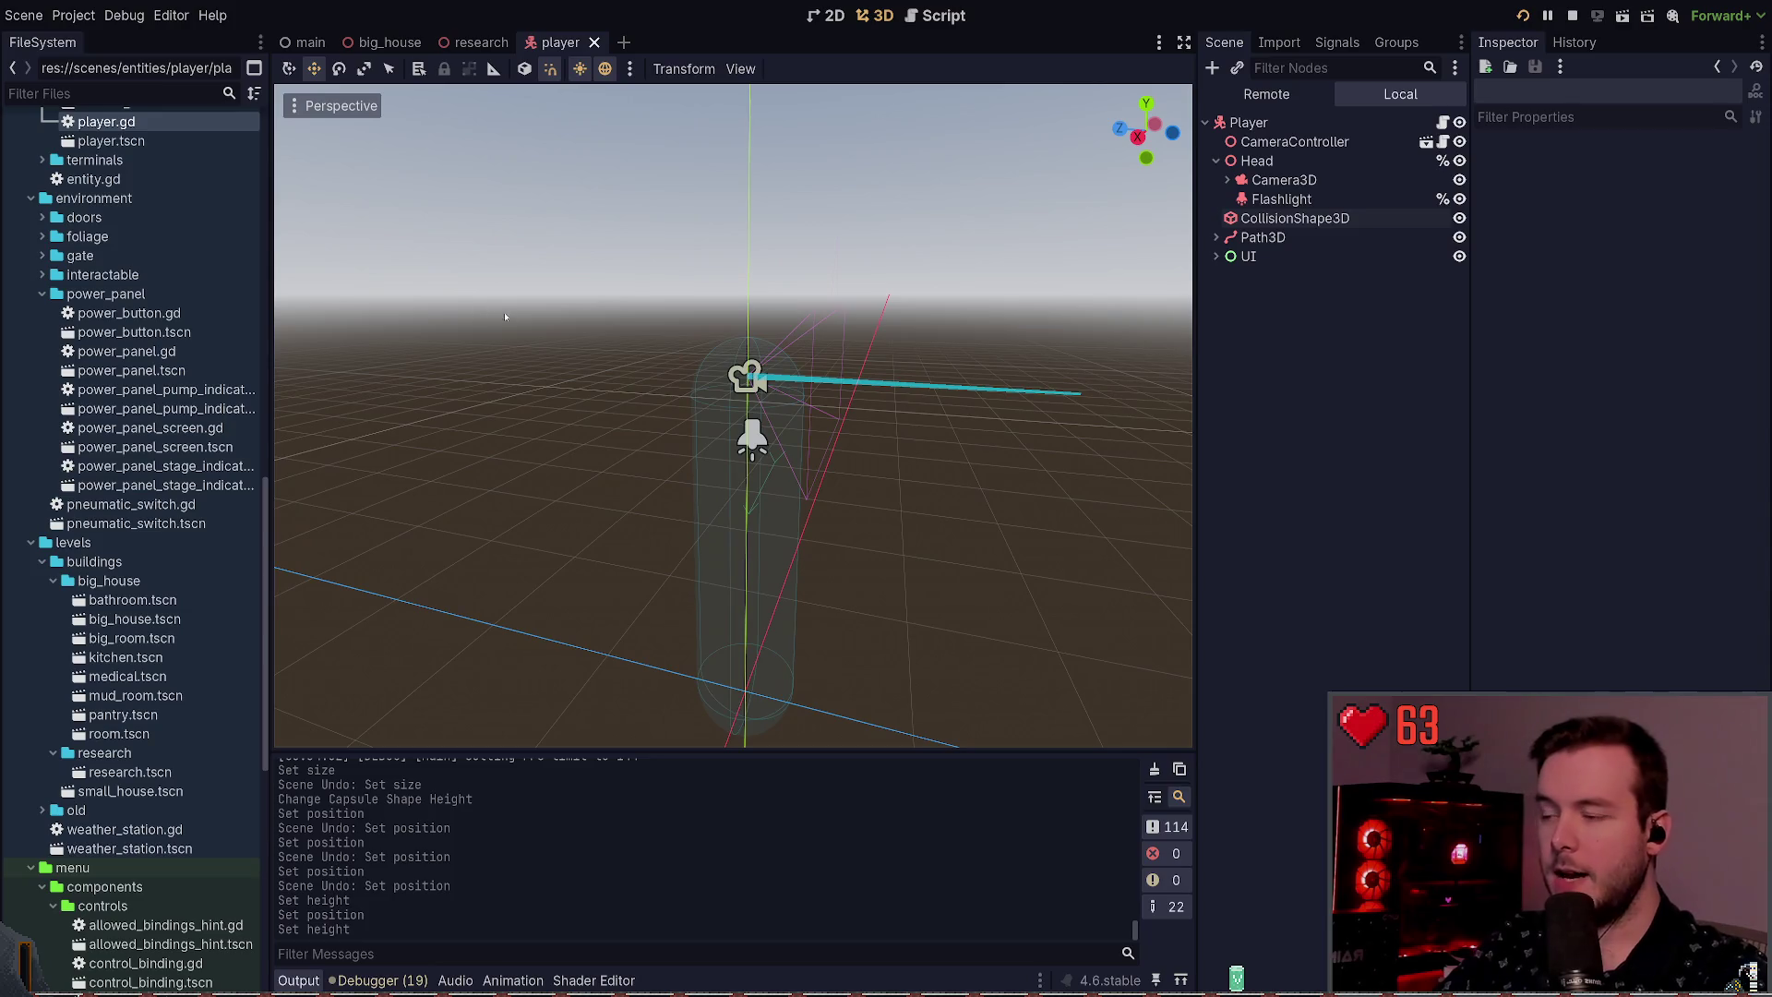
pyautogui.moveTo(687, 518); pyautogui.dragTo(655, 589)
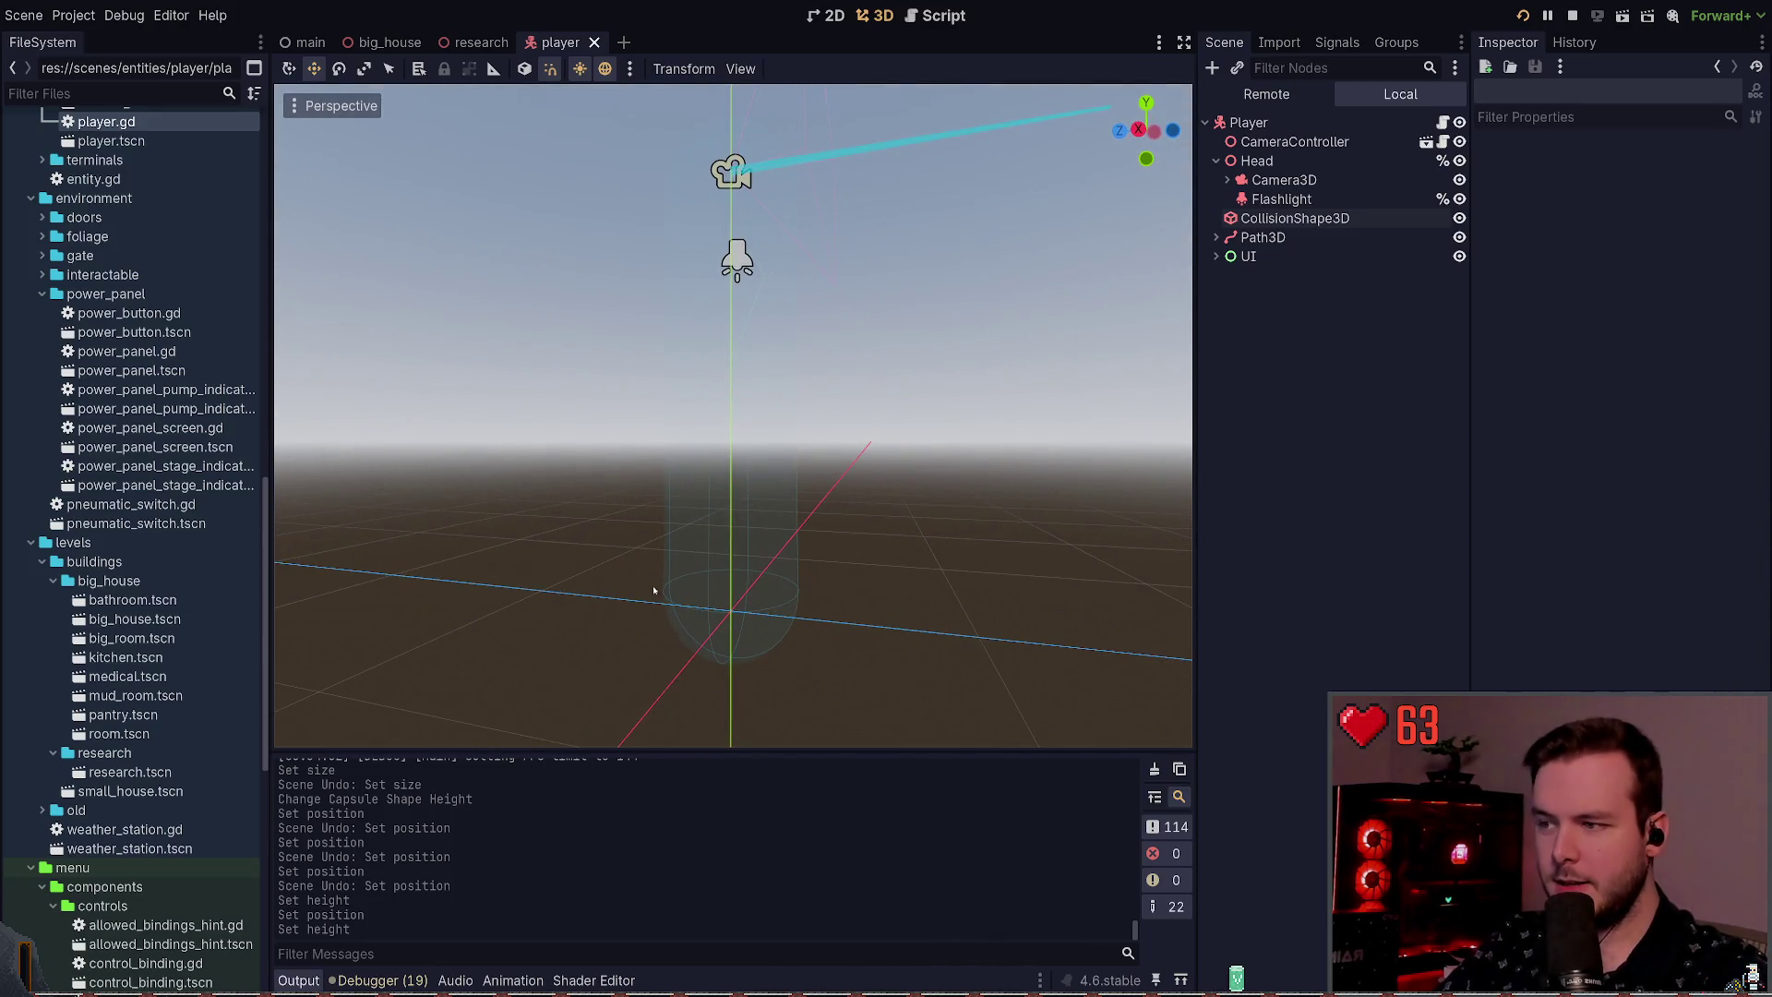
pyautogui.click(811, 531)
pyautogui.moveTo(810, 530); pyautogui.dragTo(852, 491)
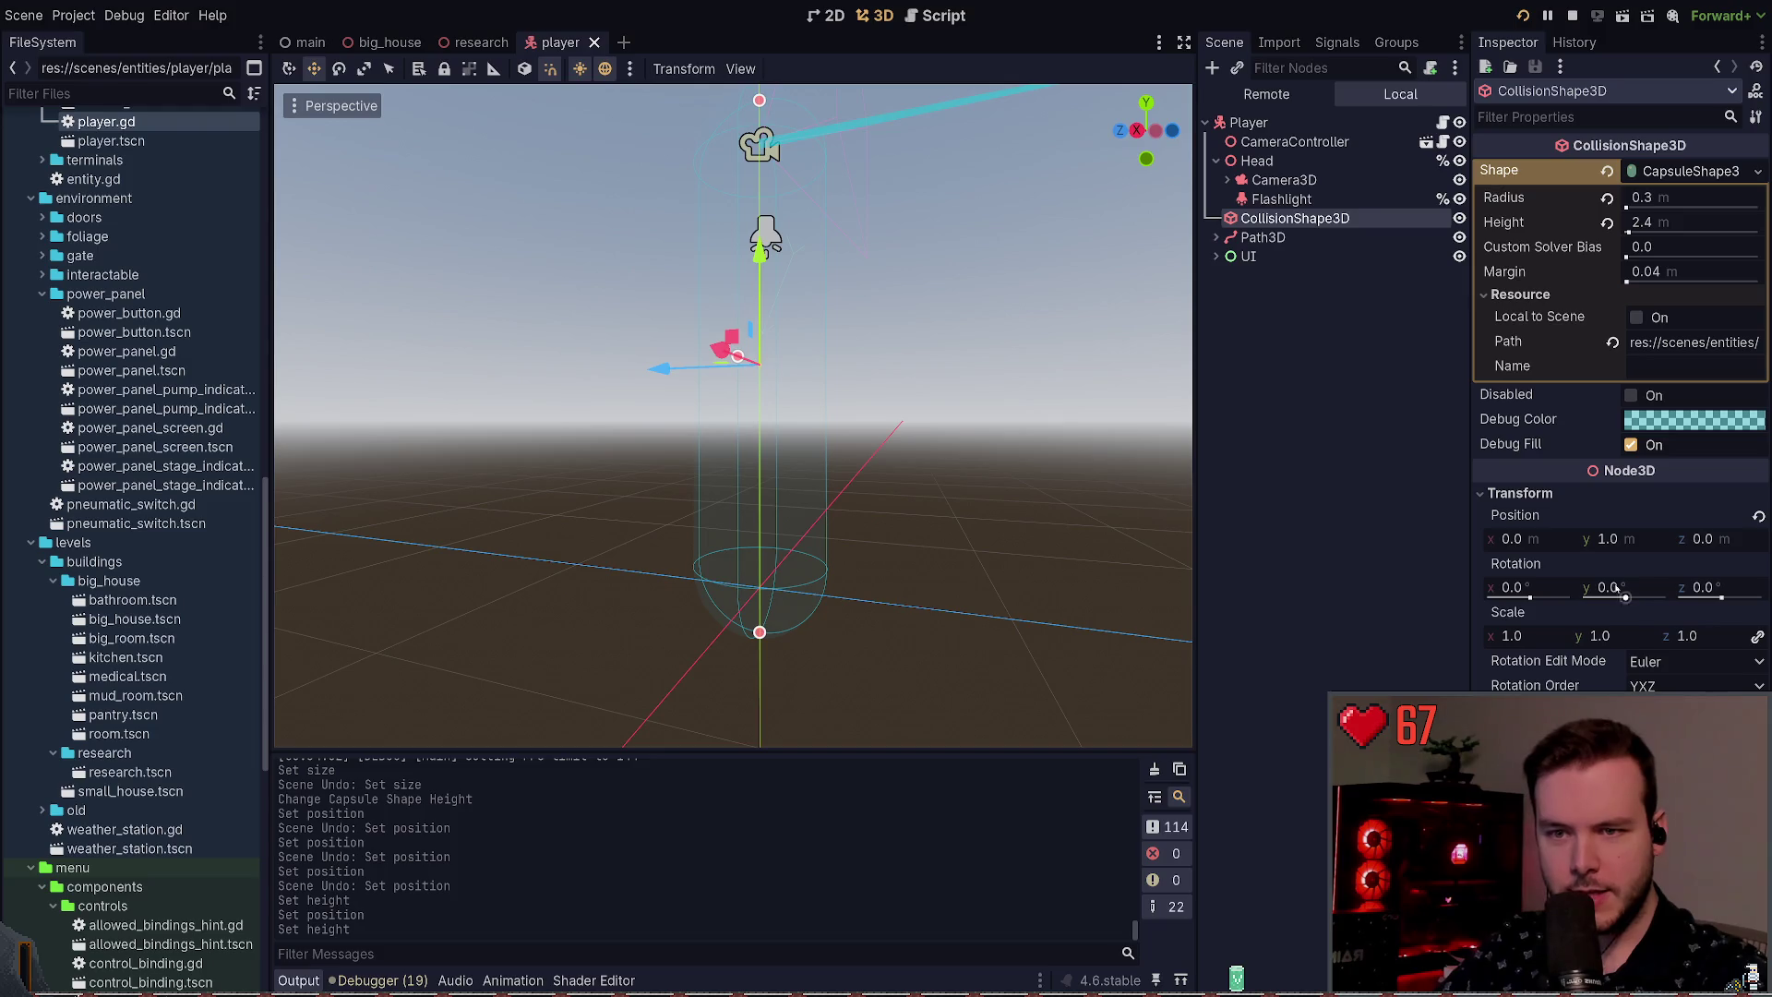
pyautogui.click(1701, 222)
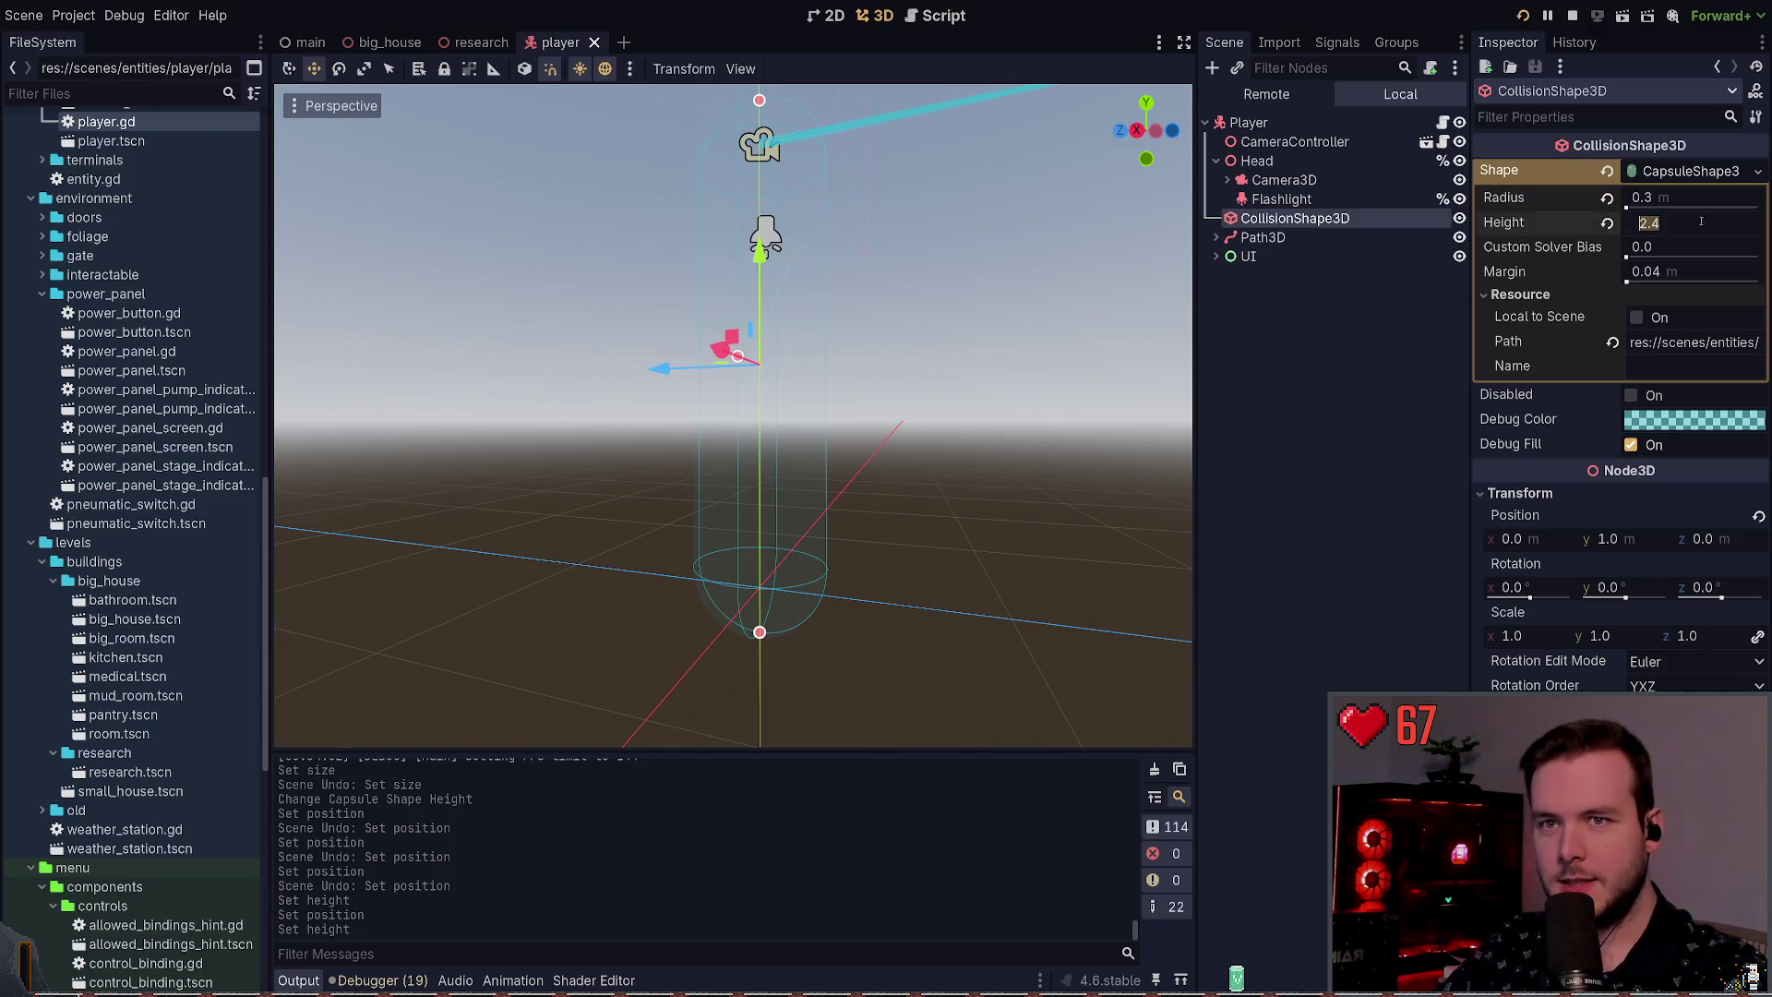
pyautogui.write('2.2')
pyautogui.press('Return')
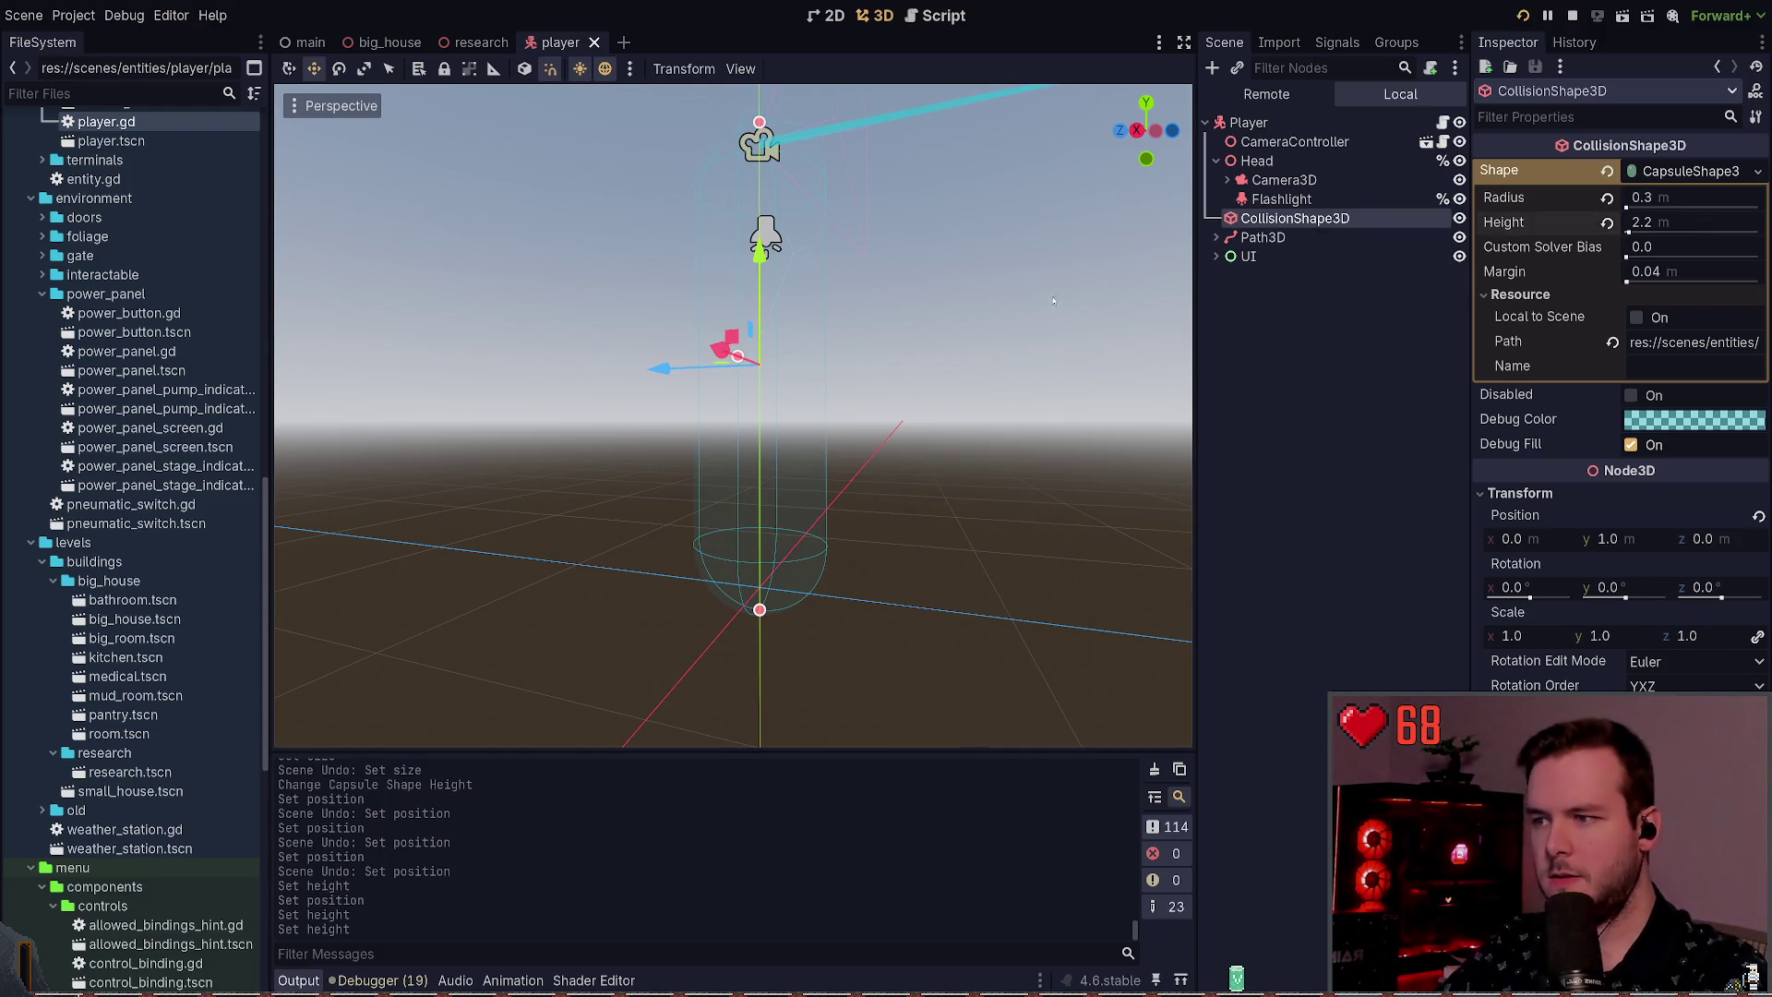
# Step: Raise the capsule's Position y to 1.1 m and save the player scene
pyautogui.click(1644, 534)
pyautogui.write('.2')
pyautogui.press('Return')
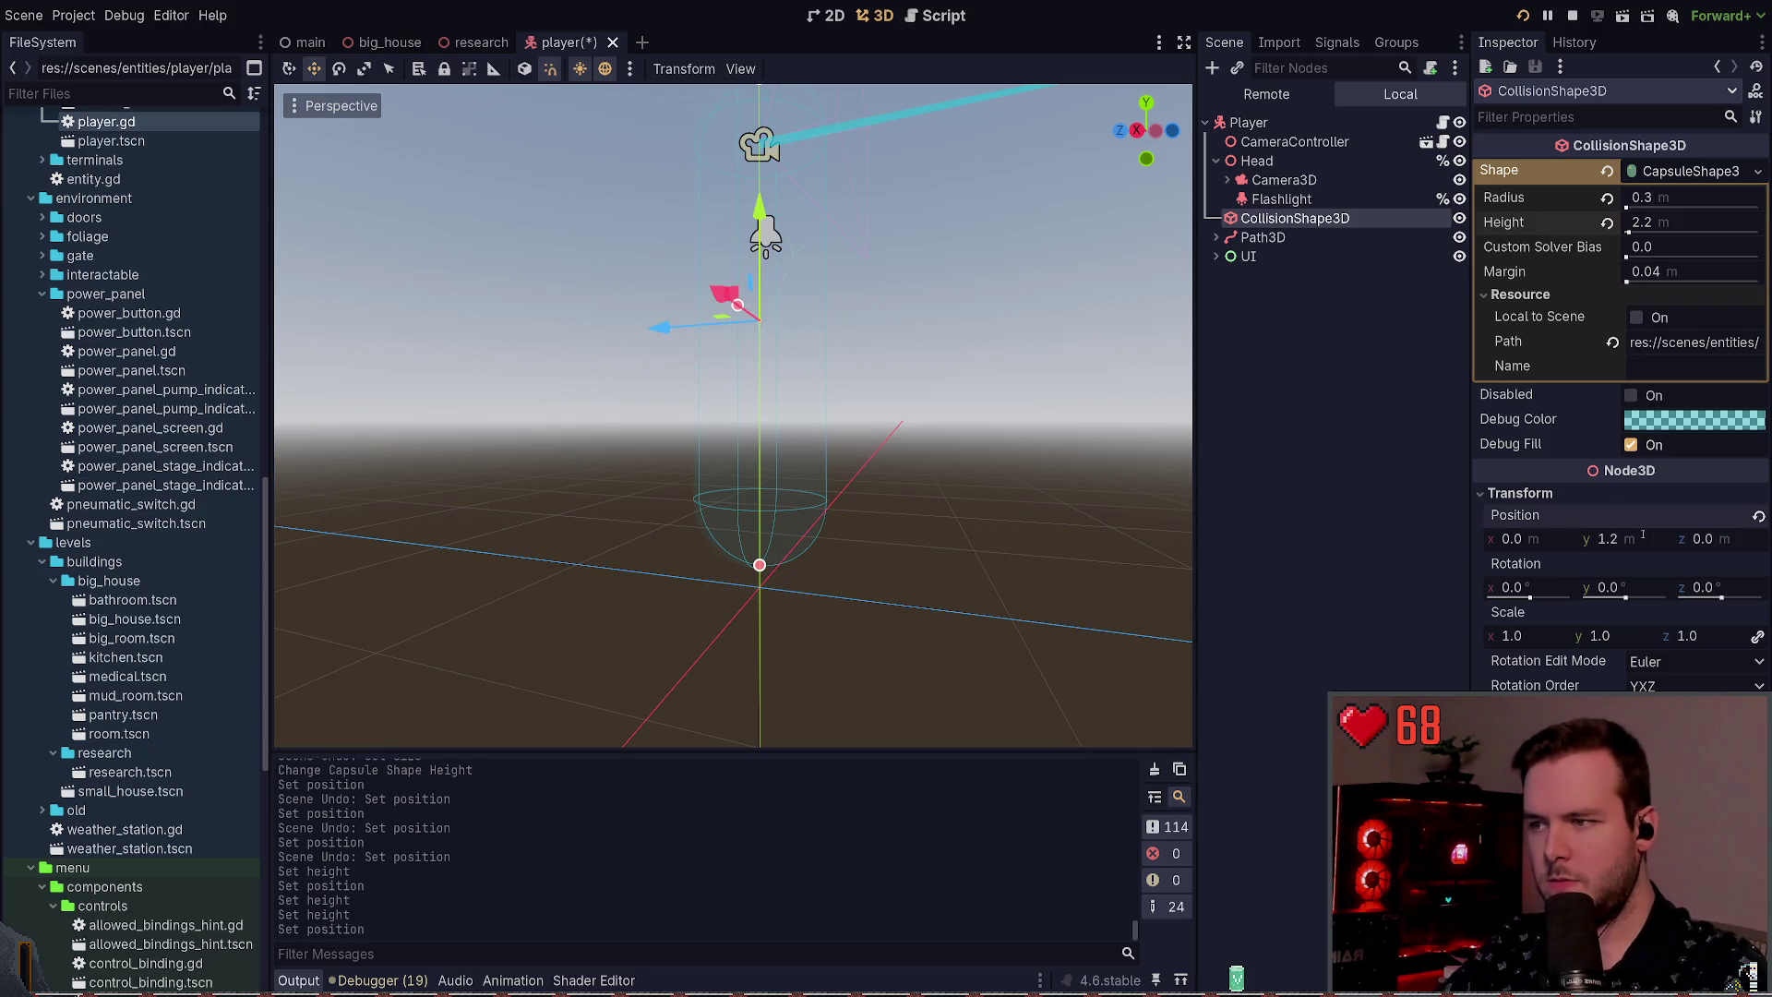
pyautogui.press('Return')
pyautogui.hotkey('ctrl', 's')
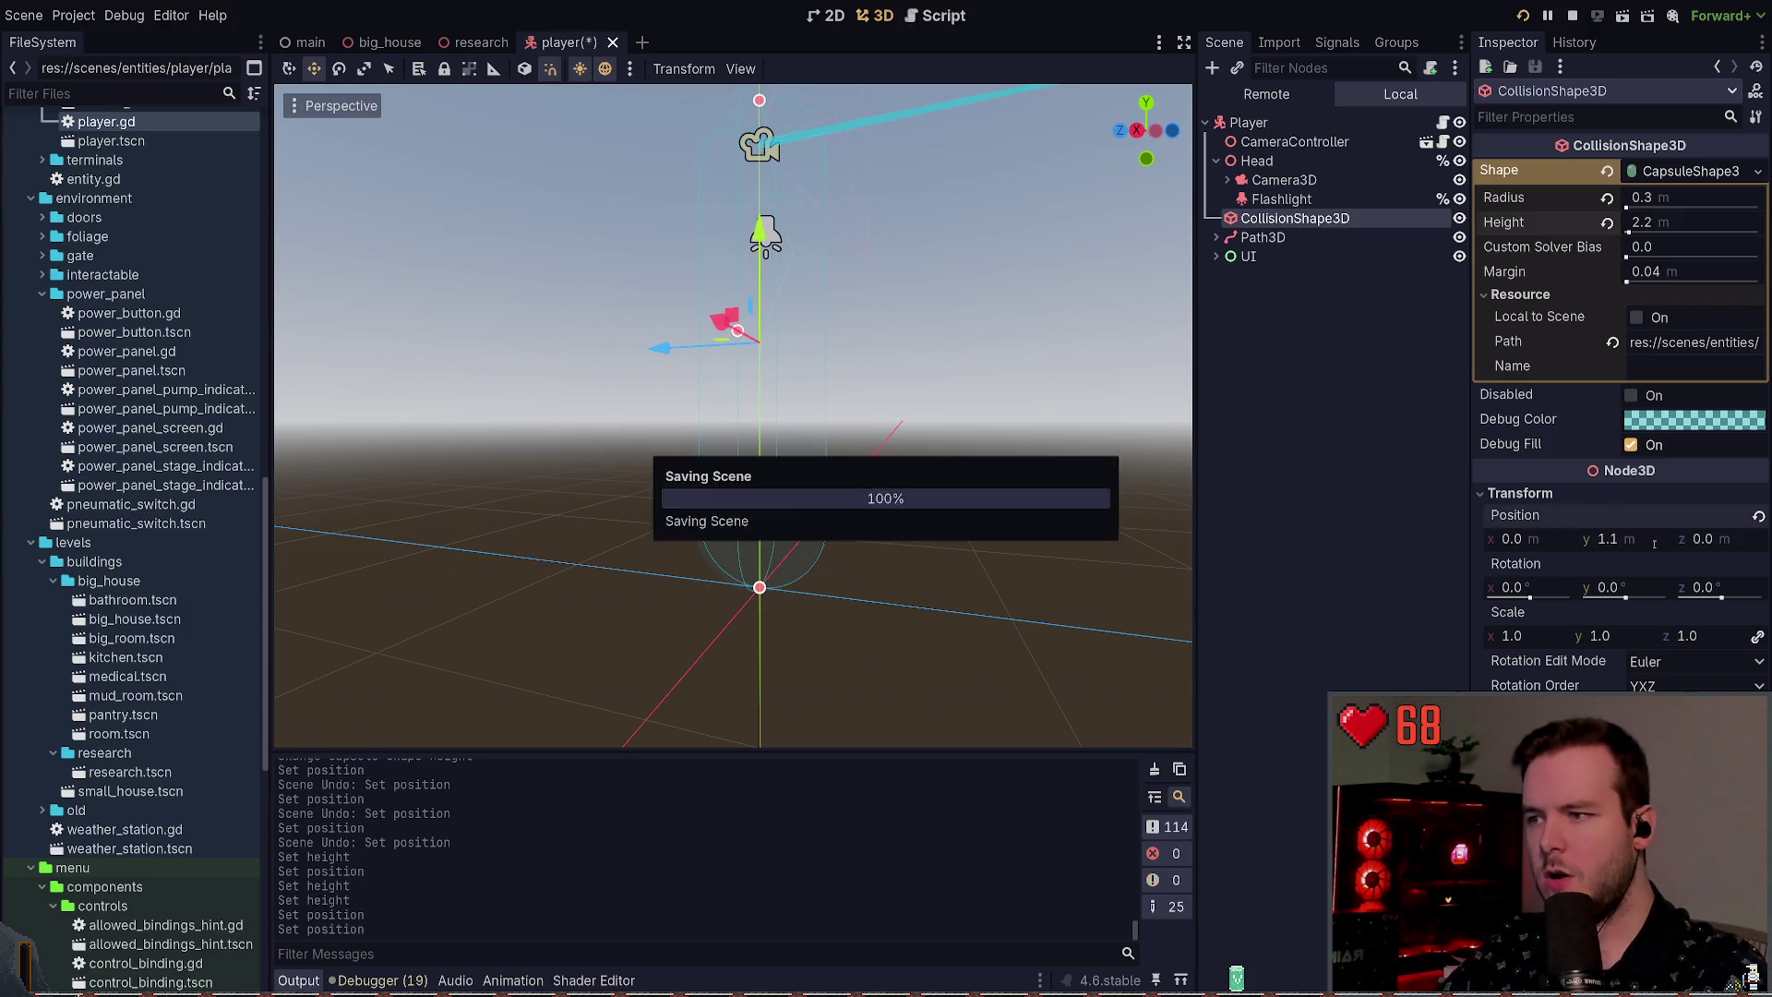
pyautogui.click(989, 578)
pyautogui.scroll(-3, 888, 497)
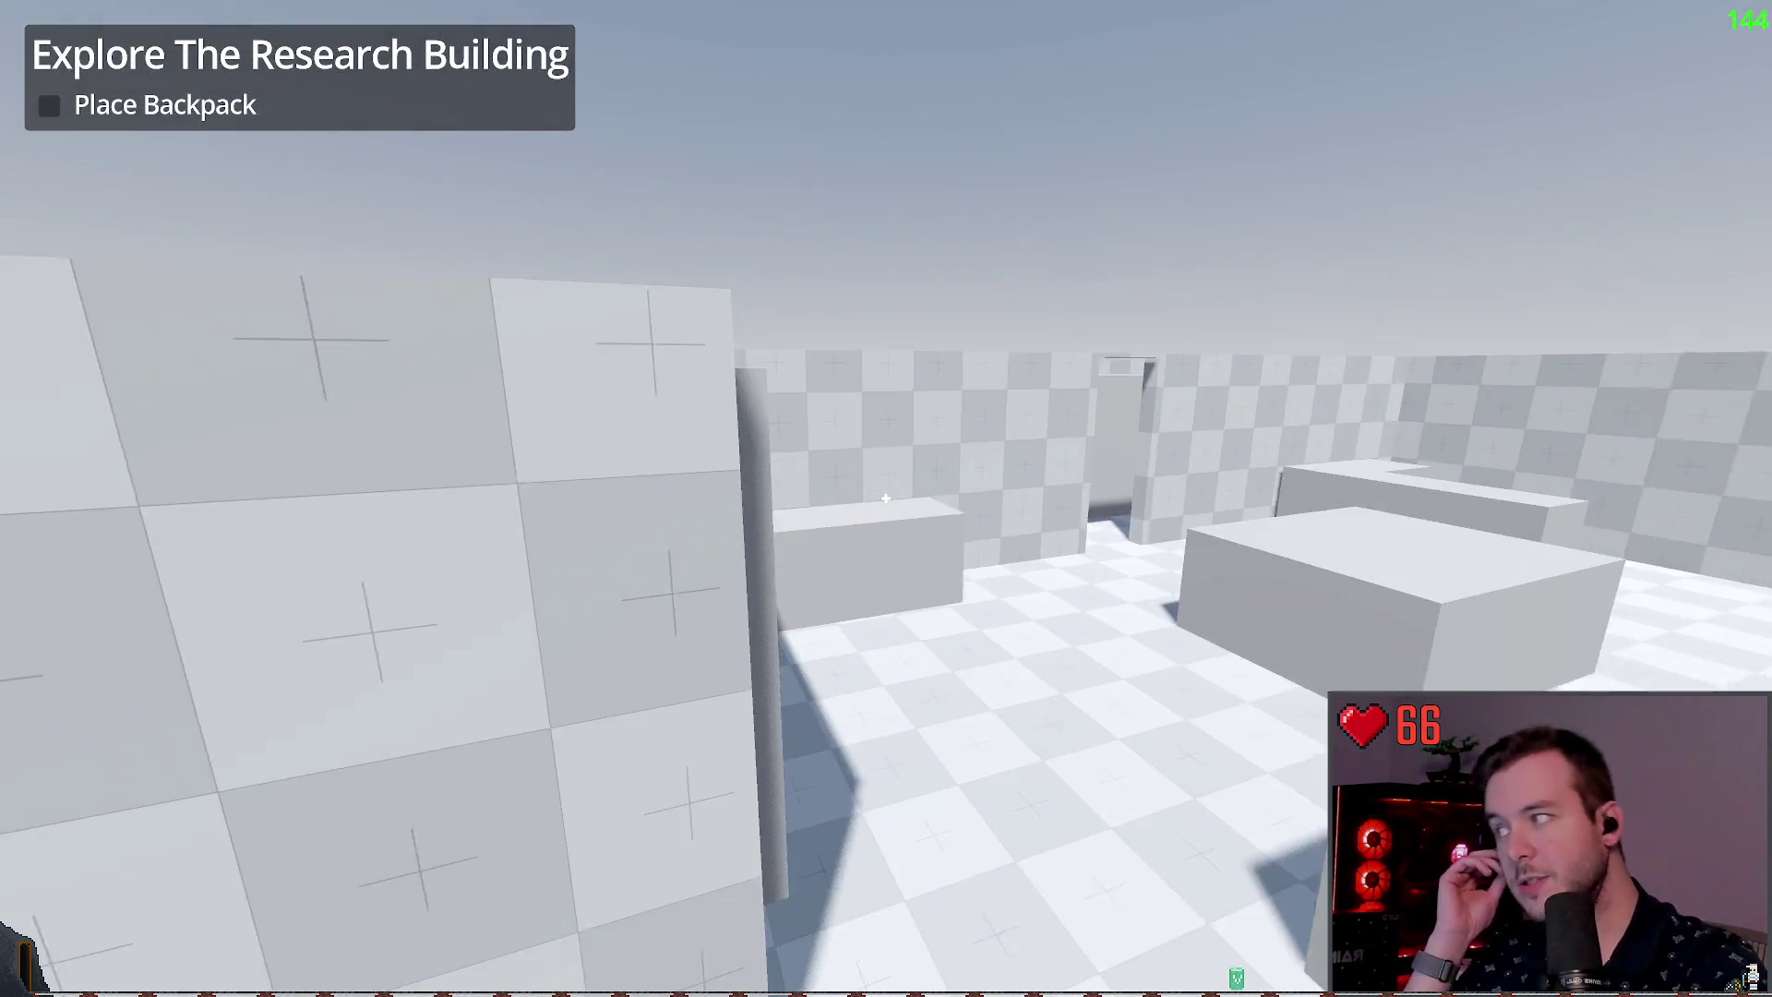
pyautogui.press('w')
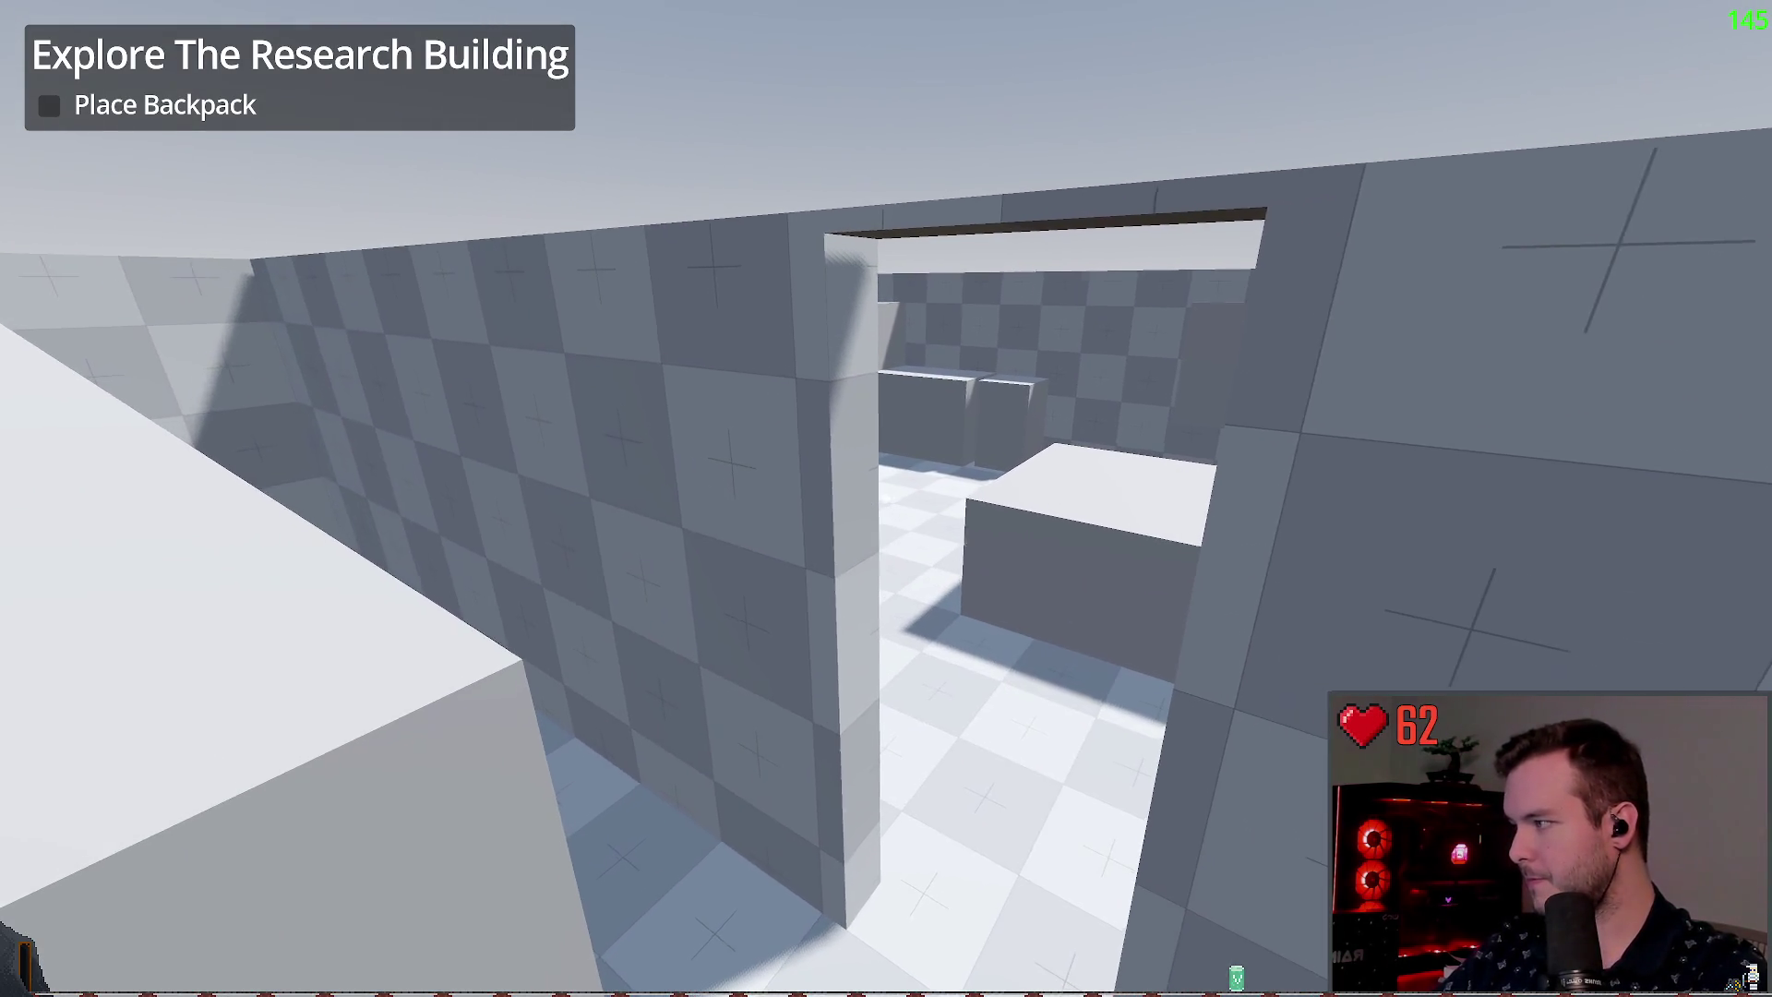
pyautogui.press('Escape')
pyautogui.click(61, 582)
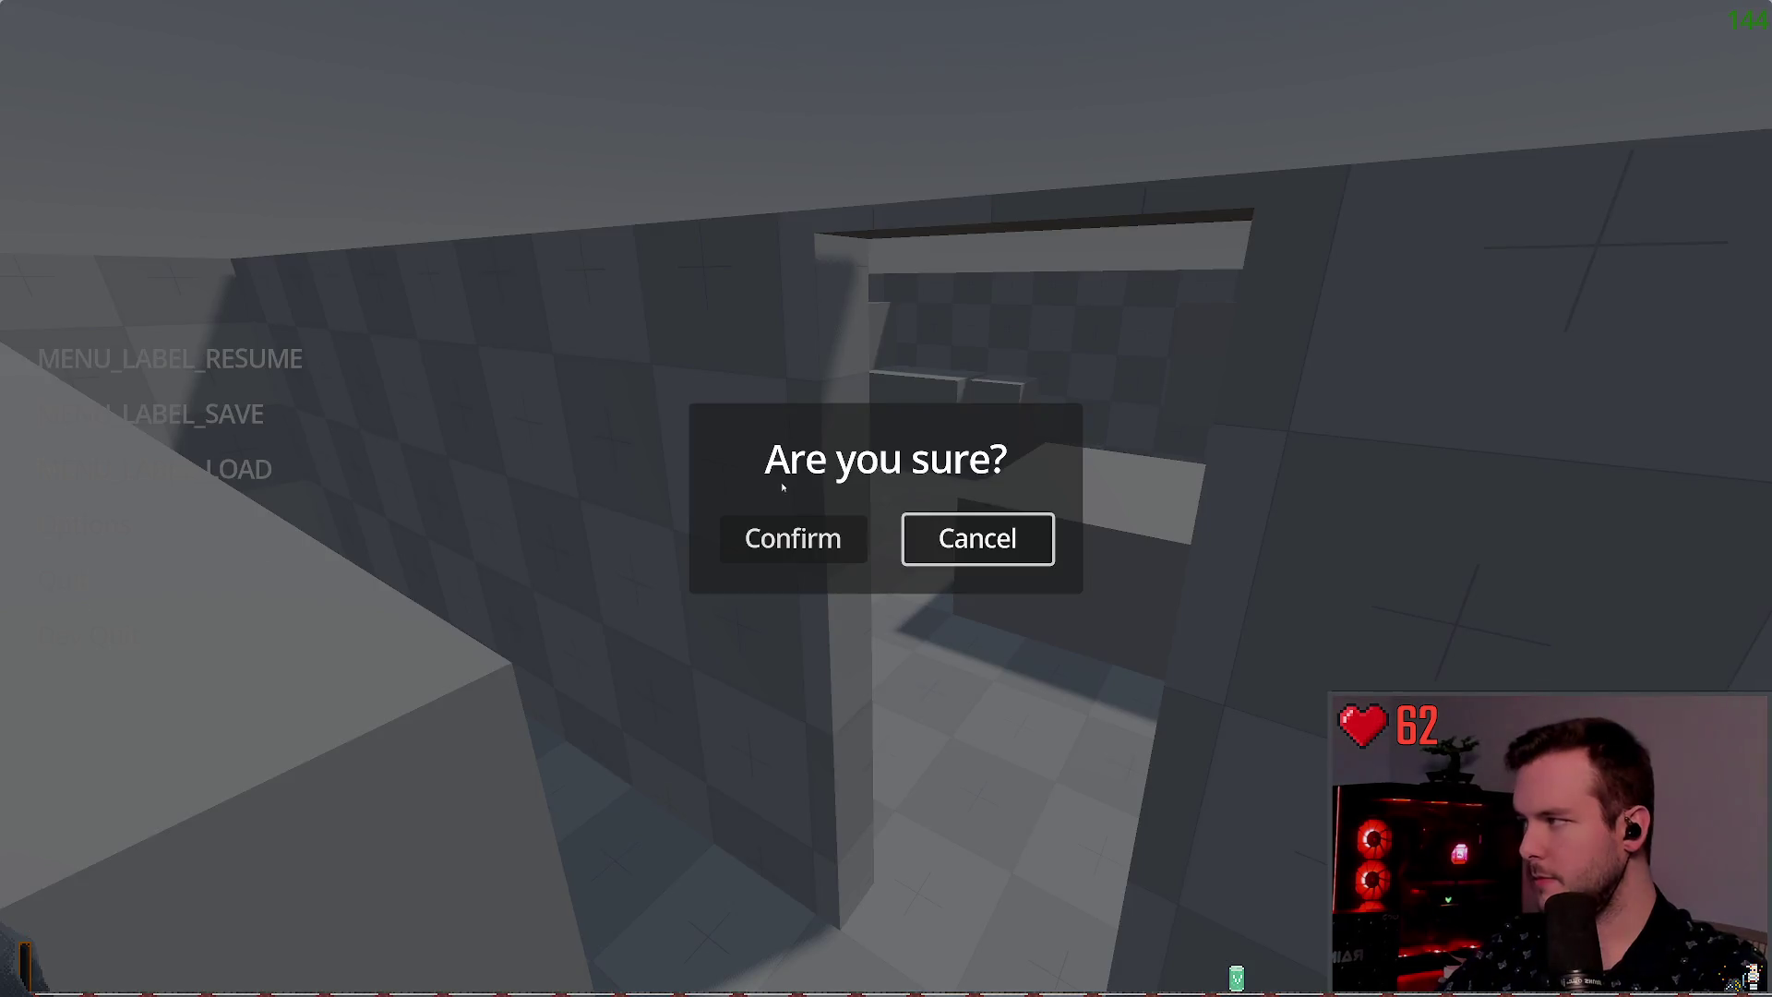
pyautogui.click(794, 539)
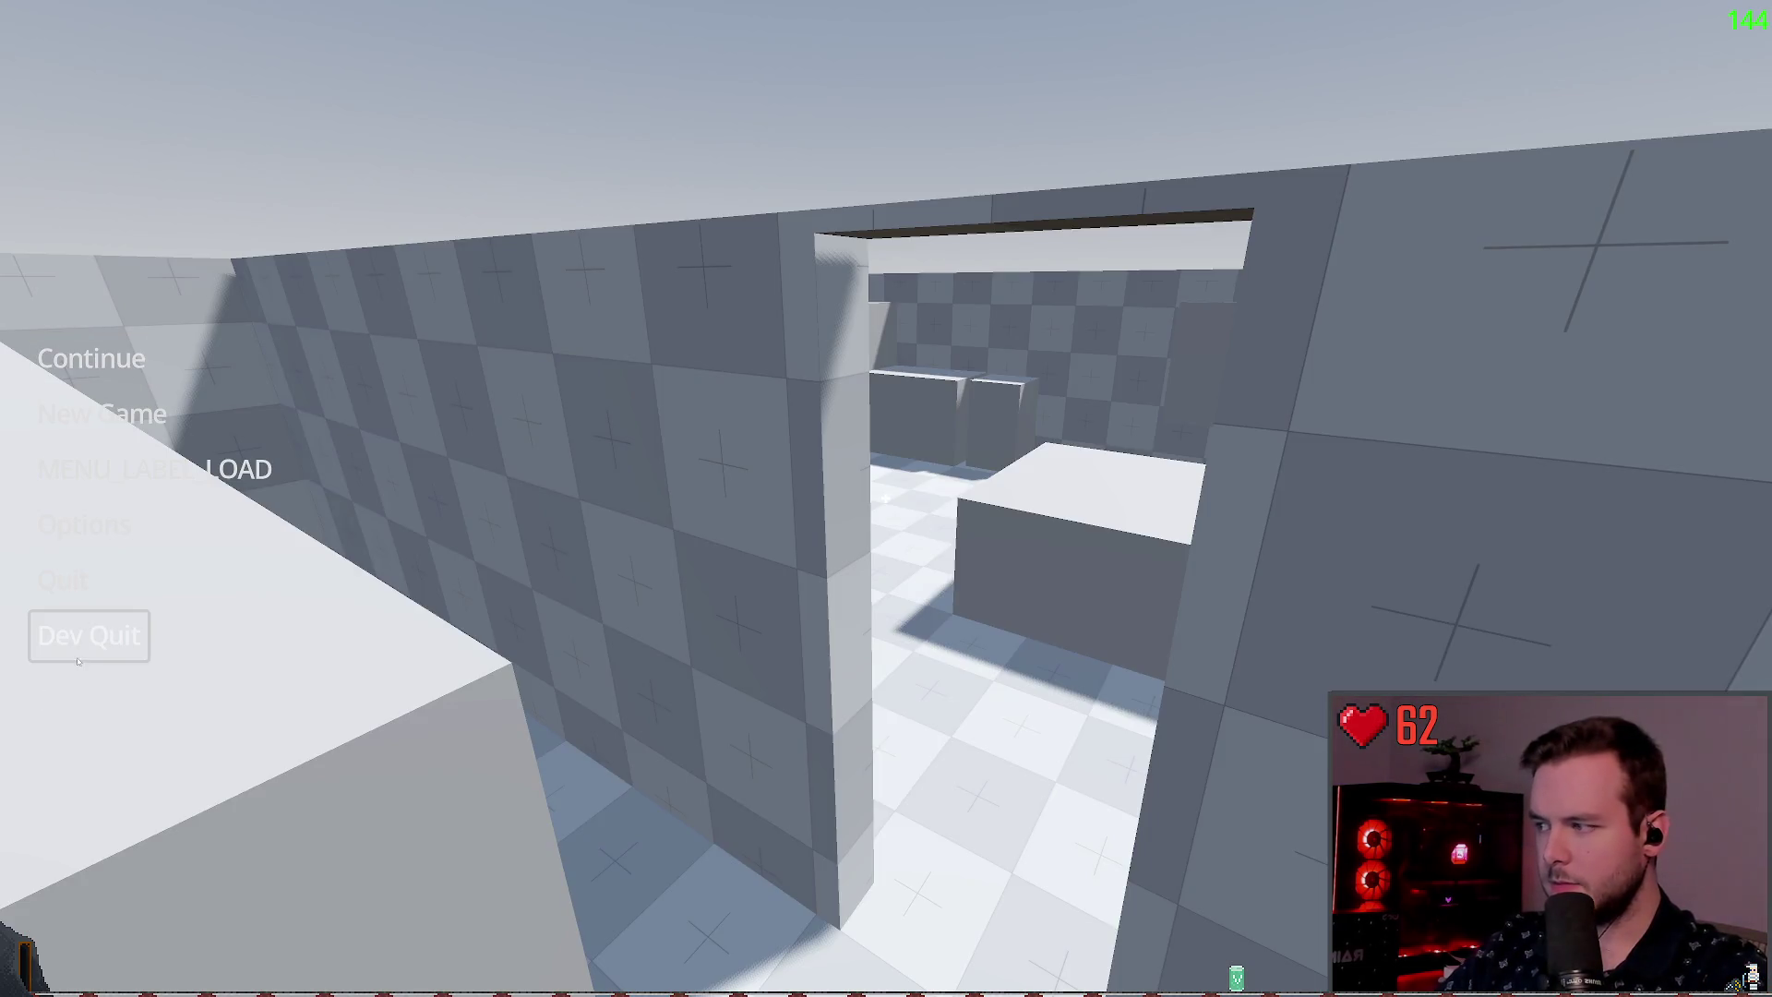
pyautogui.click(86, 633)
pyautogui.moveTo(464, 52)
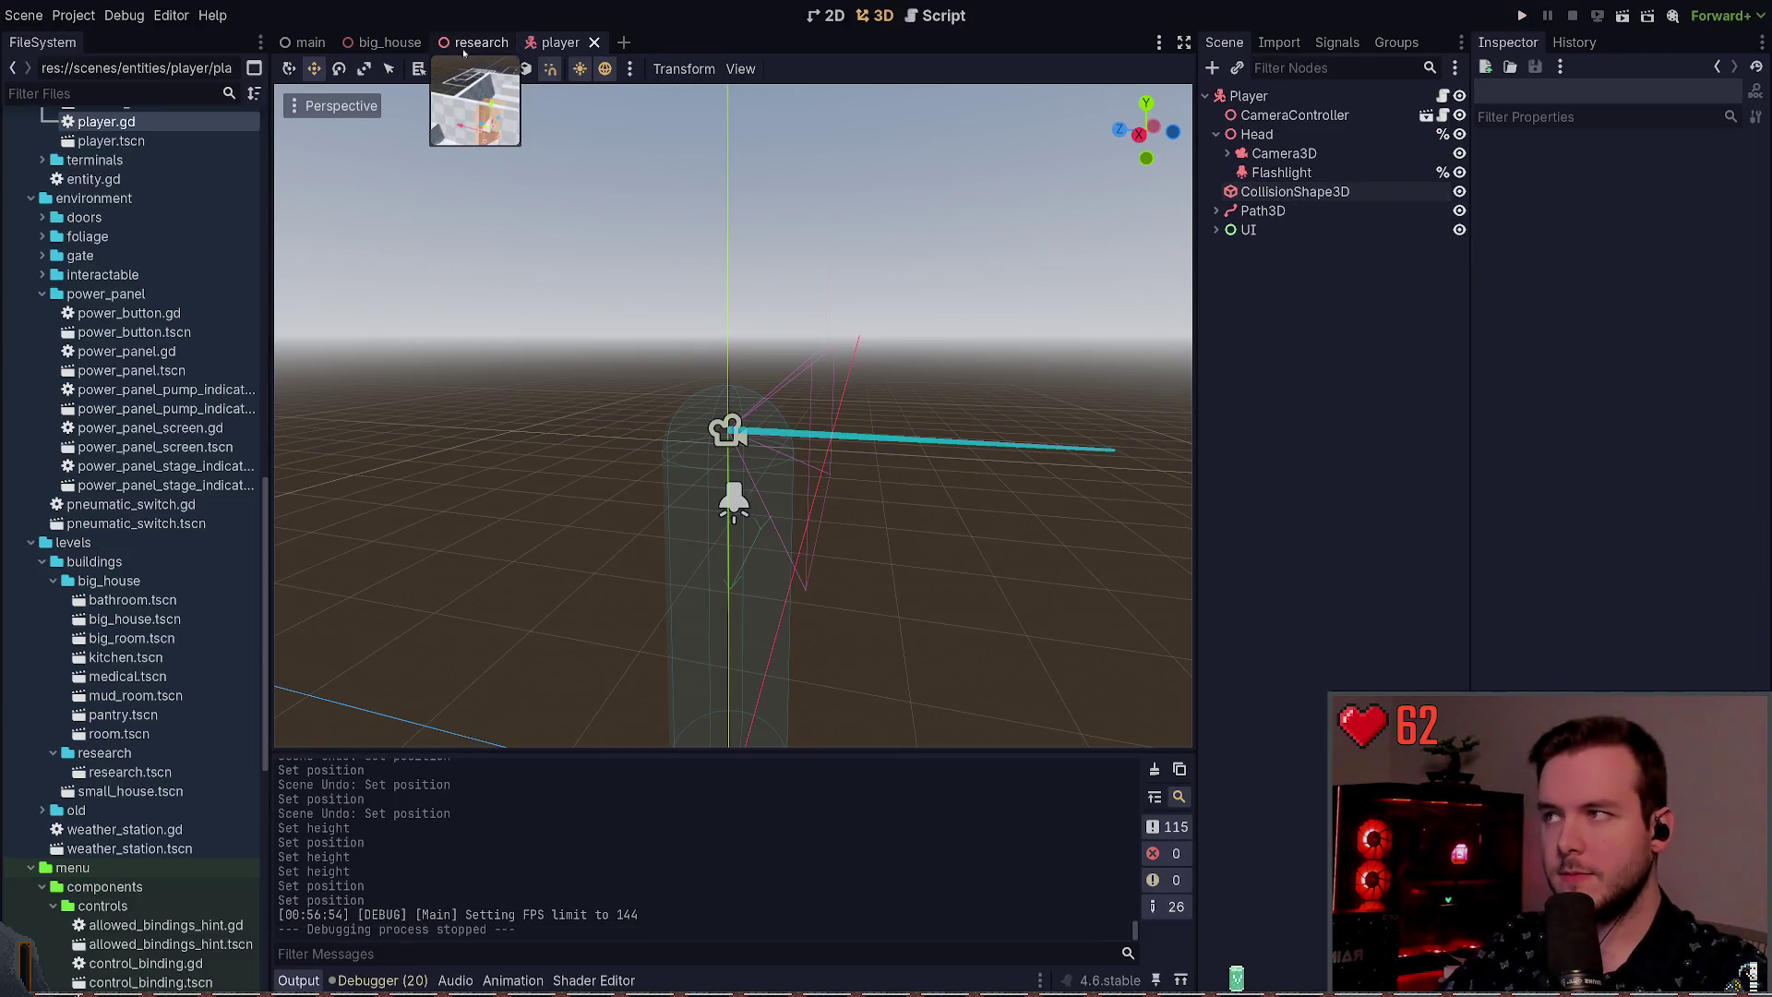
# Step: Widen DoorCutout's Size x from 0.8 to 1.0 m in the research scene and run the game
pyautogui.click(475, 43)
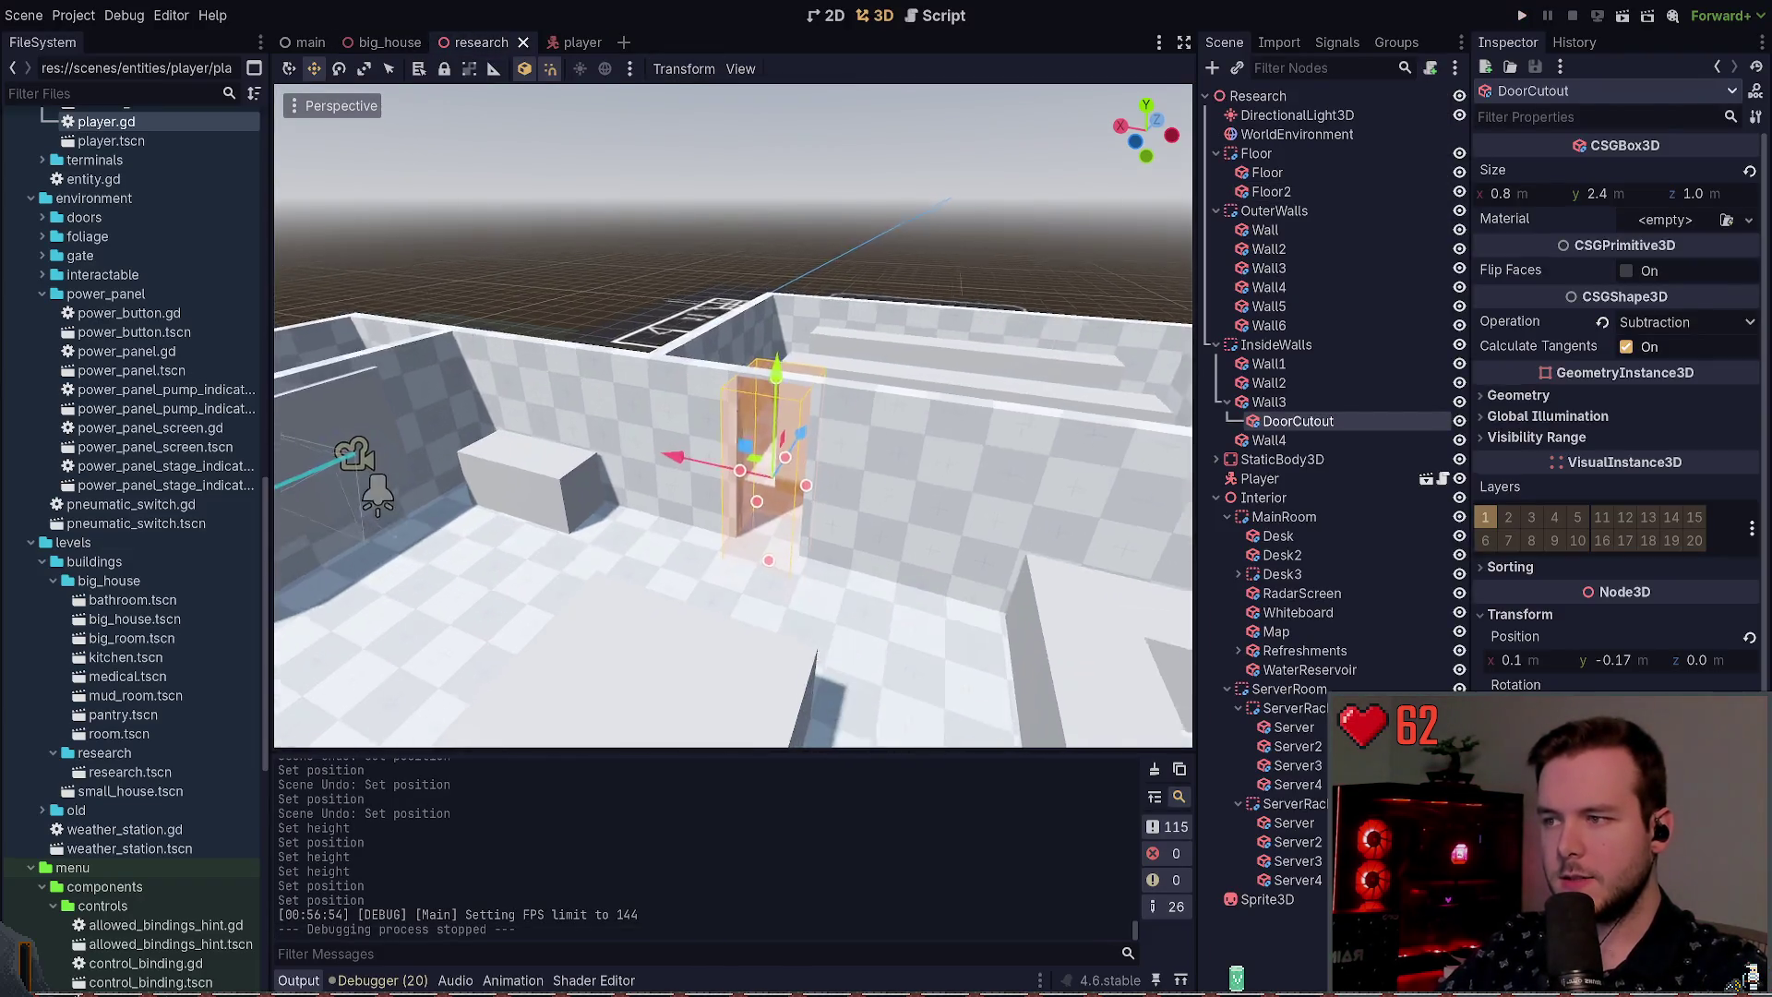
pyautogui.moveTo(1501, 193); pyautogui.dragTo(1514, 193)
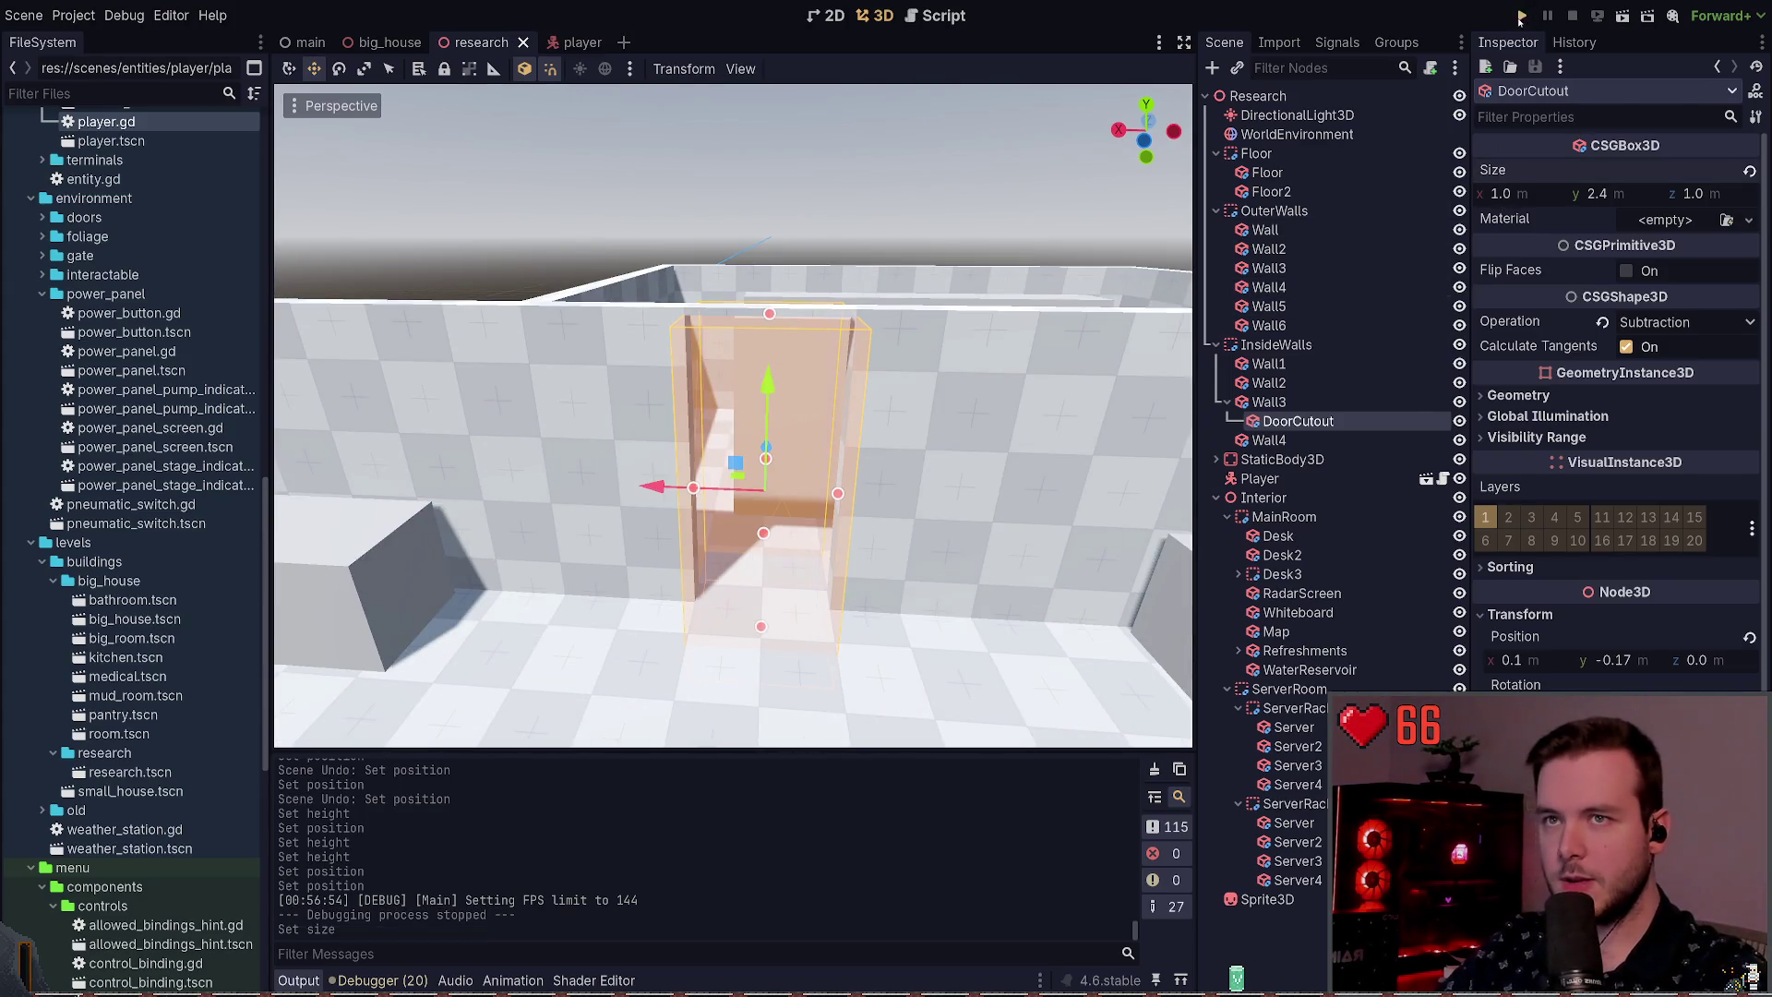
pyautogui.press('F5')
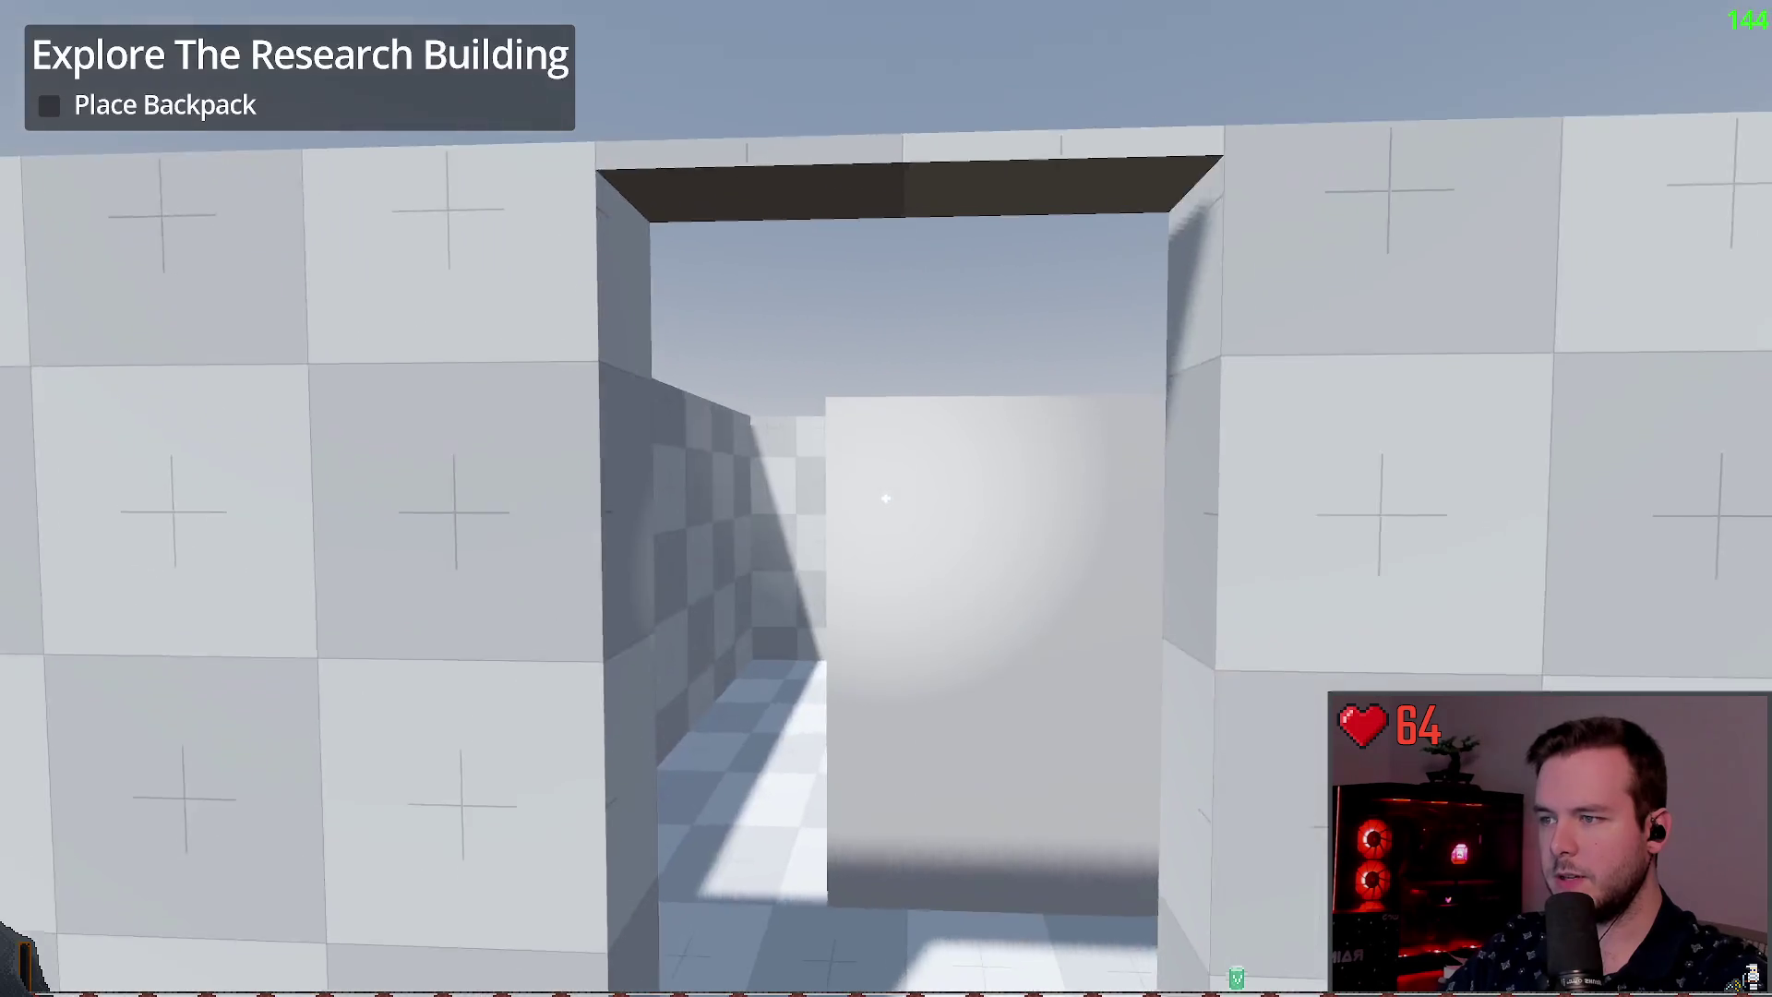
# Step: Walk and jump through the 1.0 m doorway, stop the game, and orbit to an overhead view
pyautogui.press('w')
pyautogui.press('space')
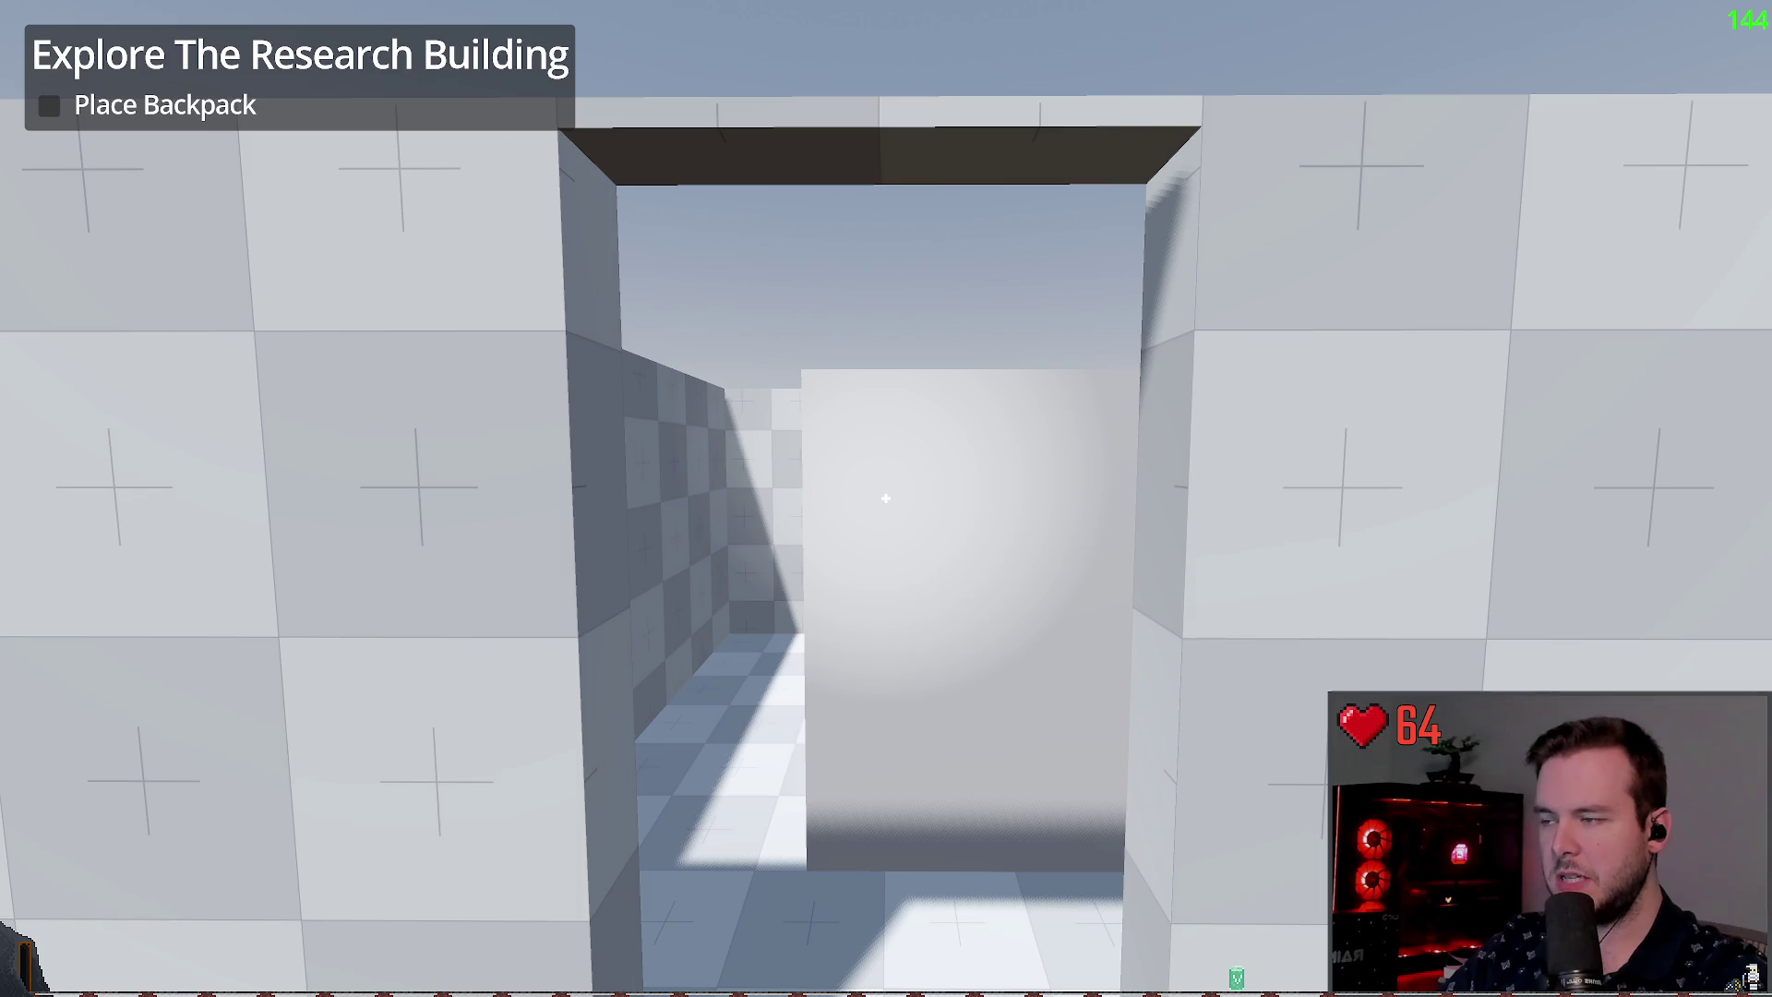
pyautogui.moveTo(886, 498)
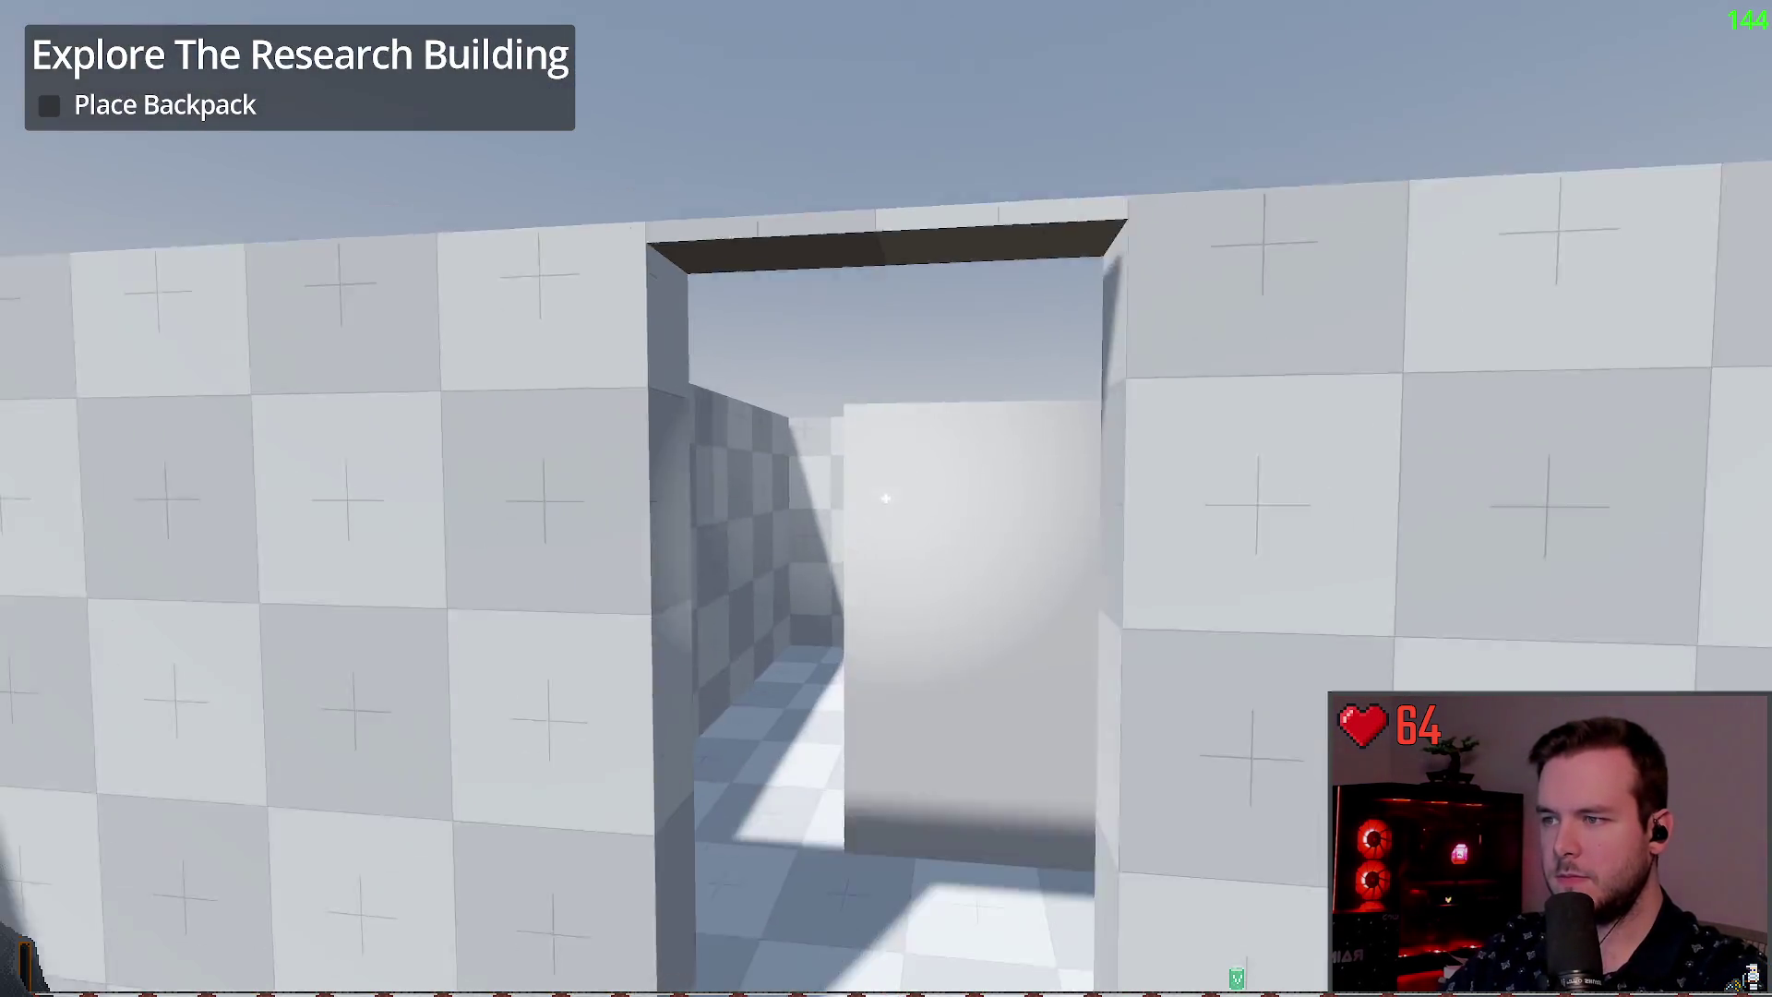
pyautogui.press('w')
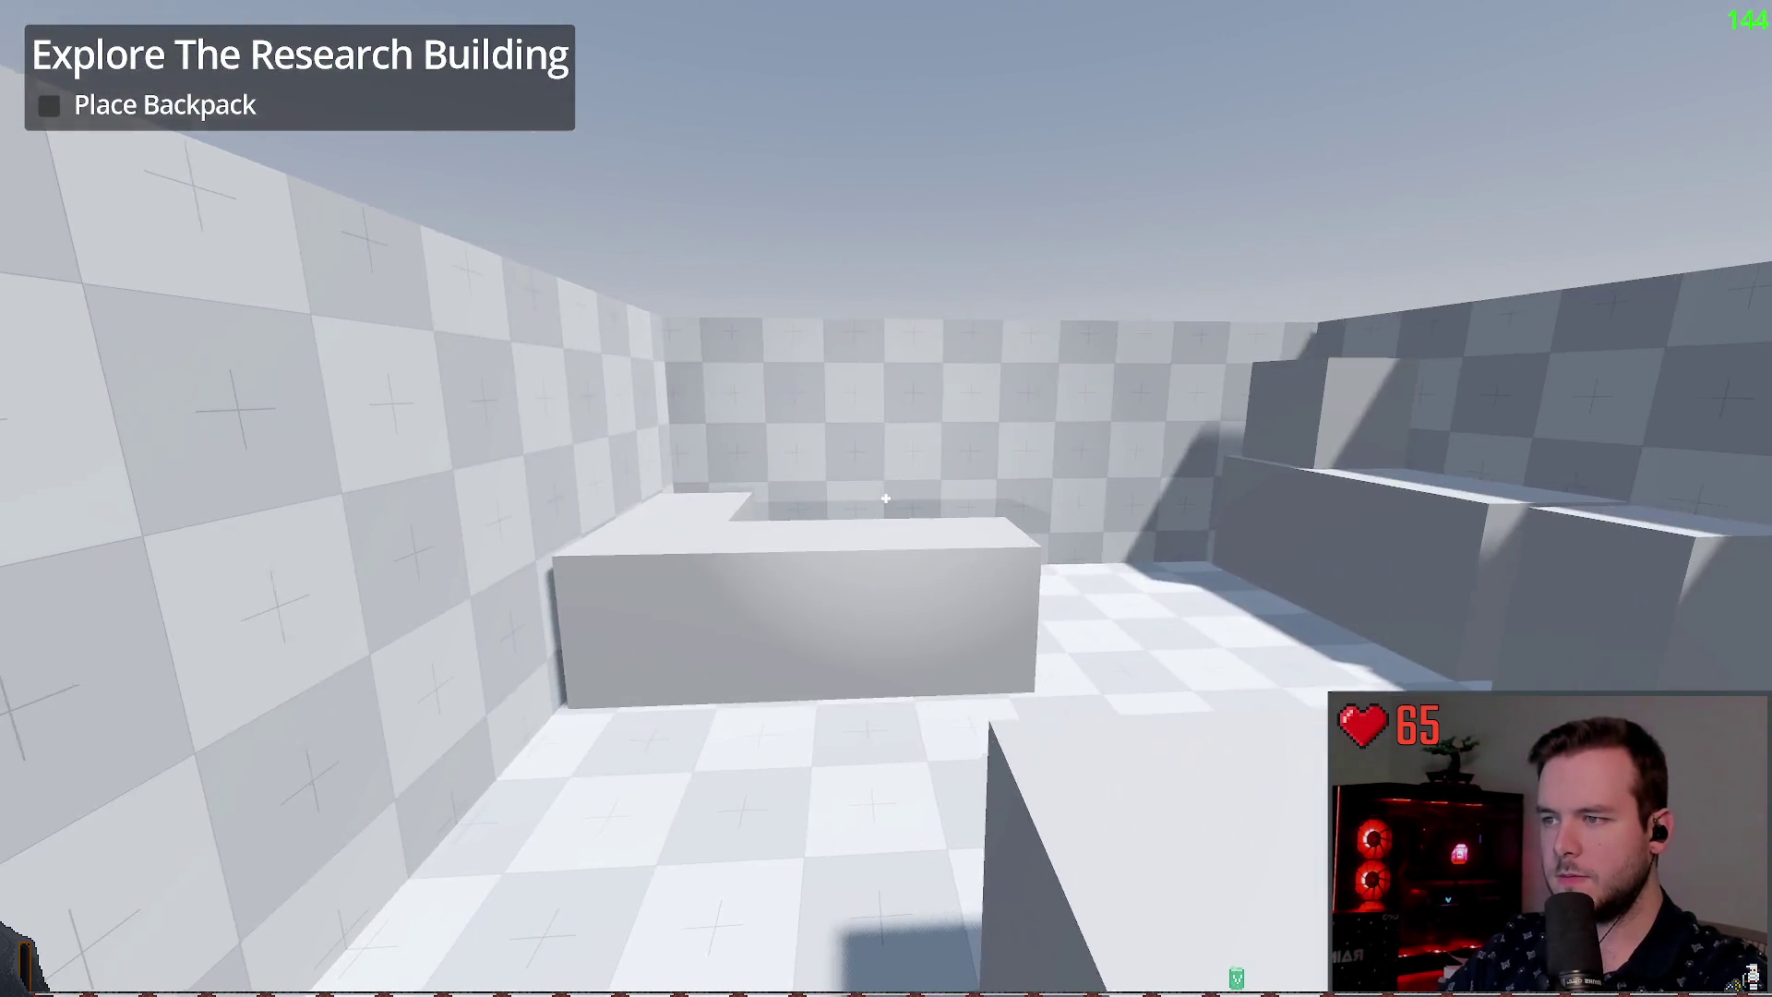
pyautogui.press('w')
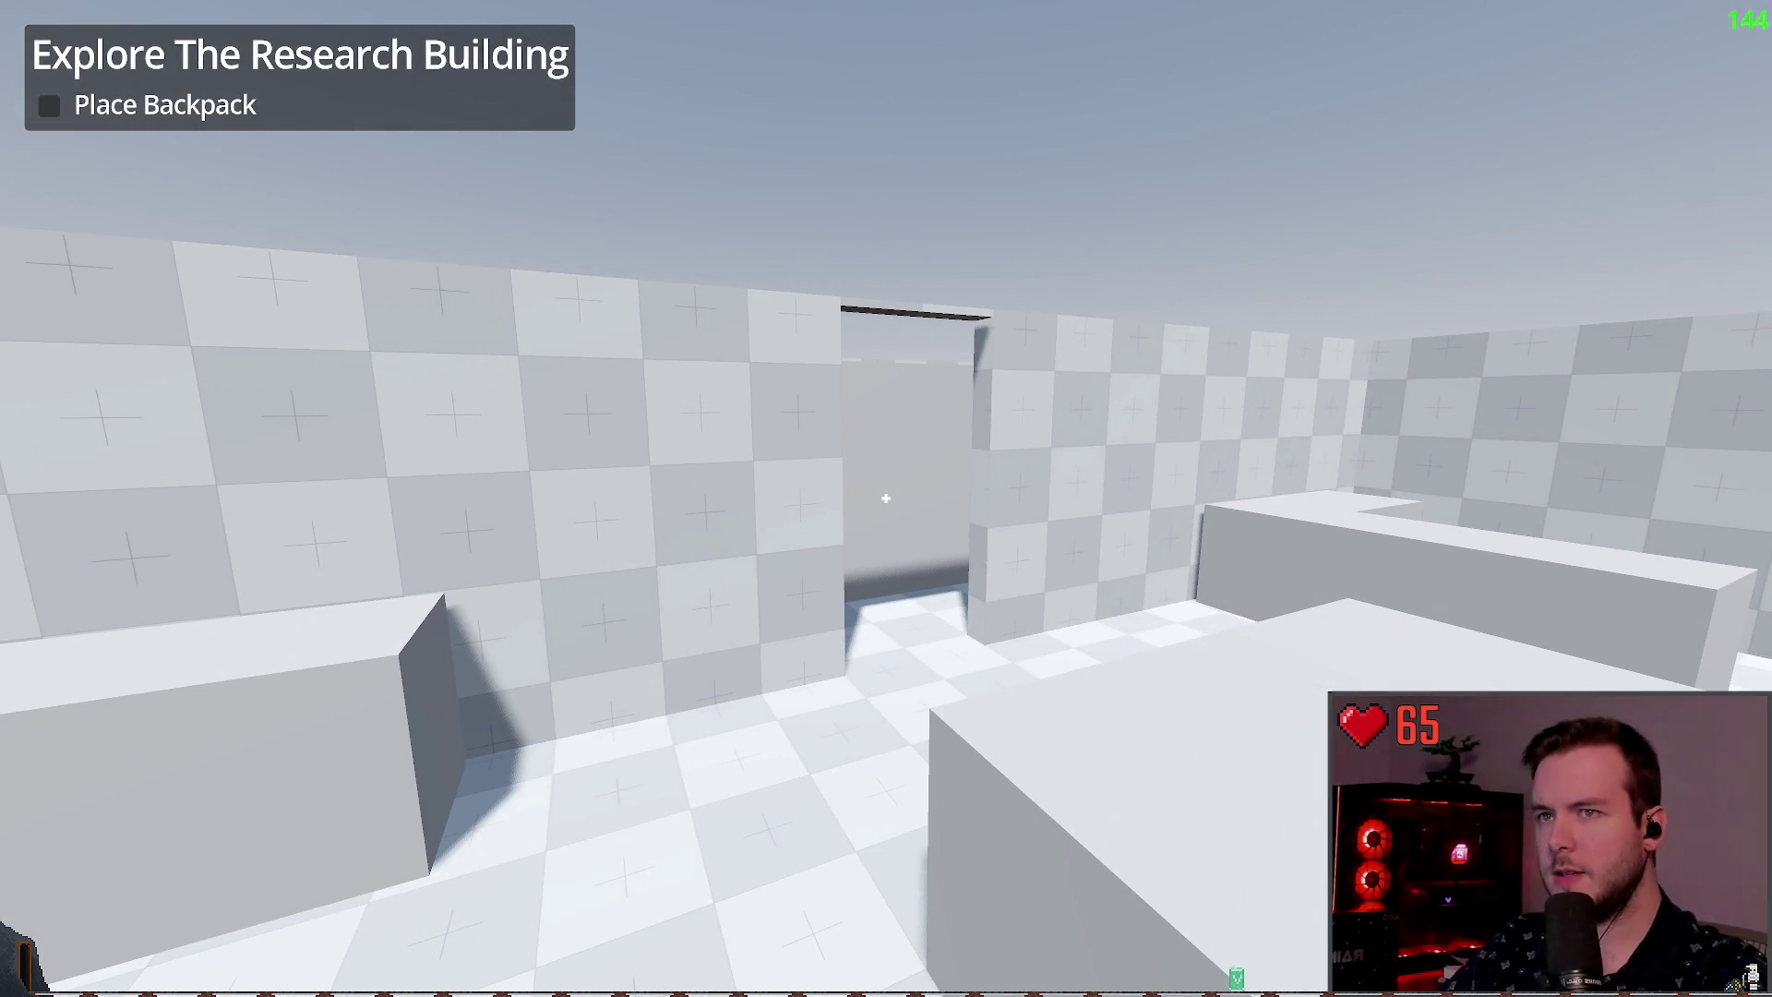
pyautogui.press('F8')
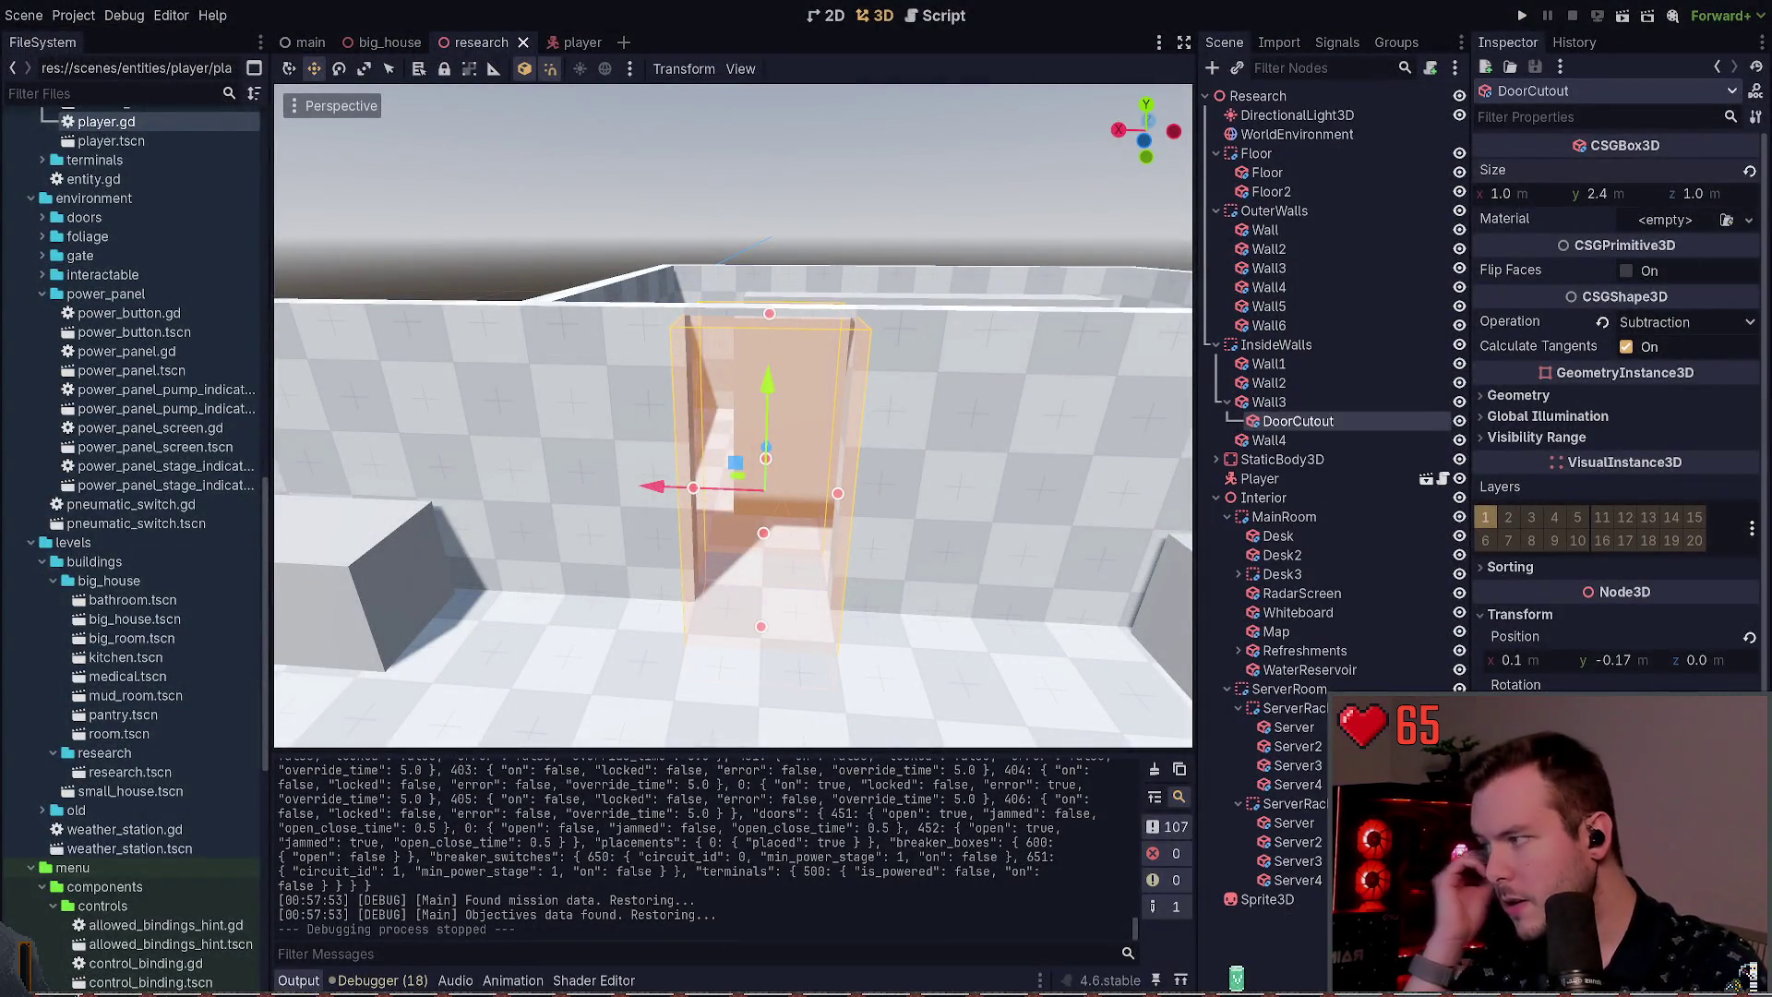
pyautogui.moveTo(840, 135); pyautogui.dragTo(893, 508)
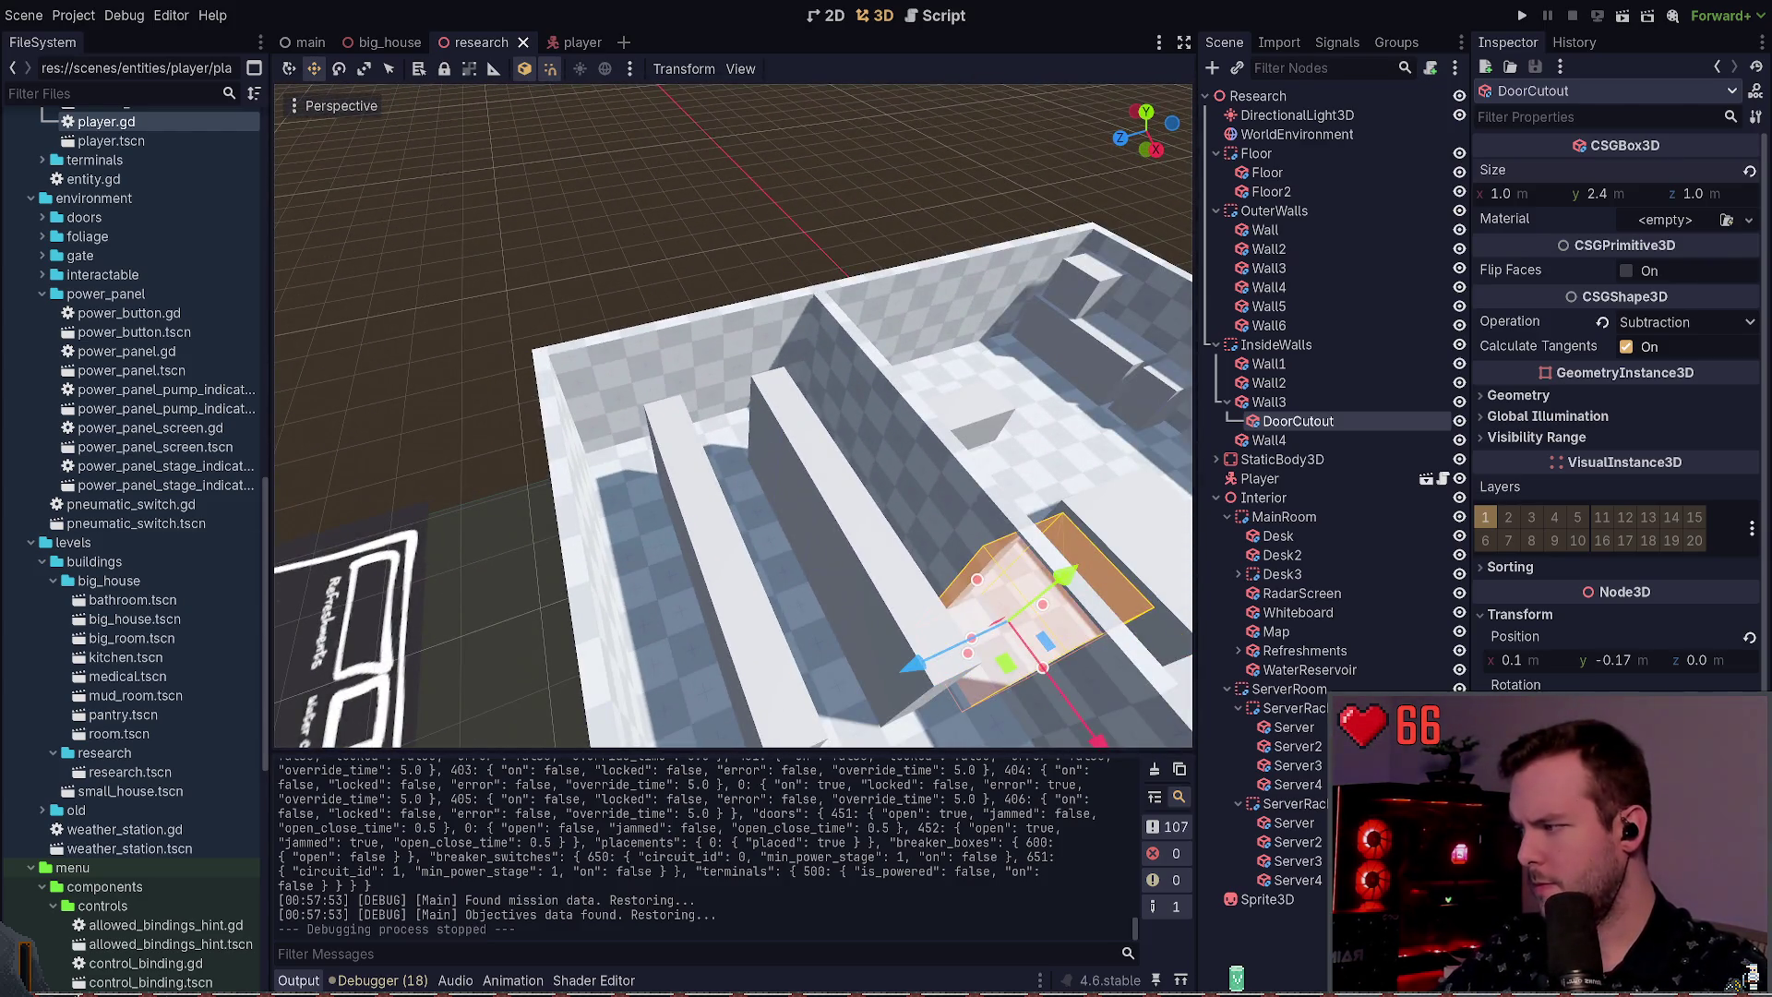
pyautogui.moveTo(535, 409); pyautogui.dragTo(683, 419)
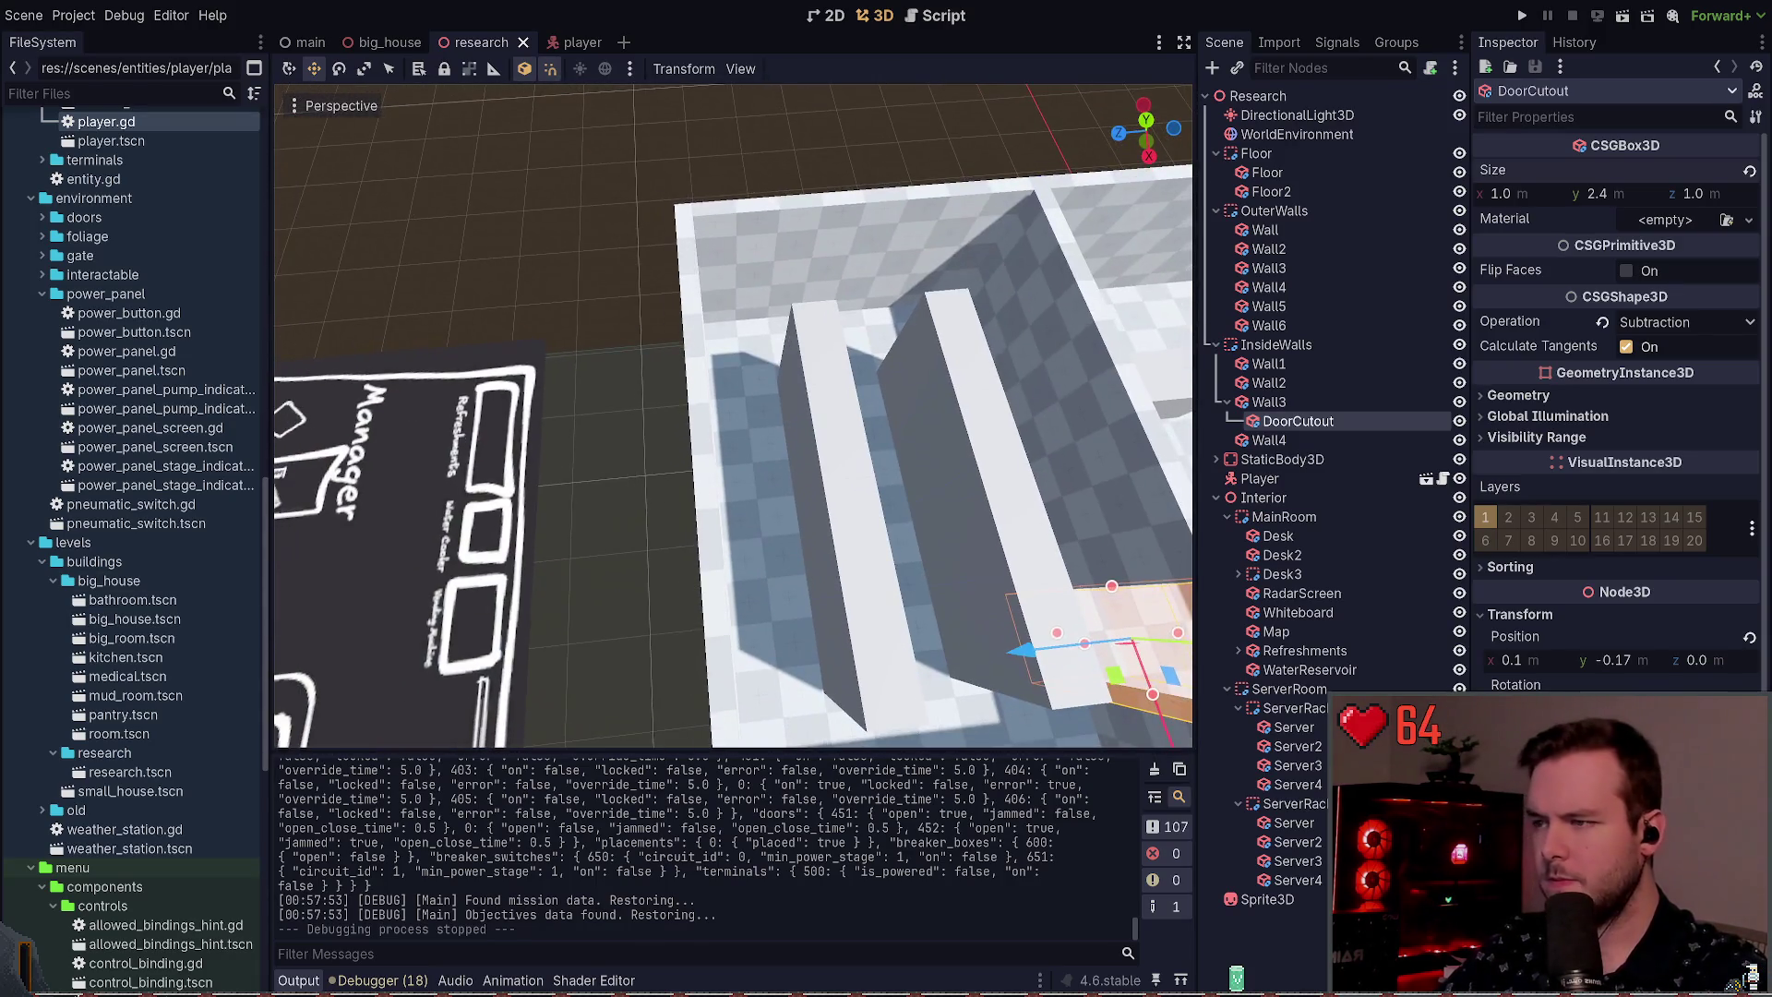
# Step: Focus on Floor2, slide outer Wall6 into place, and save the research scene
pyautogui.click(764, 454)
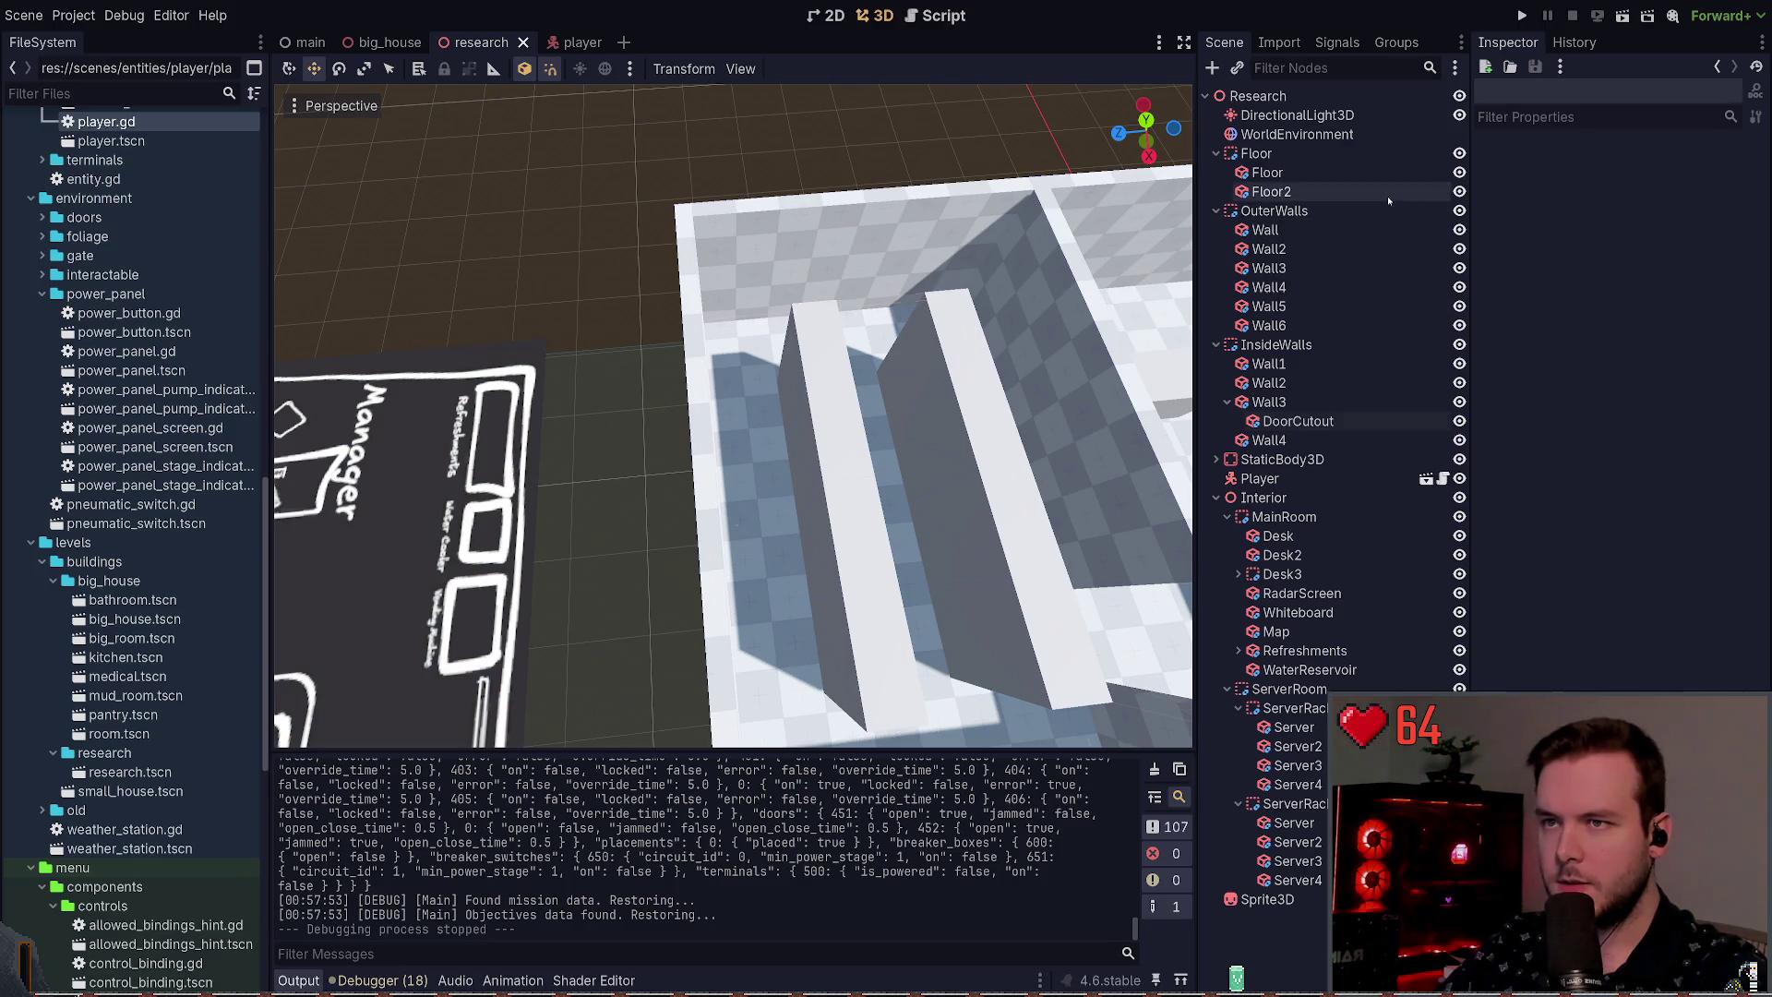
pyautogui.click(1388, 196)
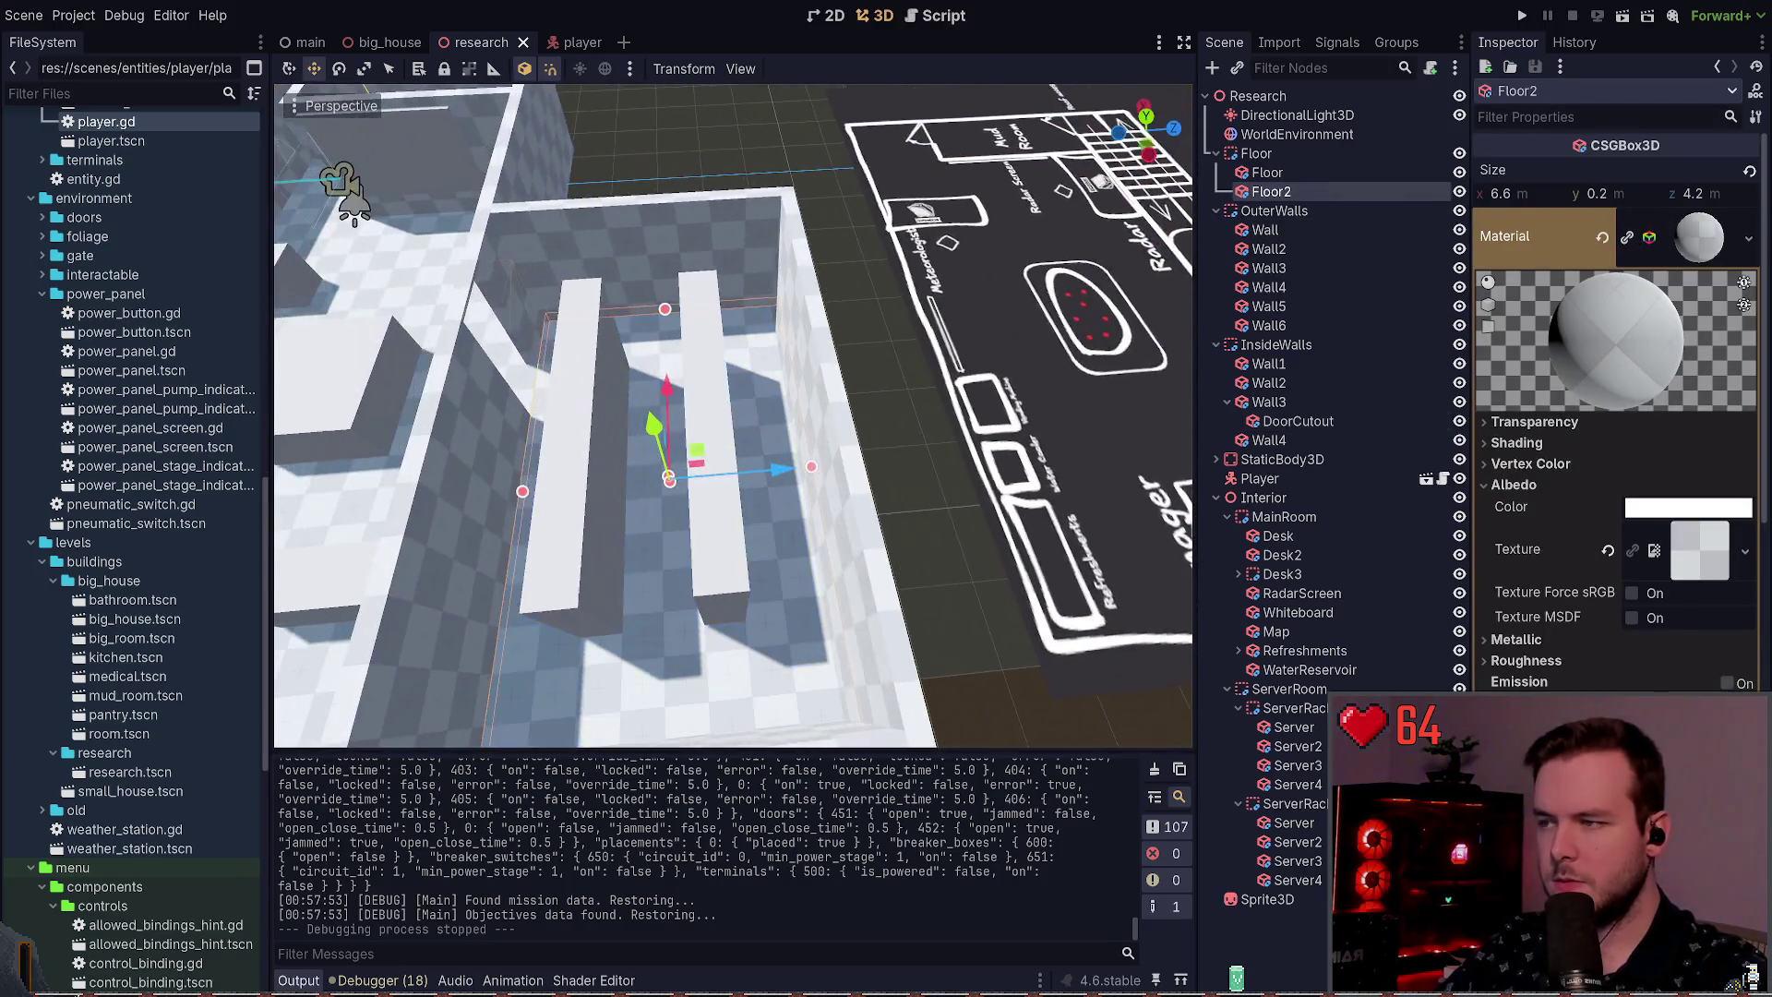
pyautogui.press('f')
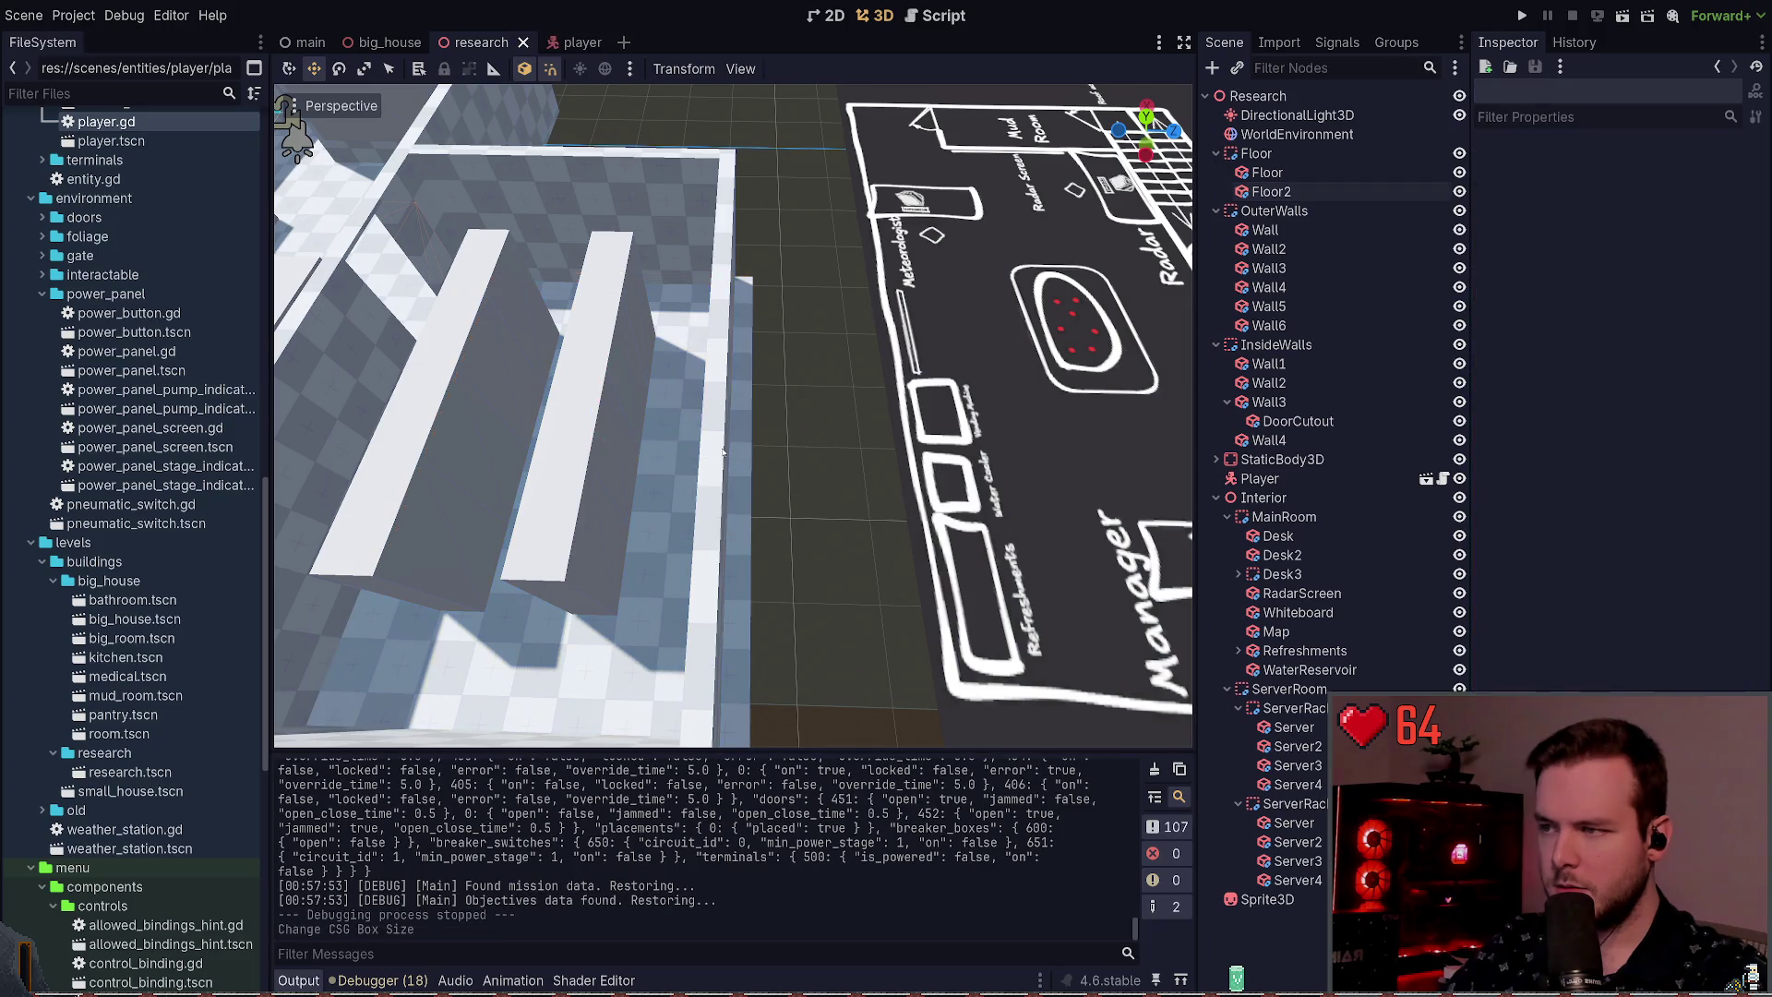
pyautogui.click(1269, 325)
pyautogui.press('Return')
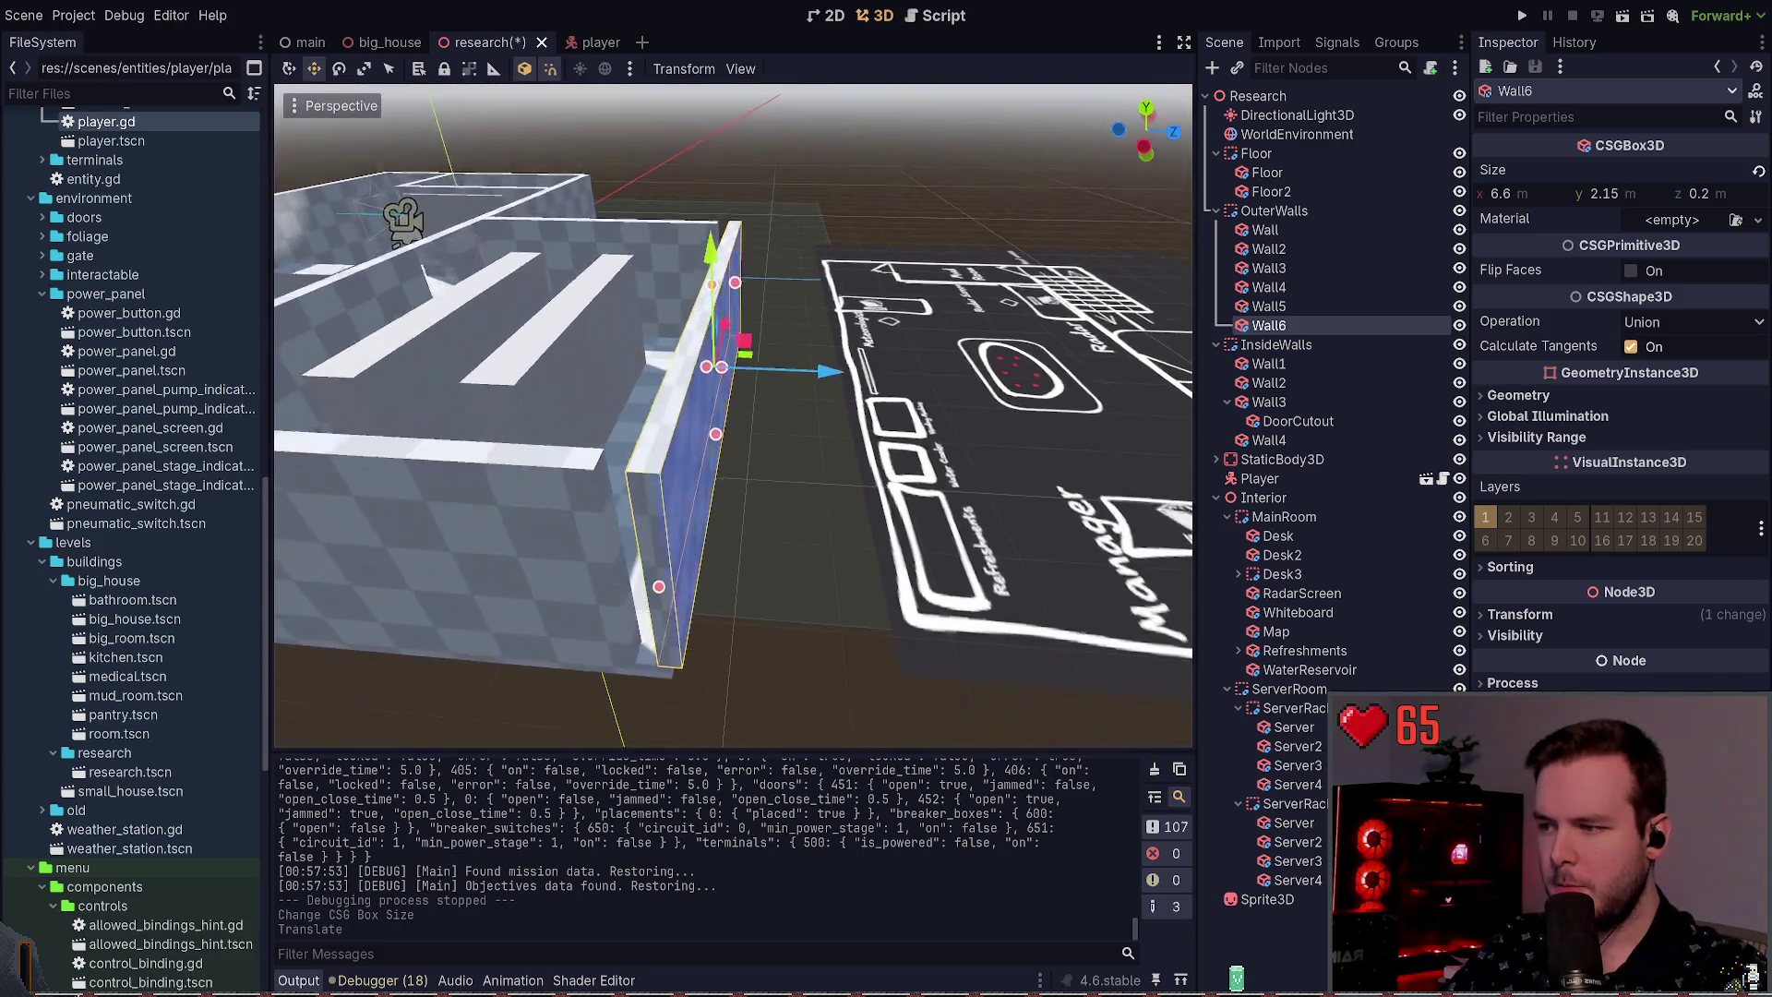
pyautogui.moveTo(822, 390); pyautogui.dragTo(835, 402)
pyautogui.hotkey('ctrl', 's')
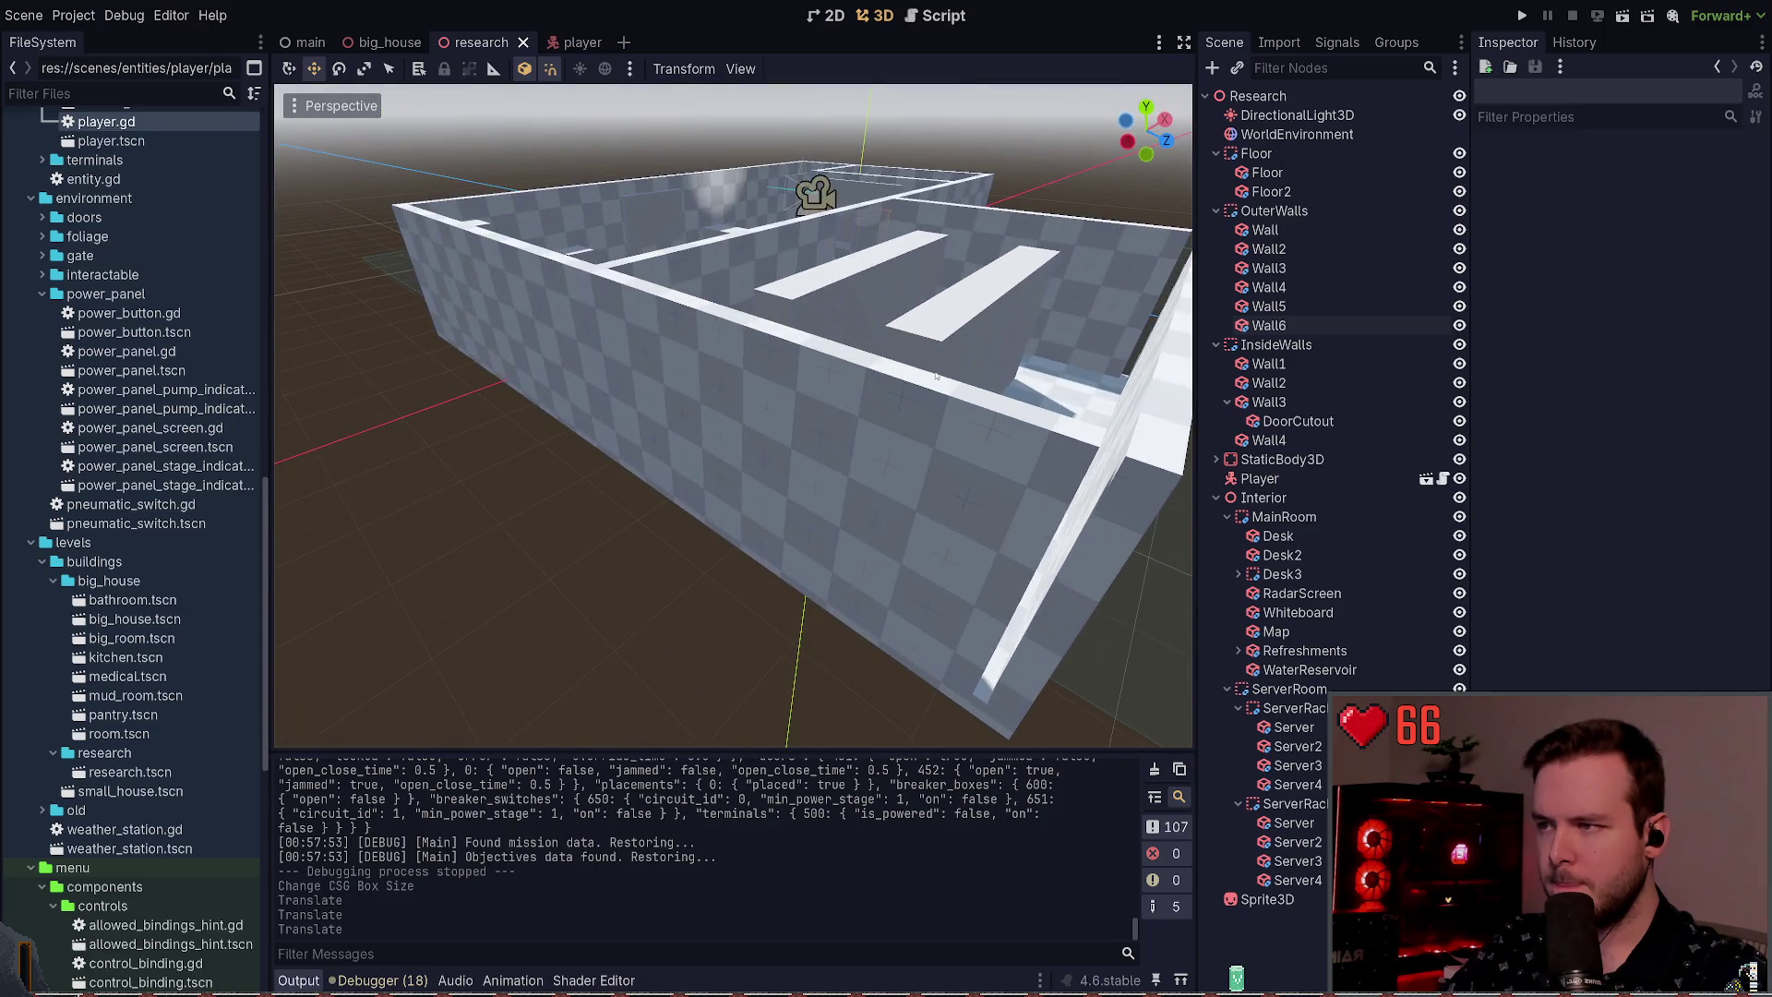
# Step: Lengthen outer Wall4 from 4.5 to 4.7 m and check its size
pyautogui.click(909, 371)
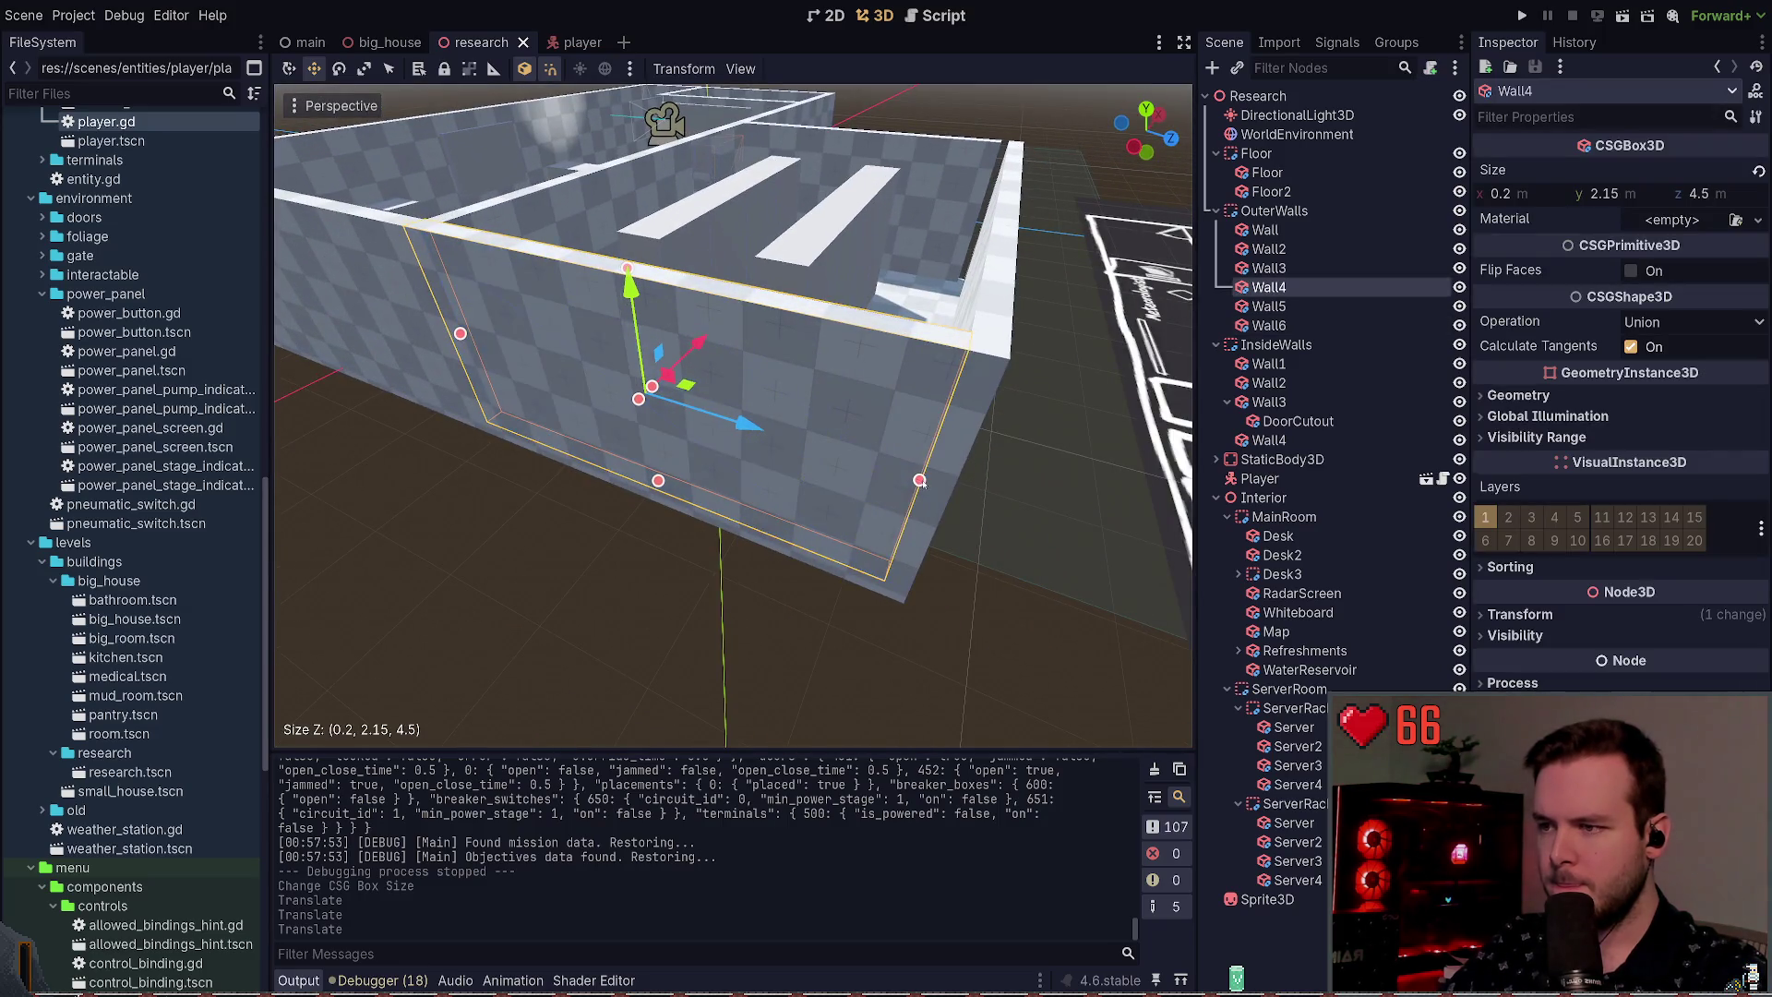
pyautogui.moveTo(941, 491); pyautogui.dragTo(943, 492)
pyautogui.click(960, 521)
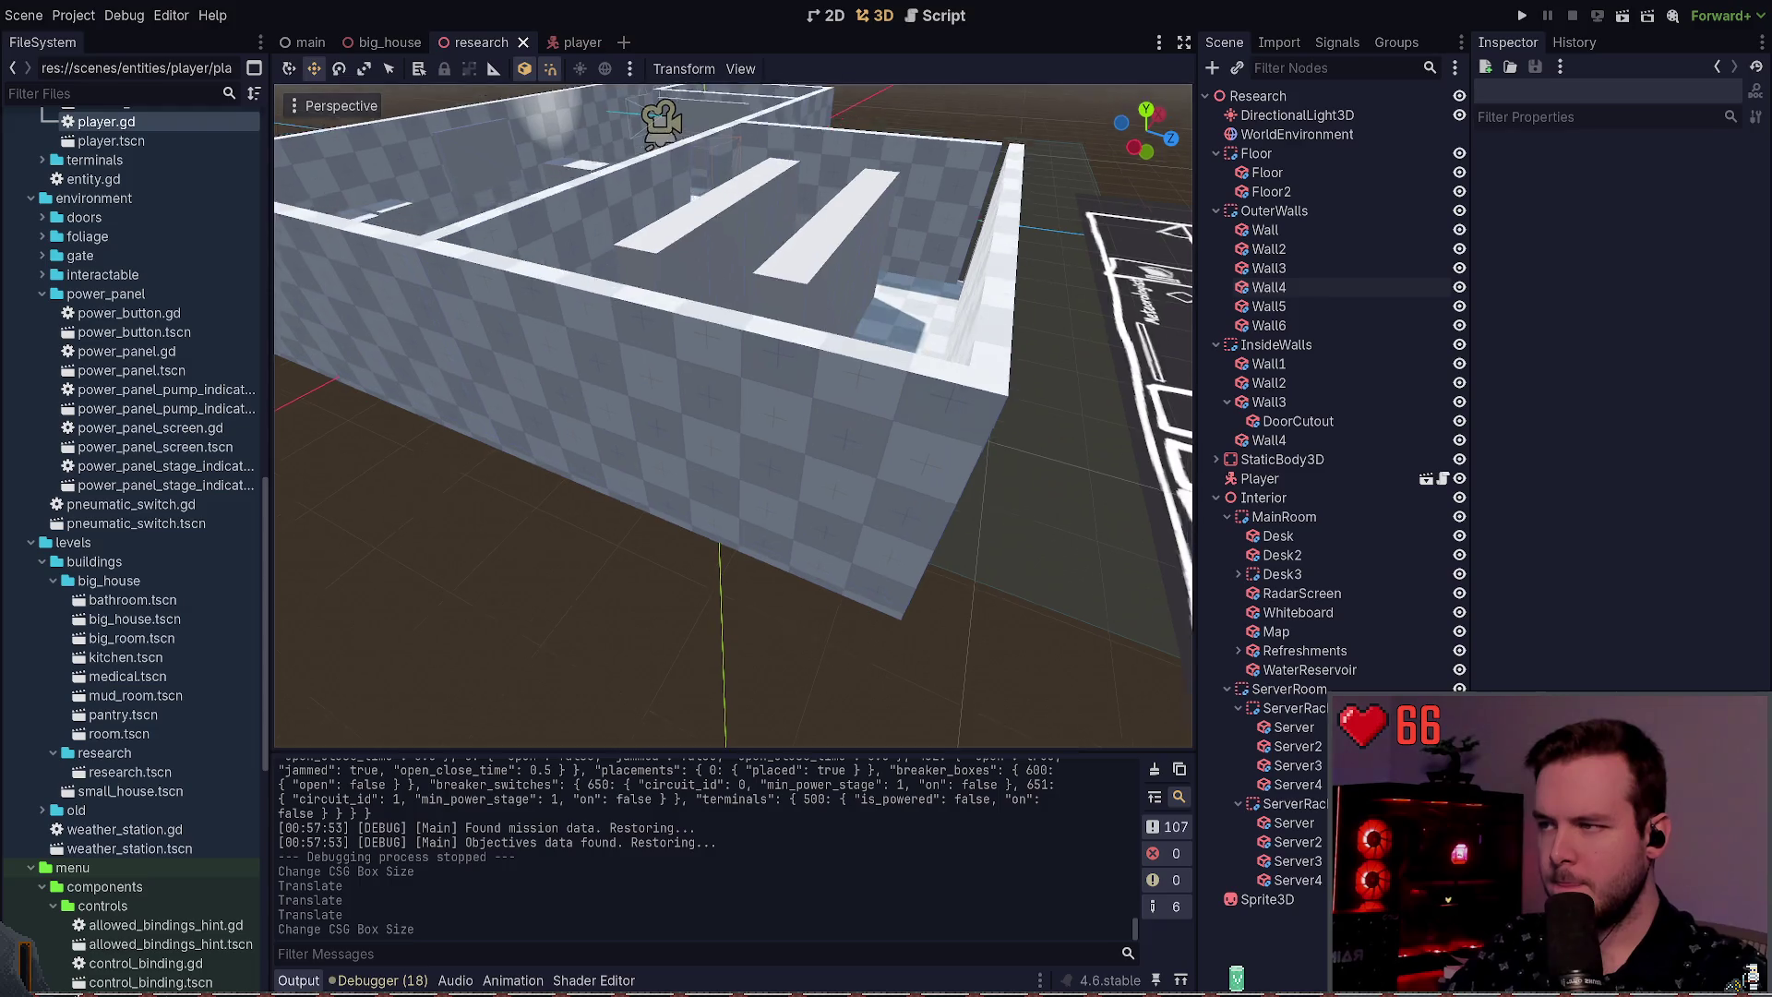
pyautogui.moveTo(874, 391); pyautogui.dragTo(888, 447)
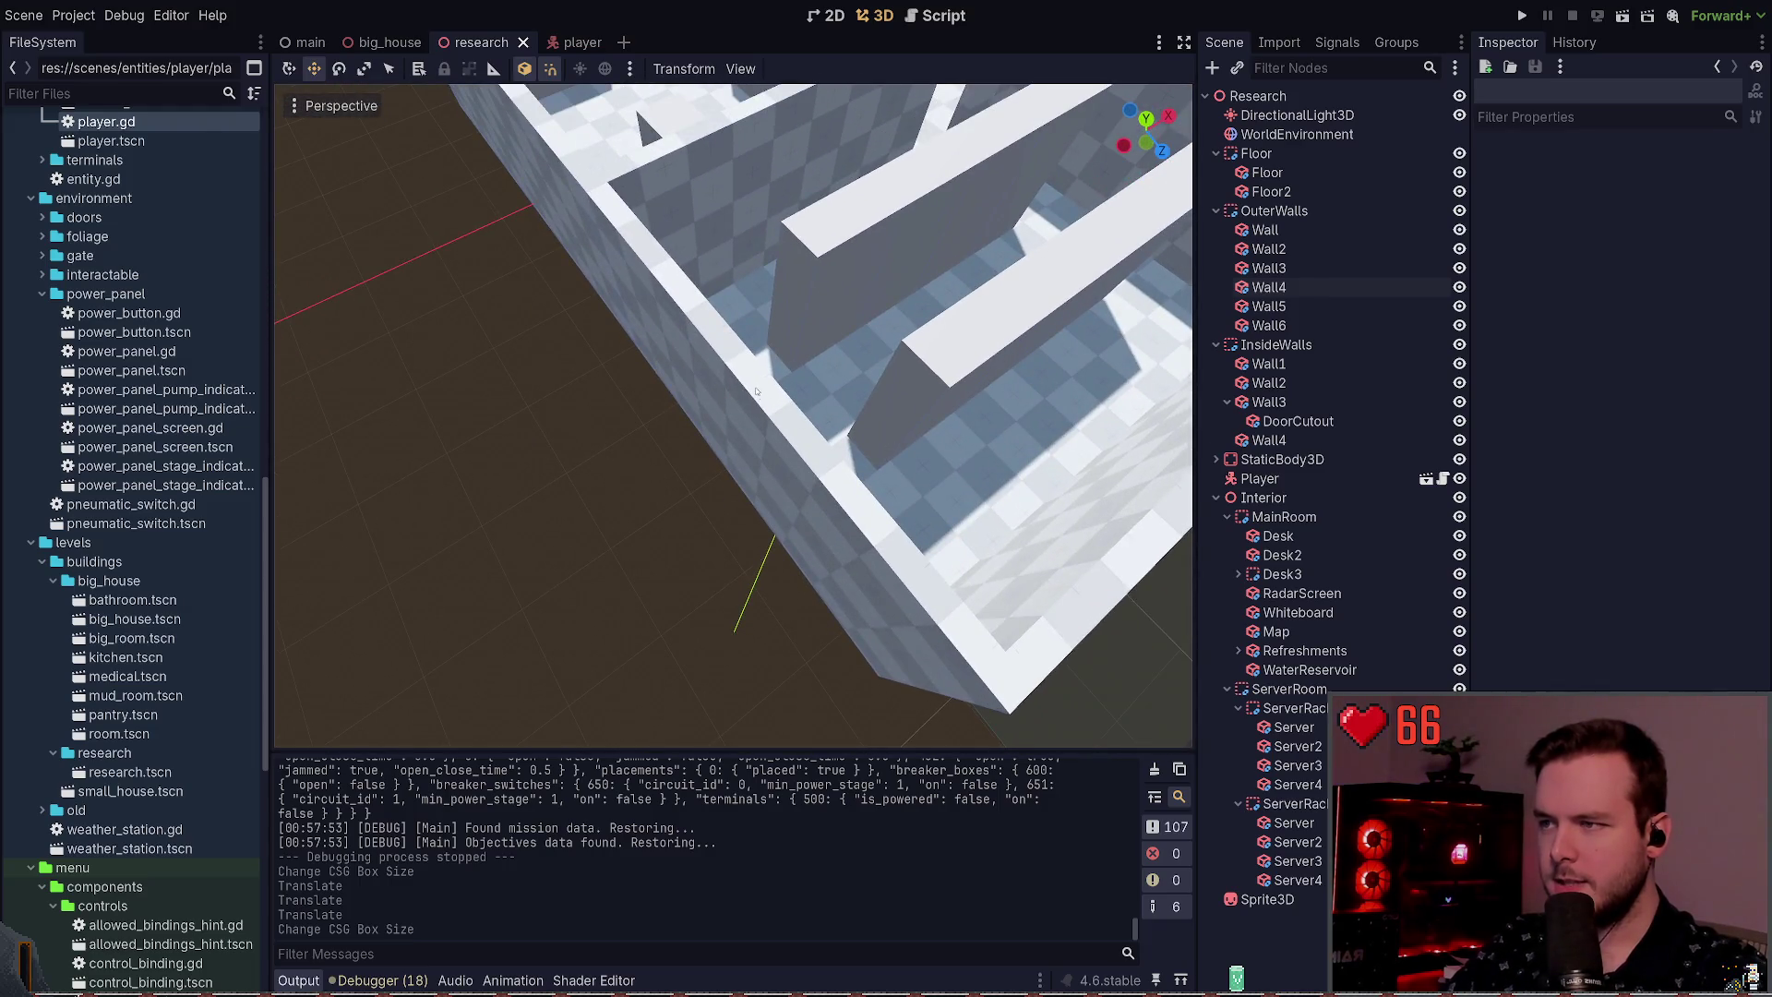
pyautogui.click(658, 276)
pyautogui.scroll(-5, 658, 276)
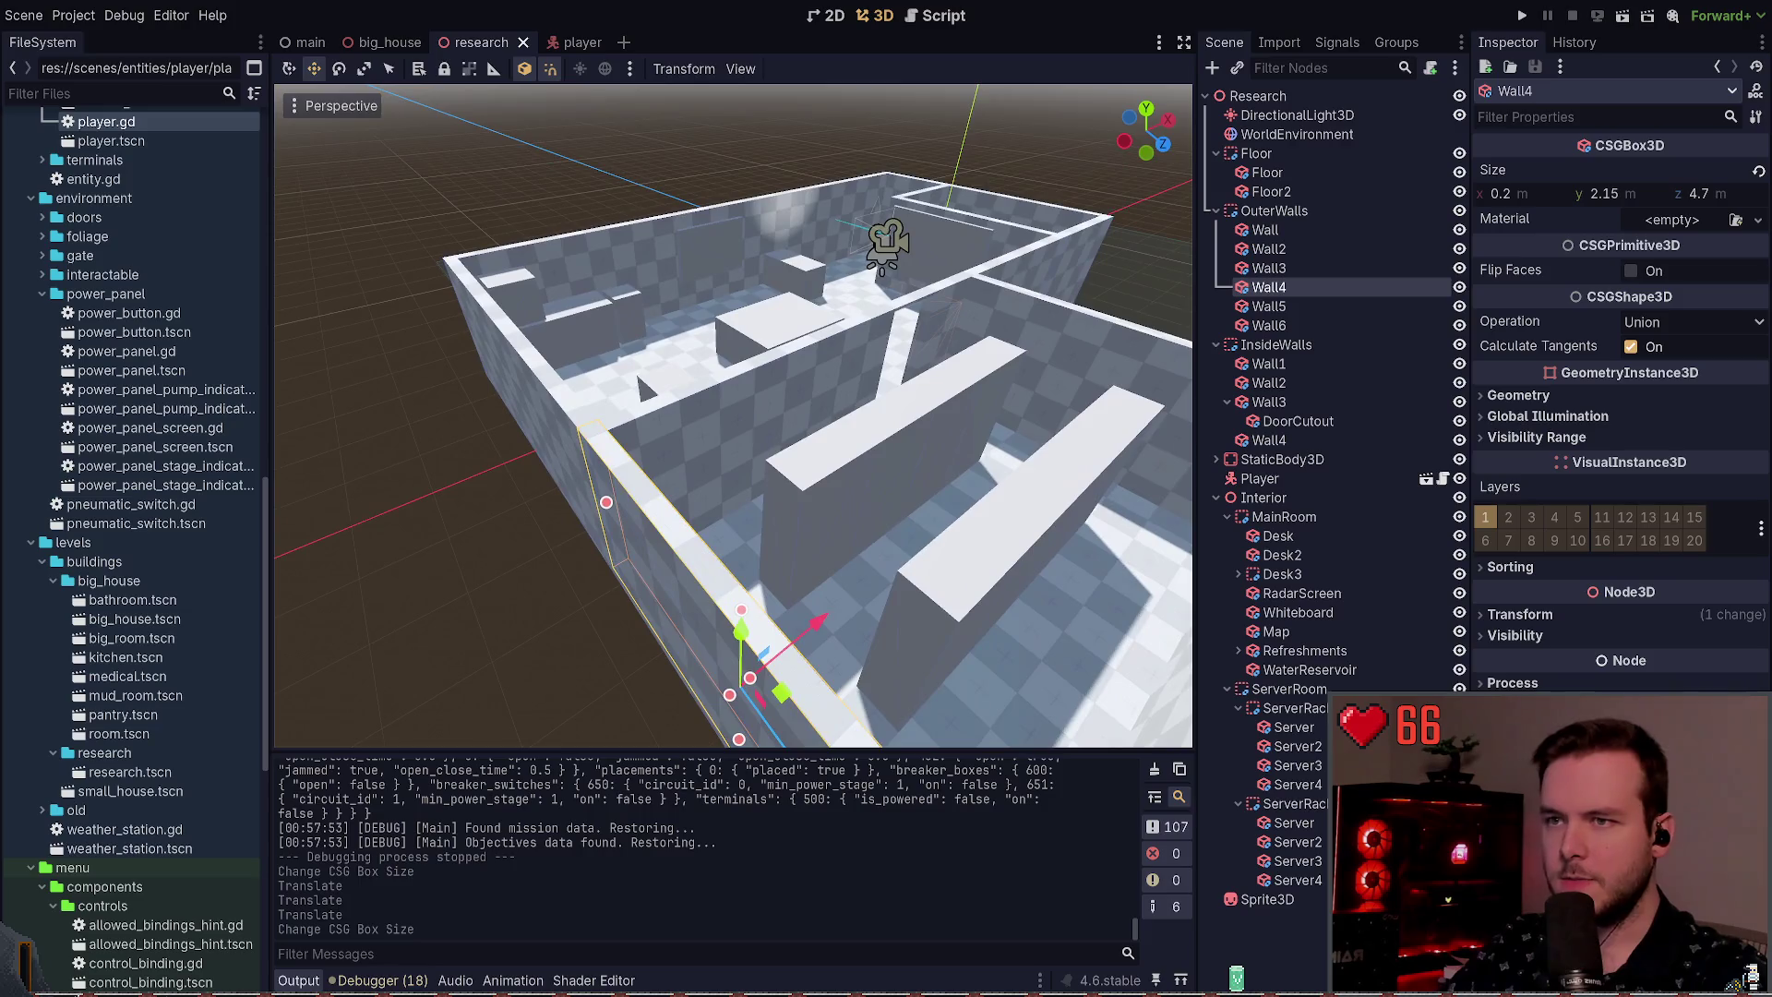
pyautogui.click(528, 367)
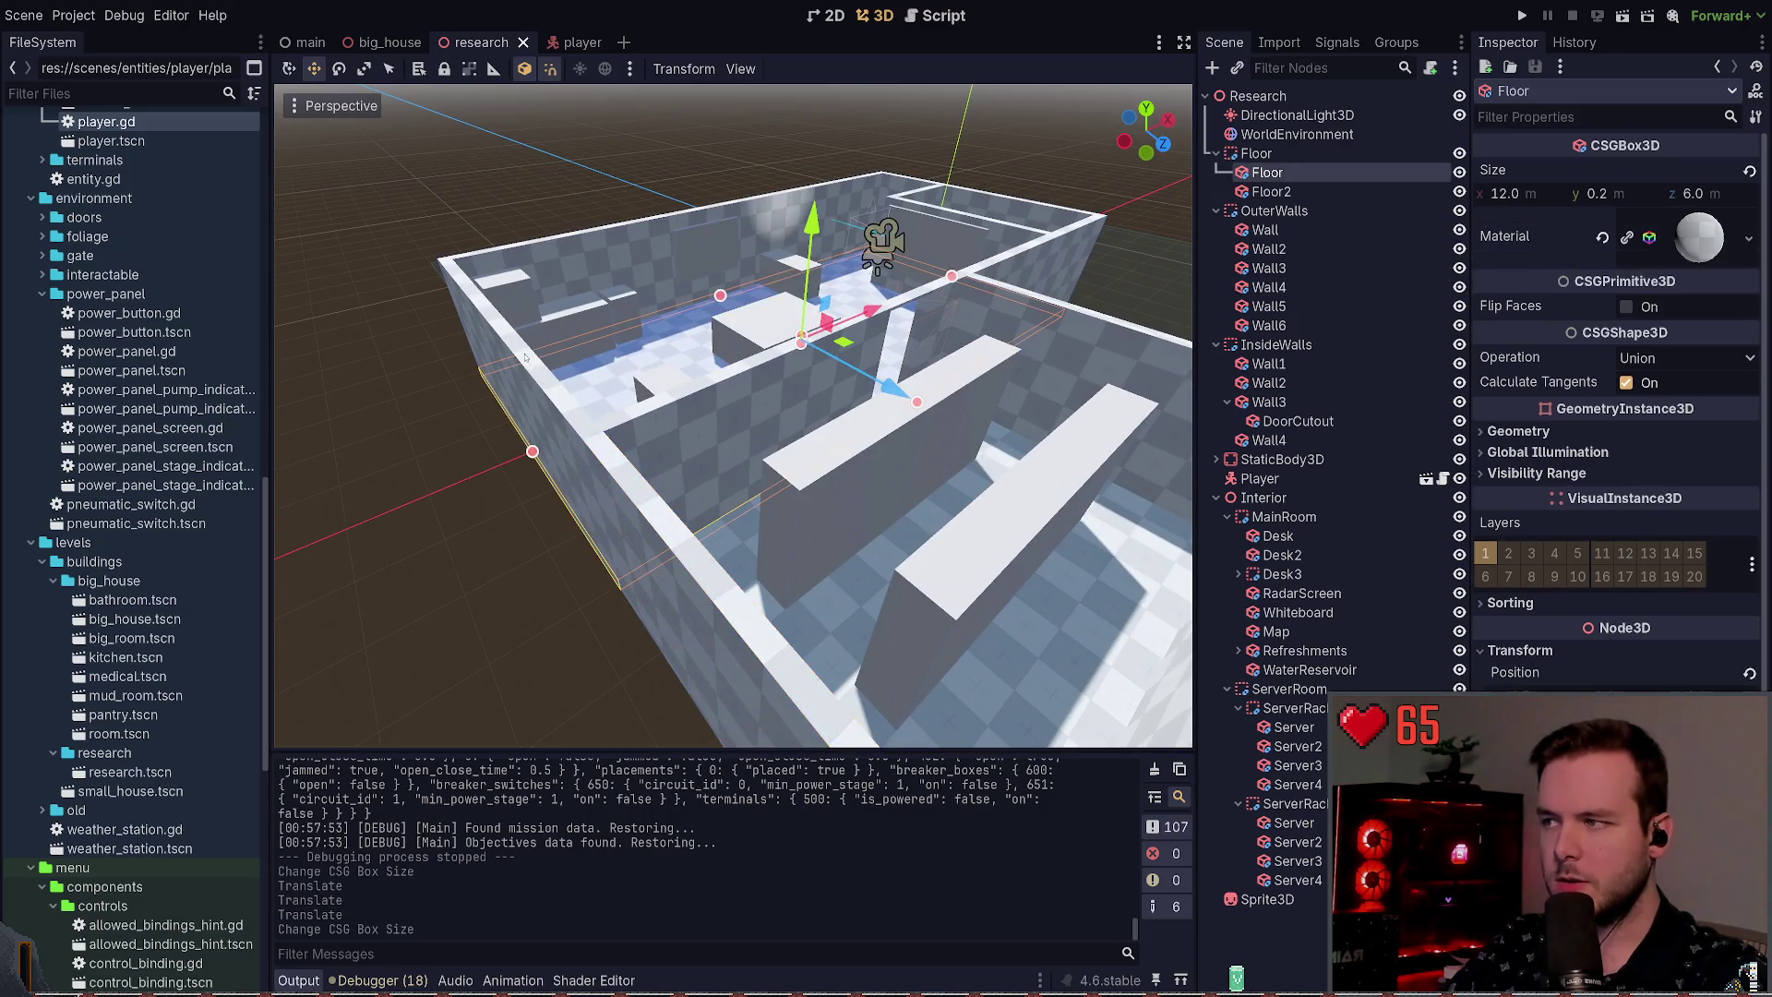
# Step: Inspect each OuterWalls node, Wall through Wall6, in turn
pyautogui.click(517, 341)
pyautogui.moveTo(670, 556)
pyautogui.mouseDown()
pyautogui.moveTo(428, 621)
pyautogui.moveTo(795, 497)
pyautogui.moveTo(702, 304)
pyautogui.mouseUp()
pyautogui.click(665, 189)
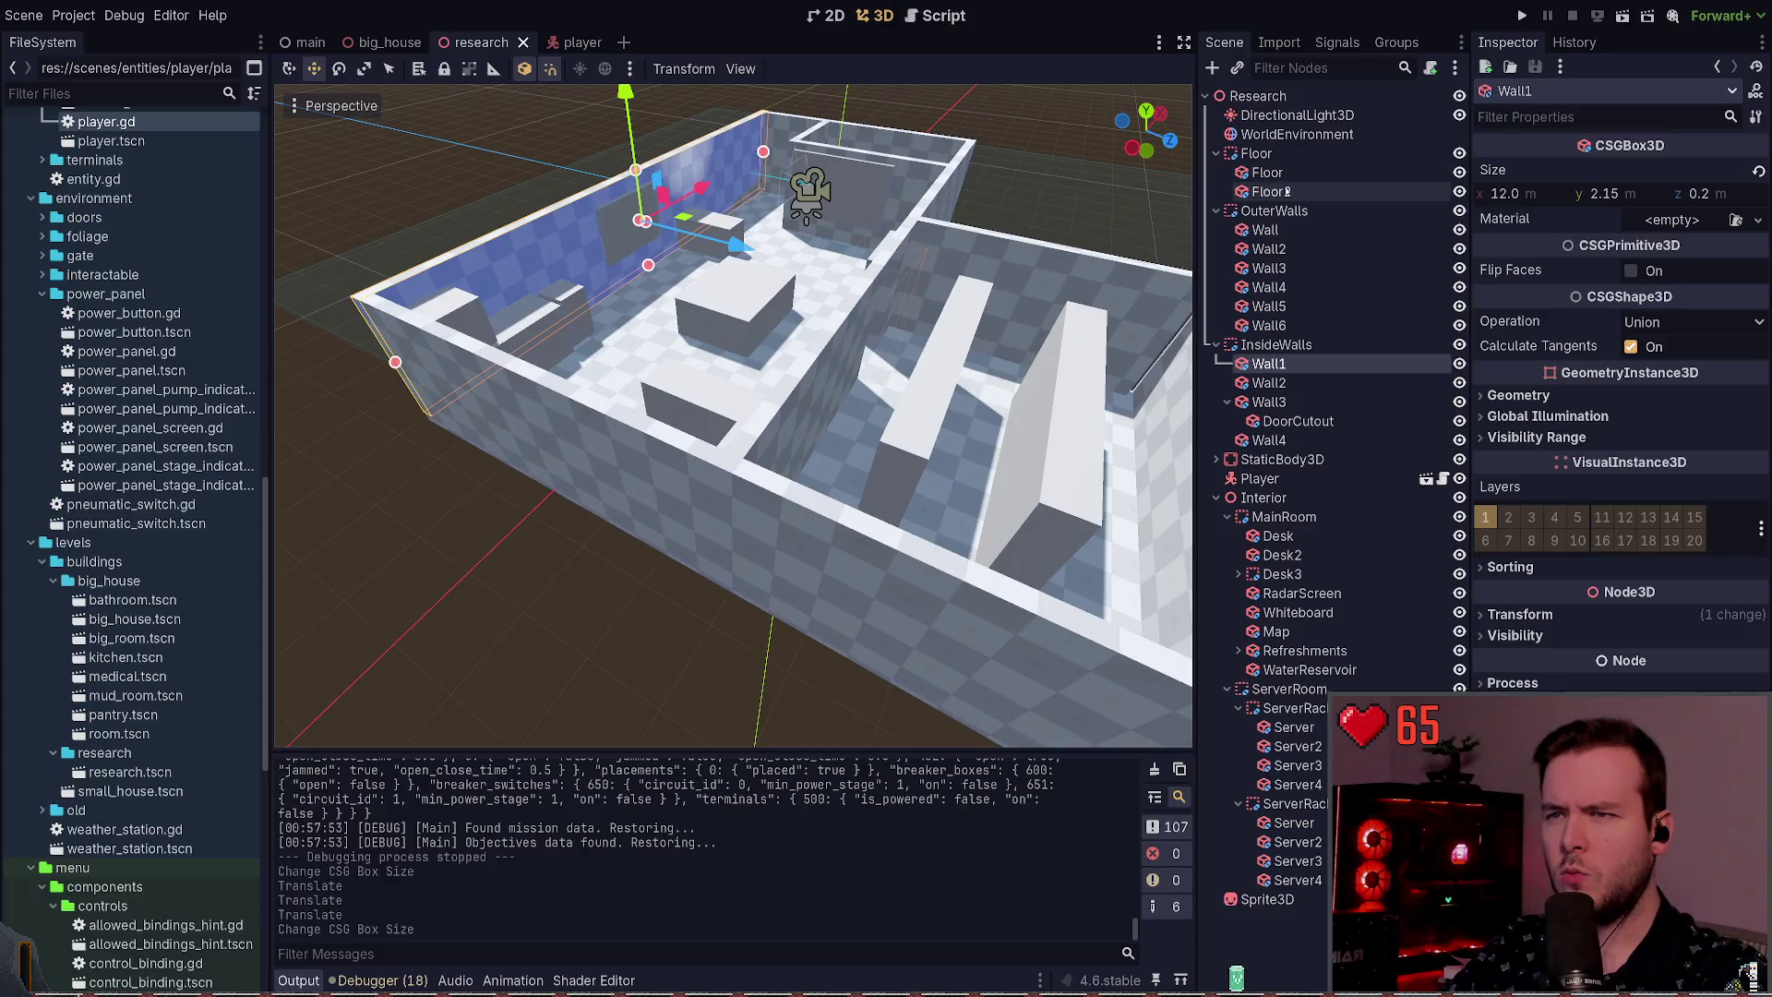
pyautogui.click(1269, 248)
pyautogui.click(1286, 235)
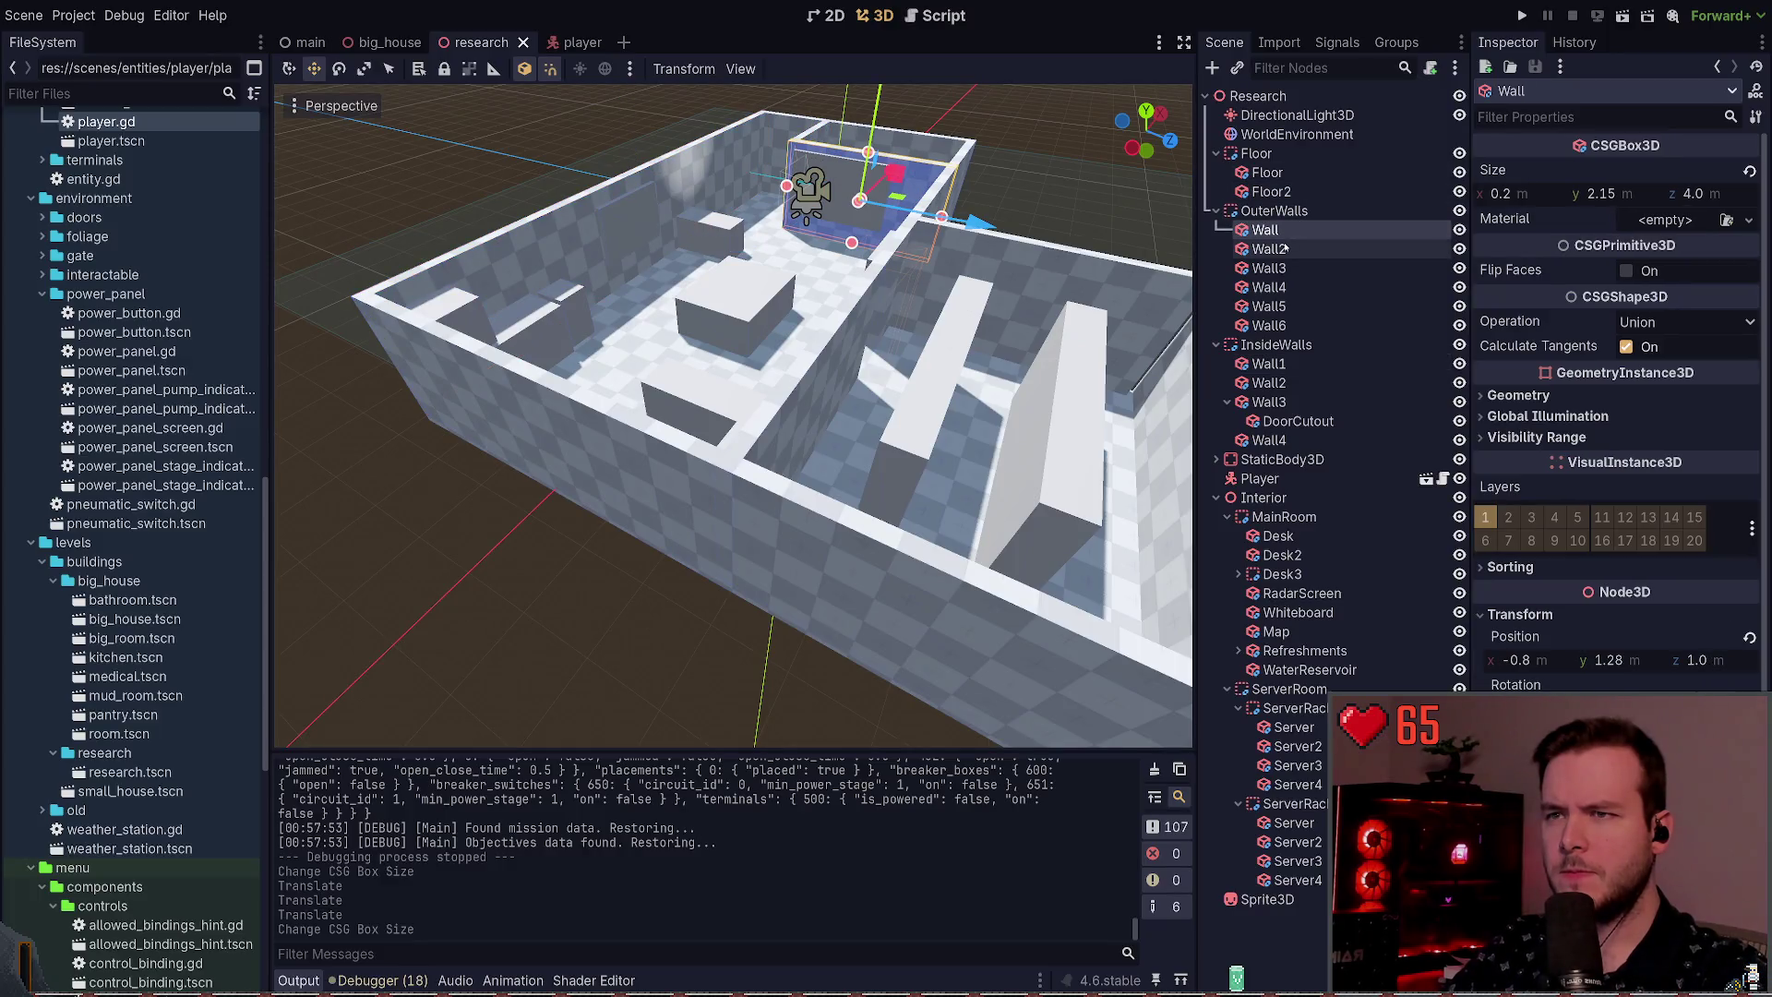
pyautogui.click(1285, 249)
pyautogui.click(1285, 267)
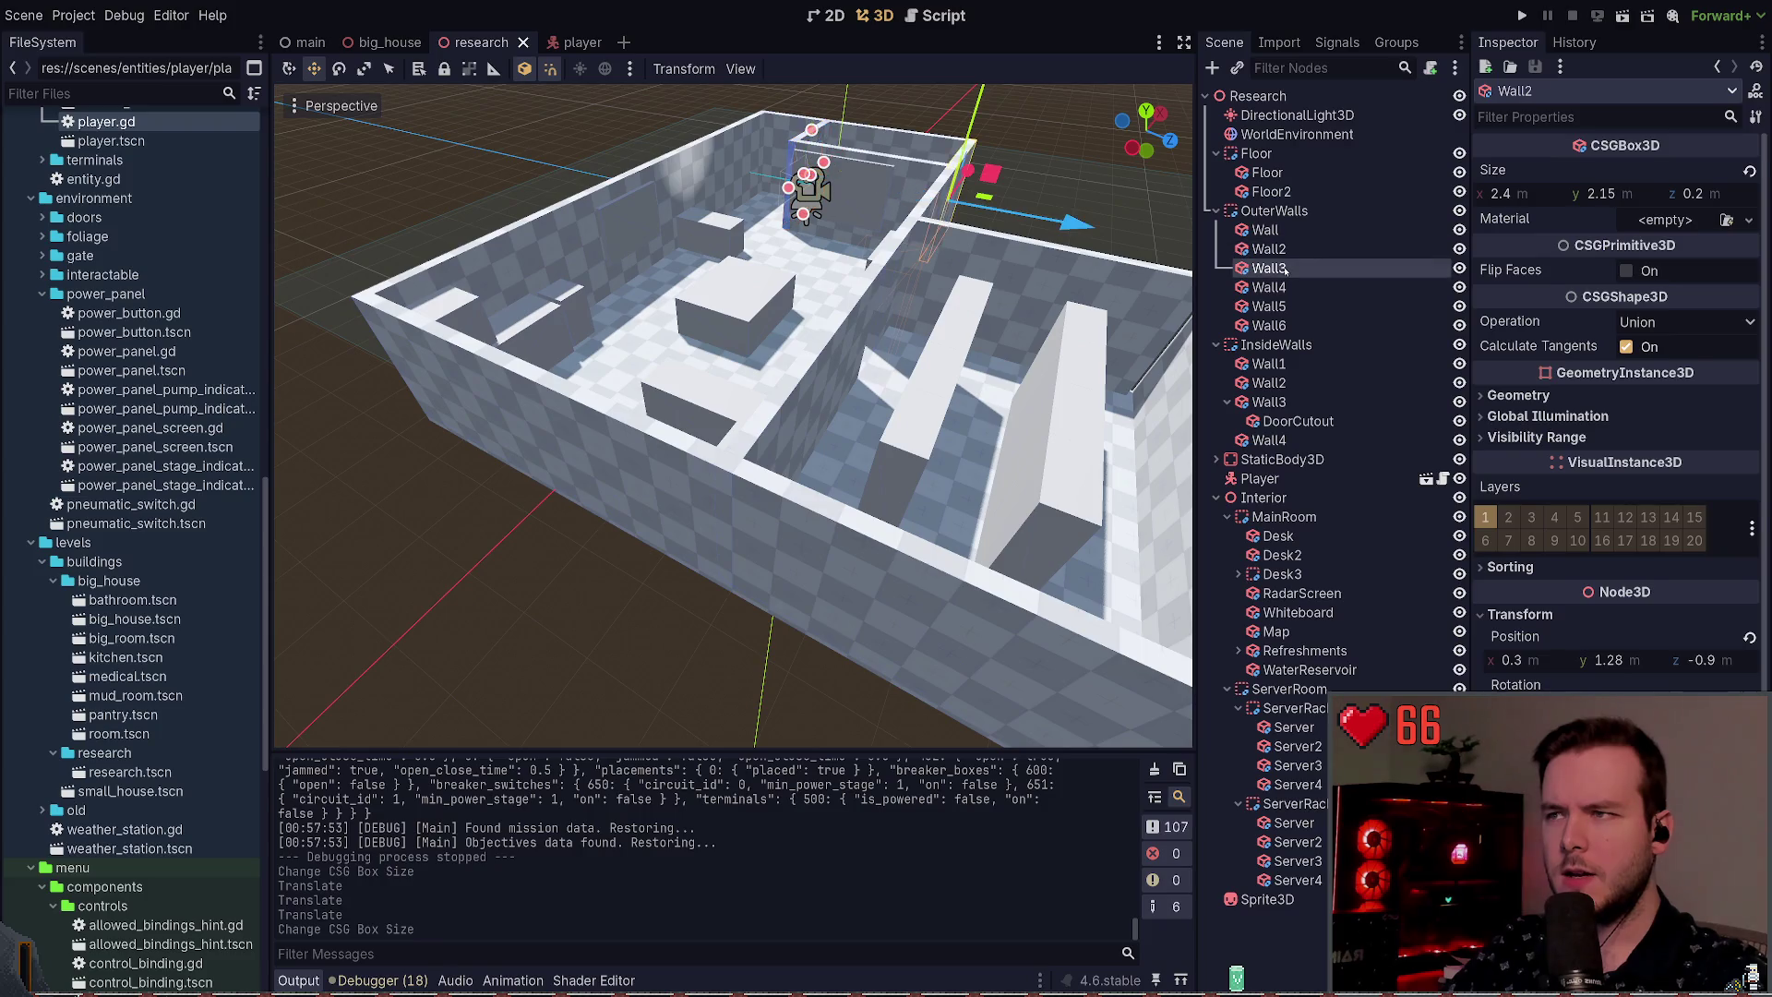
pyautogui.click(1288, 286)
pyautogui.click(1290, 306)
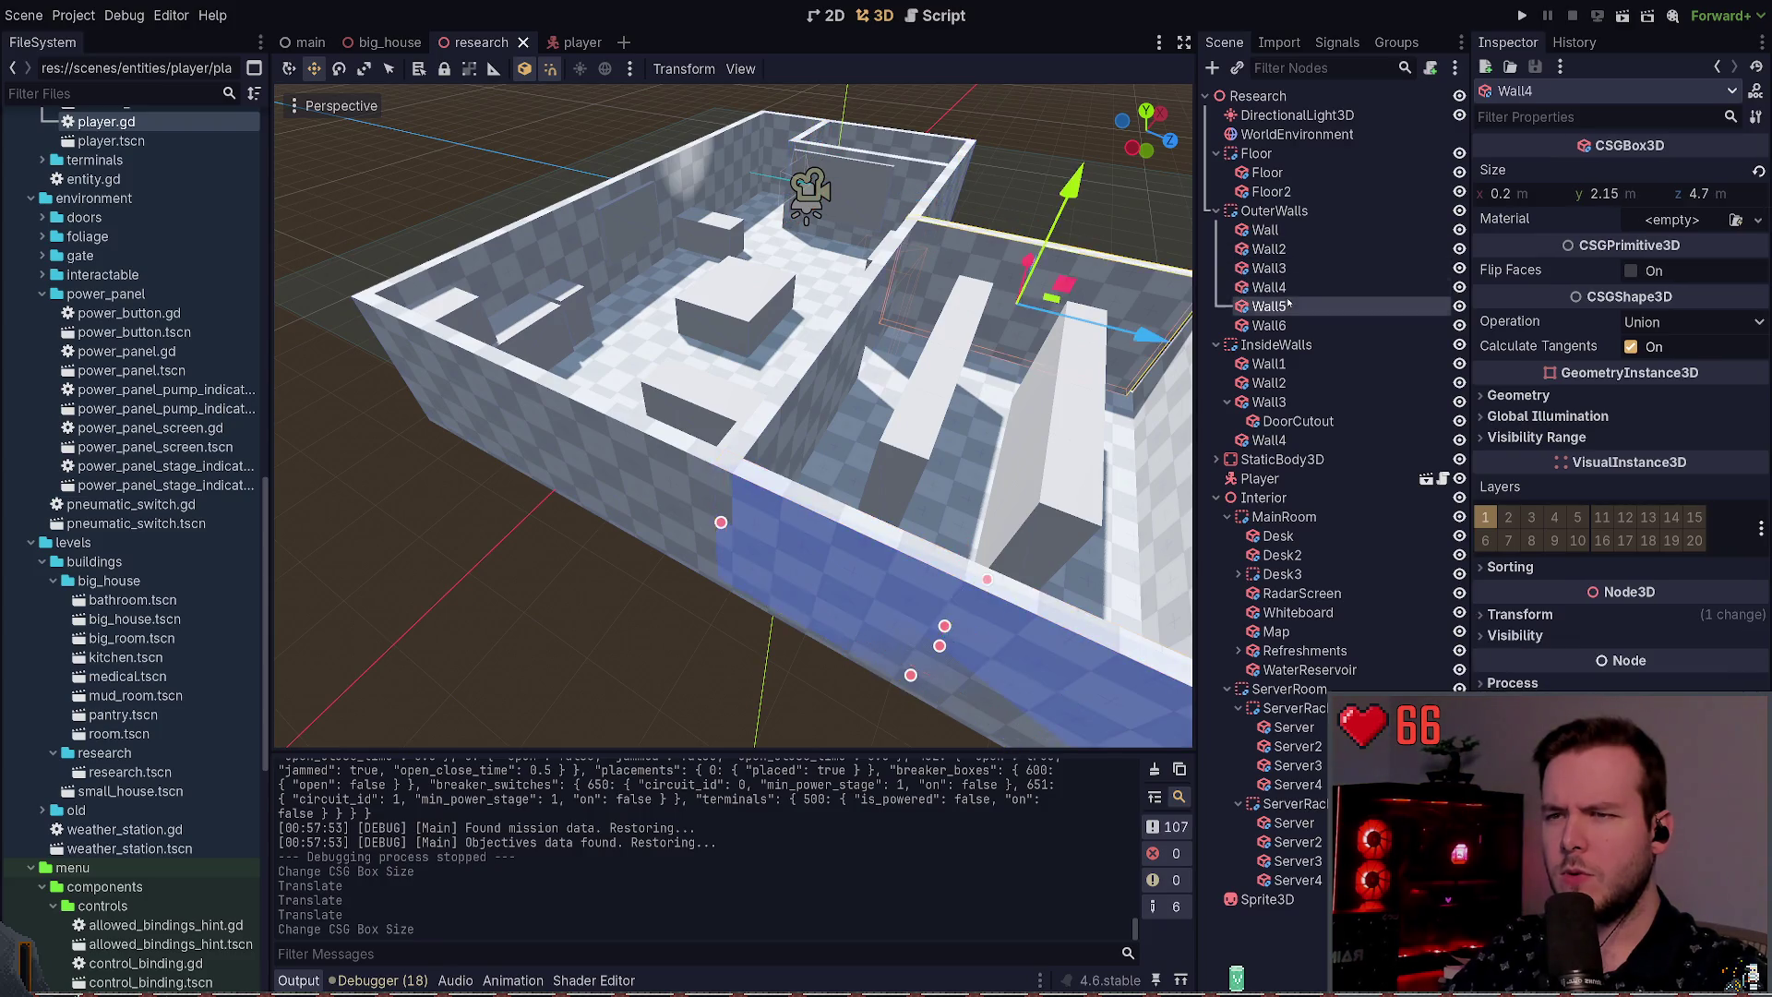
pyautogui.click(1292, 324)
pyautogui.click(1043, 228)
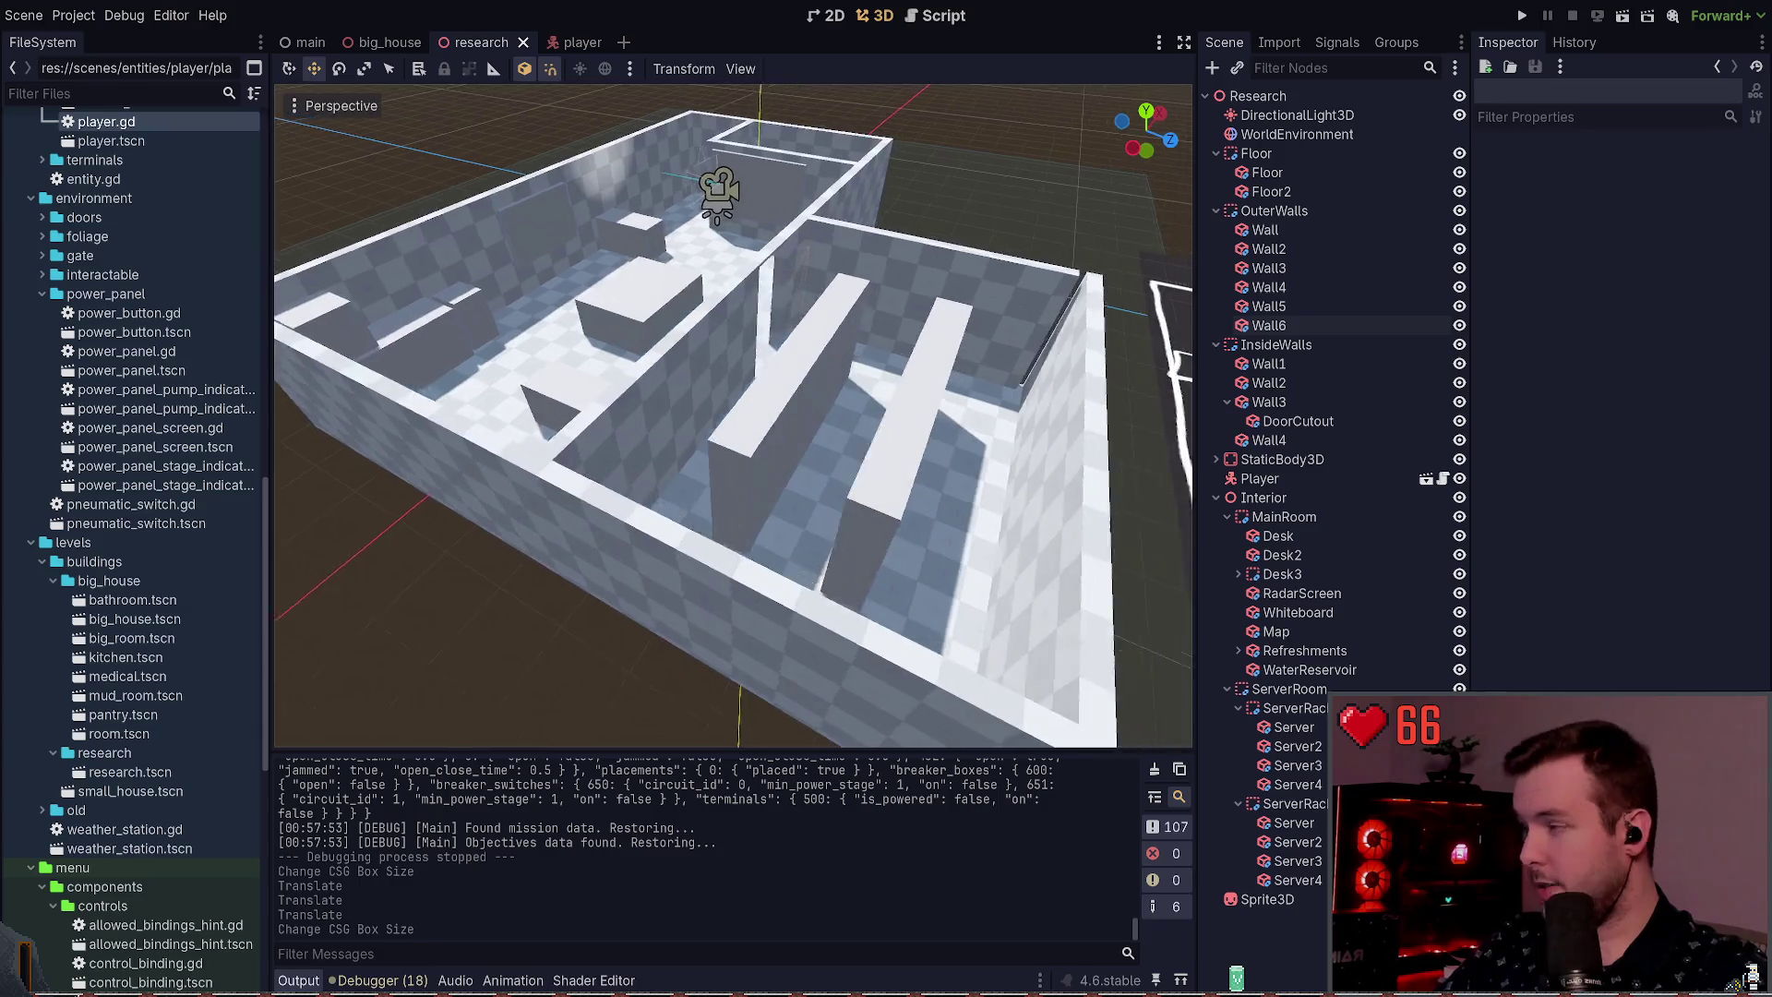
# Step: Lengthen outer Wall5 from 4.4 to 4.6 m and look over the enclosed room
pyautogui.press('w')
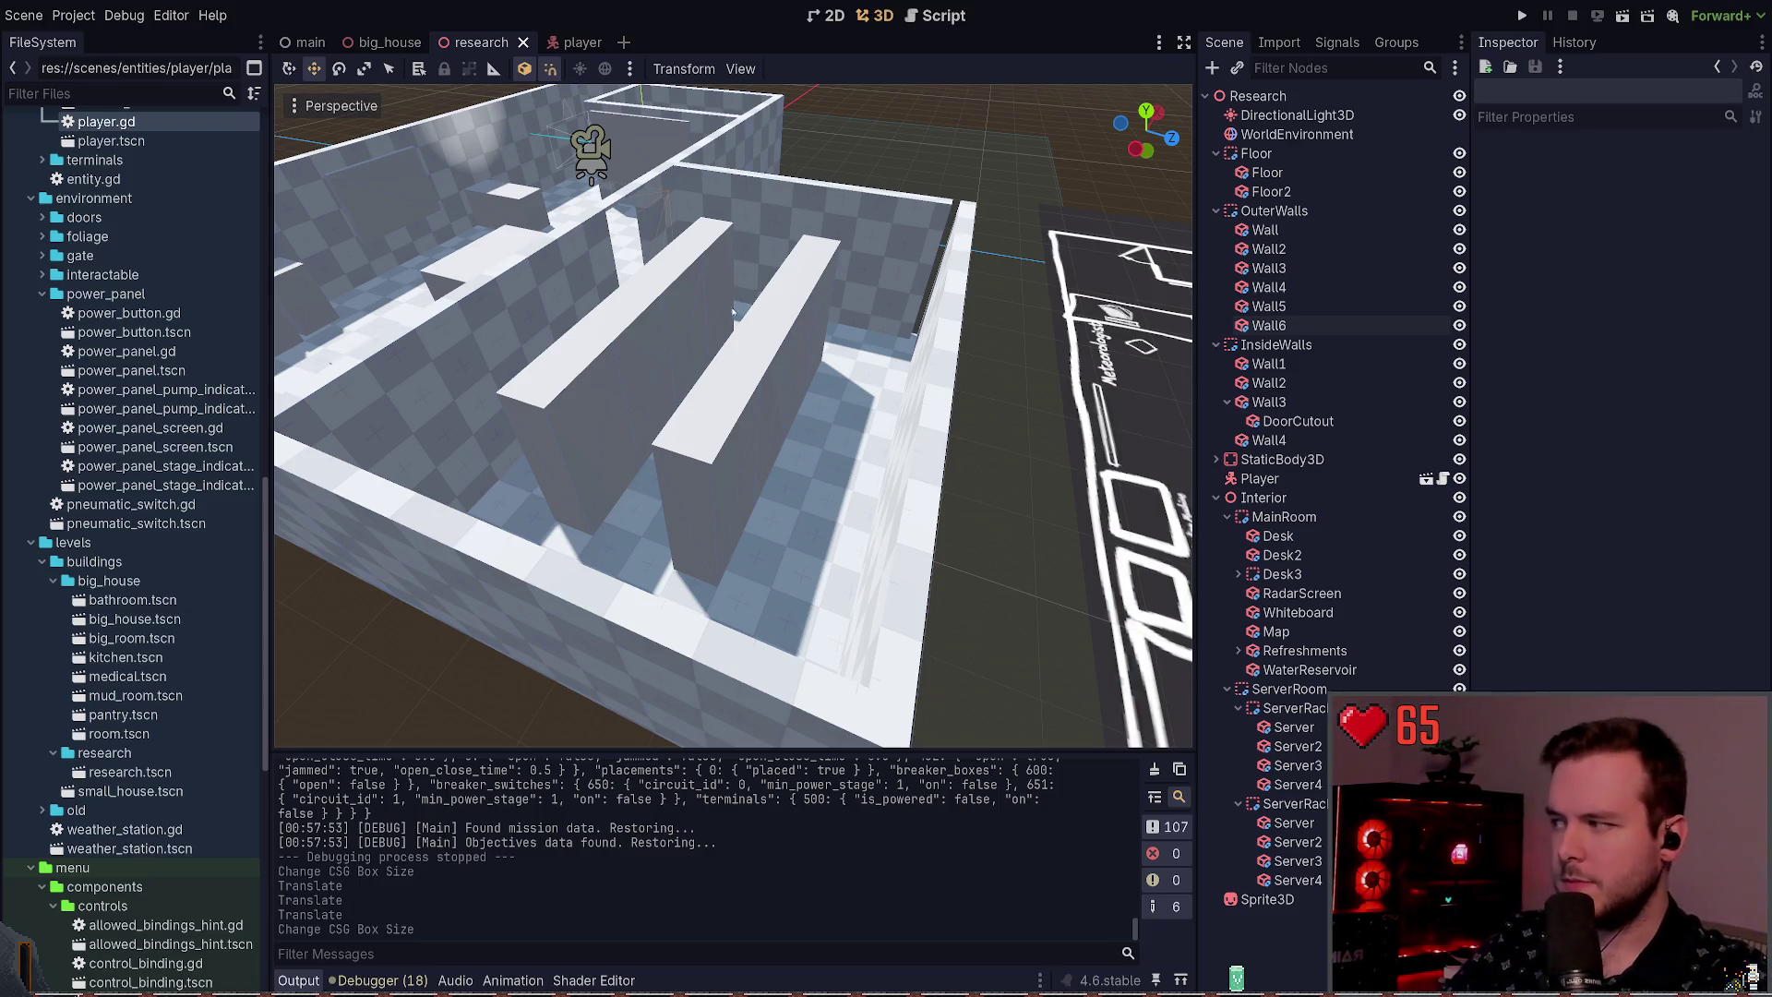
pyautogui.press('s')
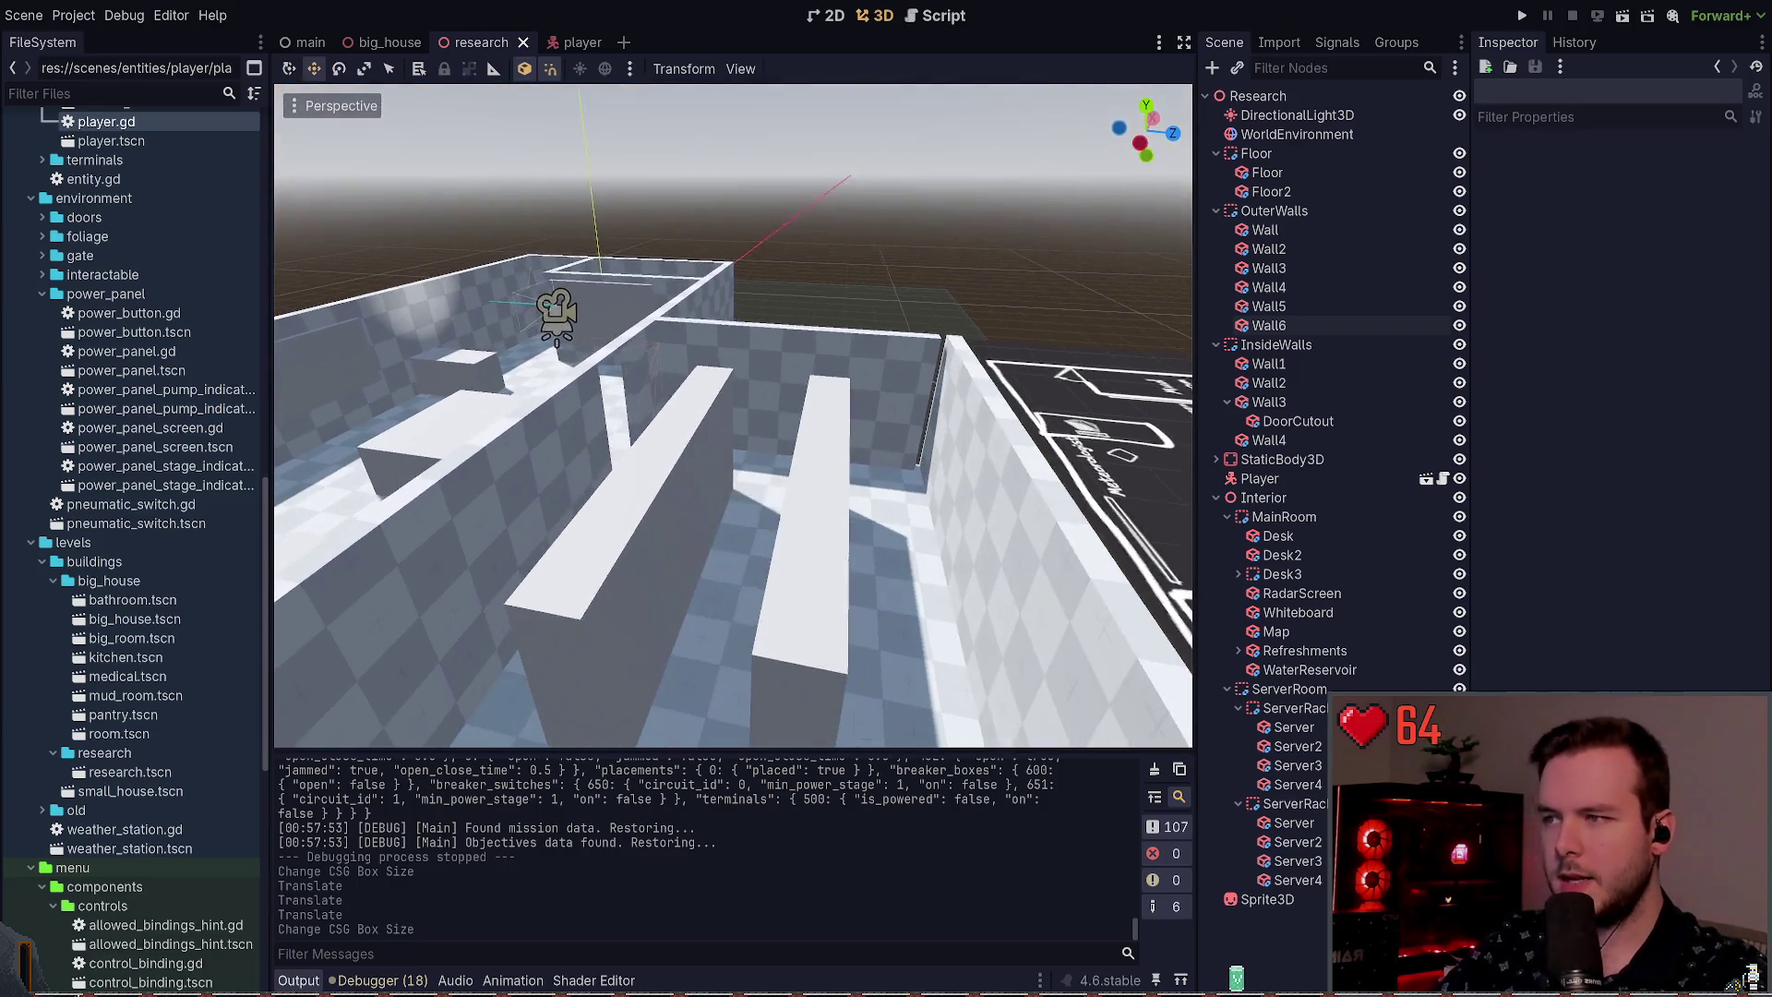
pyautogui.click(910, 353)
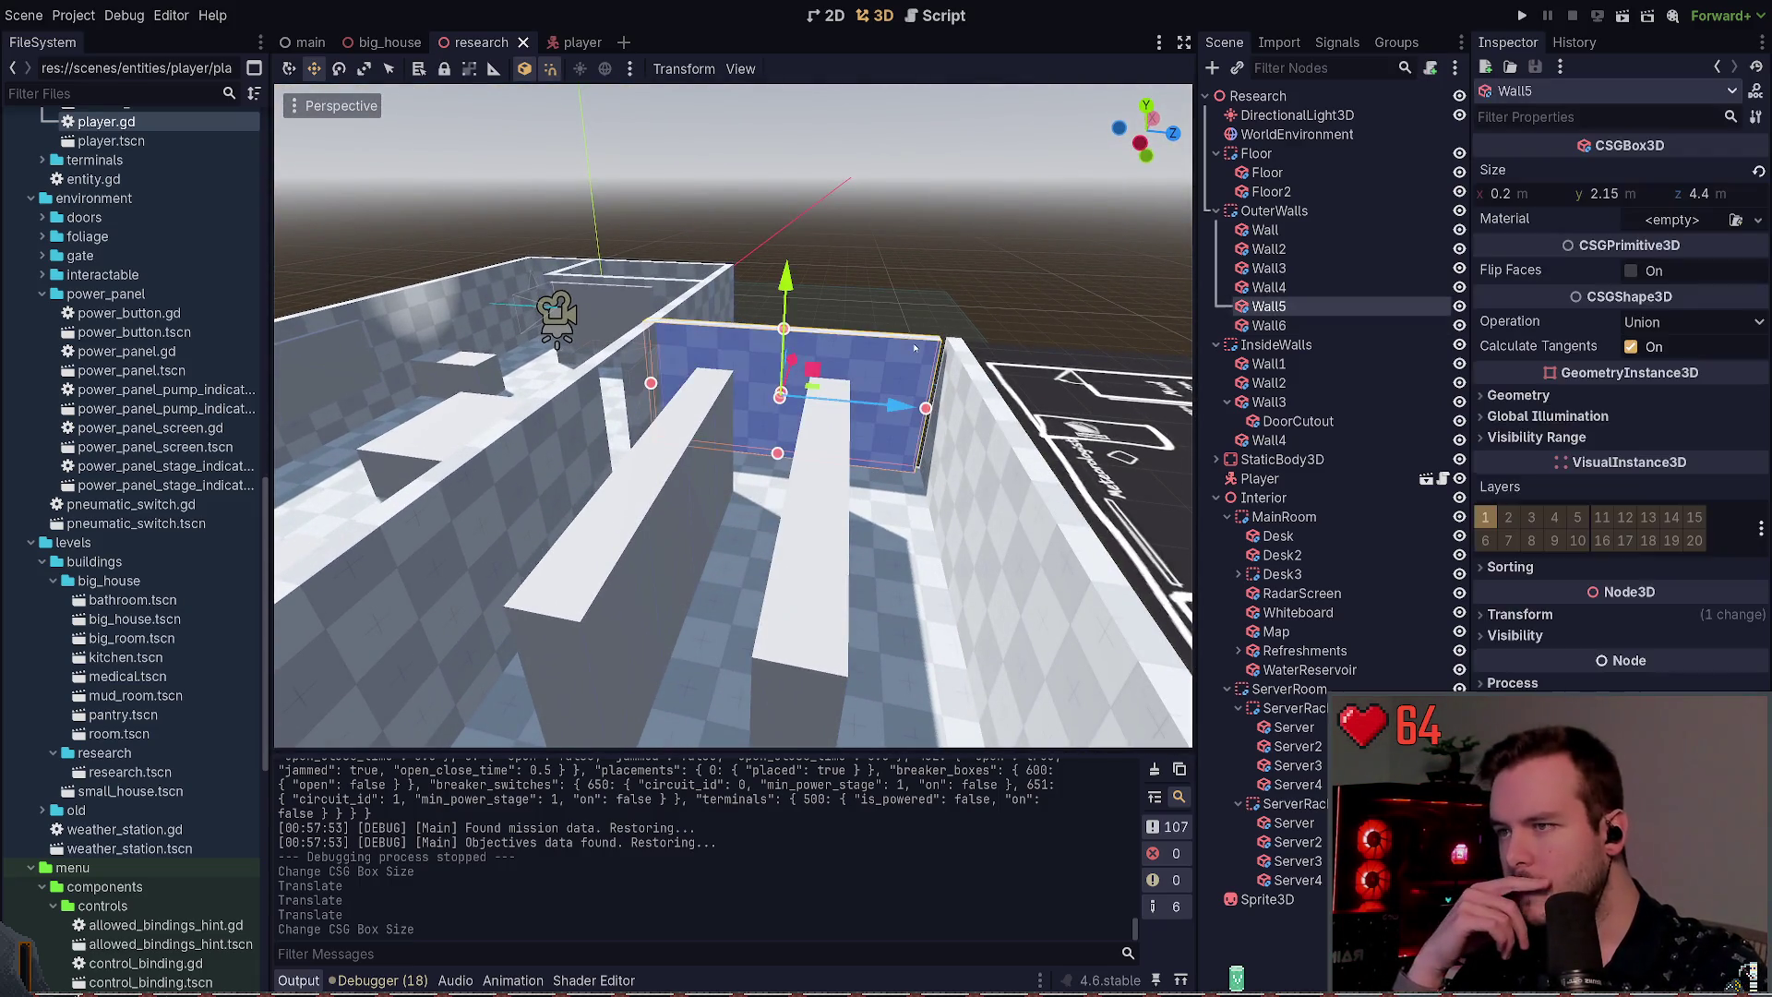
pyautogui.press('w')
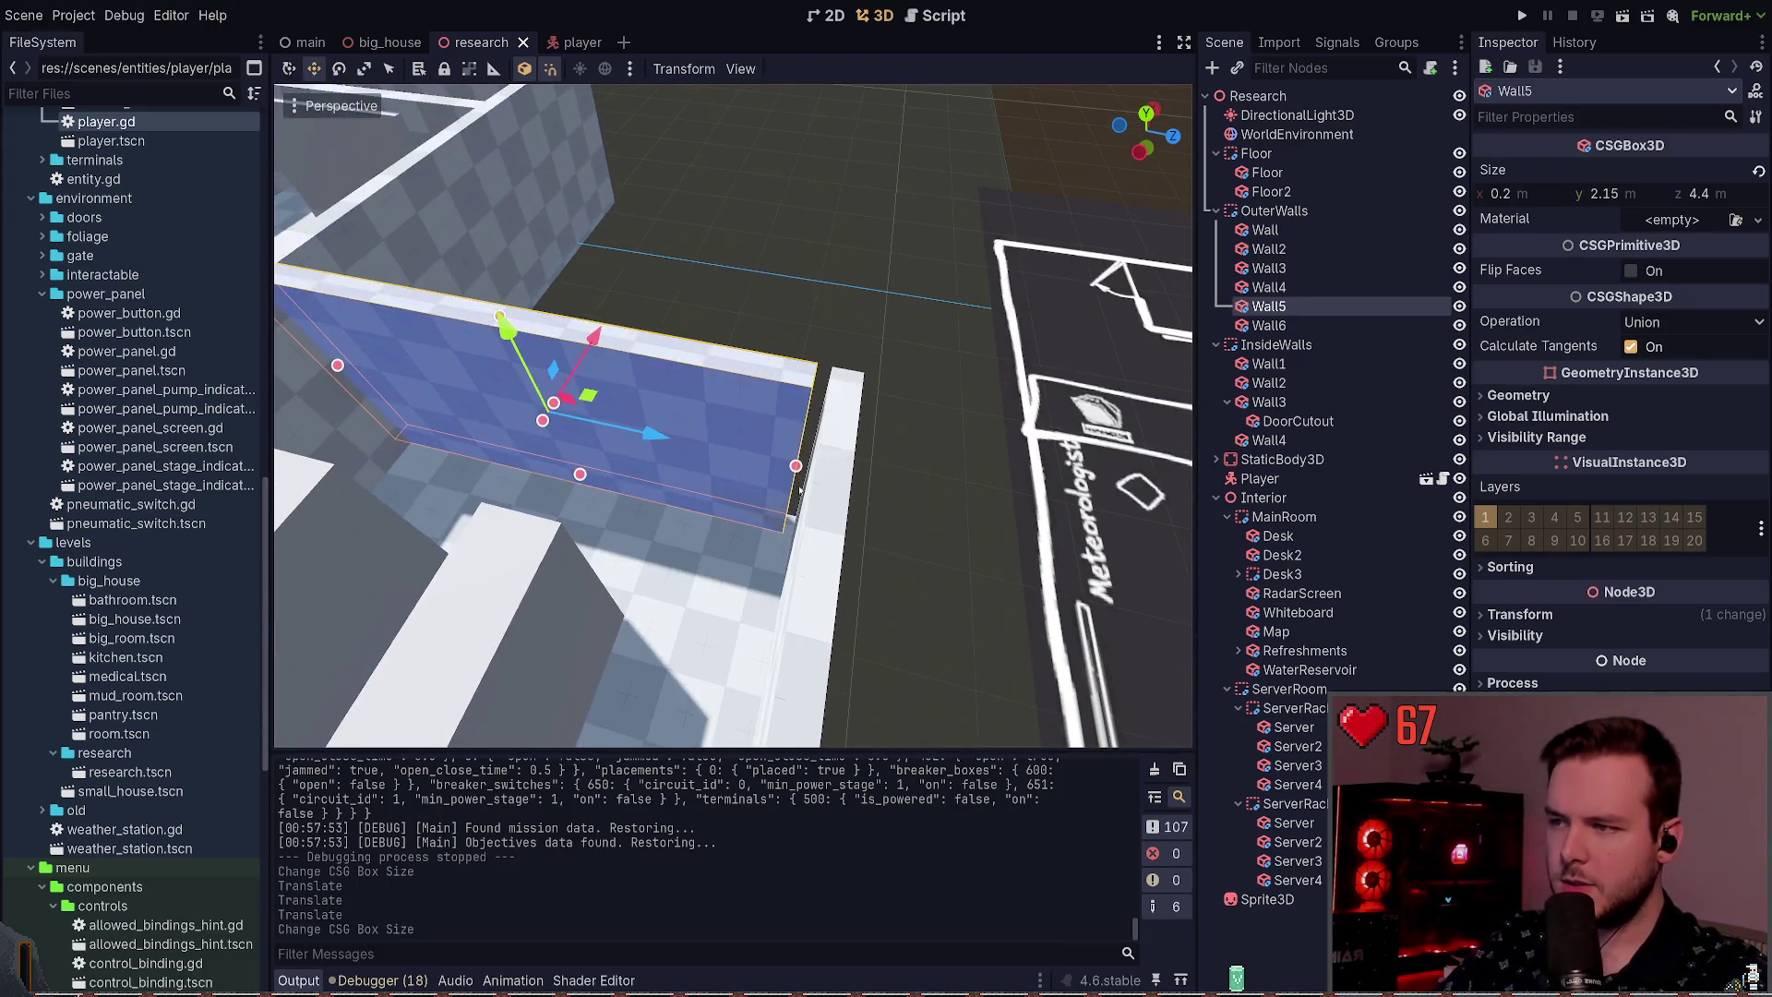
pyautogui.moveTo(728, 463); pyautogui.dragTo(753, 466)
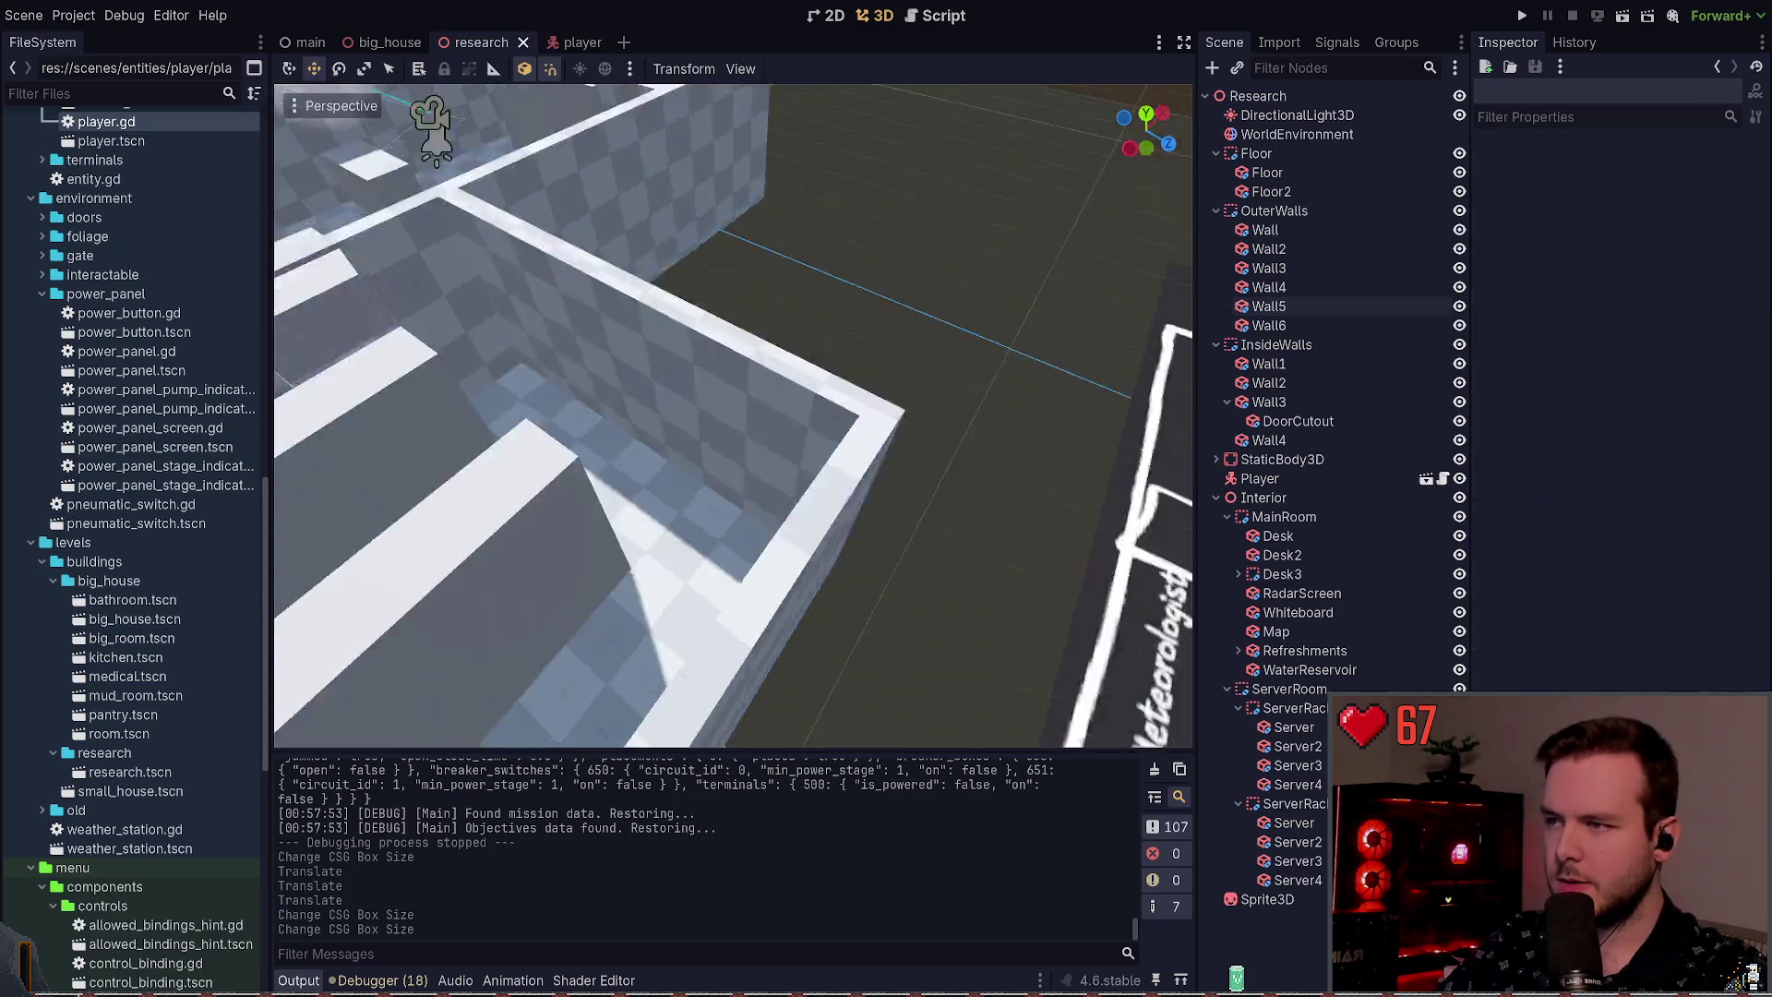
pyautogui.press('w')
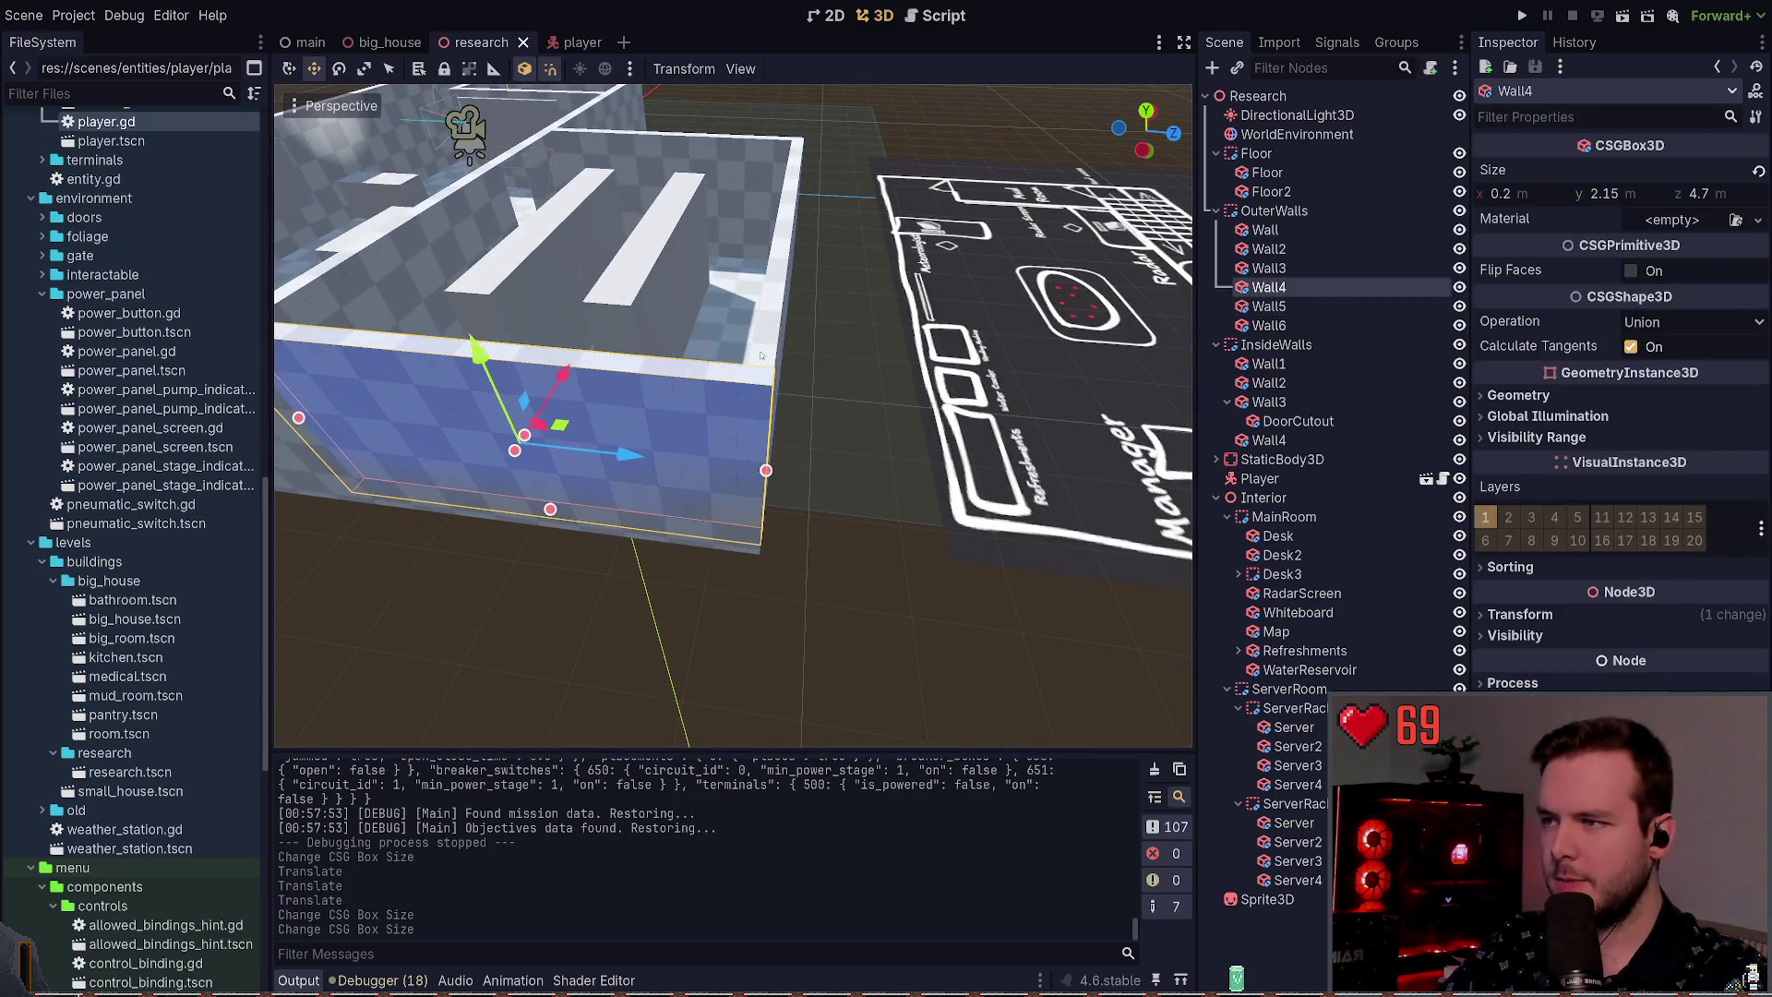
pyautogui.press('w')
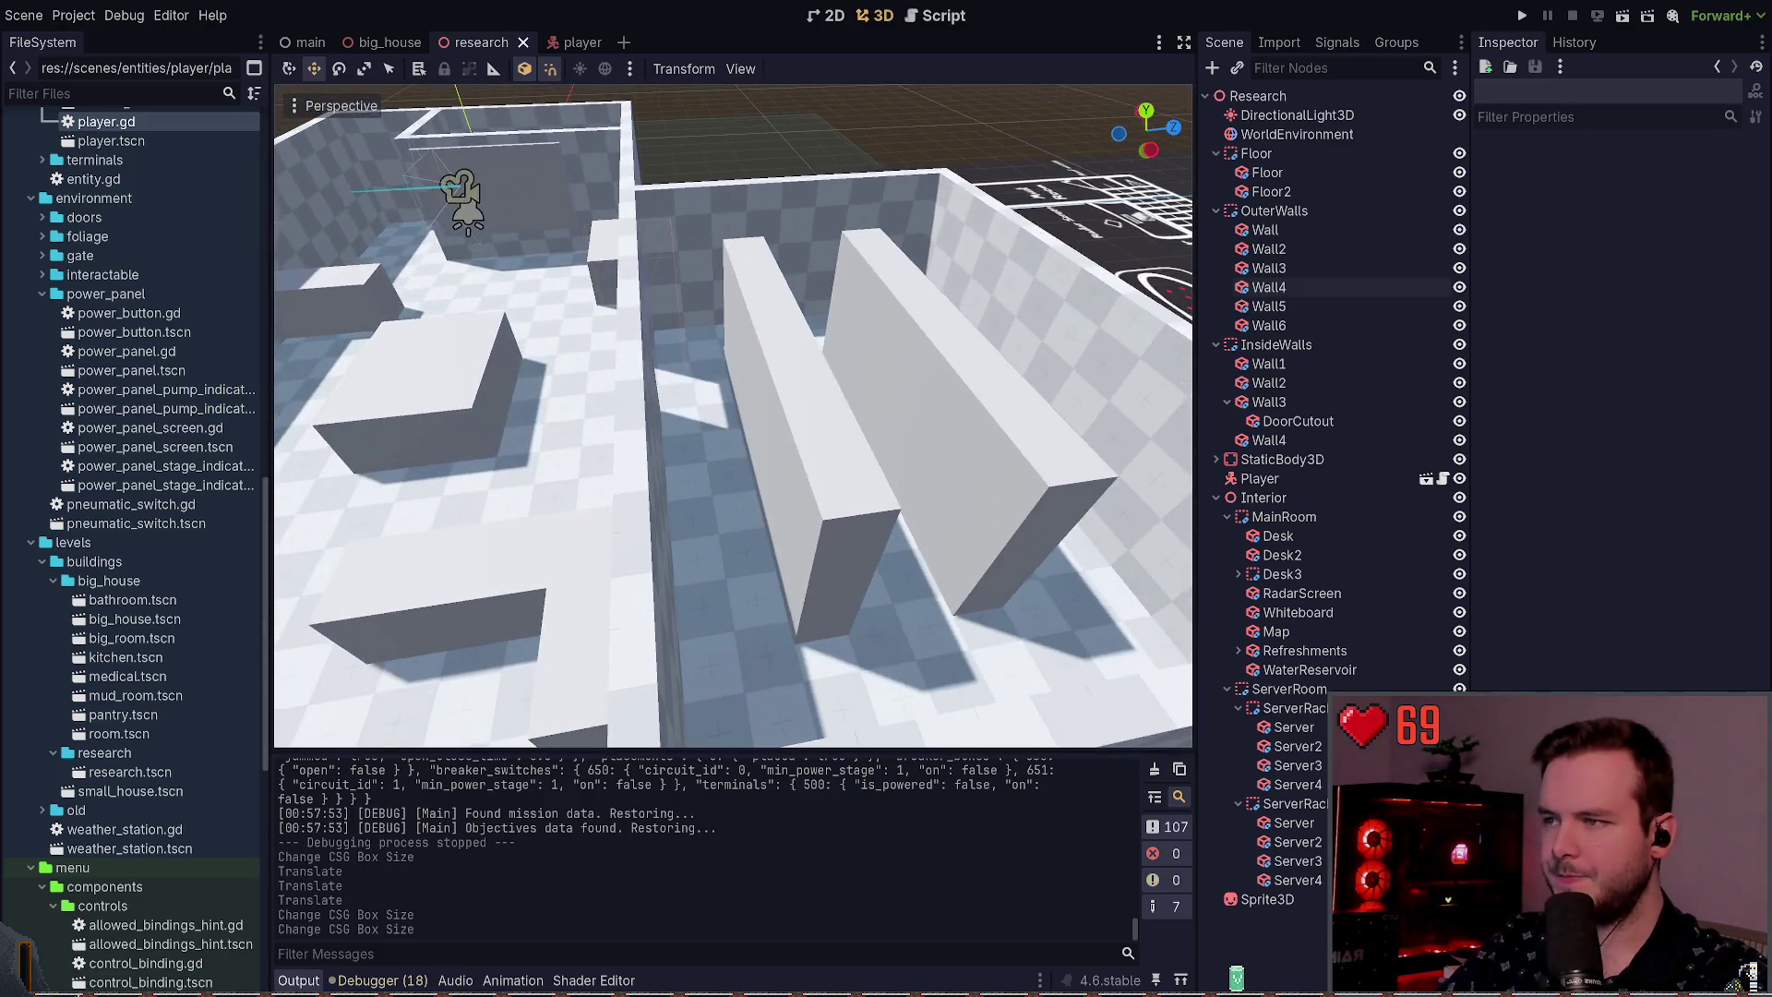
pyautogui.press('s')
pyautogui.click(743, 554)
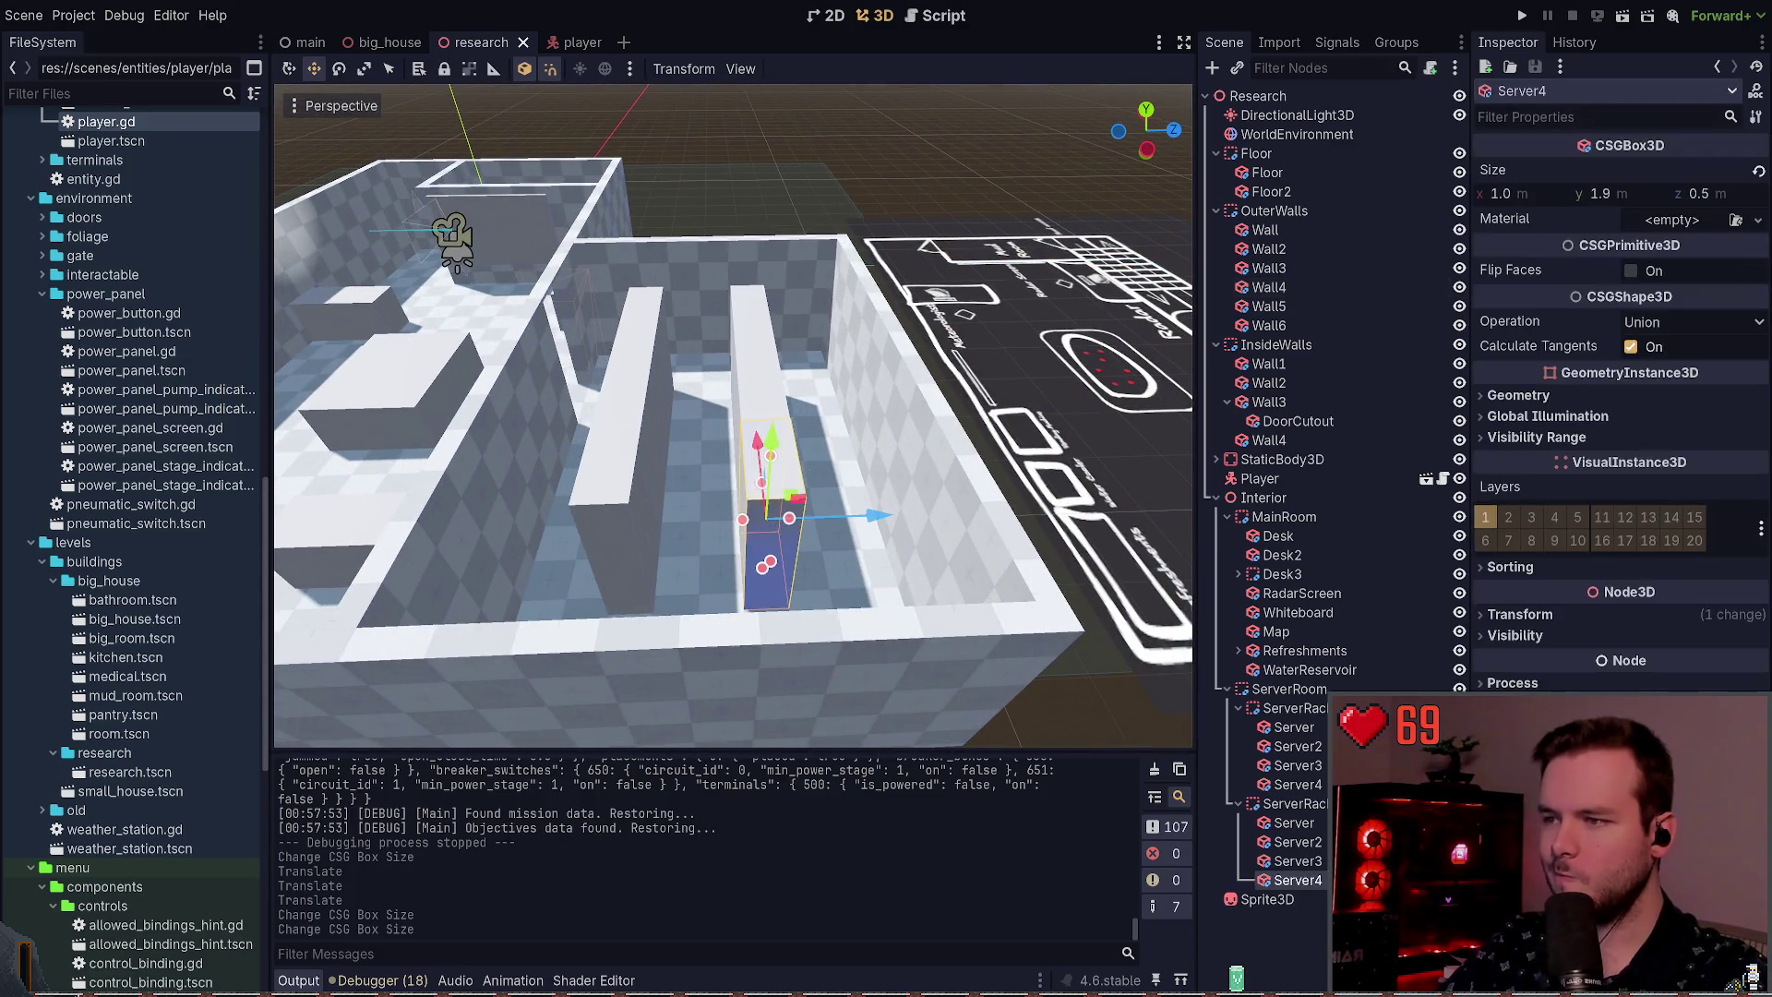
# Step: Undo a nudge of Server4, then shift the four server boxes along their depth
pyautogui.moveTo(859, 534); pyautogui.dragTo(870, 533)
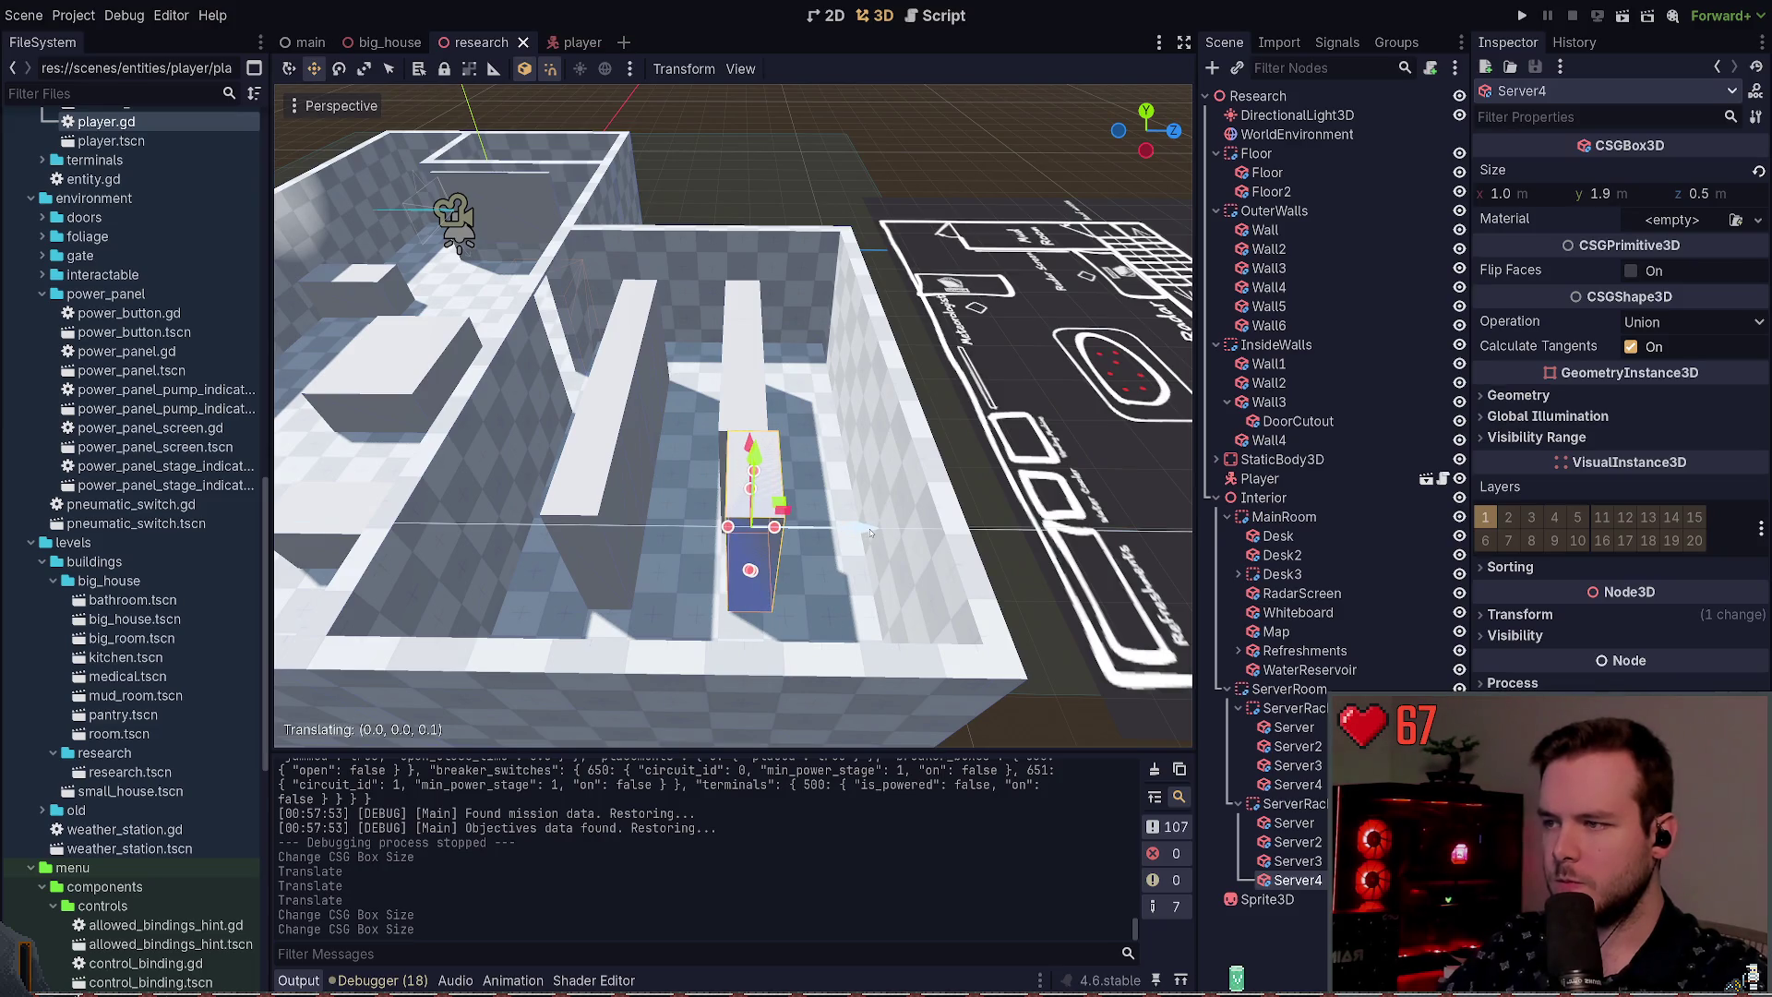
pyautogui.hotkey('ctrl', 'z')
pyautogui.keyDown('shift'); pyautogui.click(757, 404); pyautogui.keyUp('shift')
pyautogui.keyDown('shift'); pyautogui.click(743, 317); pyautogui.keyUp('shift')
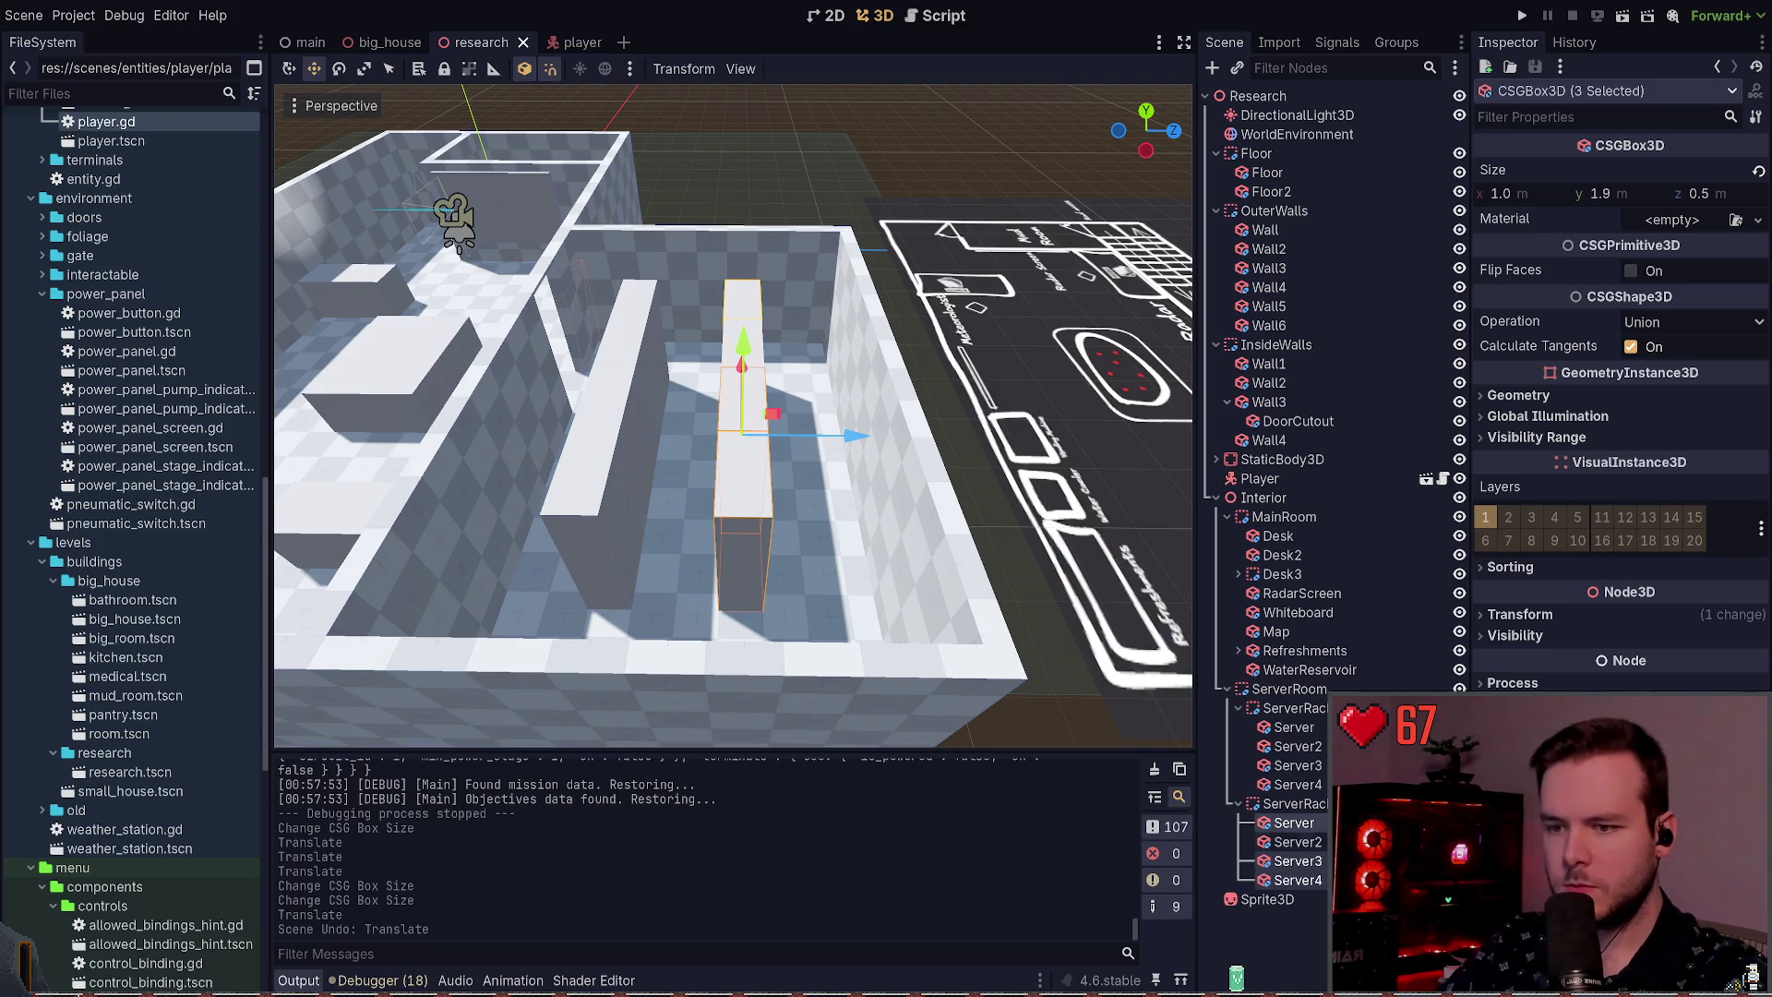
pyautogui.keyDown('shift'); pyautogui.click(748, 443); pyautogui.keyUp('shift')
pyautogui.moveTo(843, 426); pyautogui.dragTo(865, 426)
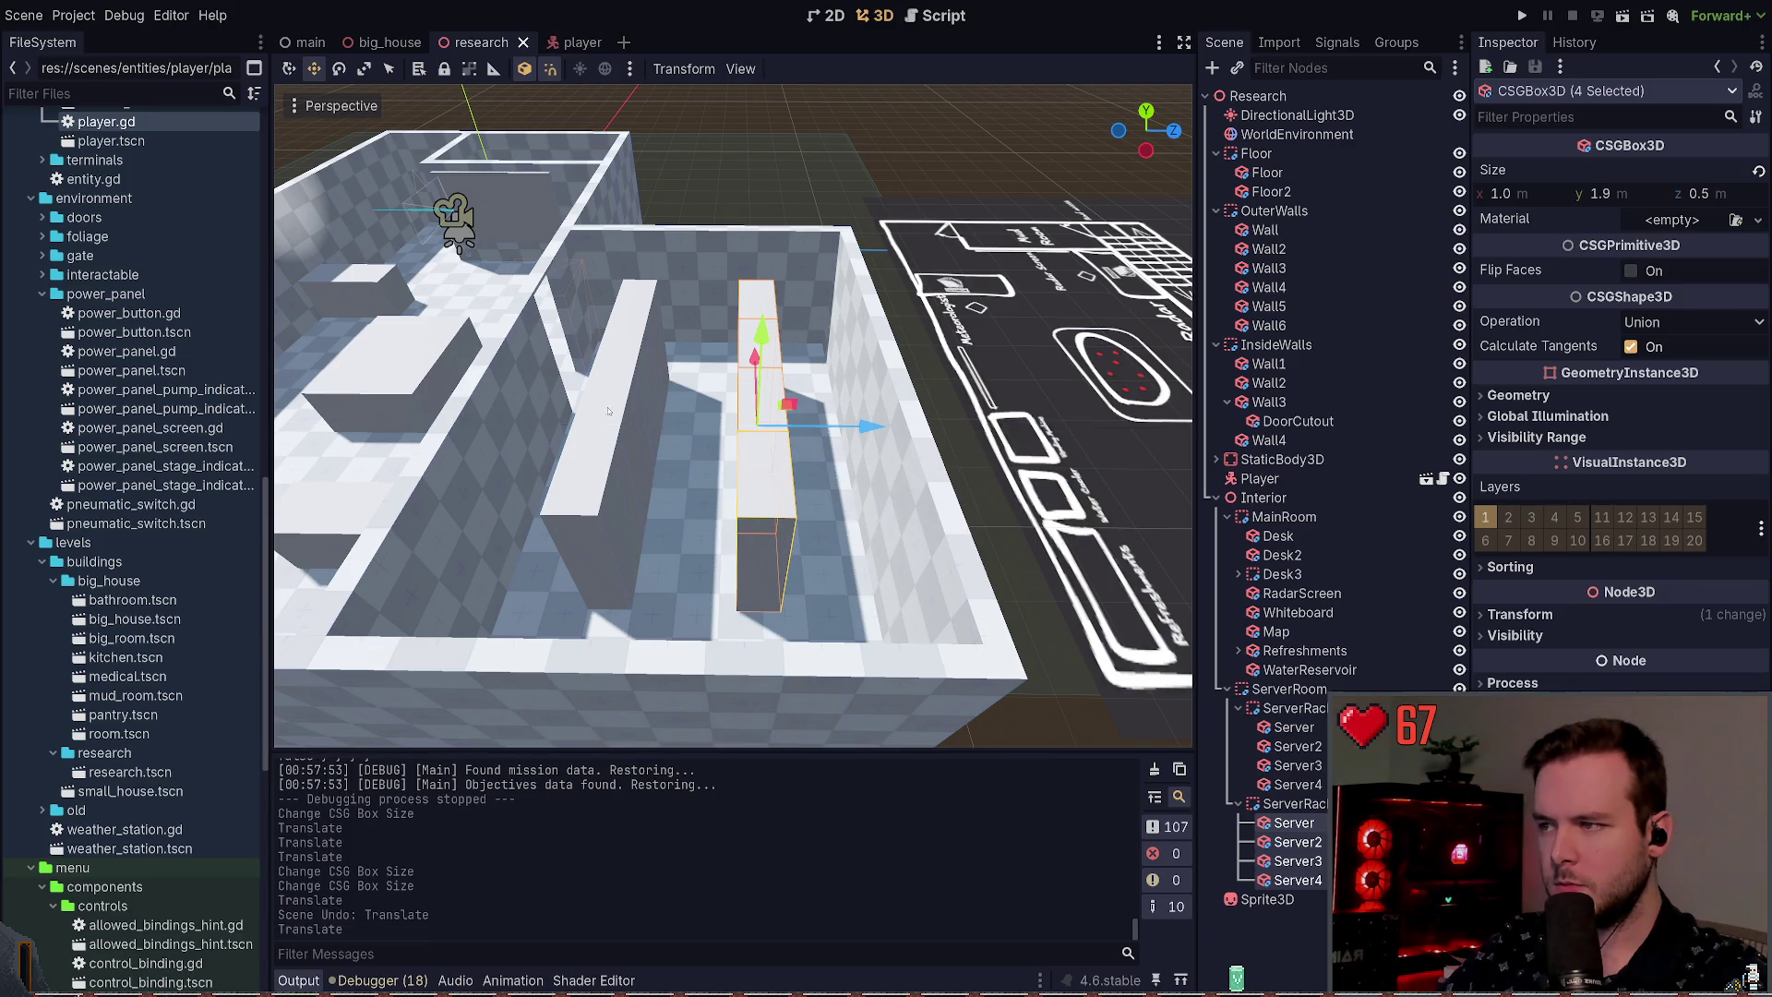
# Step: Select Server through Server4 together and slide them sideways along X
pyautogui.click(1292, 708)
pyautogui.keyDown('ctrl'); pyautogui.click(1294, 804); pyautogui.keyUp('ctrl')
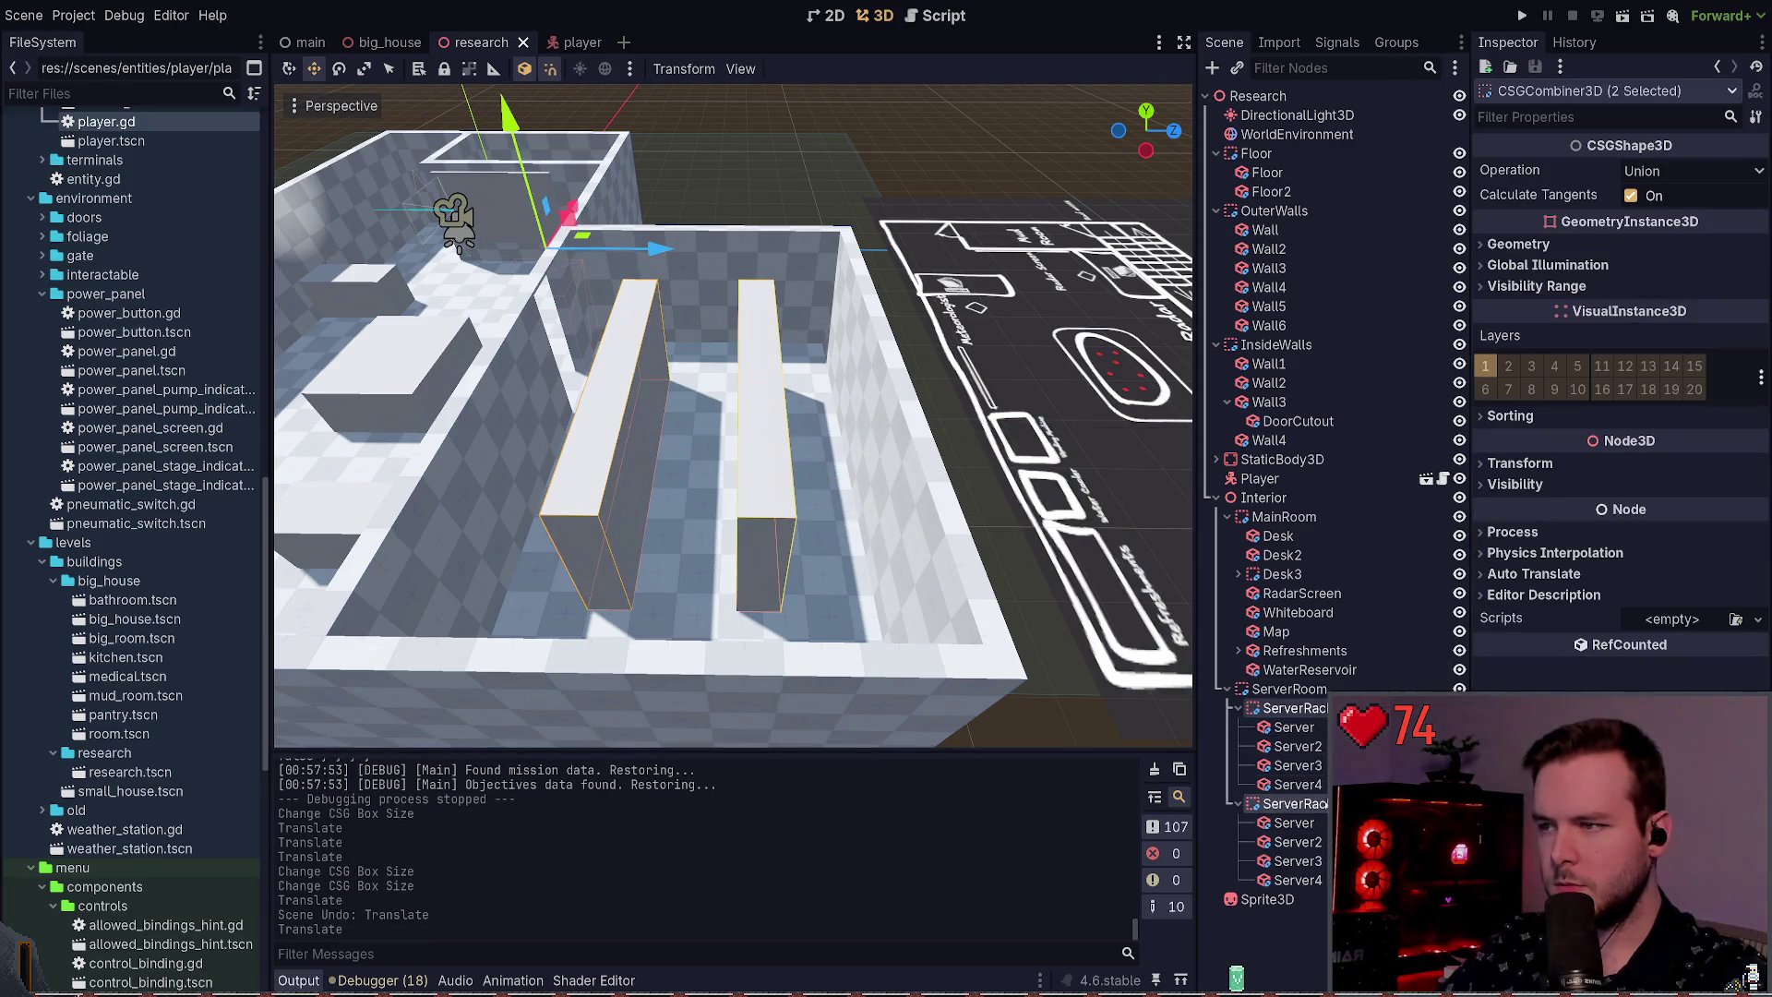
pyautogui.click(1023, 455)
pyautogui.click(600, 517)
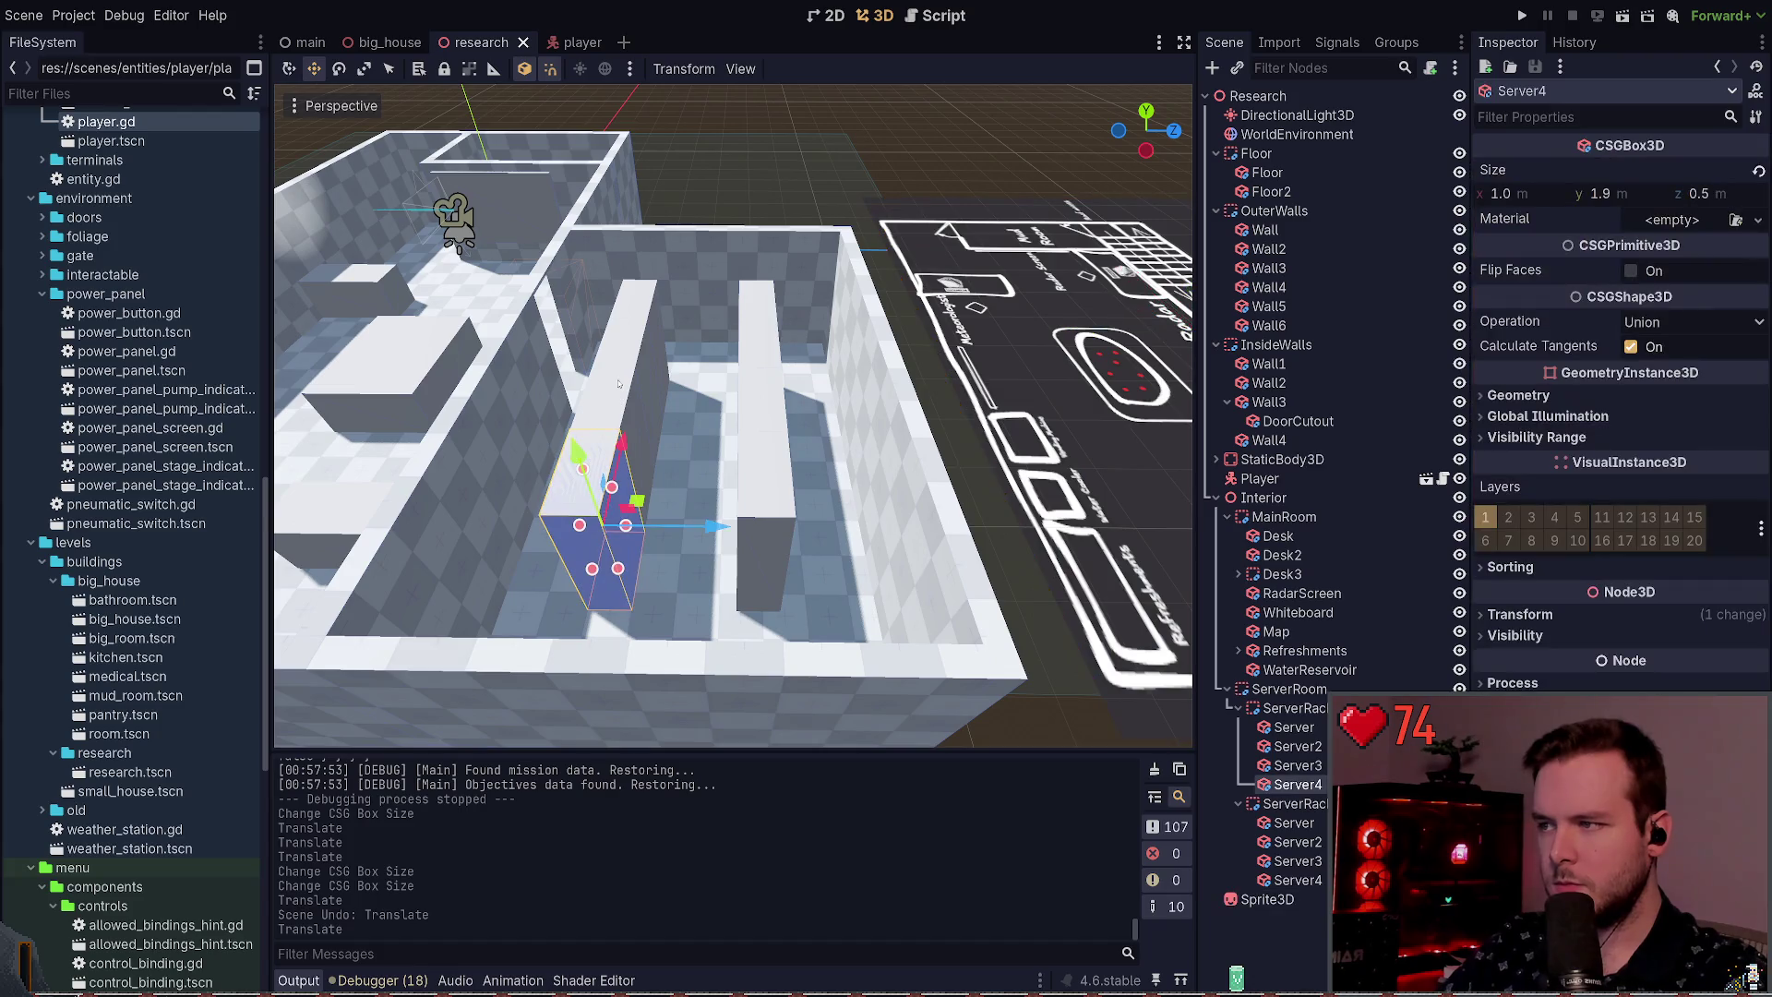
pyautogui.click(612, 390)
pyautogui.click(1293, 728)
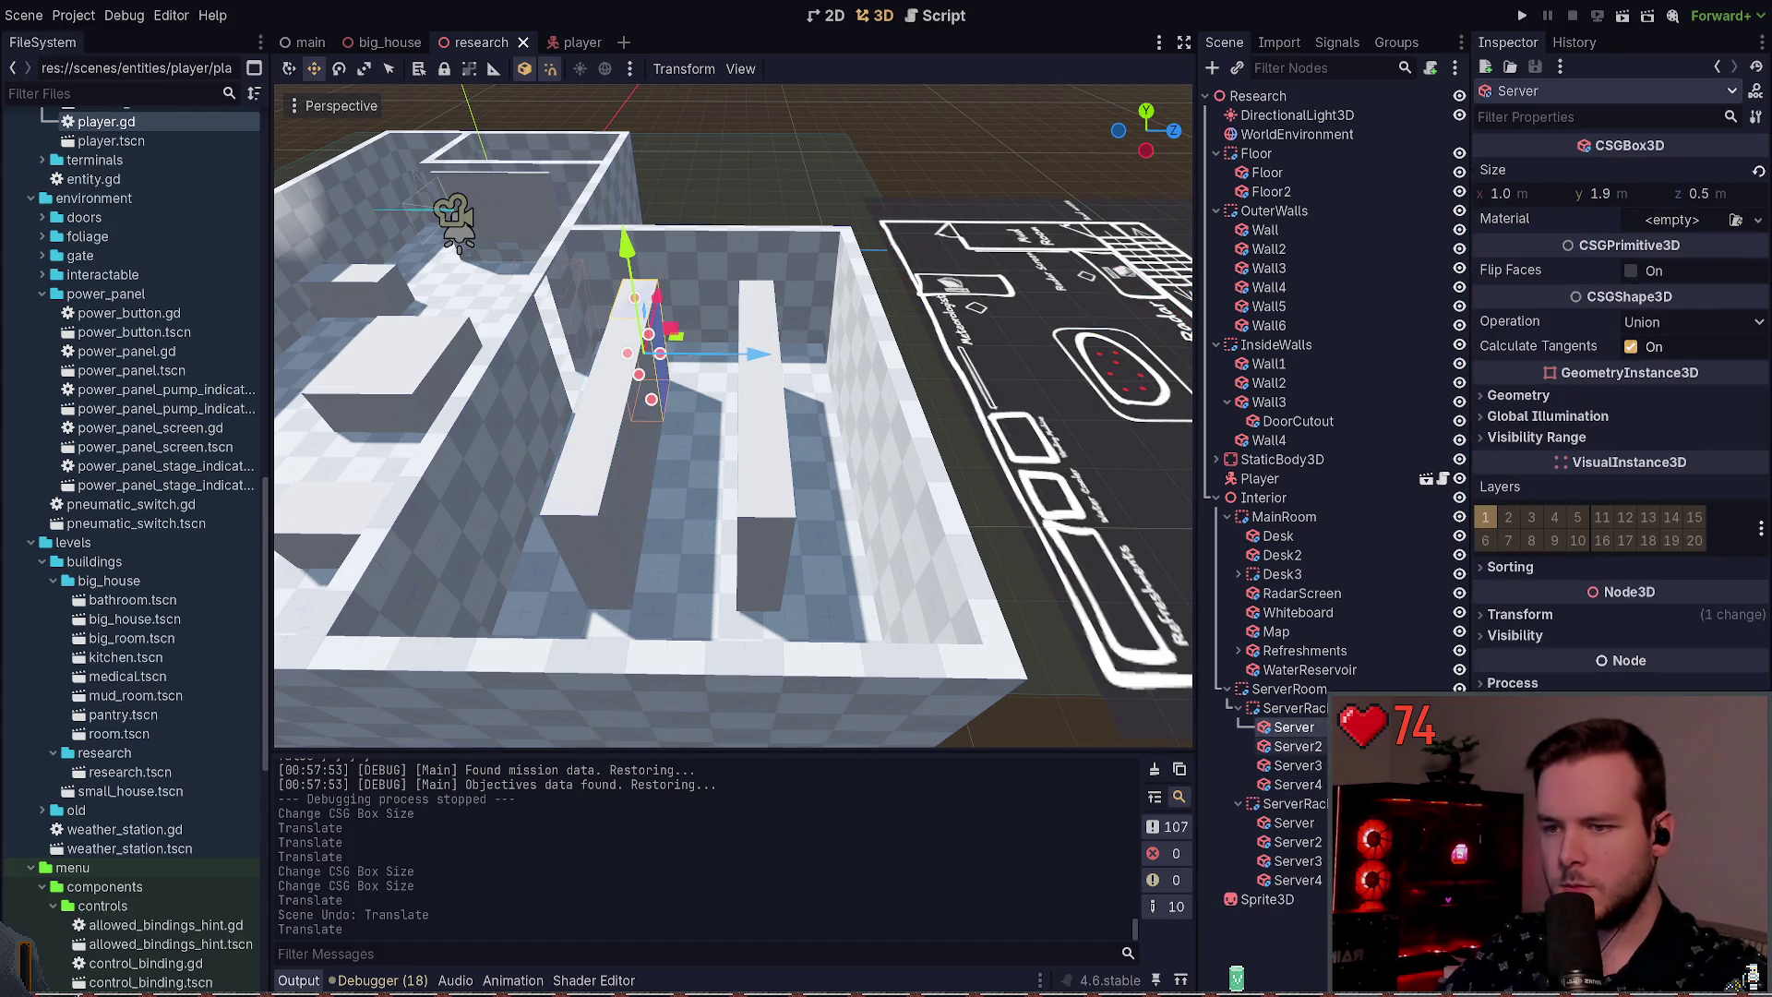
pyautogui.keyDown('shift'); pyautogui.click(1320, 782); pyautogui.keyUp('shift')
pyautogui.moveTo(759, 427); pyautogui.dragTo(780, 427)
# Step: Save the research scene and run the project to test the building
pyautogui.click(923, 250)
pyautogui.hotkey('ctrl', 's')
pyautogui.moveTo(923, 250); pyautogui.dragTo(1062, 250)
pyautogui.click(1523, 16)
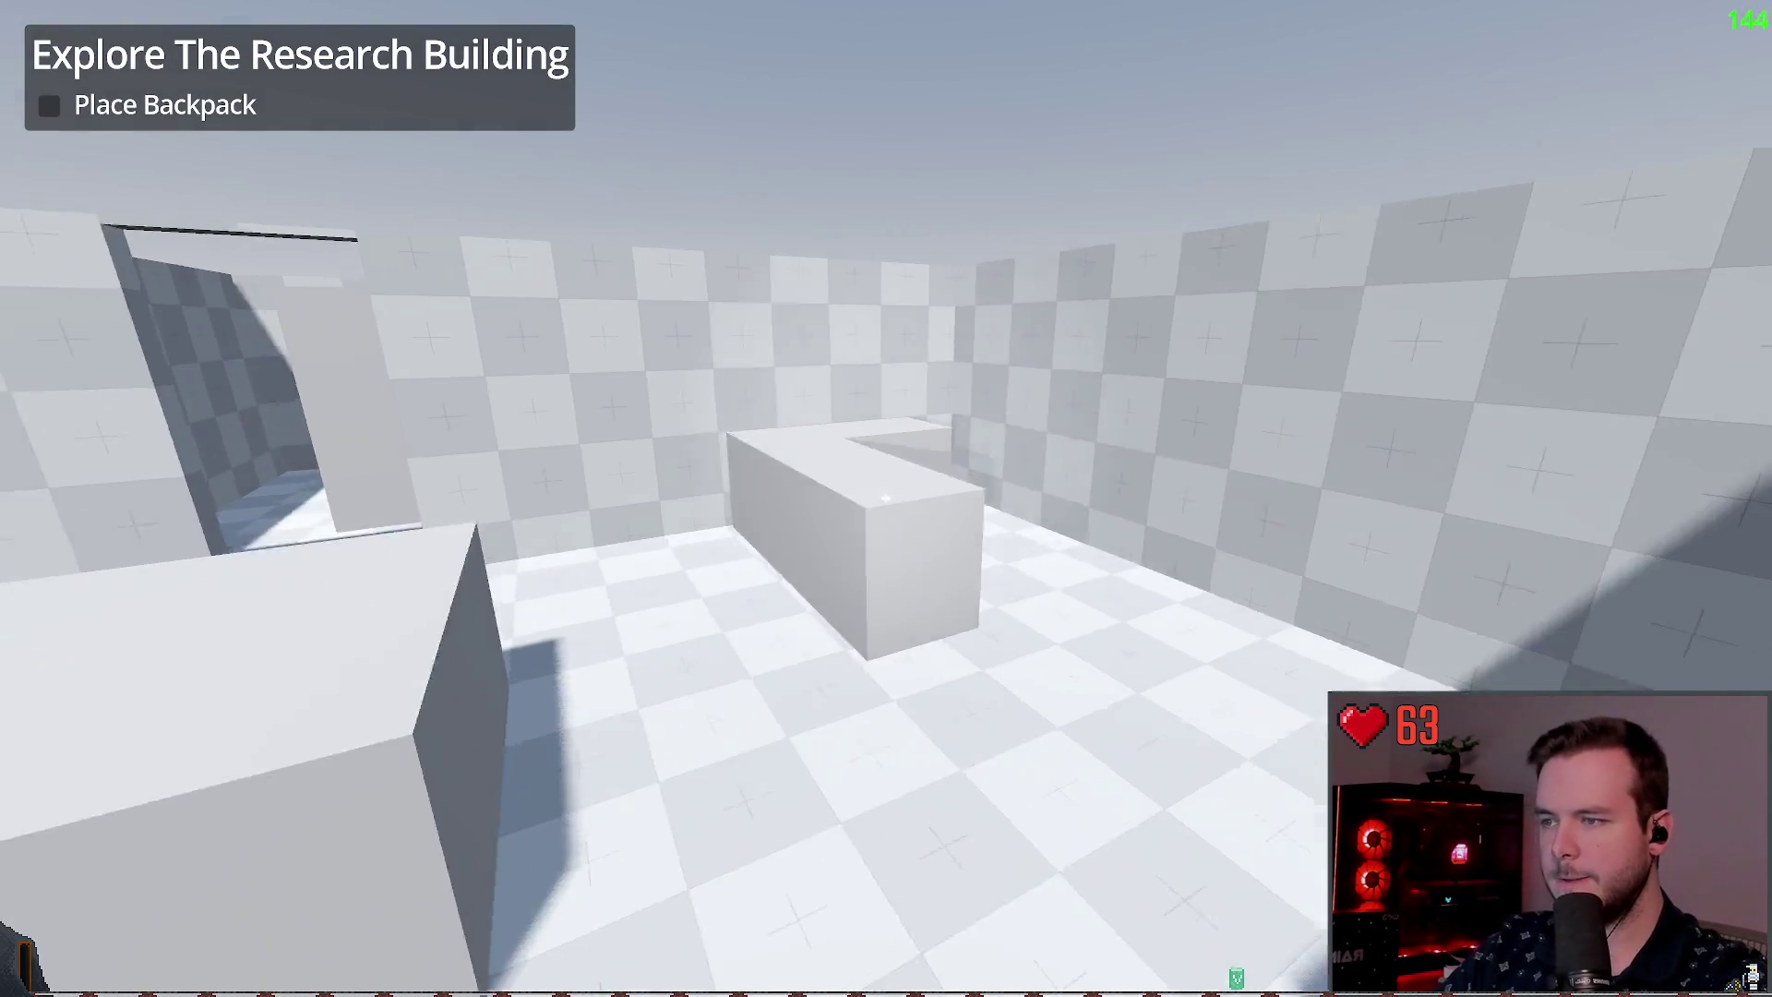
# Step: Walk the player through the doorway, corridors, checkered passage and block room, then quit to the editor
pyautogui.press('w')
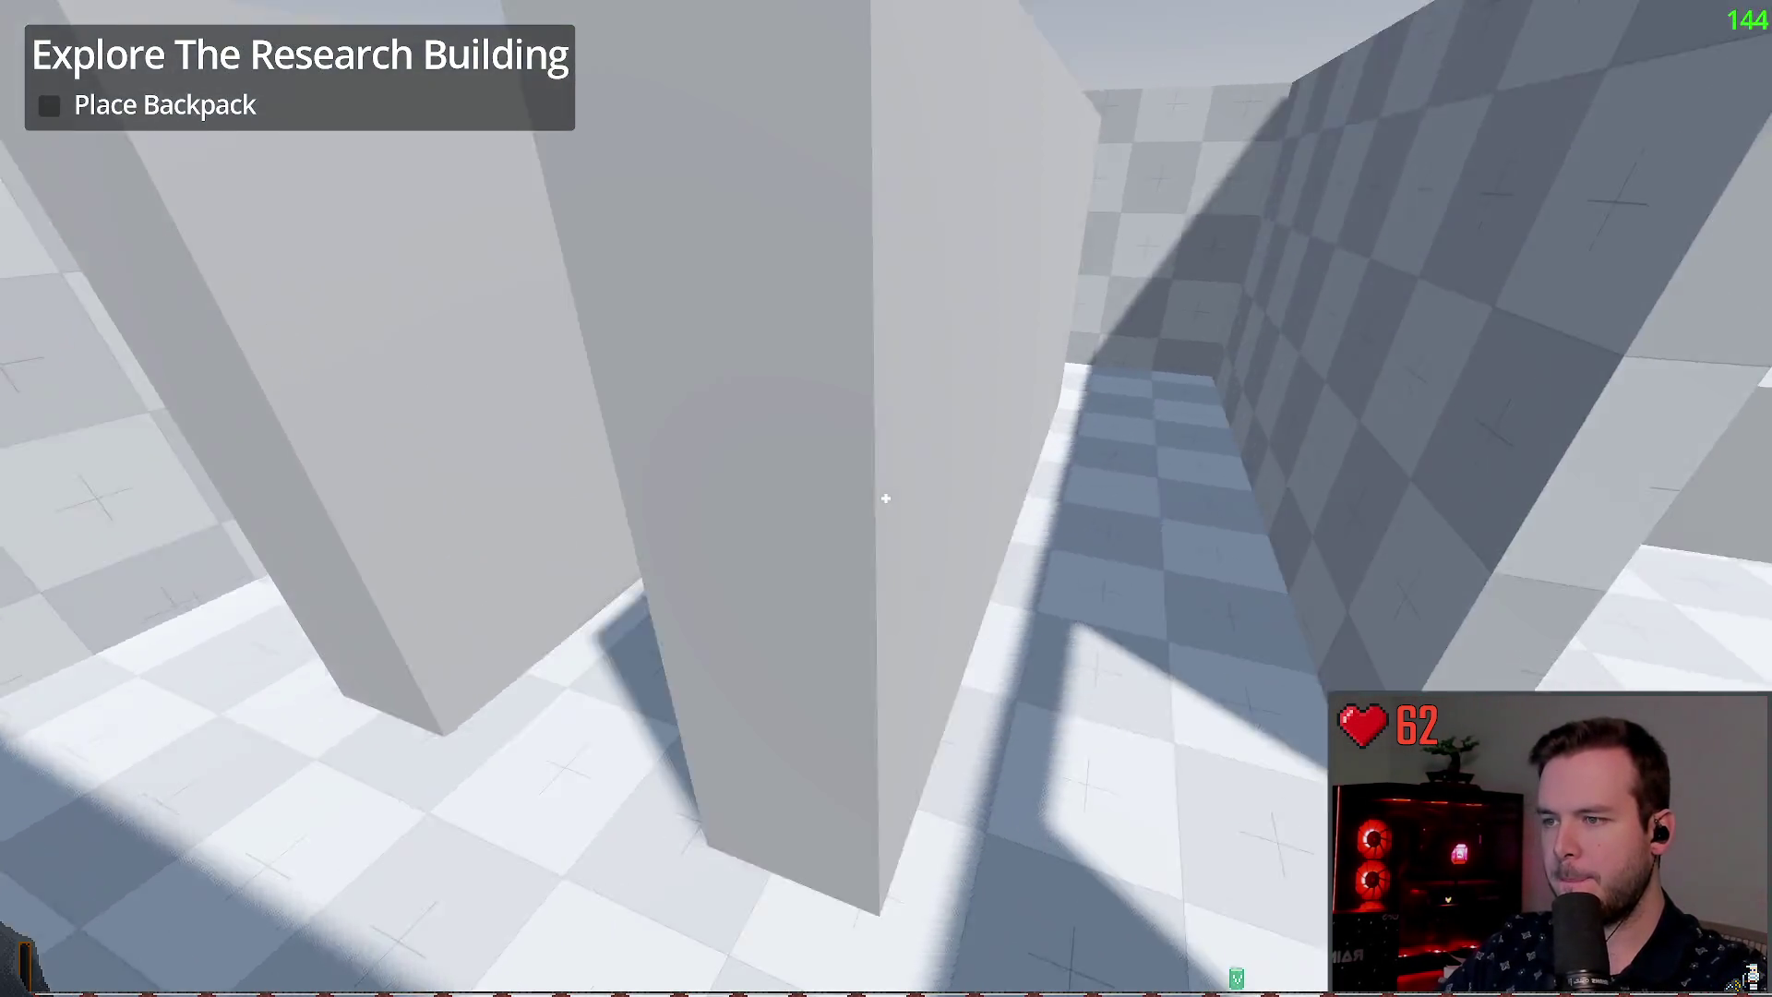
pyautogui.press('w')
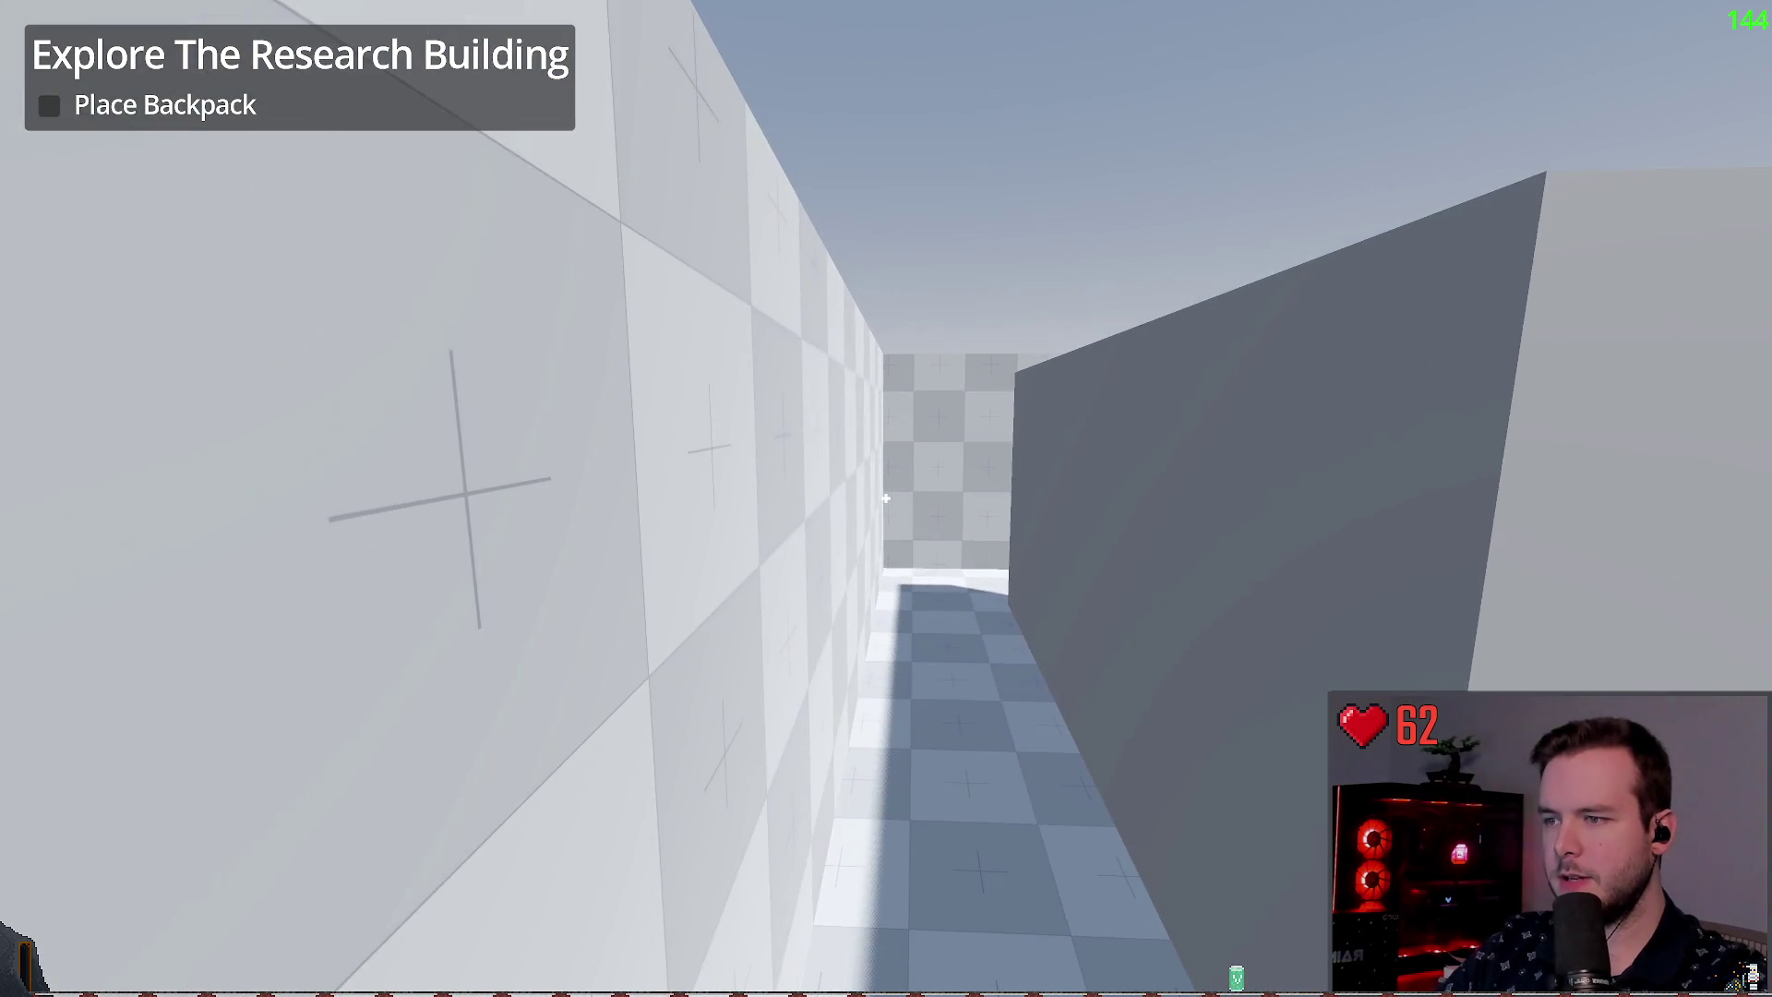
pyautogui.press('w')
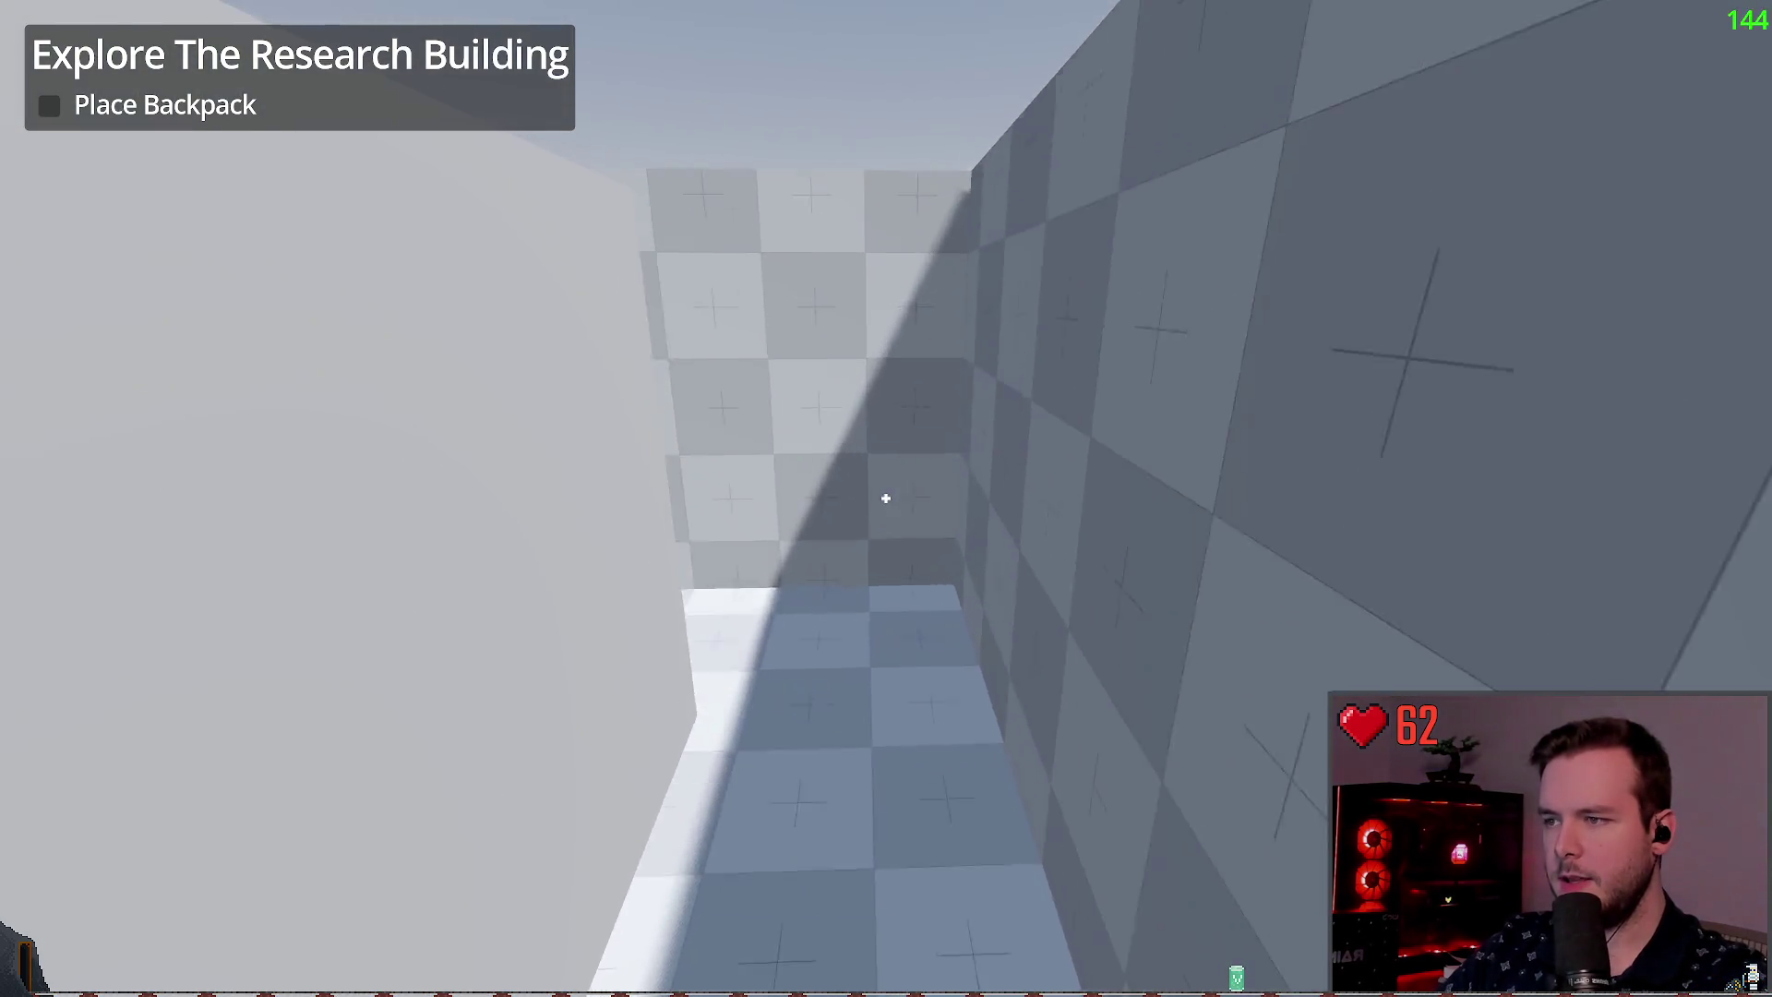
pyautogui.press('w')
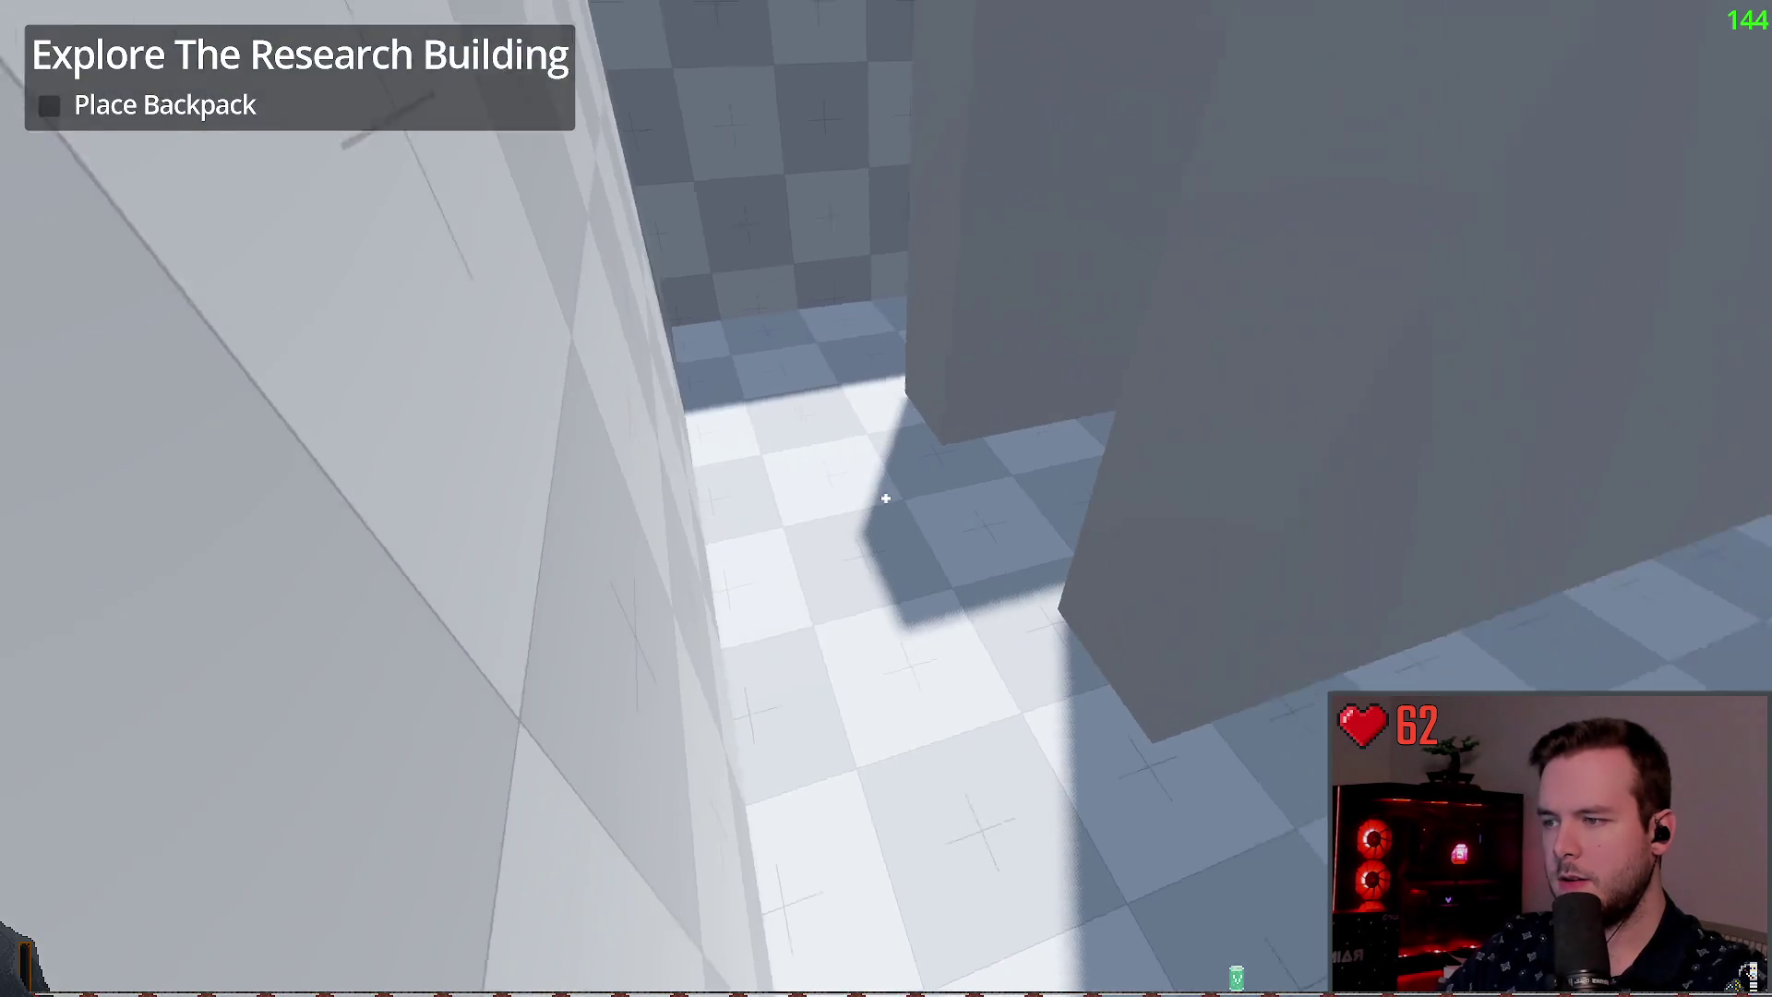
pyautogui.press('w')
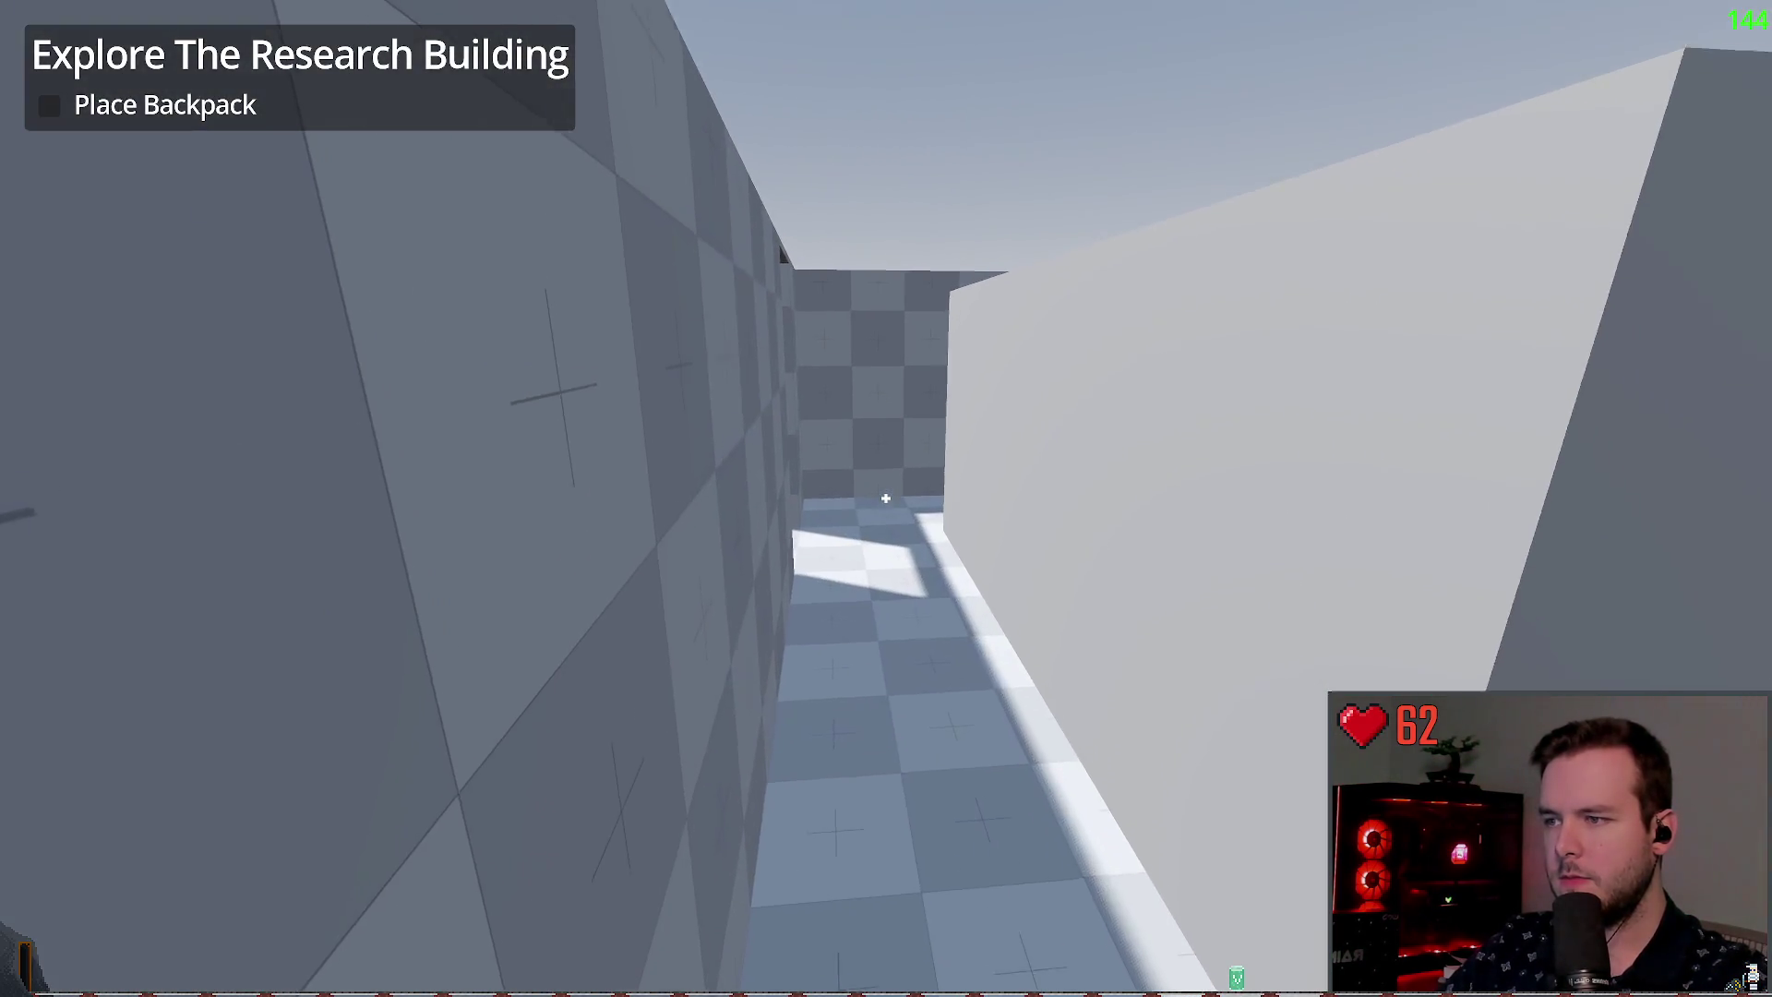
pyautogui.press('w')
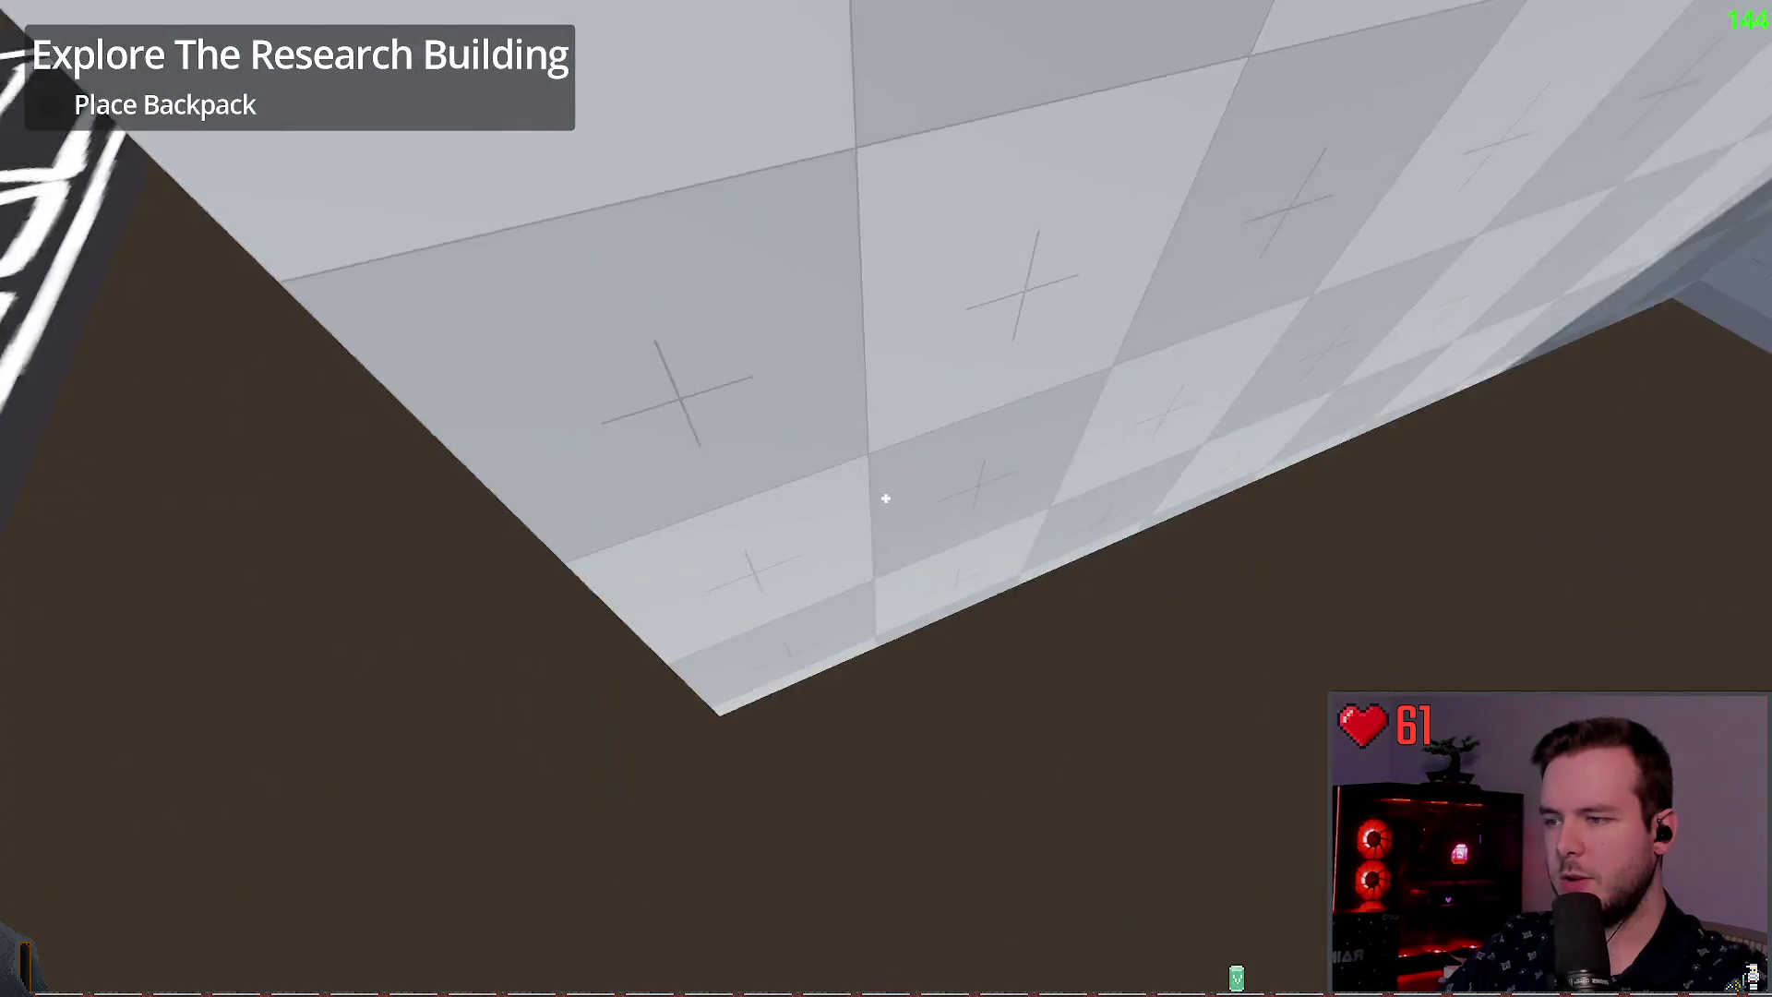
pyautogui.press('w')
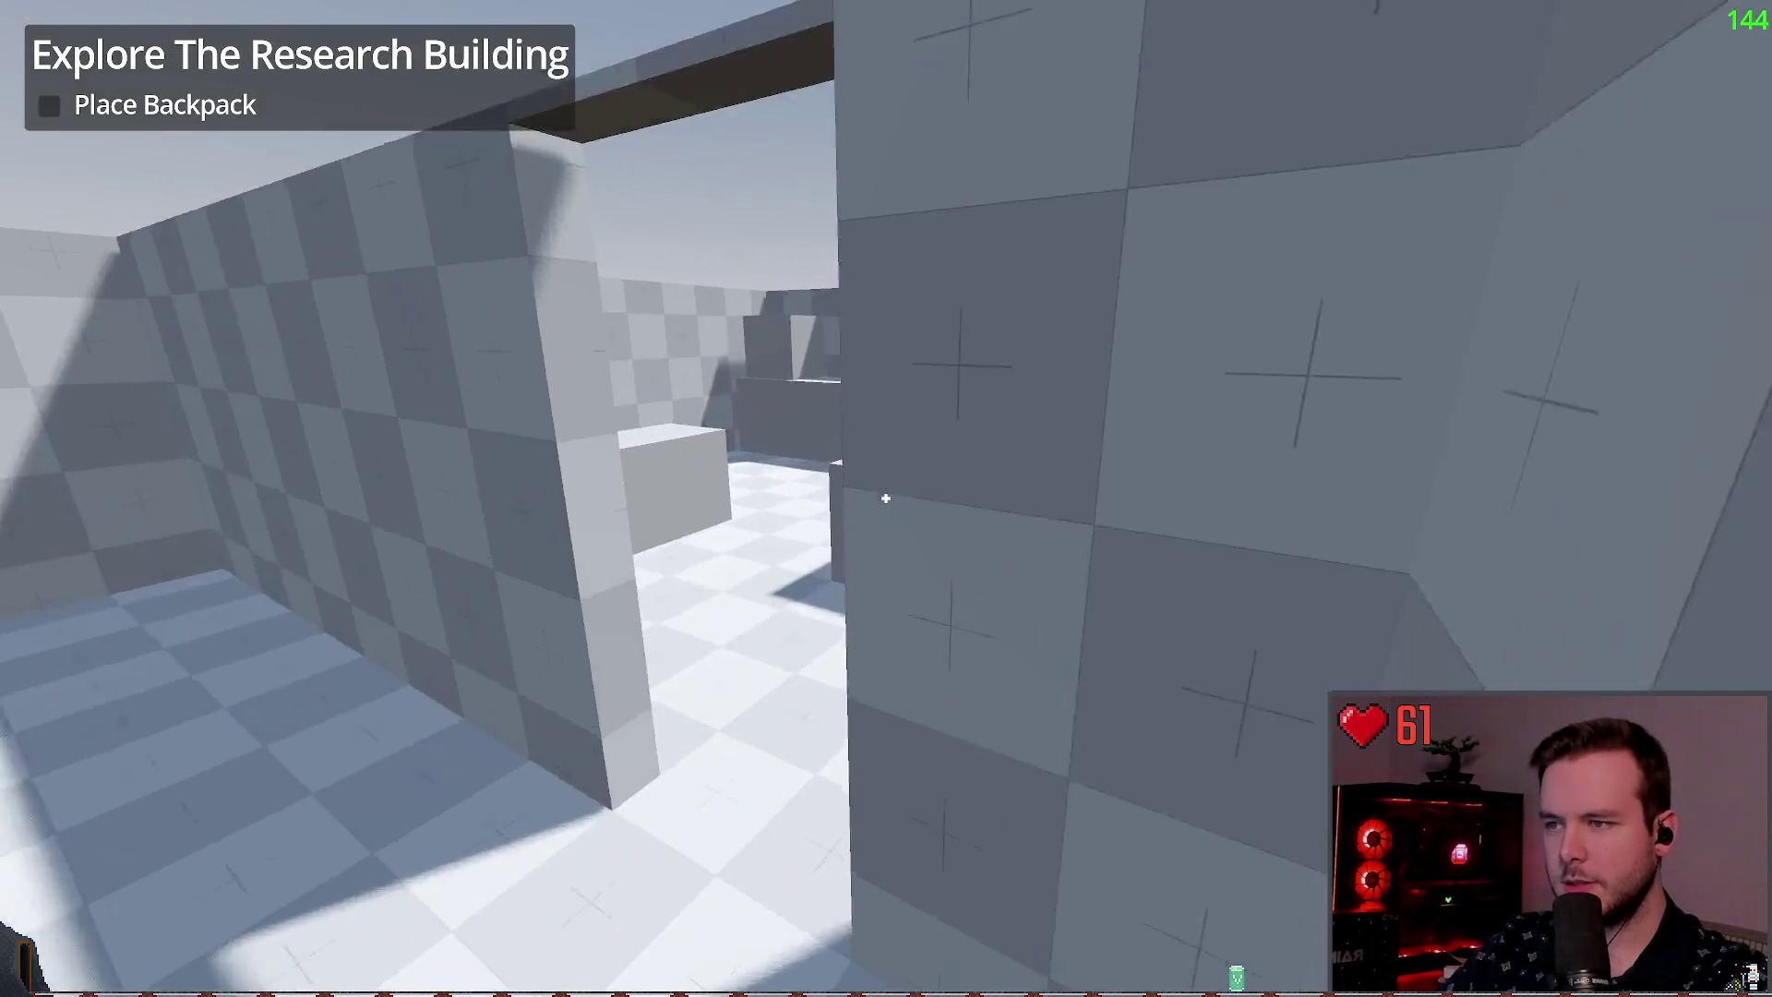
pyautogui.press('w')
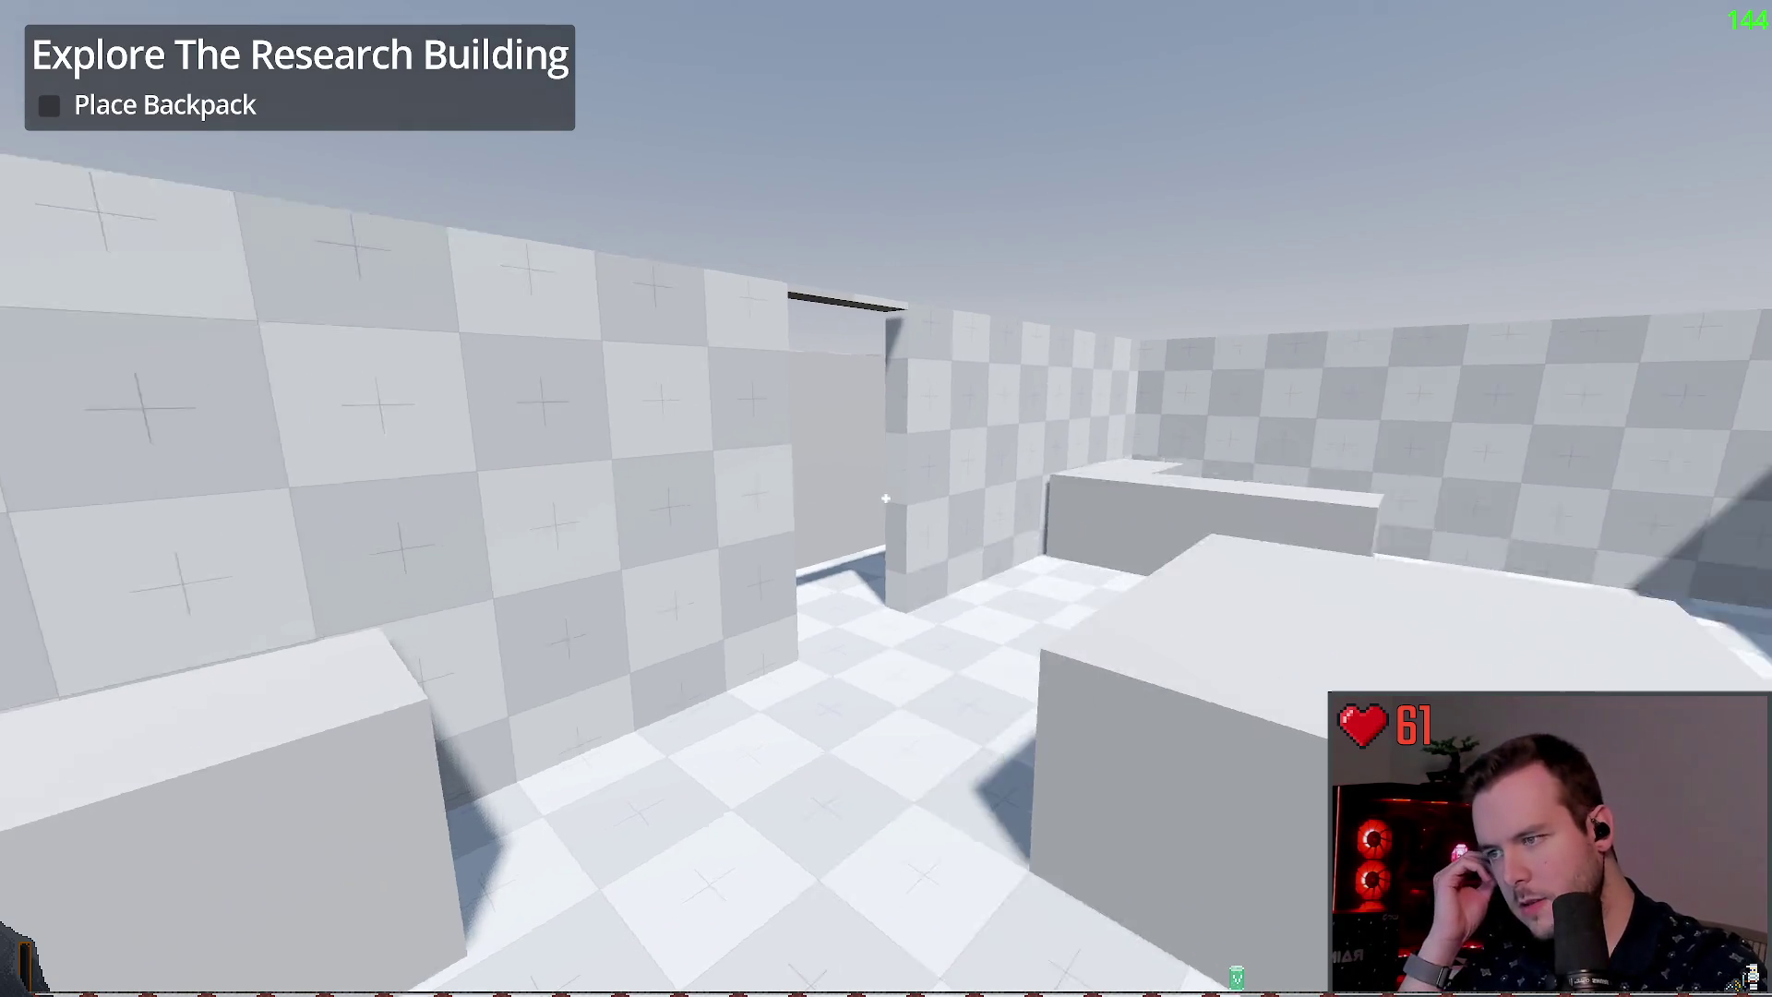
pyautogui.press('Escape')
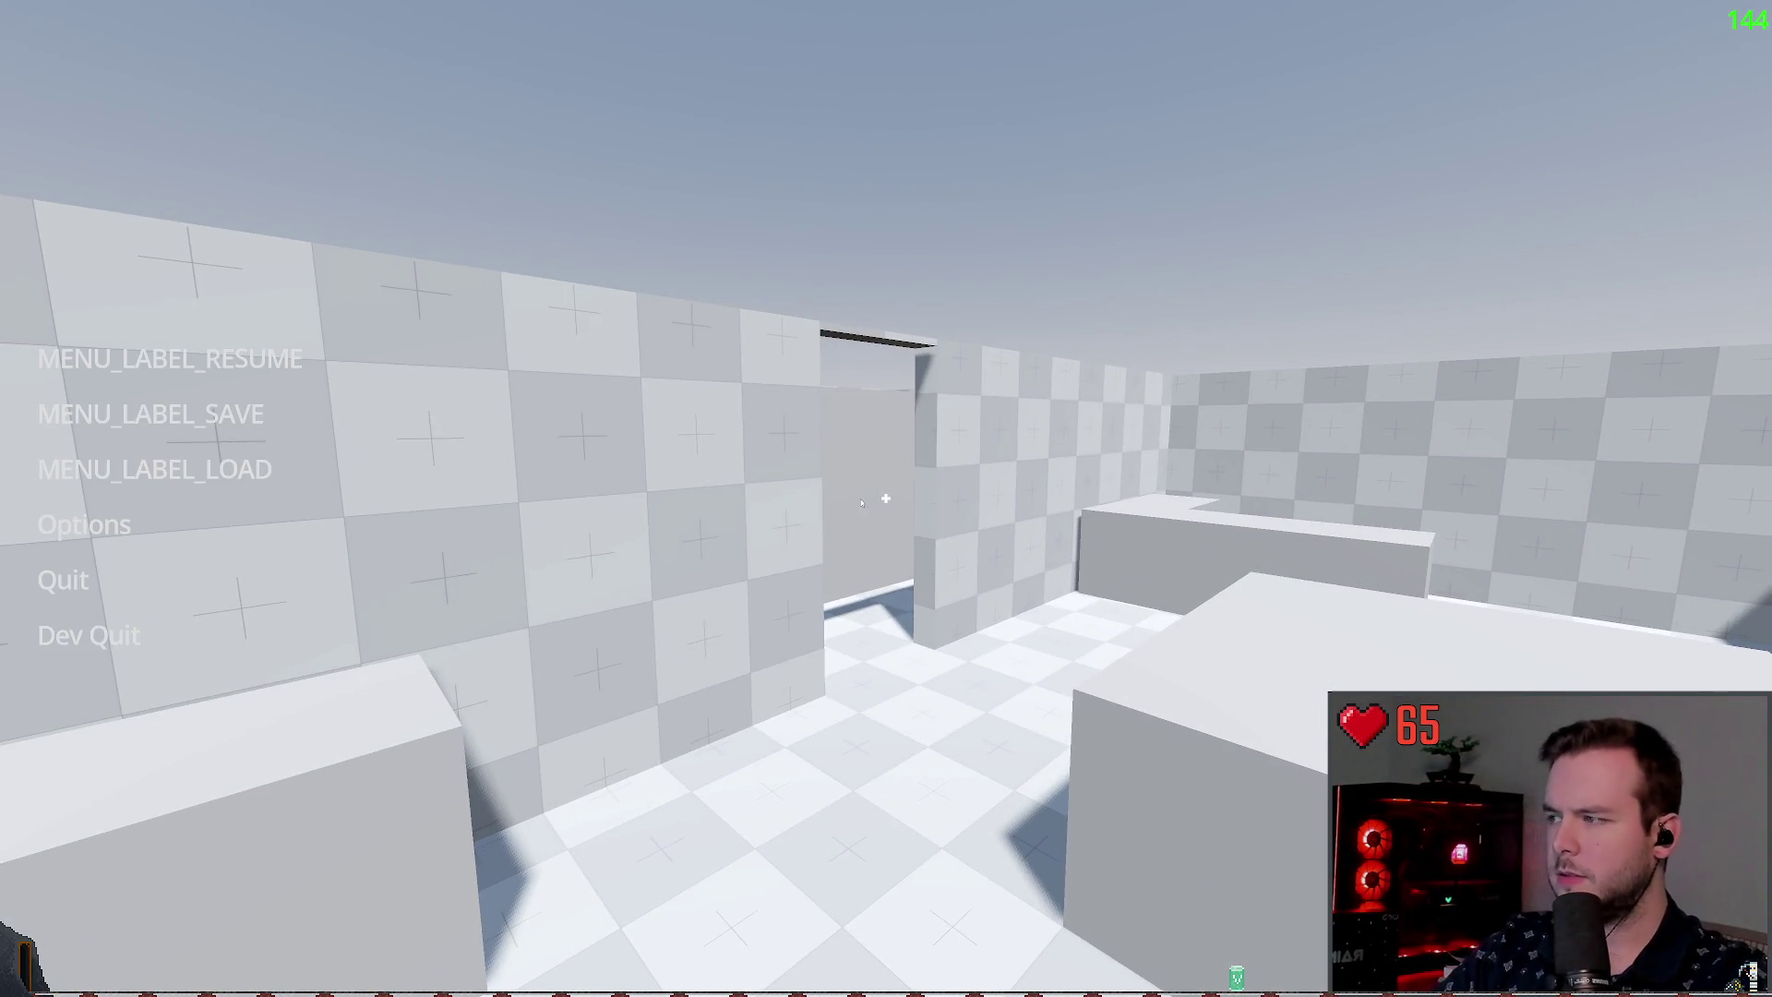
pyautogui.click(65, 656)
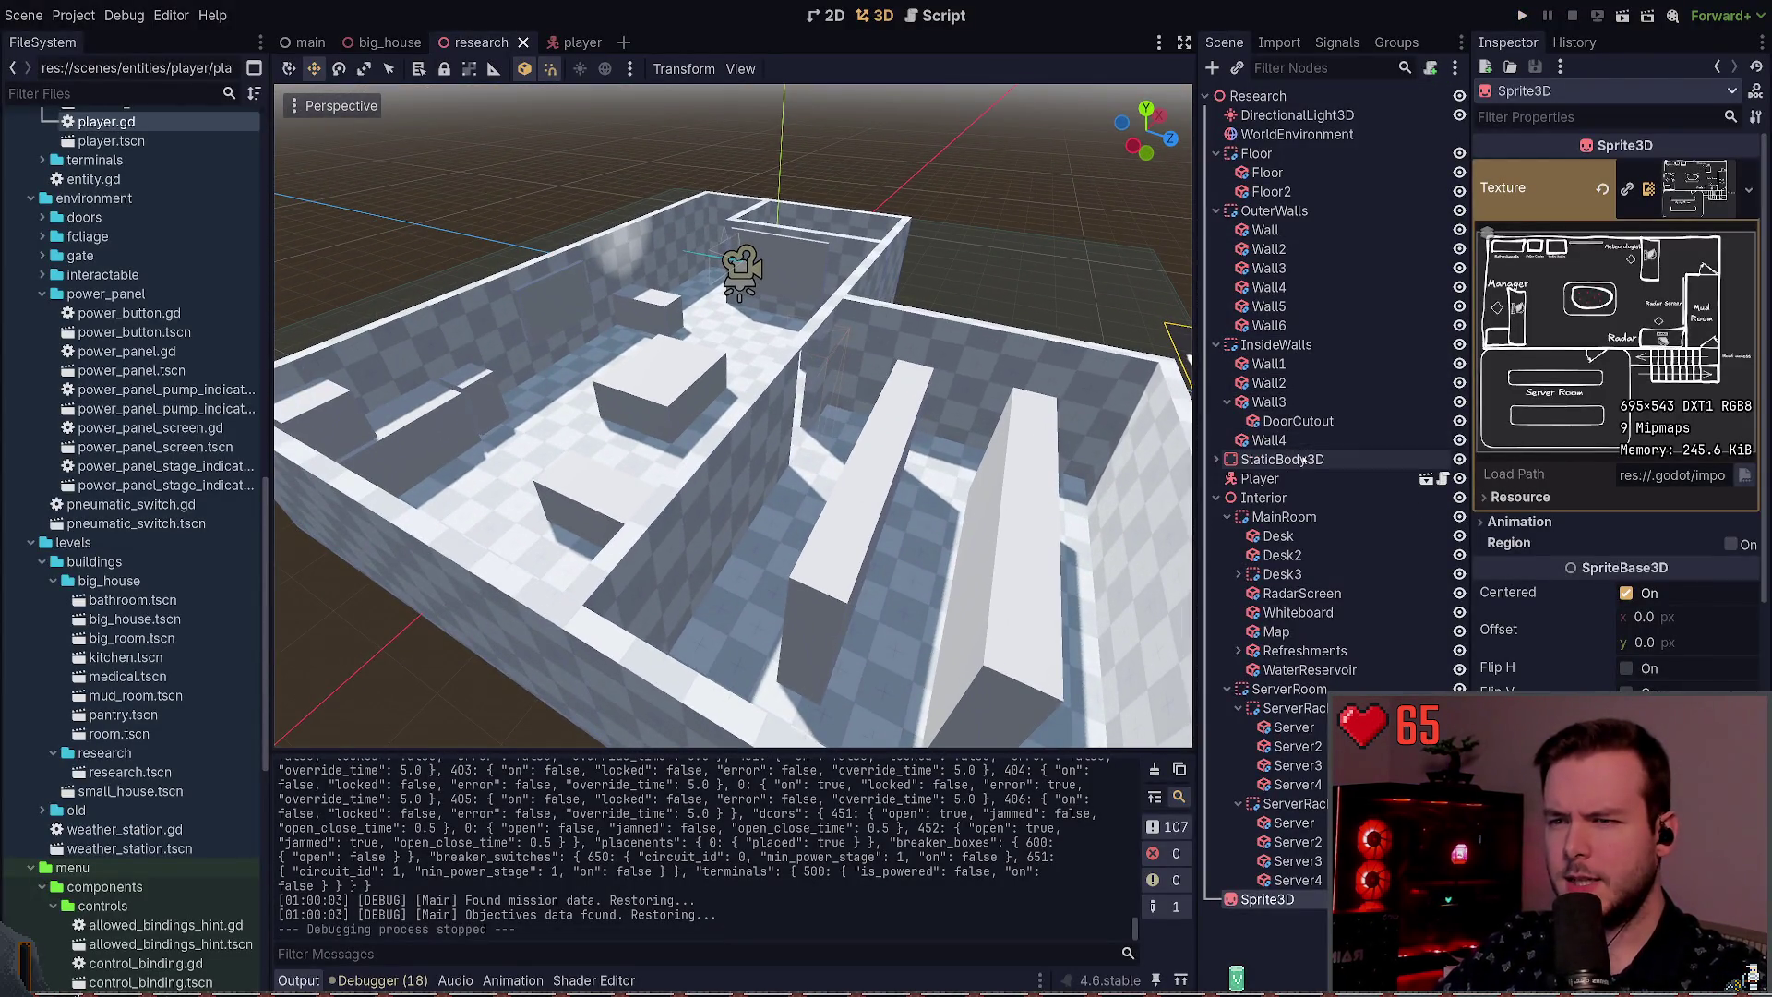
# Step: Select and frame the inner Wall3, try a resize, then undo it
pyautogui.click(1314, 403)
pyautogui.doubleClick(1314, 403)
pyautogui.moveTo(397, 480); pyautogui.dragTo(549, 491)
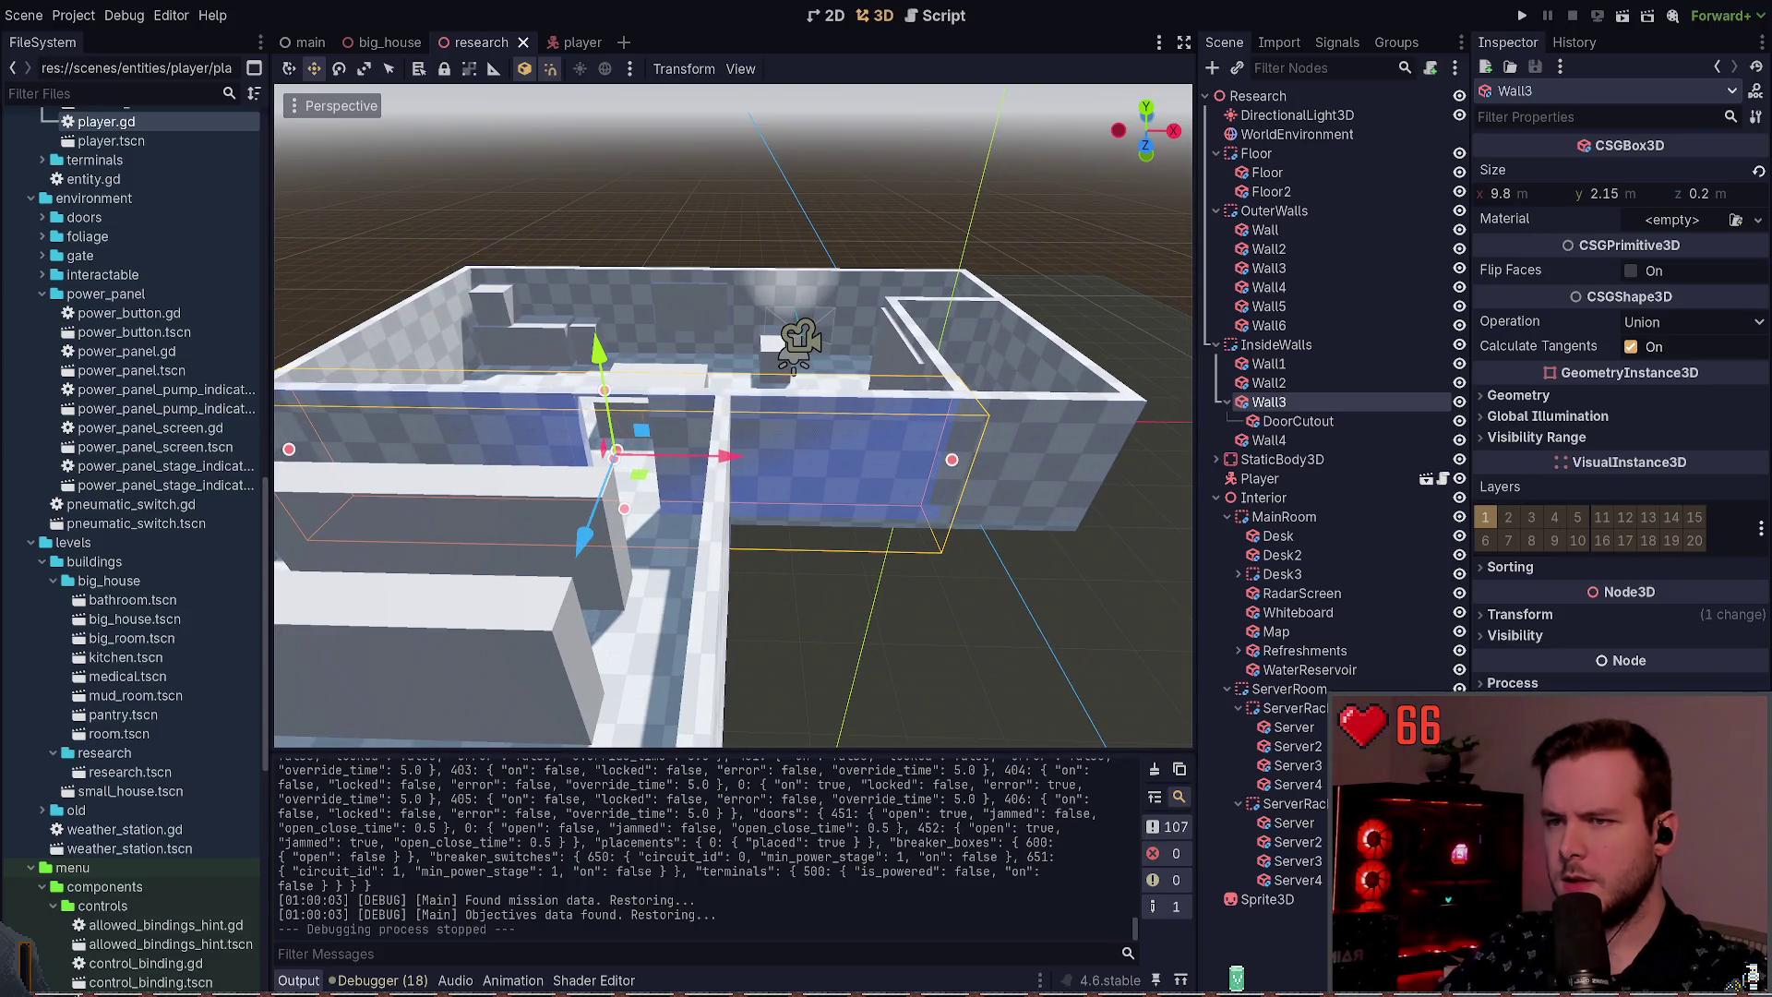
pyautogui.scroll(2, 734, 415)
pyautogui.moveTo(1046, 486); pyautogui.dragTo(1014, 384)
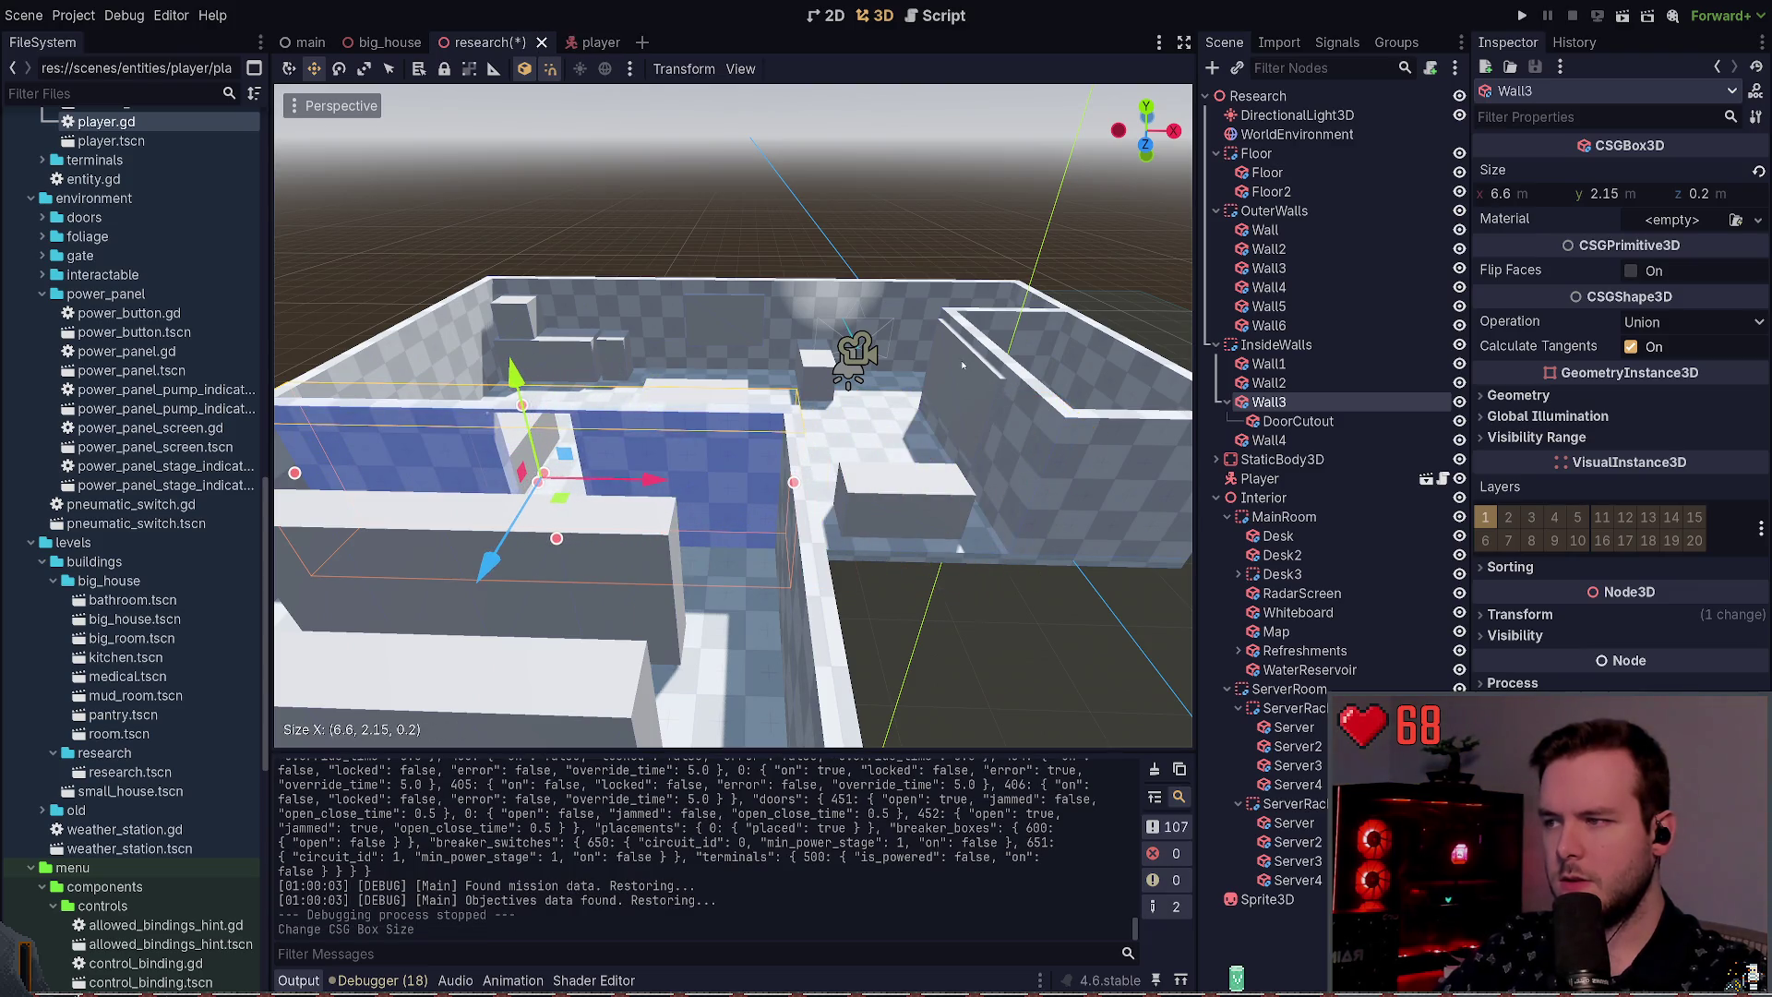
pyautogui.hotkey('ctrl', 'z')
# Step: Detach DoorCutout, shorten Wall3 to 6.6 m, then put DoorCutout back under Wall3
pyautogui.click(1298, 421)
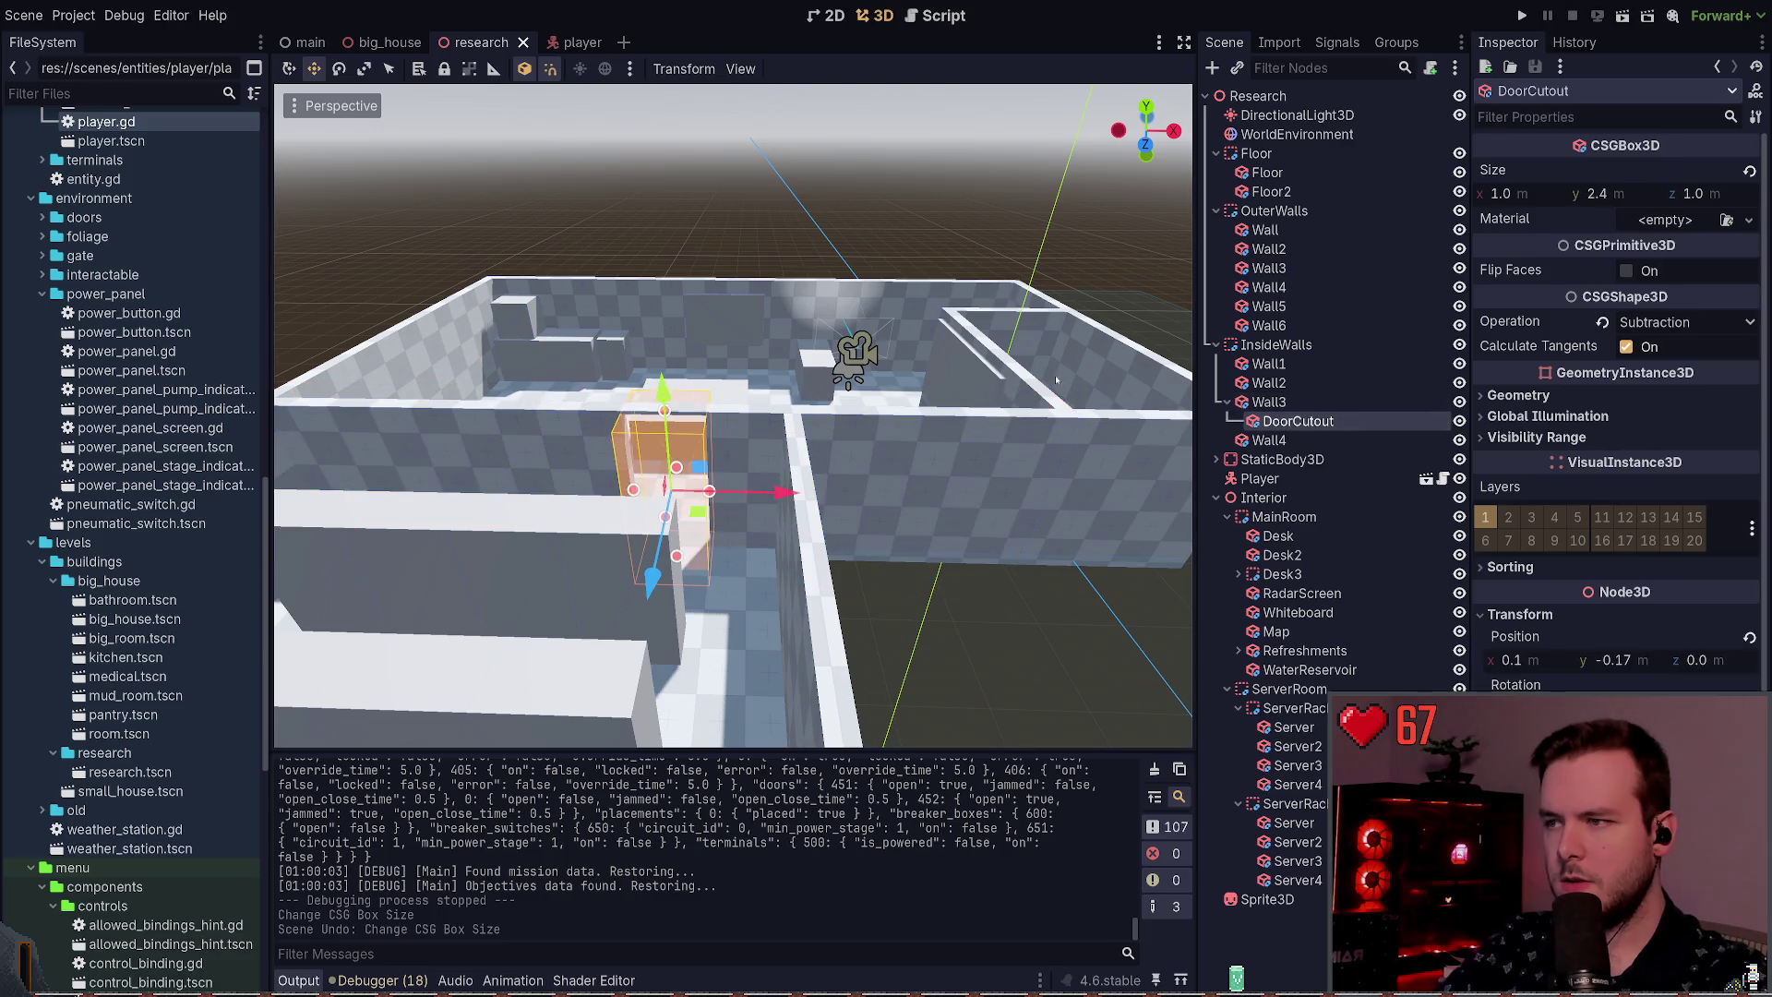
pyautogui.moveTo(1276, 421); pyautogui.dragTo(1274, 395)
pyautogui.click(1268, 421)
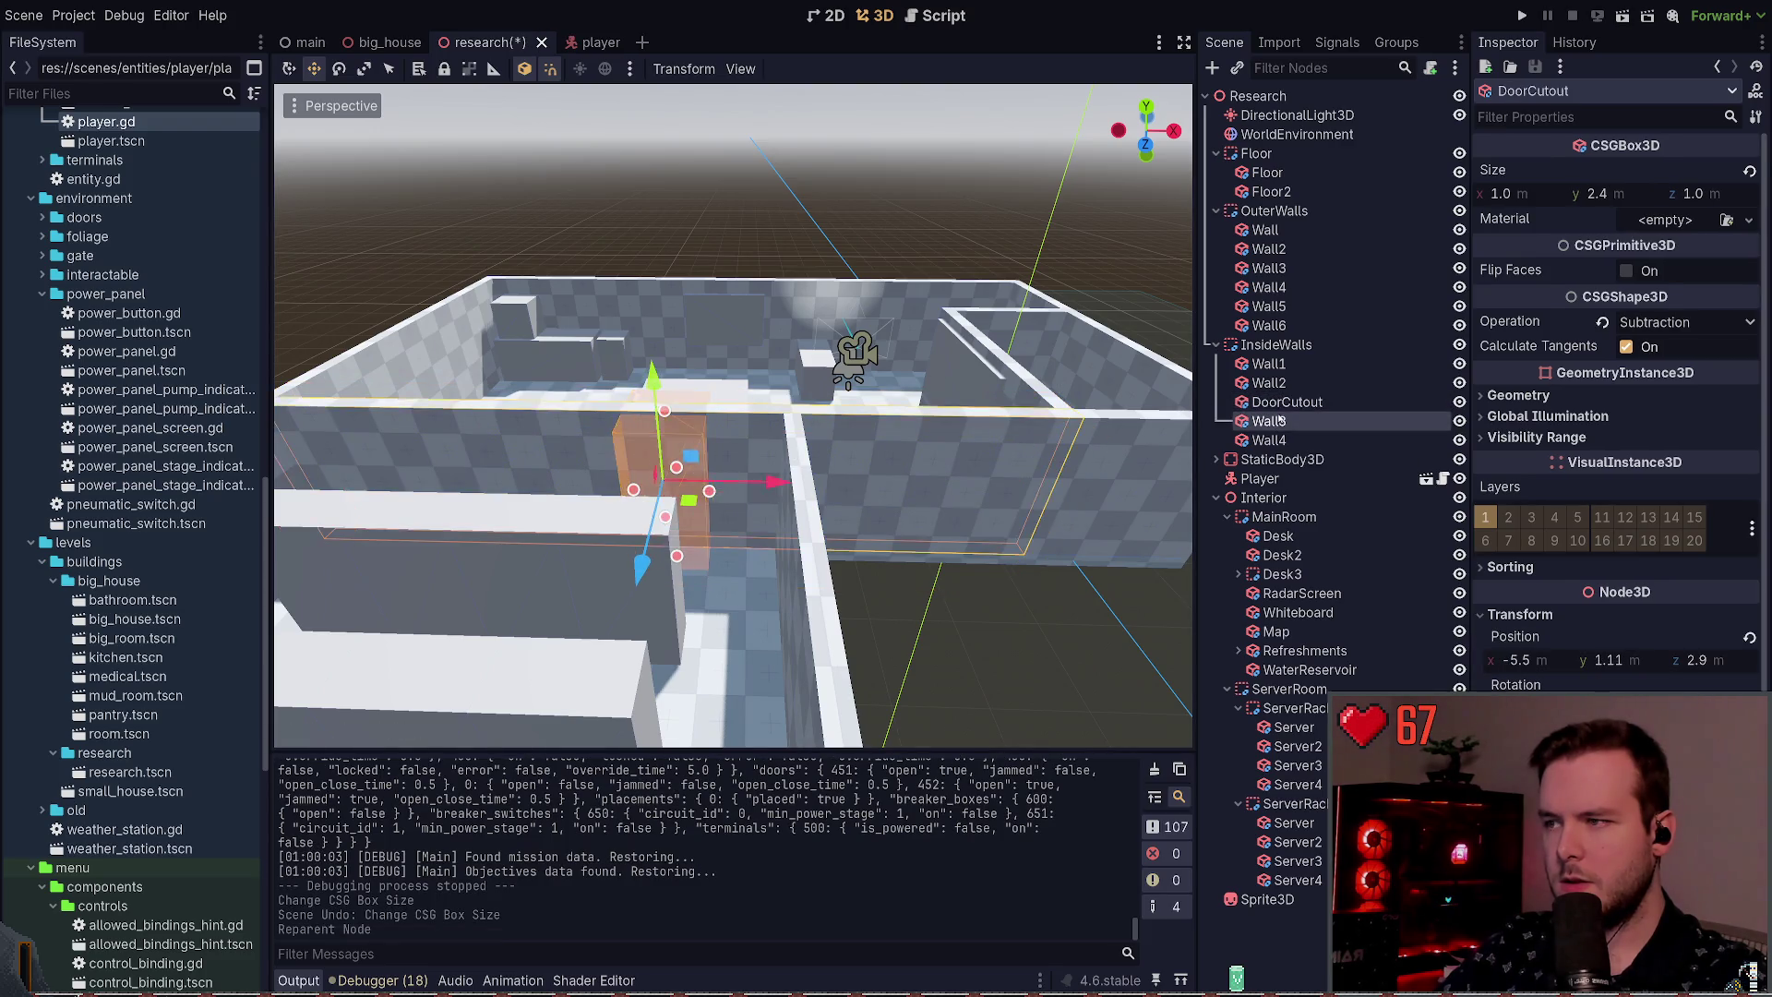
pyautogui.moveTo(1060, 487); pyautogui.dragTo(794, 482)
pyautogui.moveTo(1281, 403); pyautogui.dragTo(1269, 421)
pyautogui.click(895, 185)
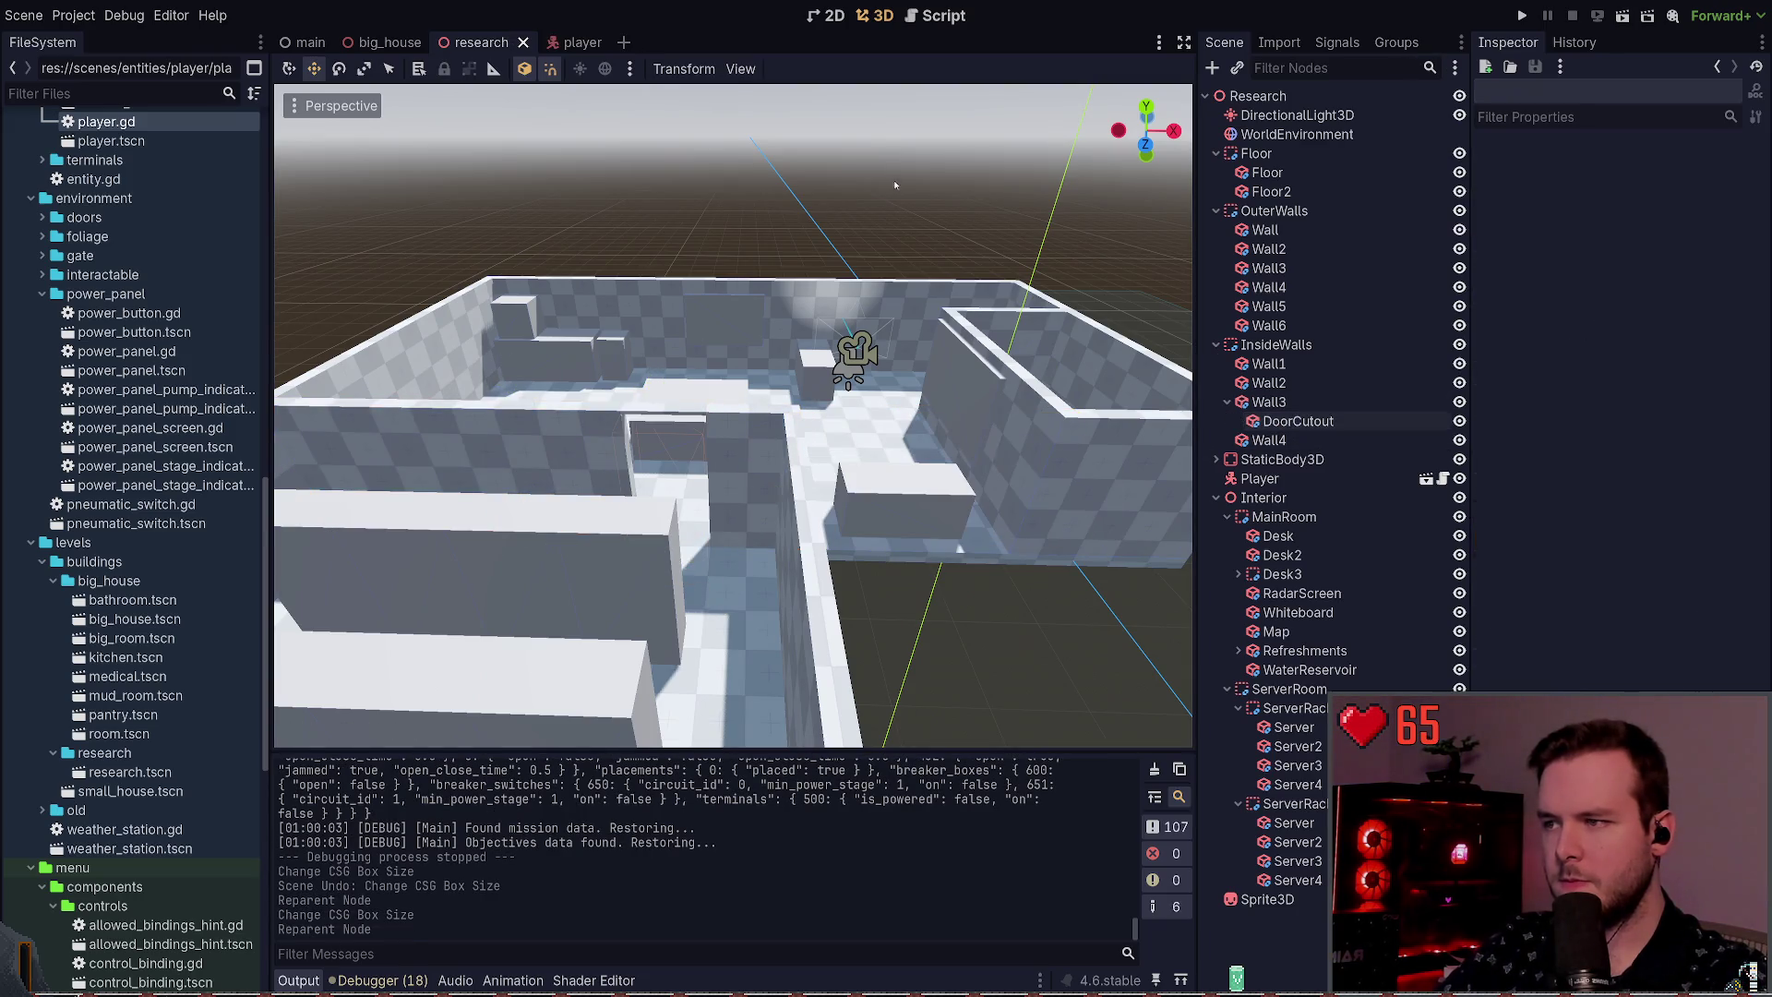
# Step: Lengthen the outer Wall3 to 5.5 m and save the scene
pyautogui.click(1139, 492)
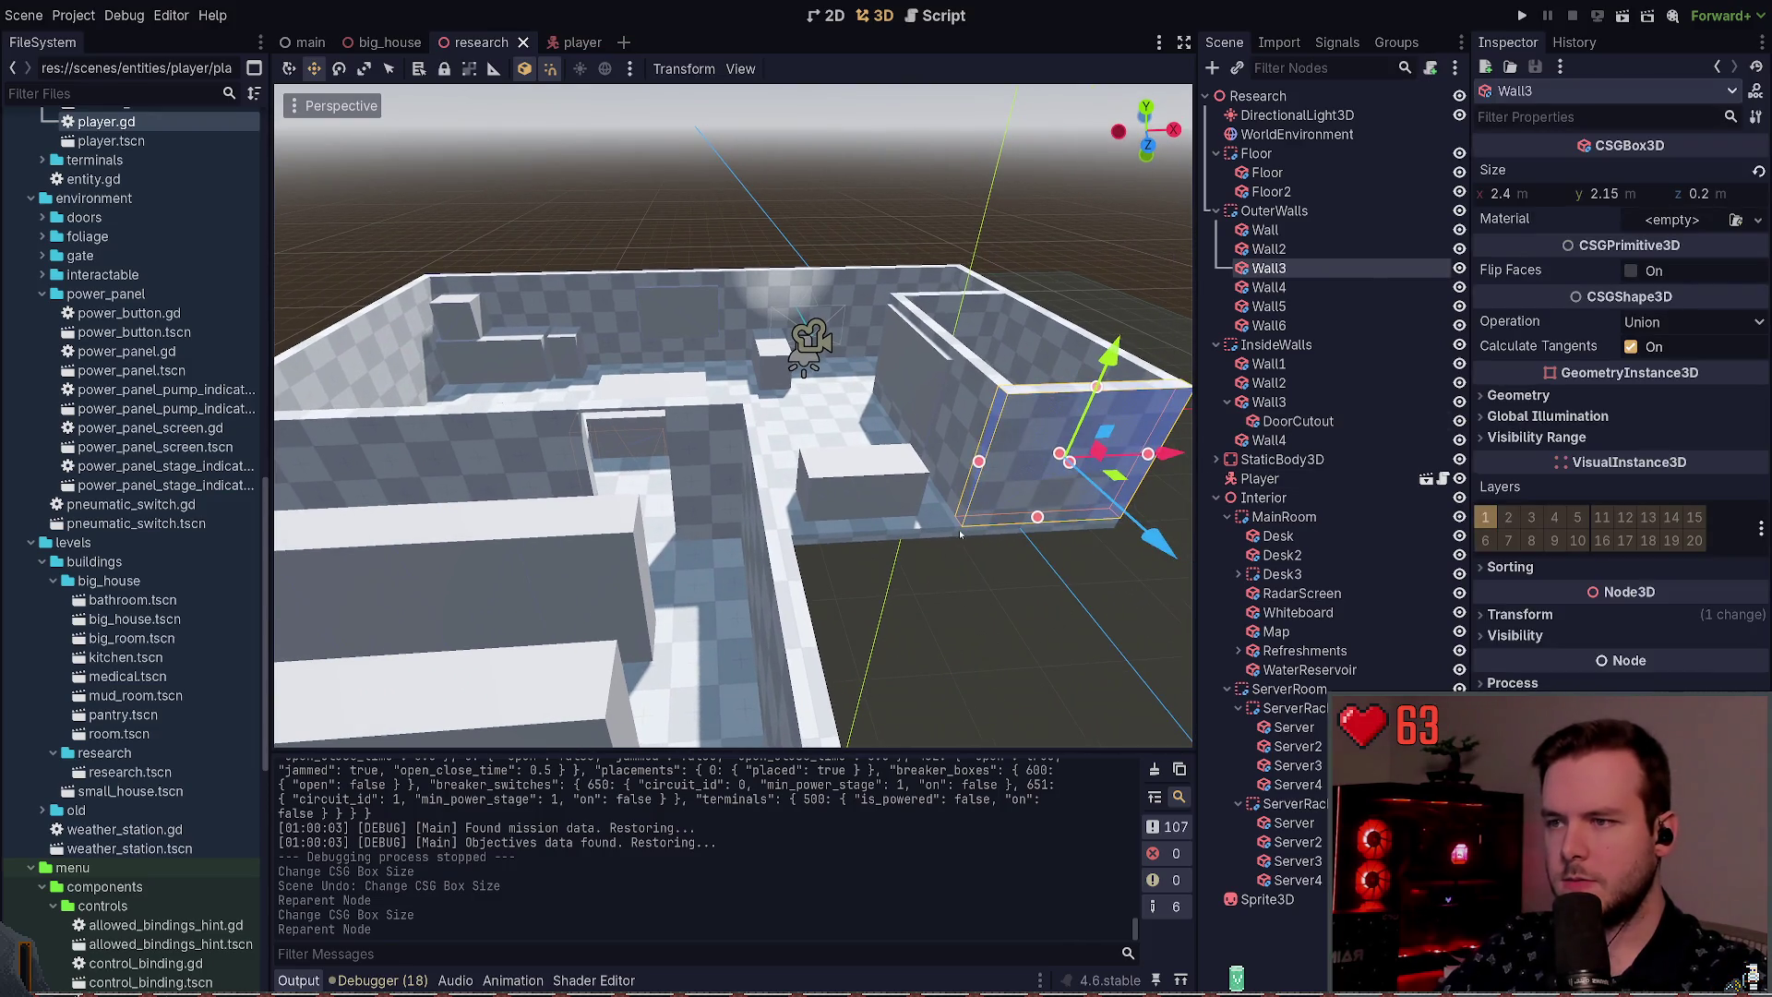
pyautogui.moveTo(980, 462); pyautogui.dragTo(746, 472)
pyautogui.hotkey('ctrl', 's')
# Step: Frame the outer Wall and Wall2 in the viewport, ending with Wall selected
pyautogui.click(1272, 230)
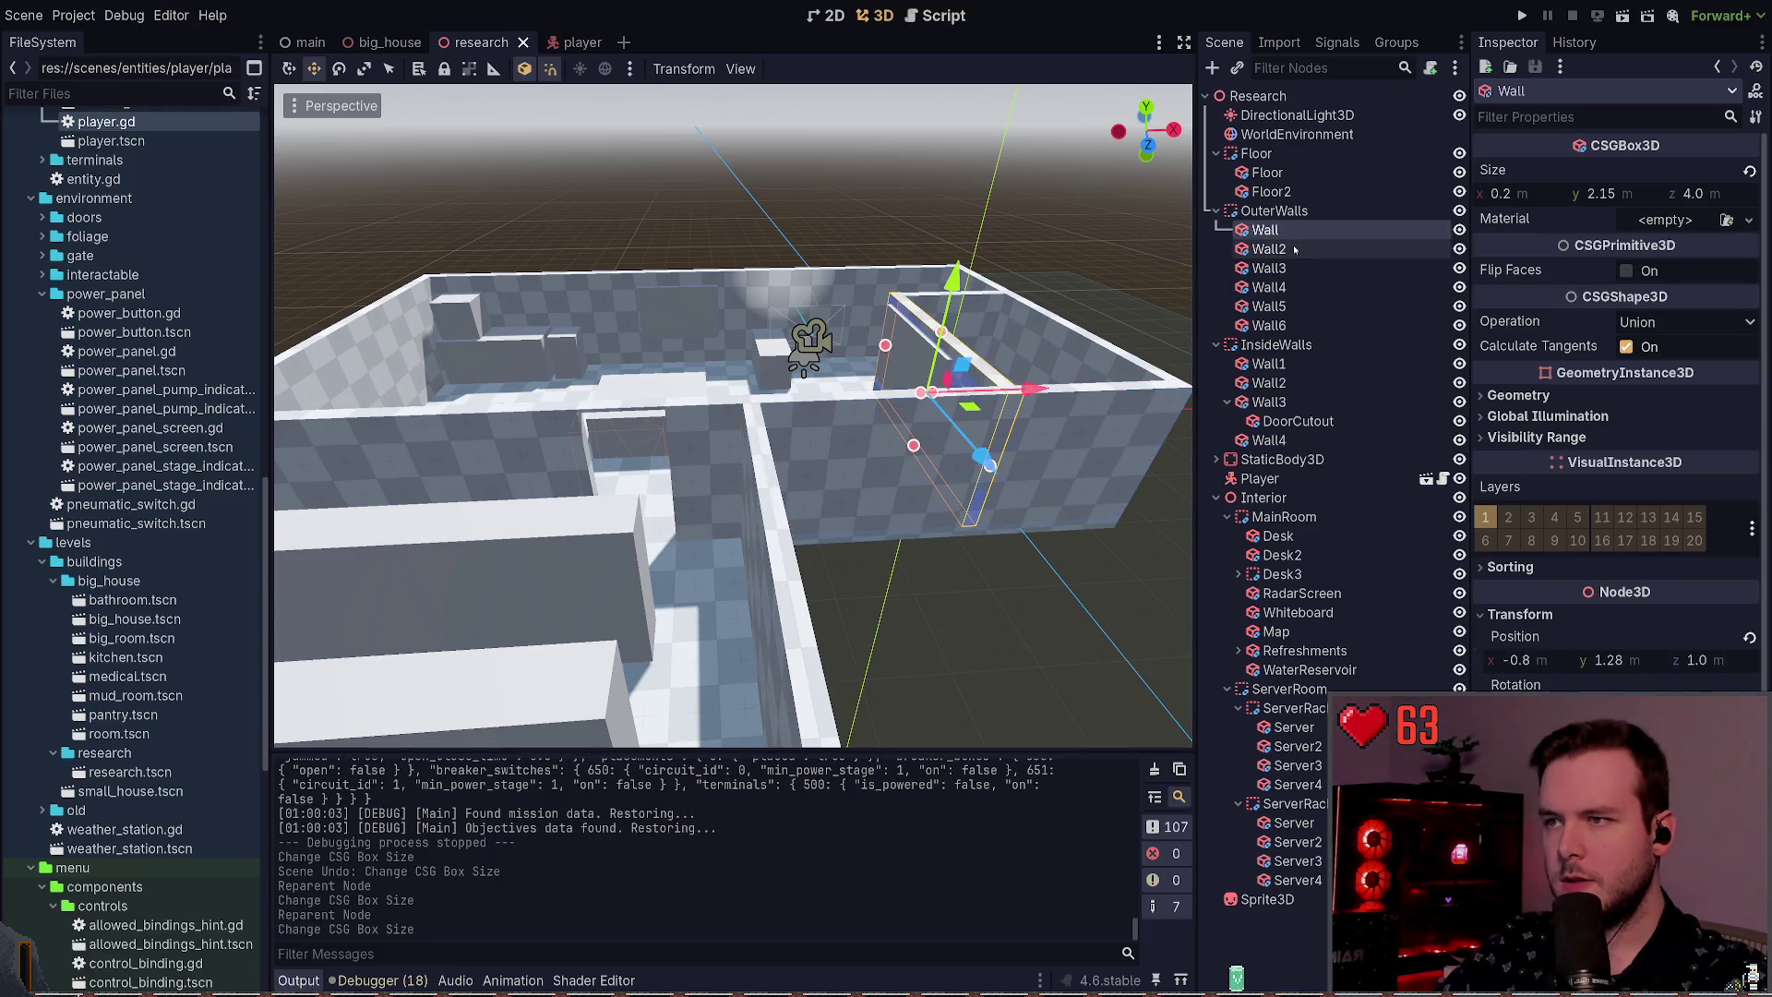
pyautogui.press('f')
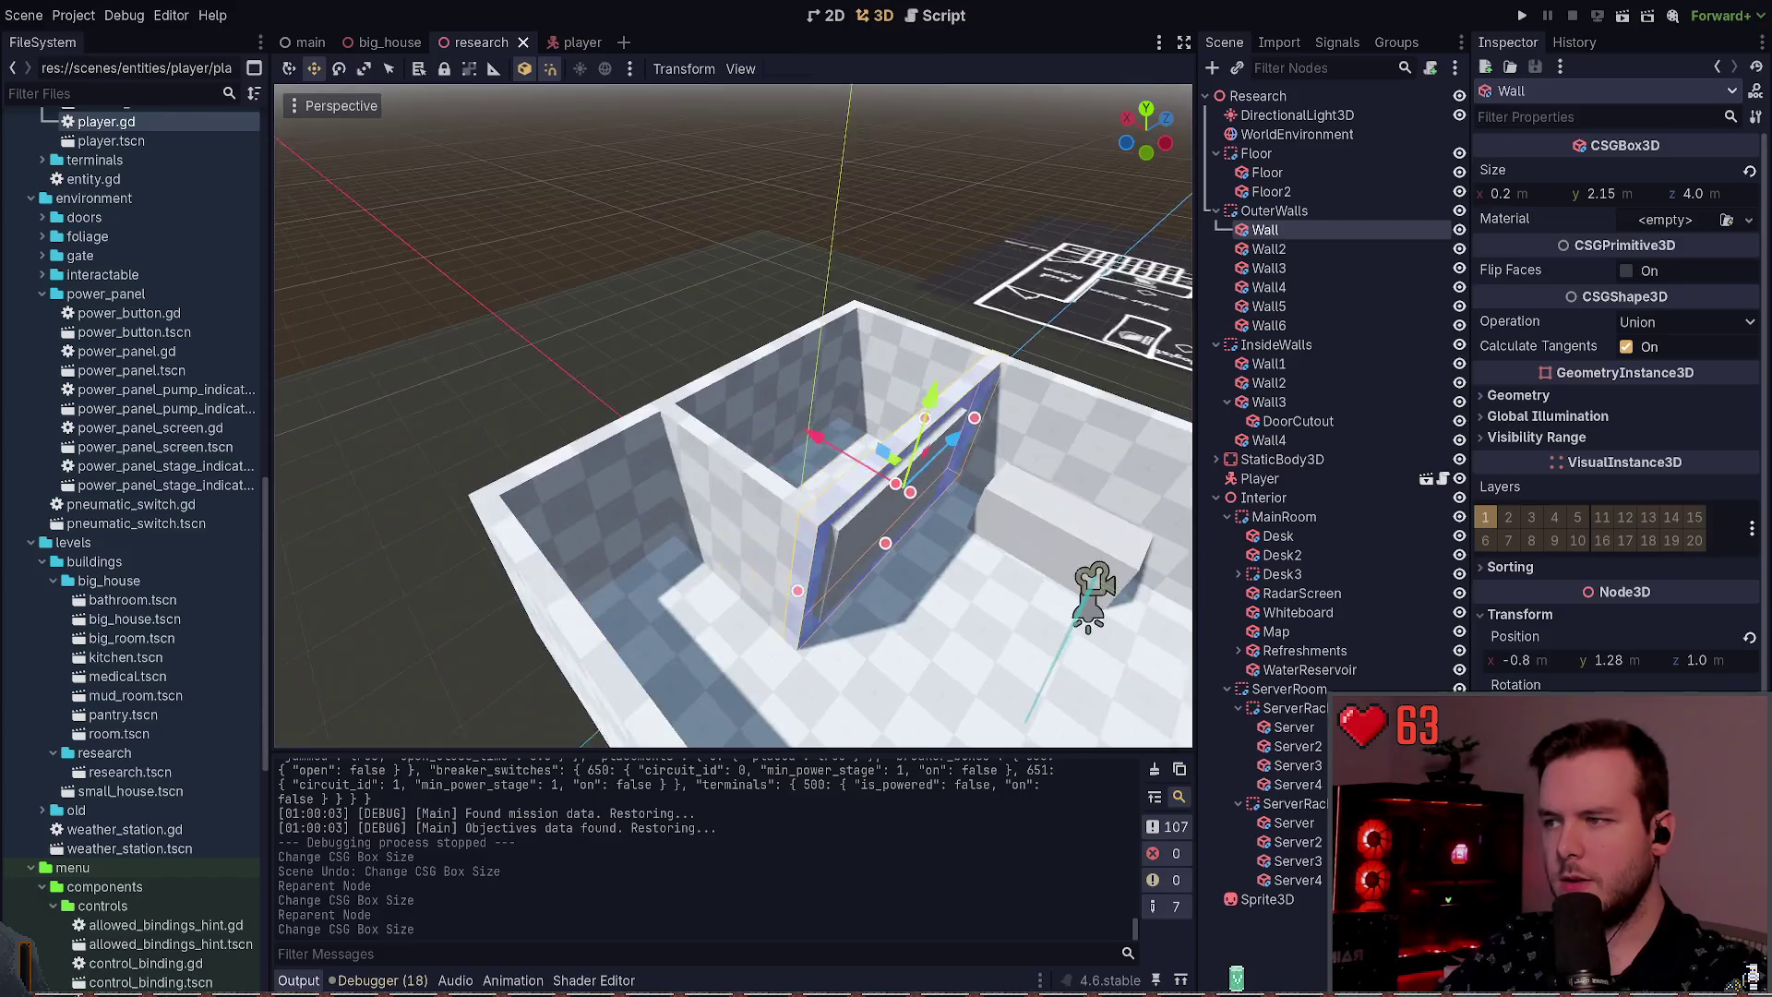
pyautogui.click(1305, 246)
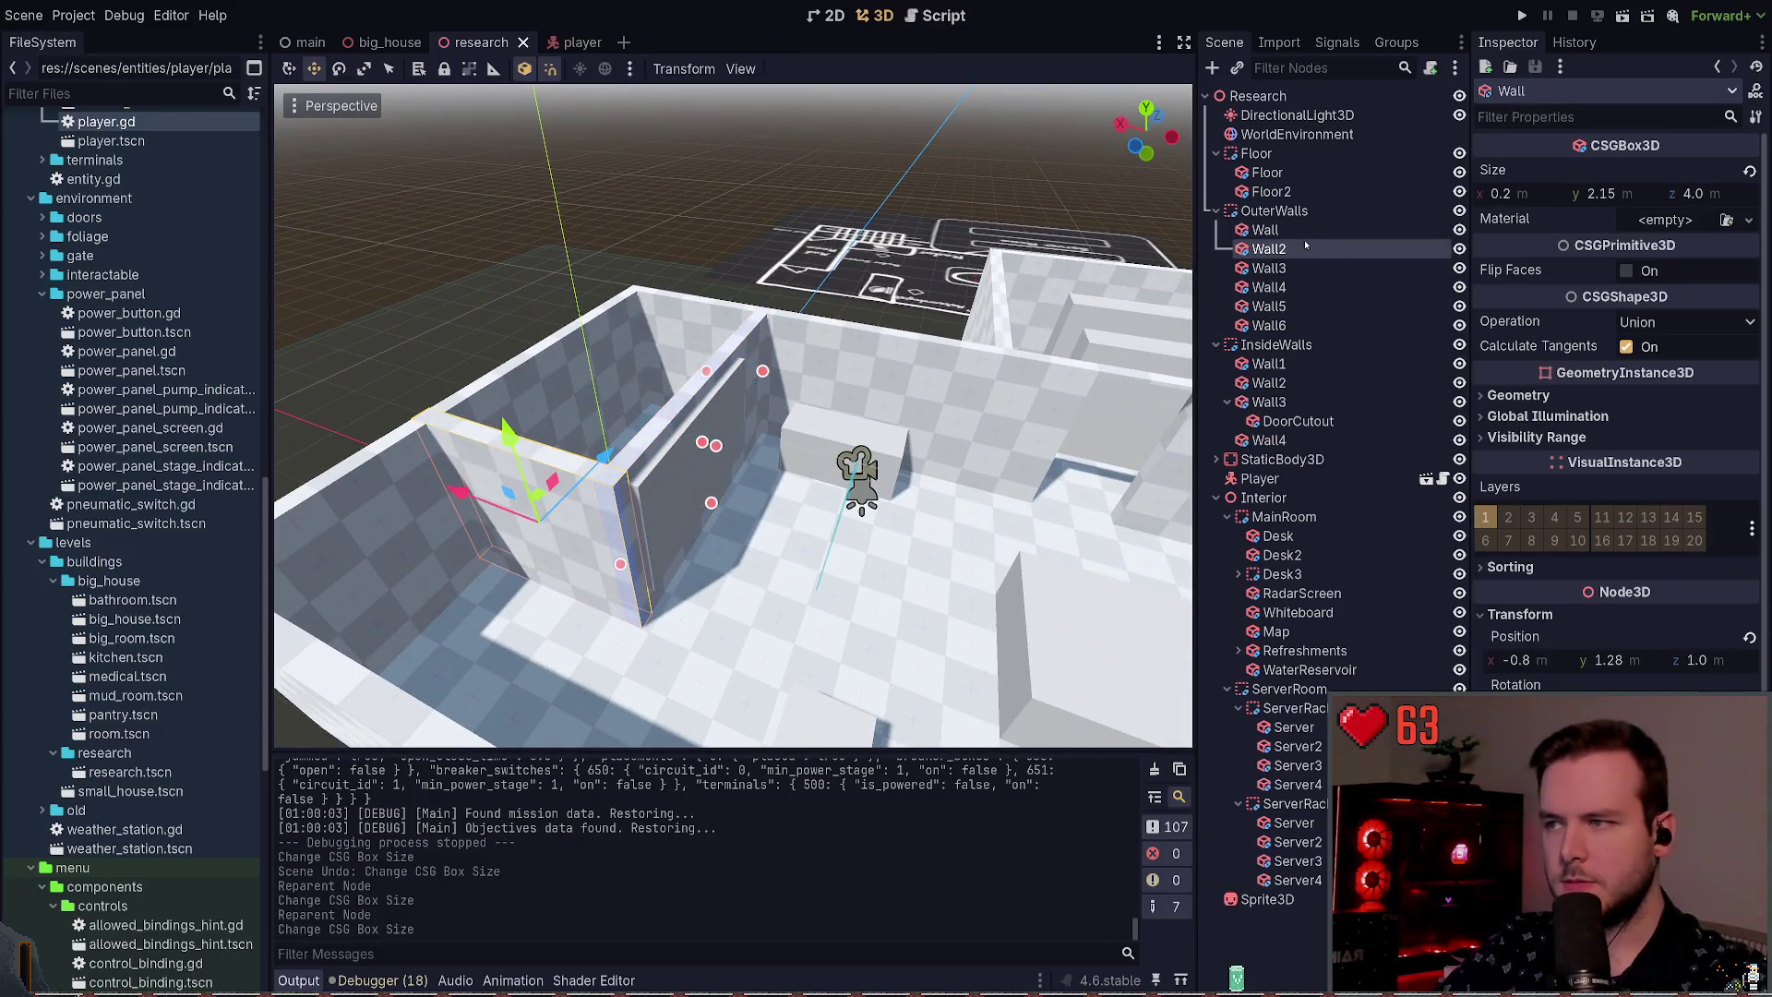
pyautogui.press('f')
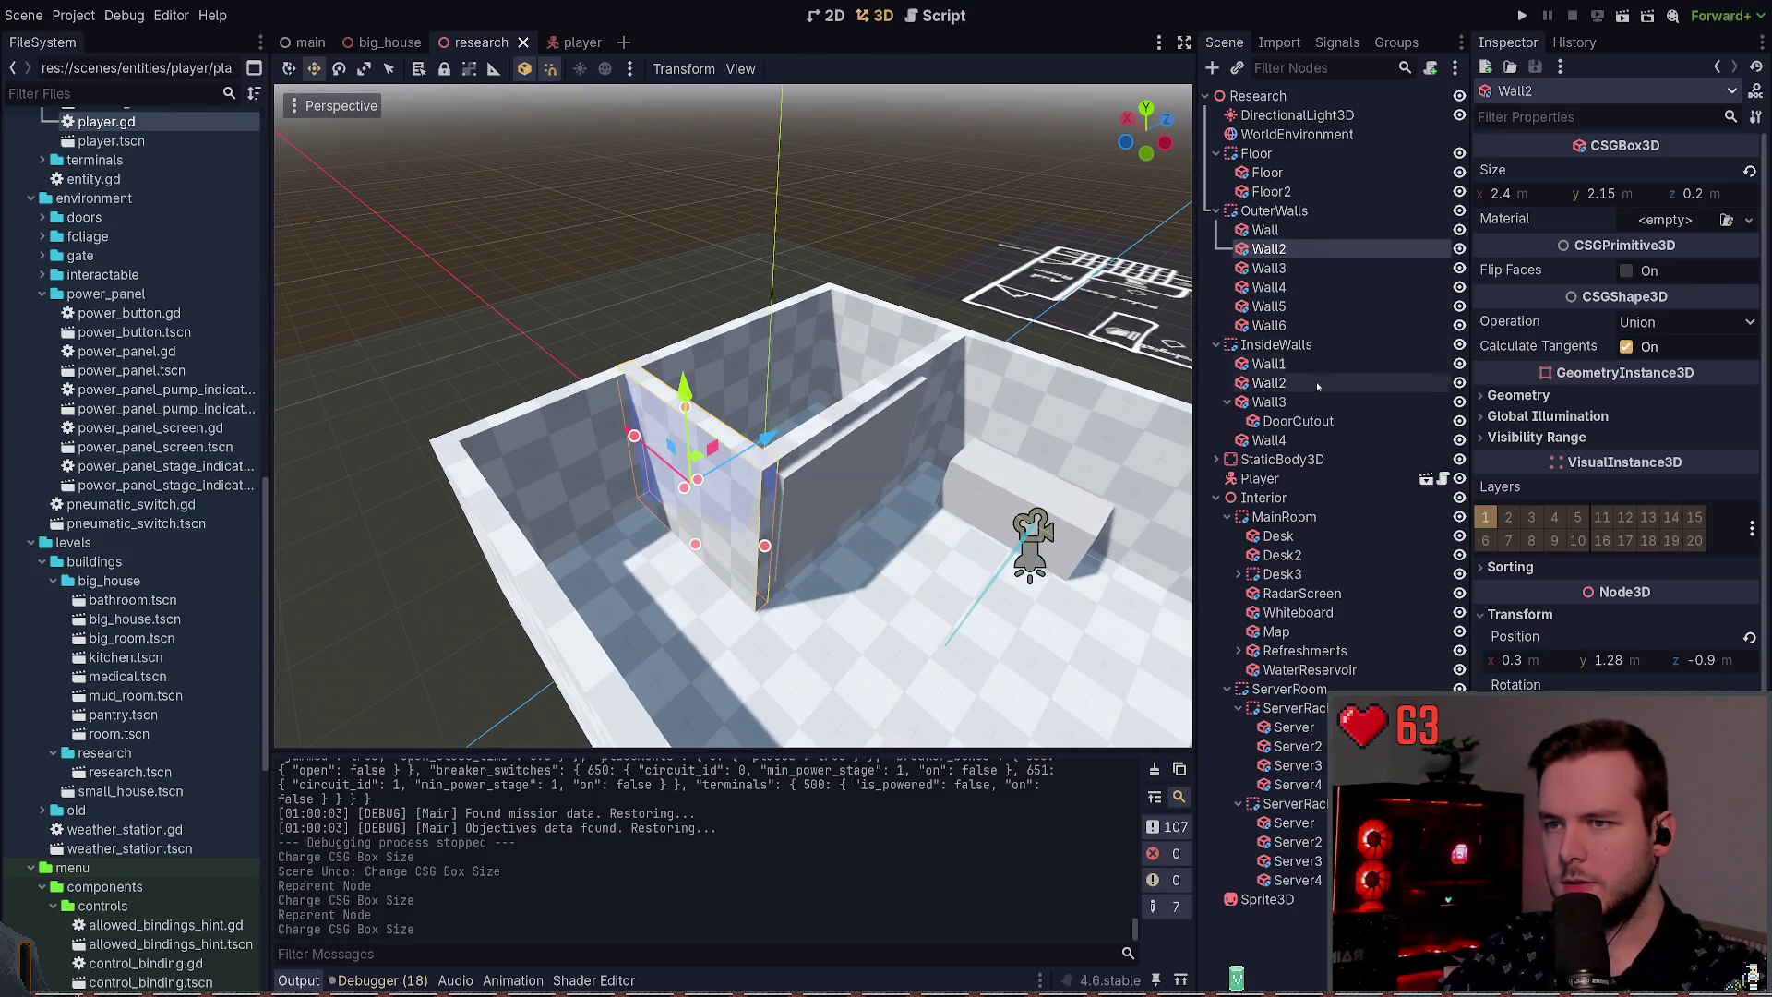
pyautogui.click(1228, 402)
pyautogui.keyDown('ctrl'); pyautogui.click(1285, 233); pyautogui.keyUp('ctrl')
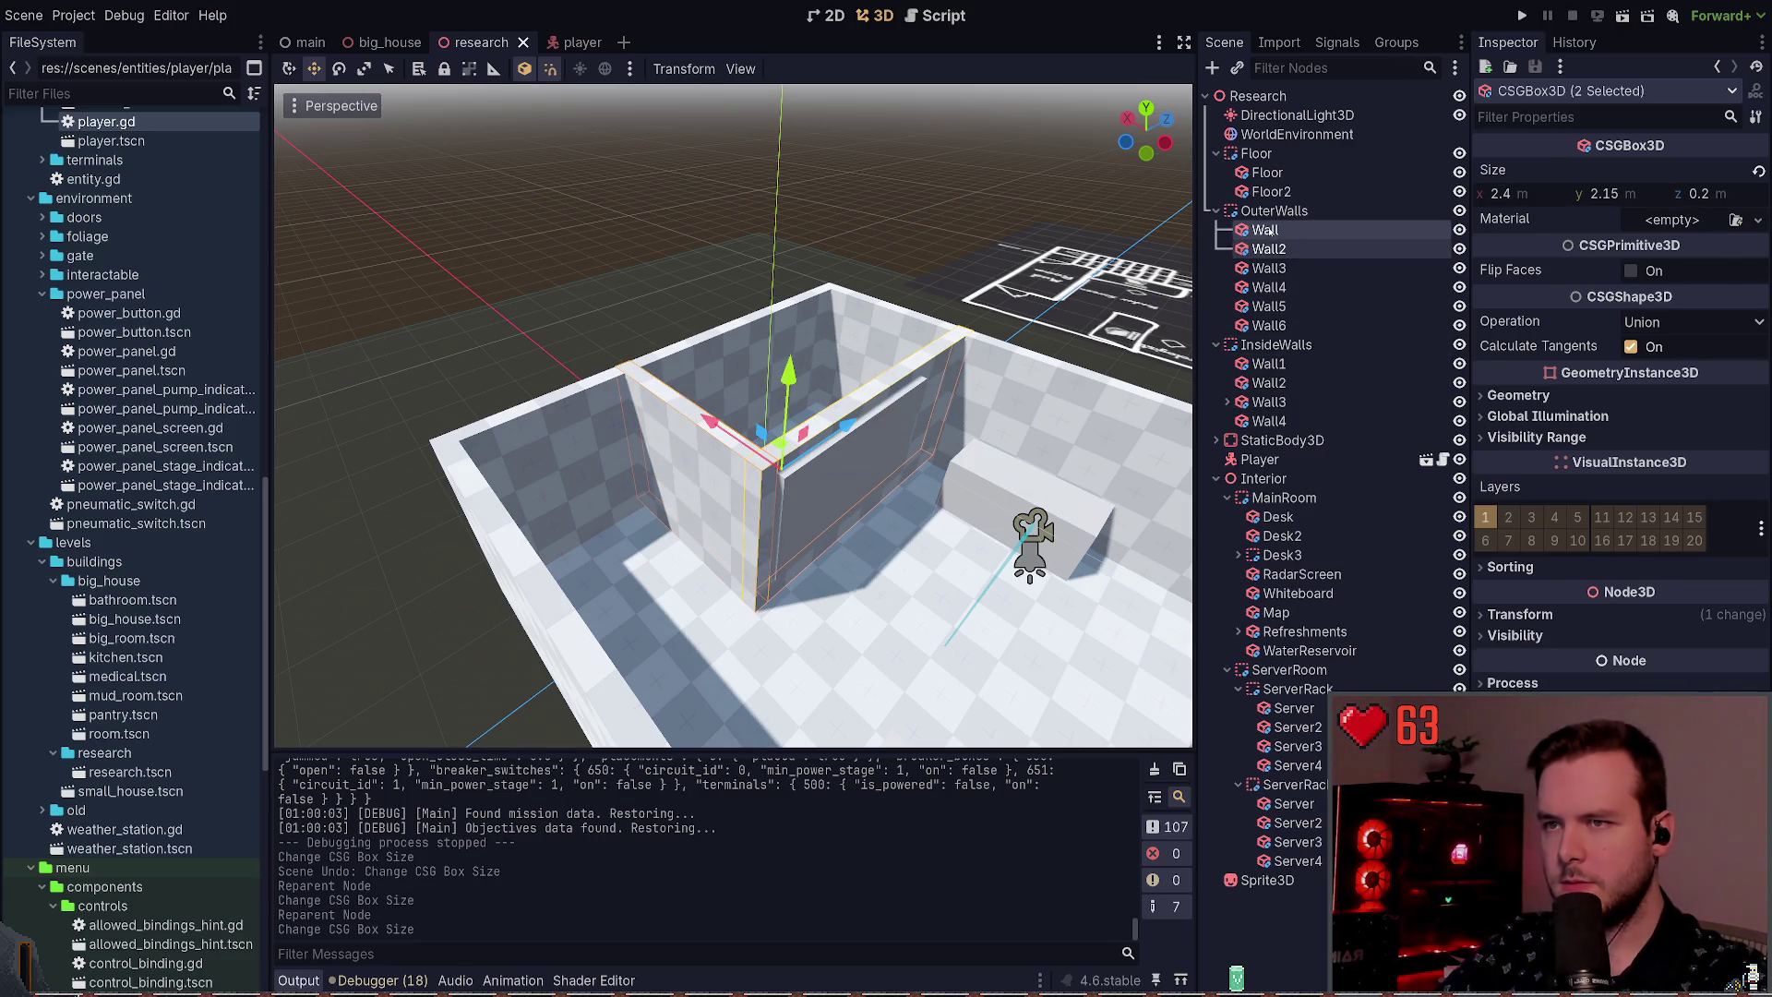
pyautogui.click(1268, 230)
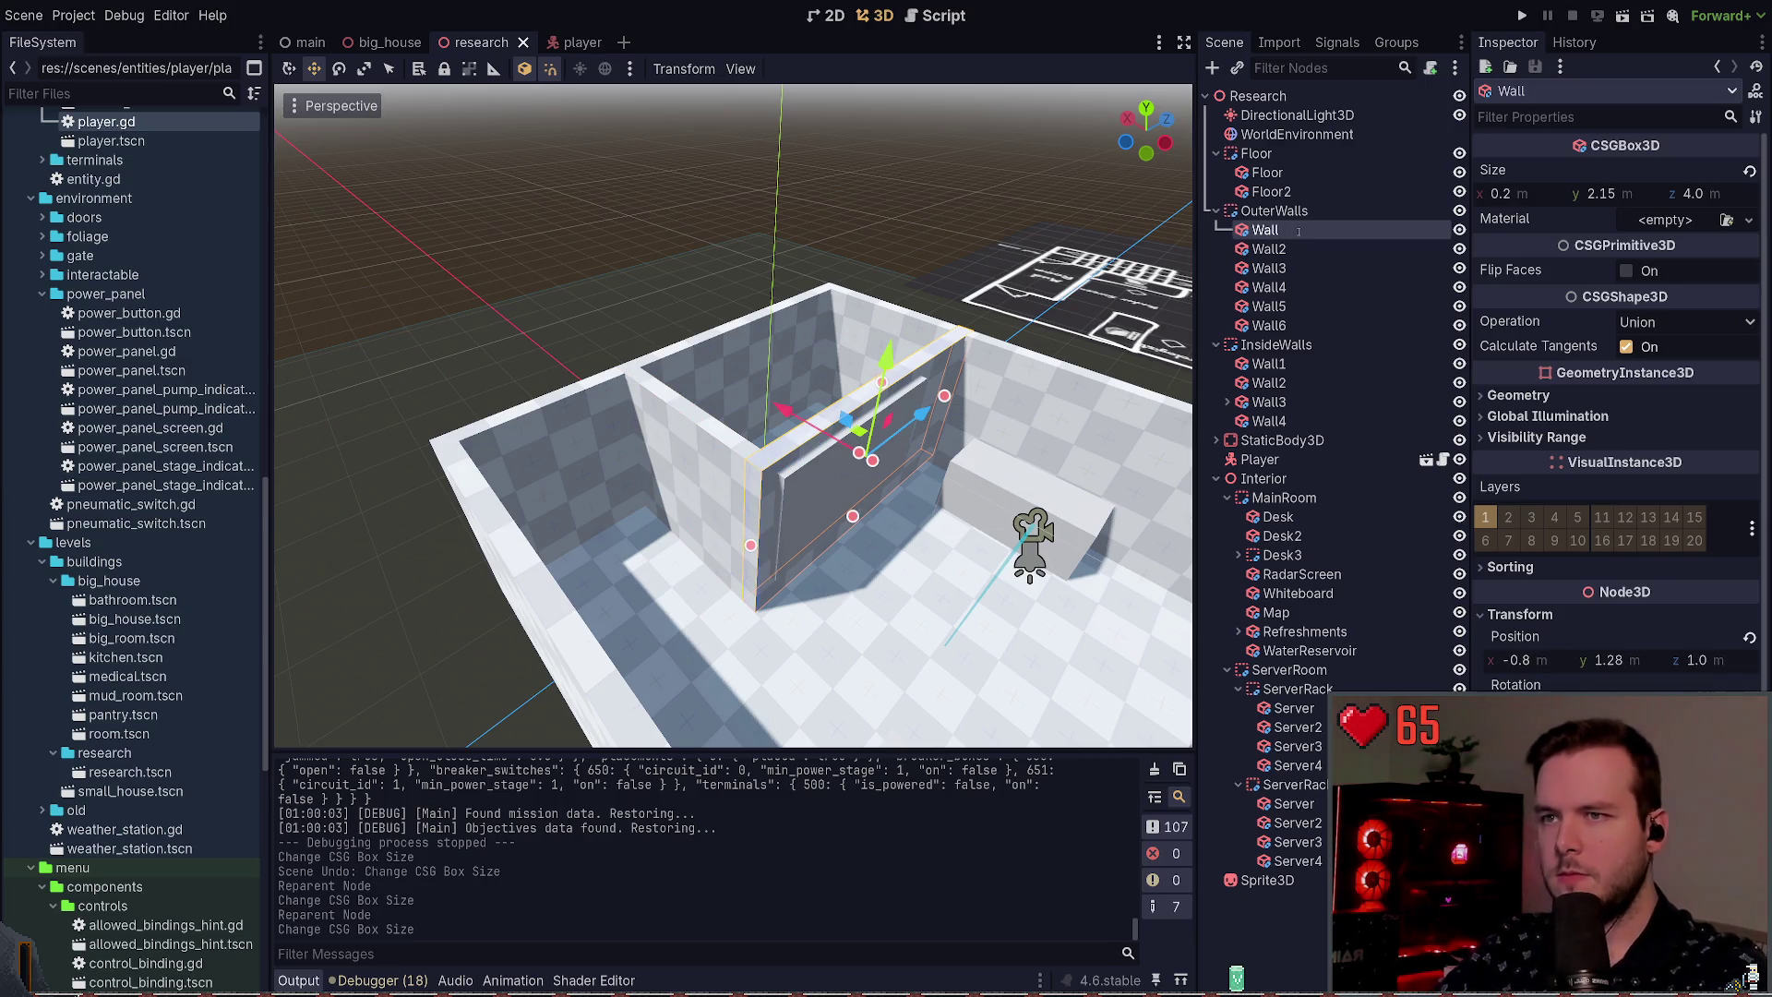
# Step: Rename Wall to MudRoom and Wall2 to MudRoom2
pyautogui.write('MudRoom1')
pyautogui.press('Return')
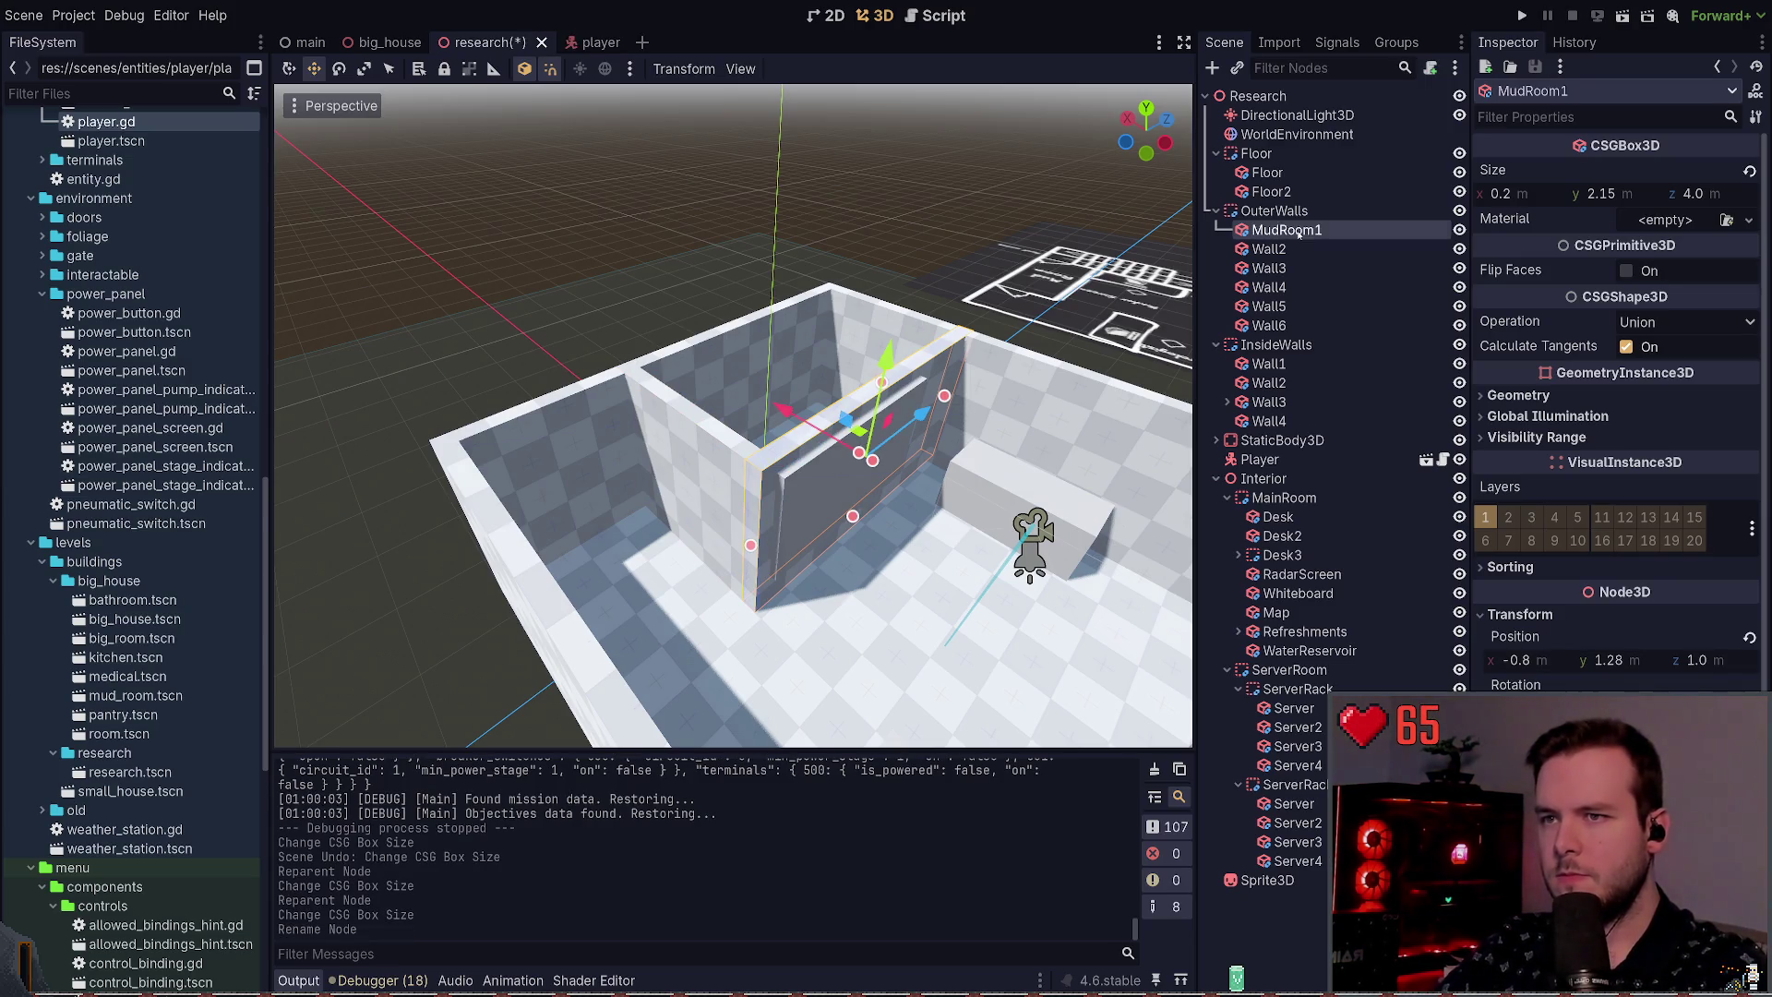
pyautogui.press('BackSpace')
pyautogui.press('Return')
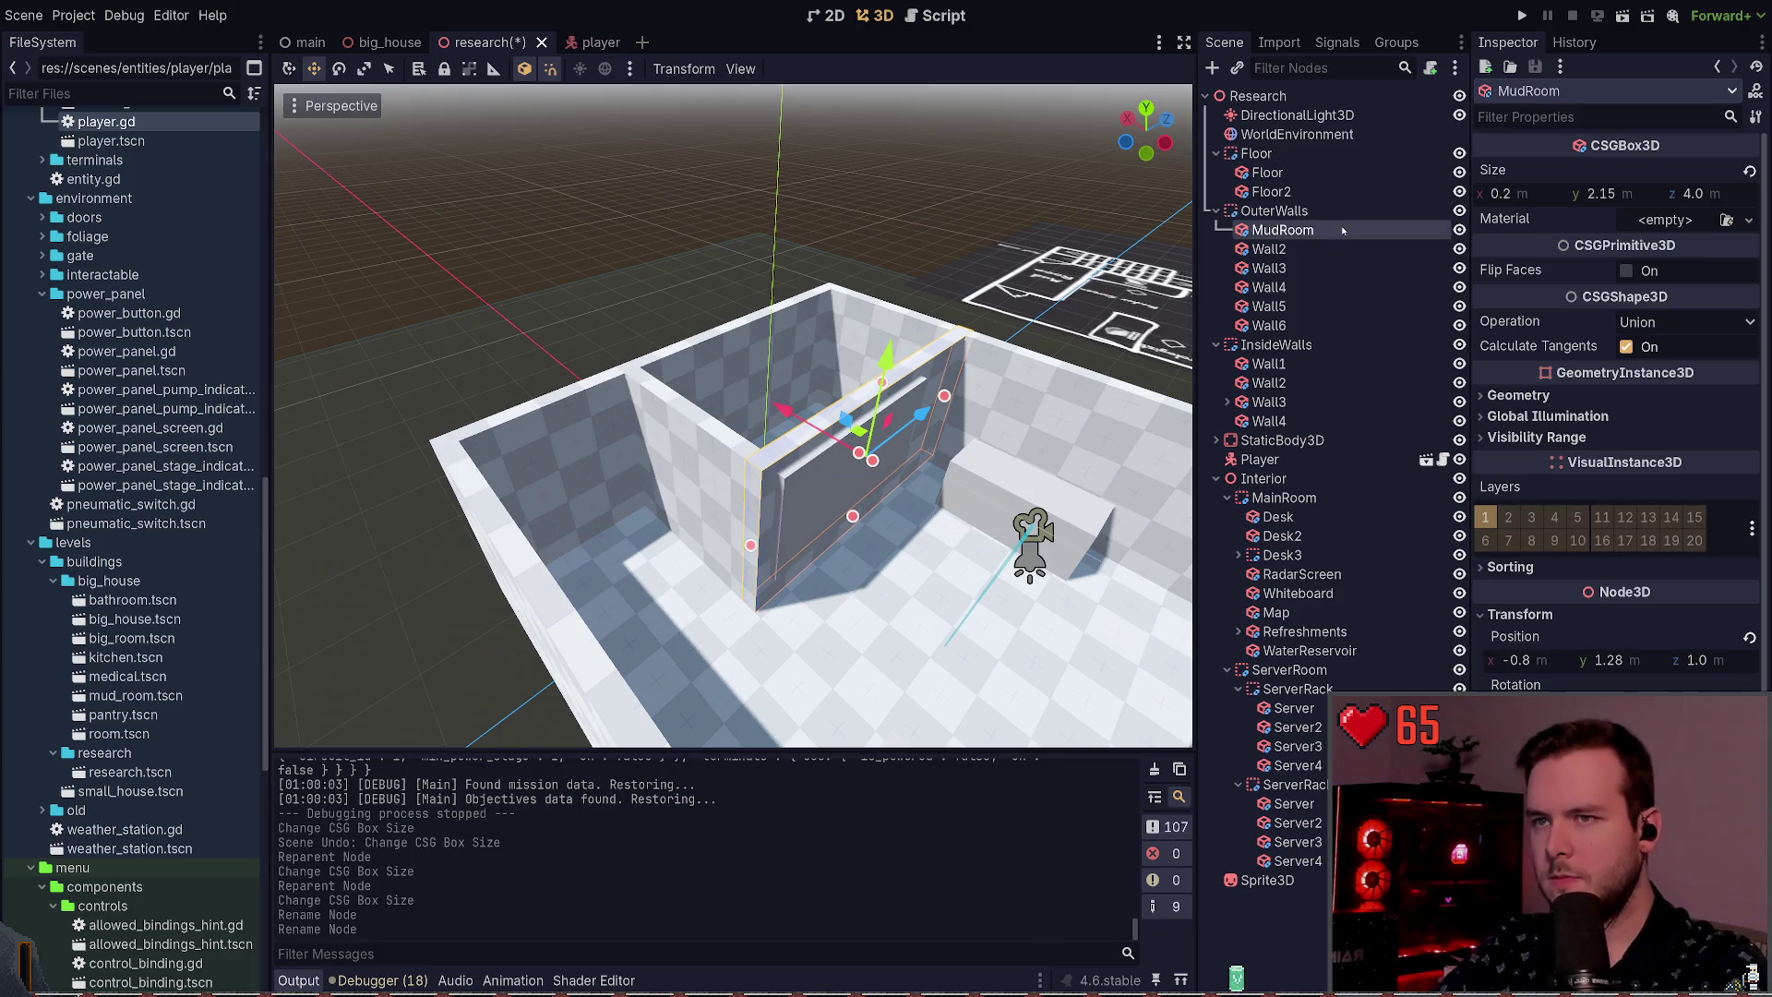
pyautogui.click(1320, 243)
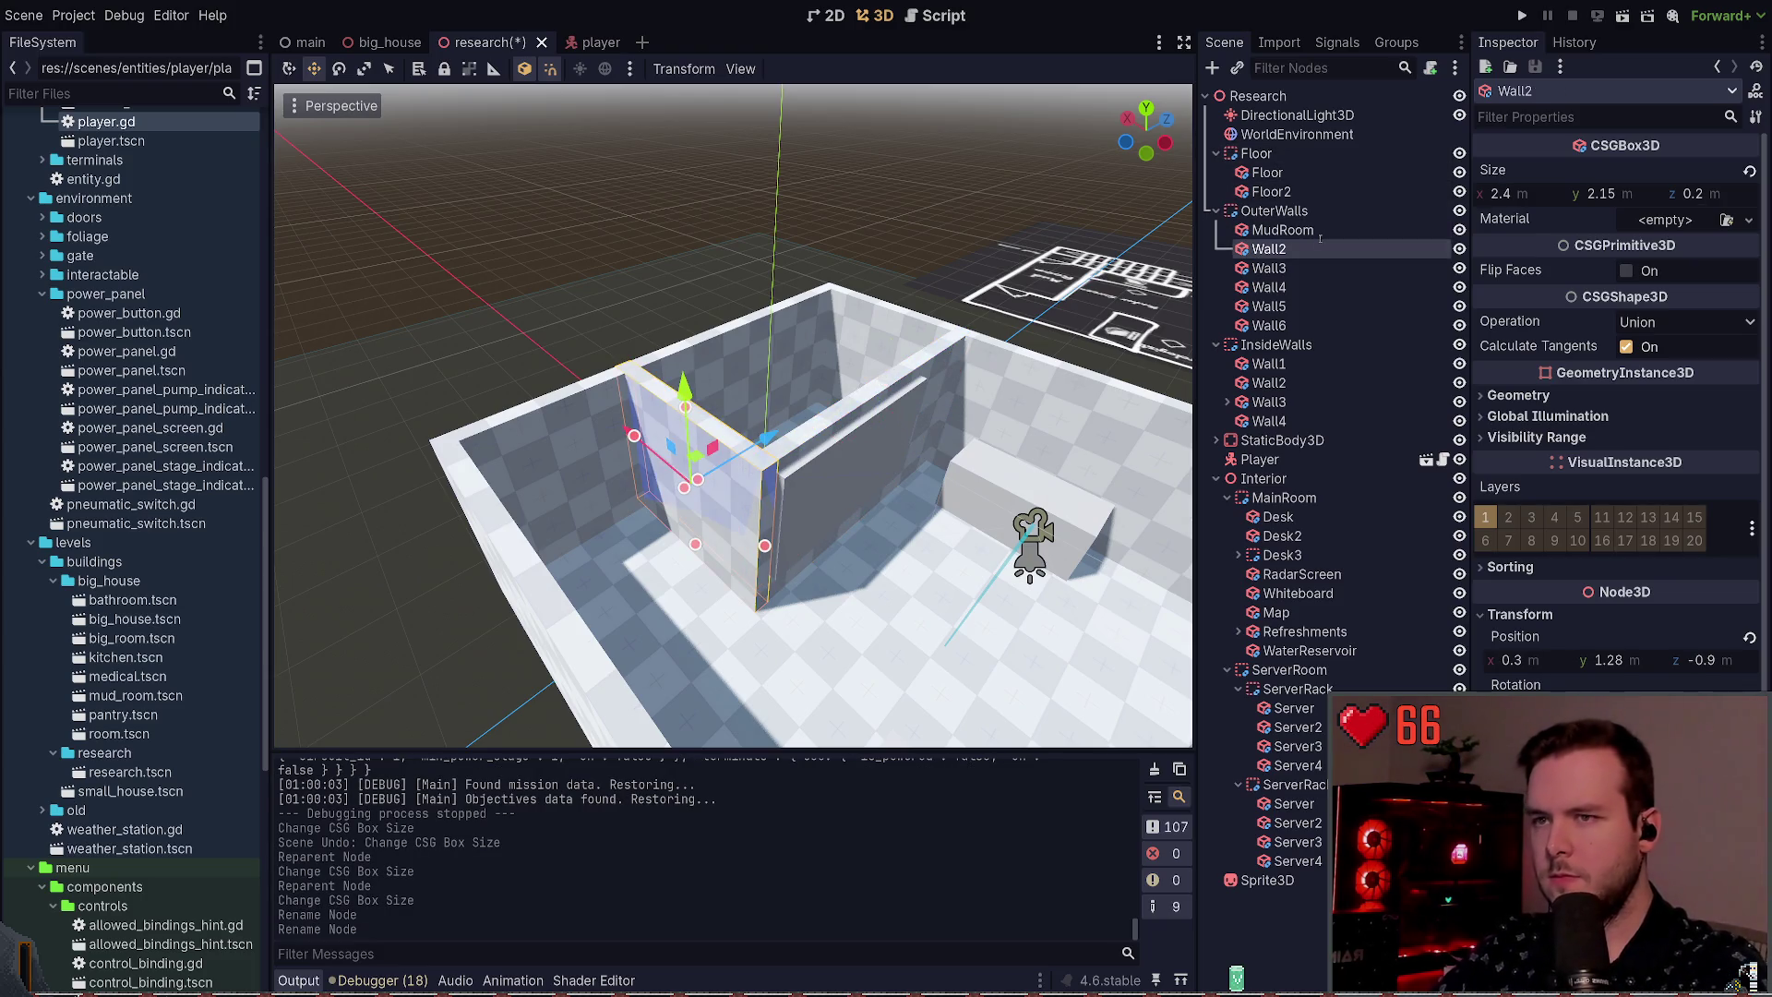
pyautogui.press('F2')
pyautogui.write('MudRoom2')
pyautogui.press('Return')
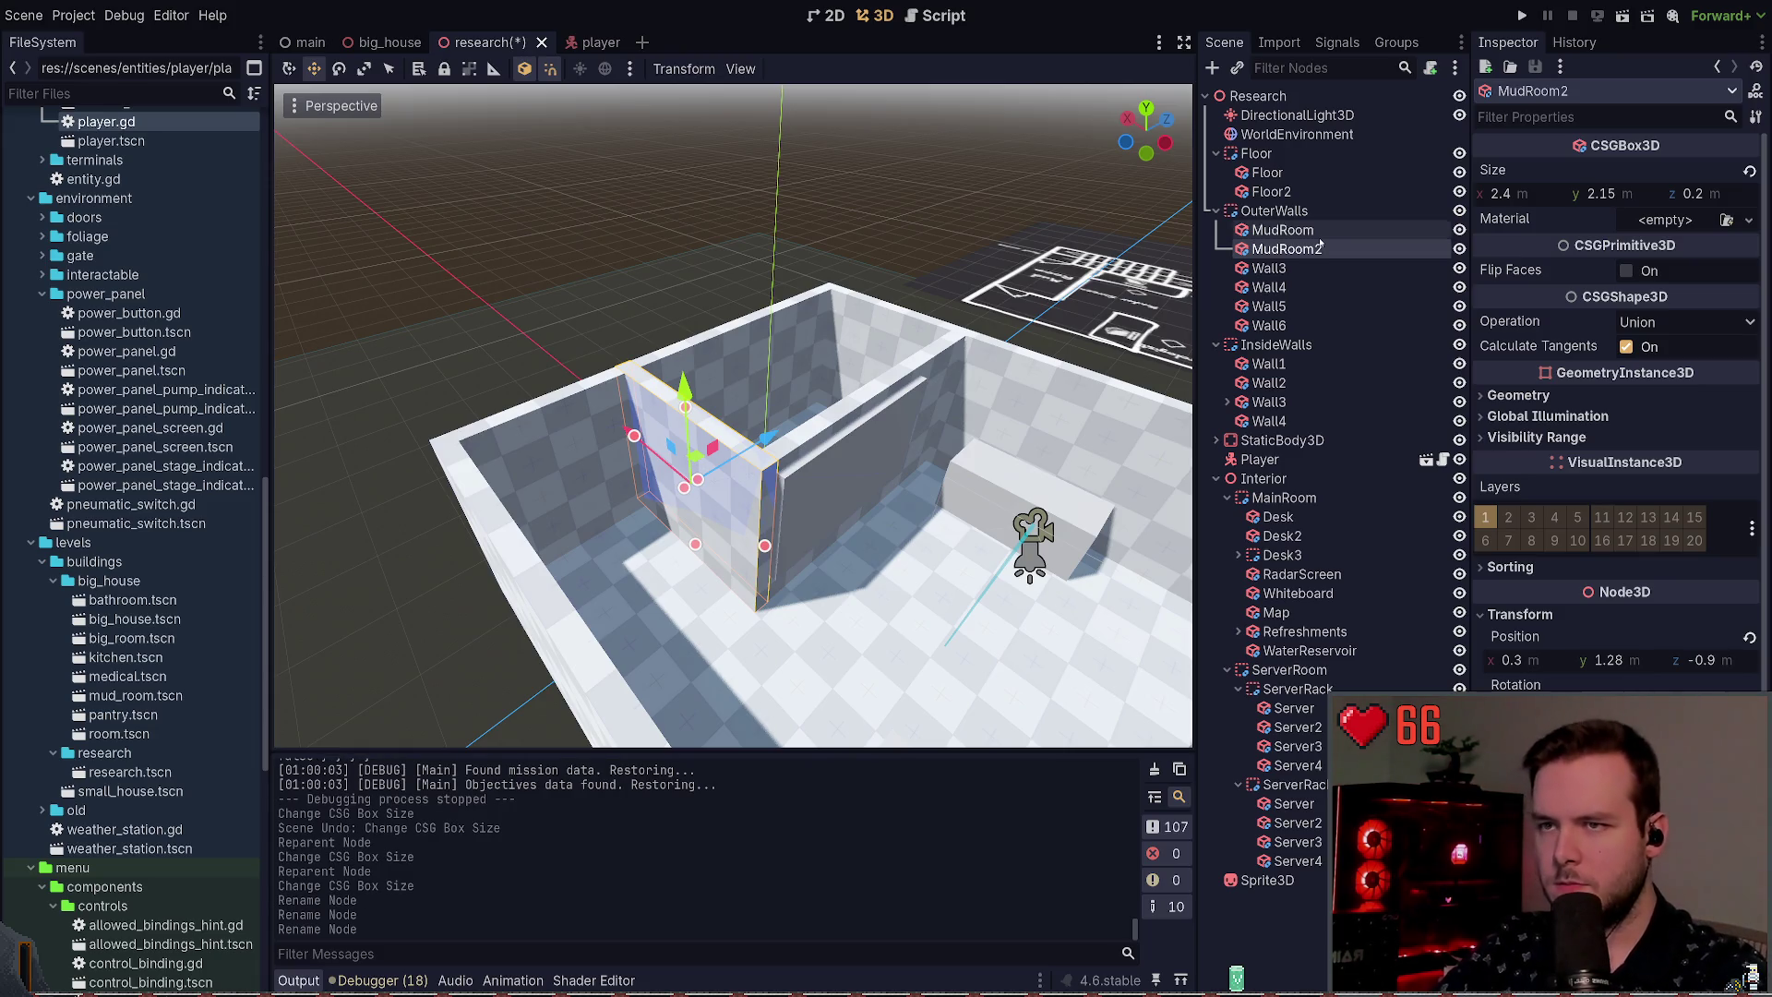
# Step: Move MudRoom and MudRoom2 from OuterWalls into InsideWalls and save the scene
pyautogui.keyDown('shift'); pyautogui.click(1311, 230); pyautogui.keyUp('shift')
pyautogui.moveTo(1311, 233)
pyautogui.mouseDown()
pyautogui.moveTo(1329, 346)
pyautogui.moveTo(1309, 355)
pyautogui.mouseUp()
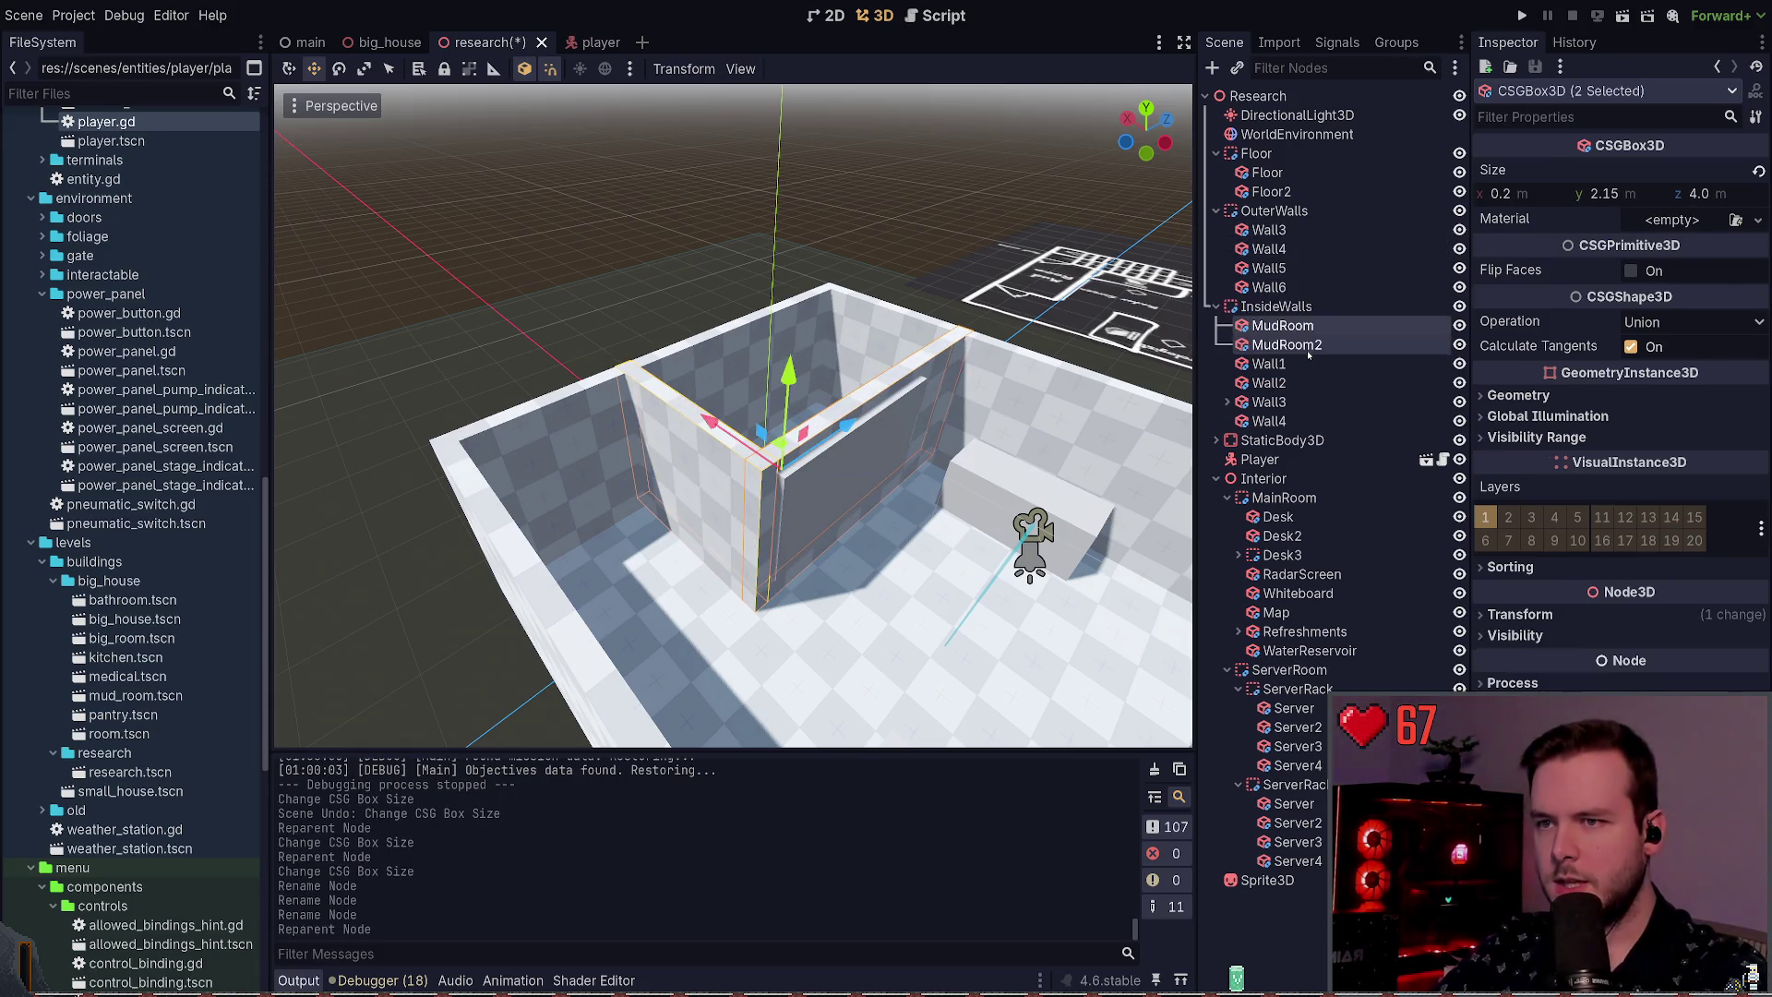
pyautogui.hotkey('ctrl', 's')
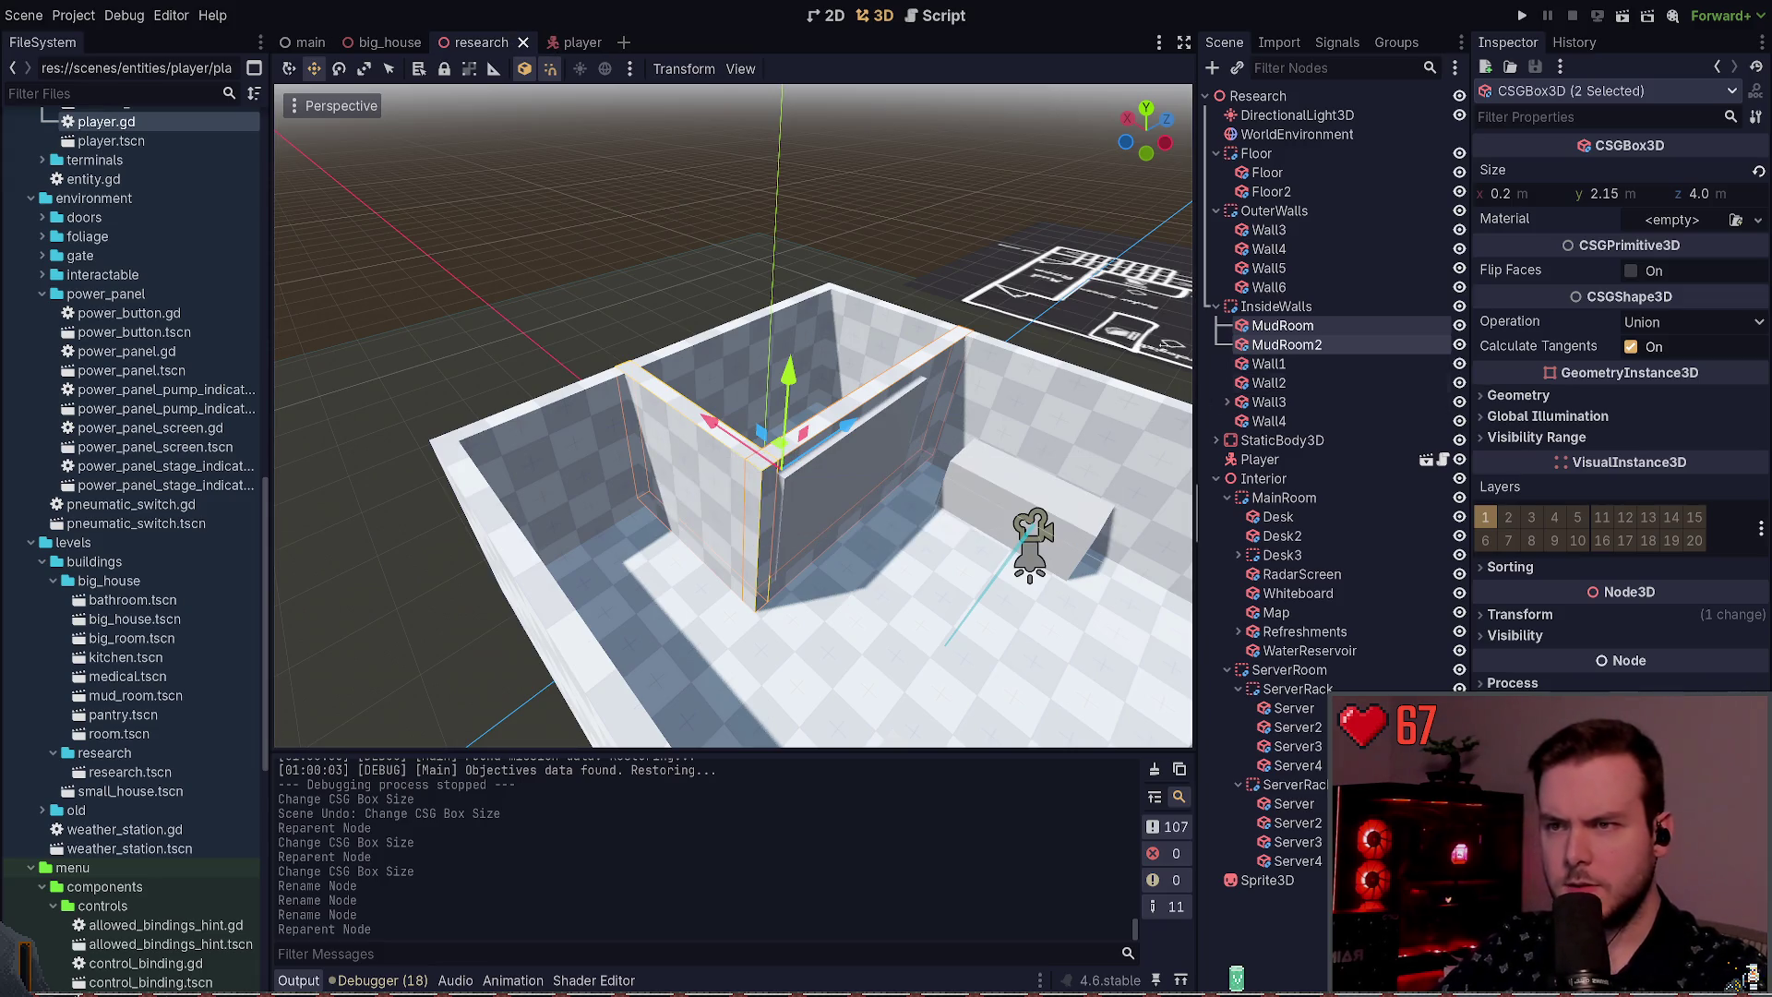
pyautogui.click(1257, 312)
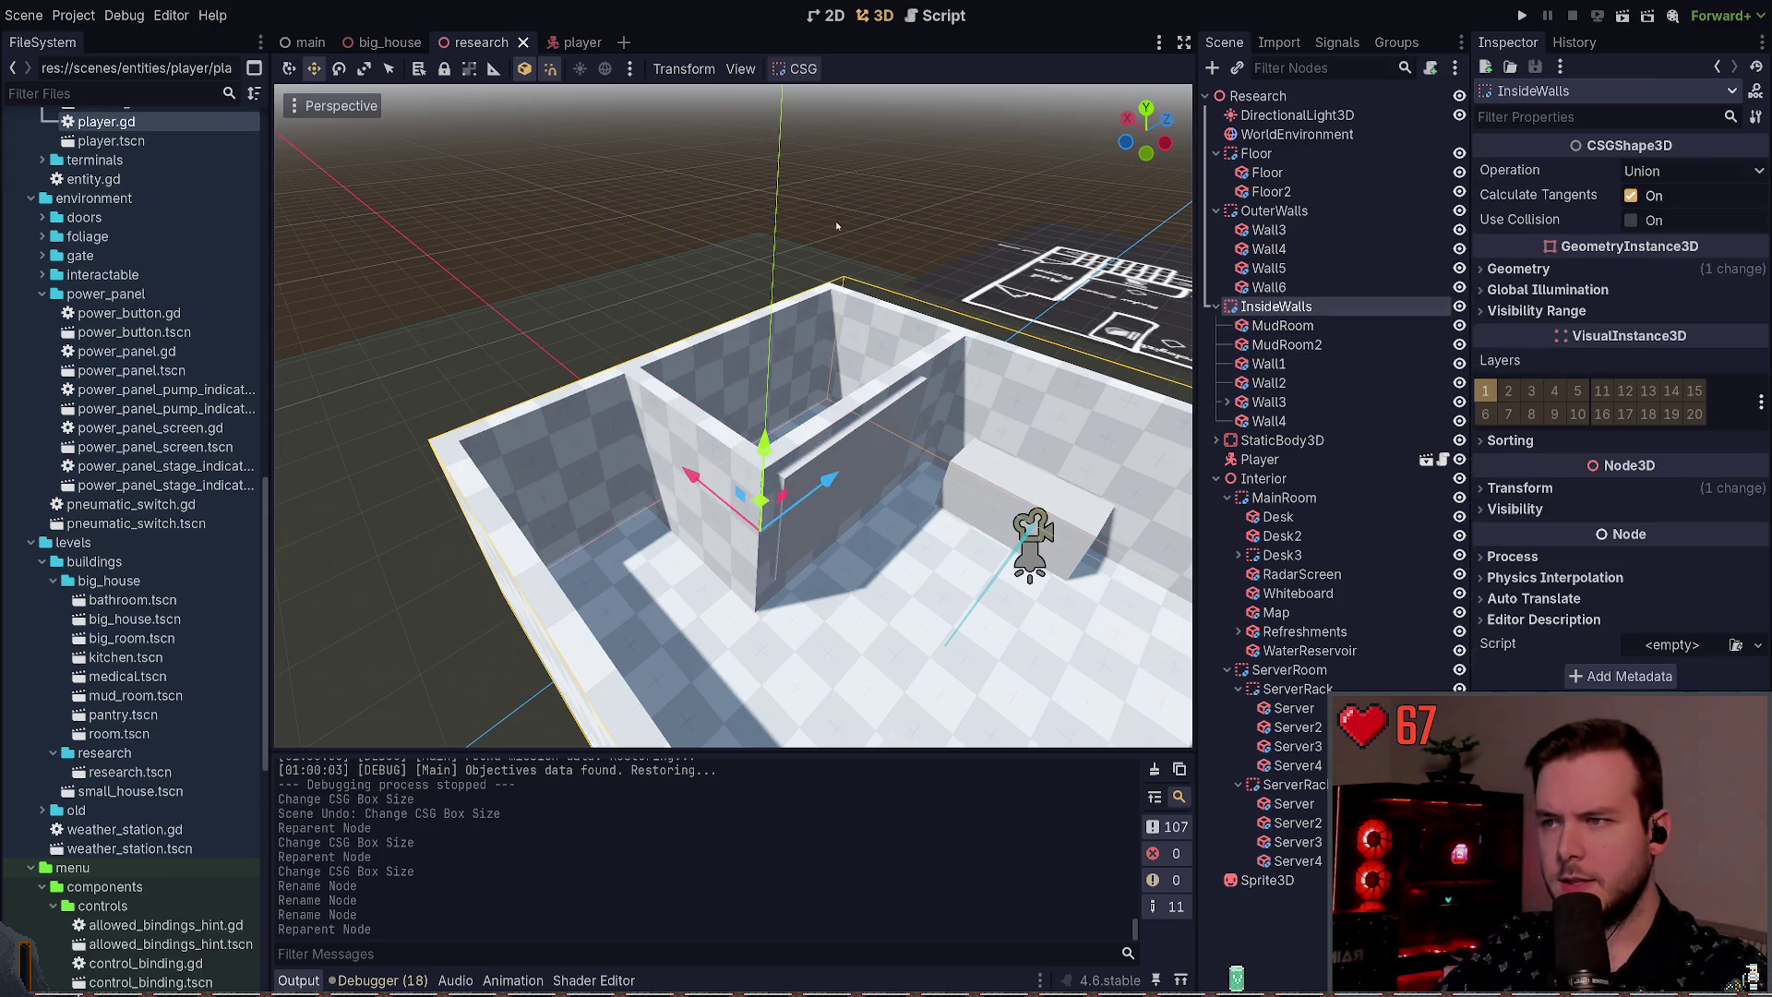
# Step: Review the outer walls Wall3 through Wall6 and their sizes
pyautogui.doubleClick(1270, 230)
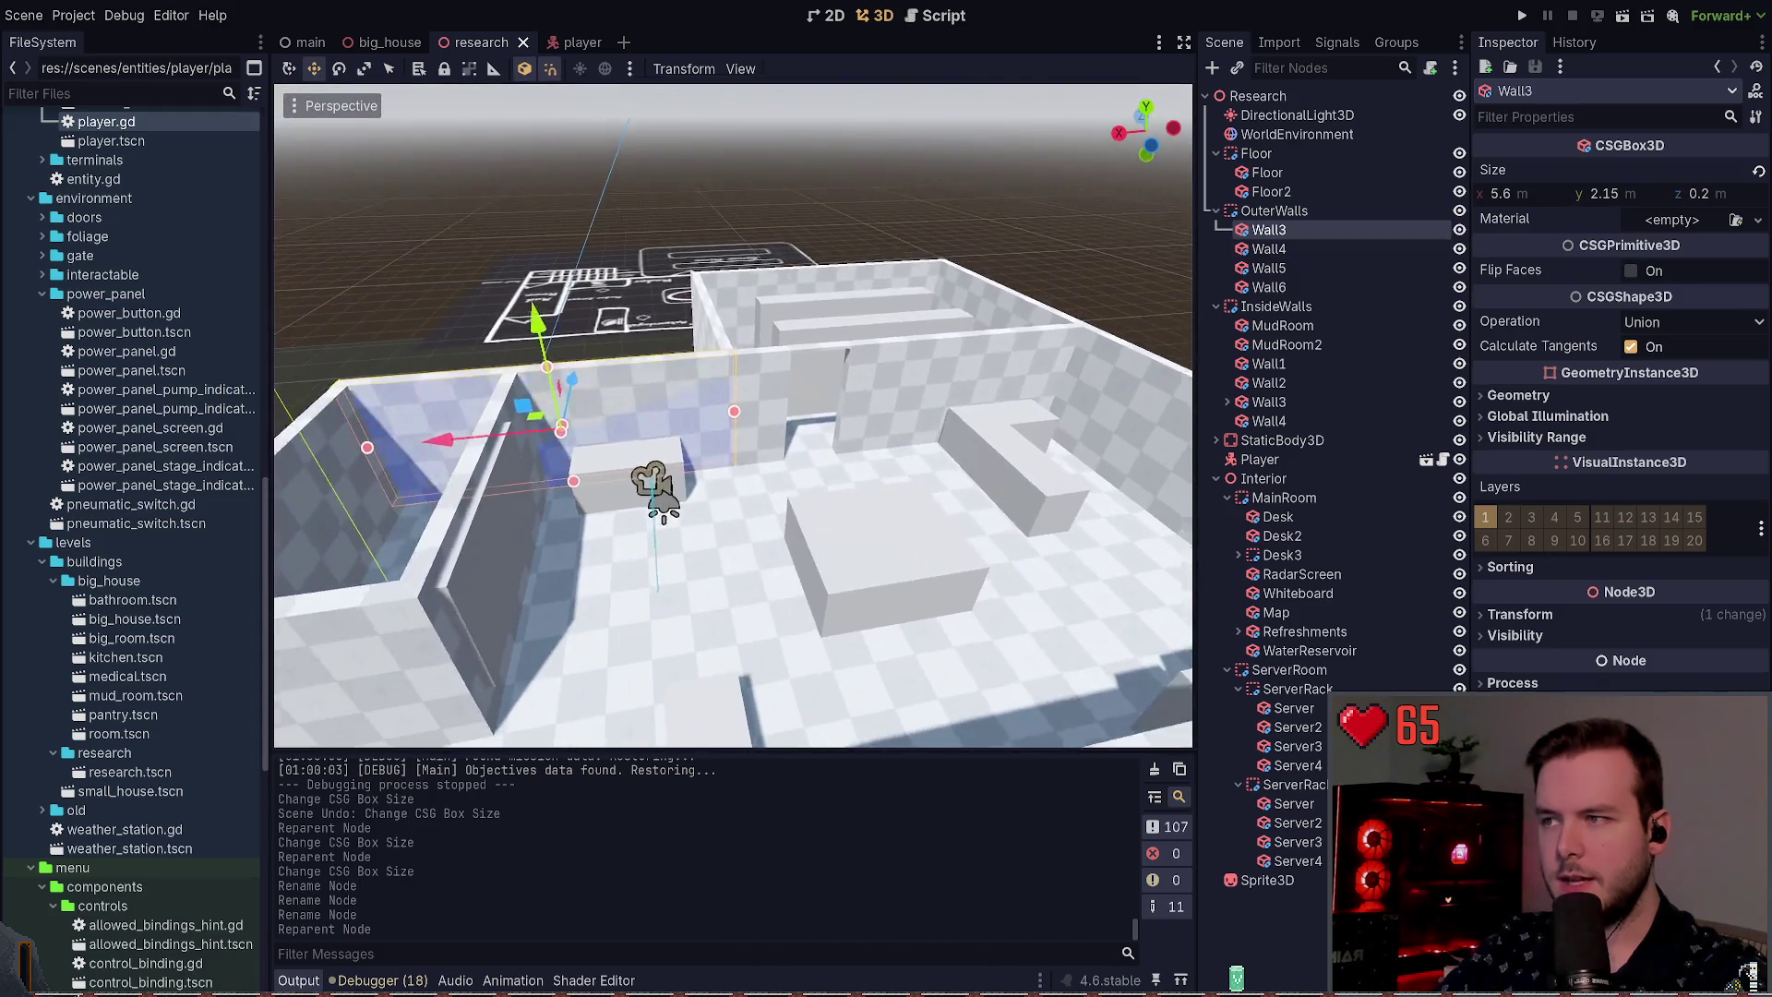
pyautogui.press('Down')
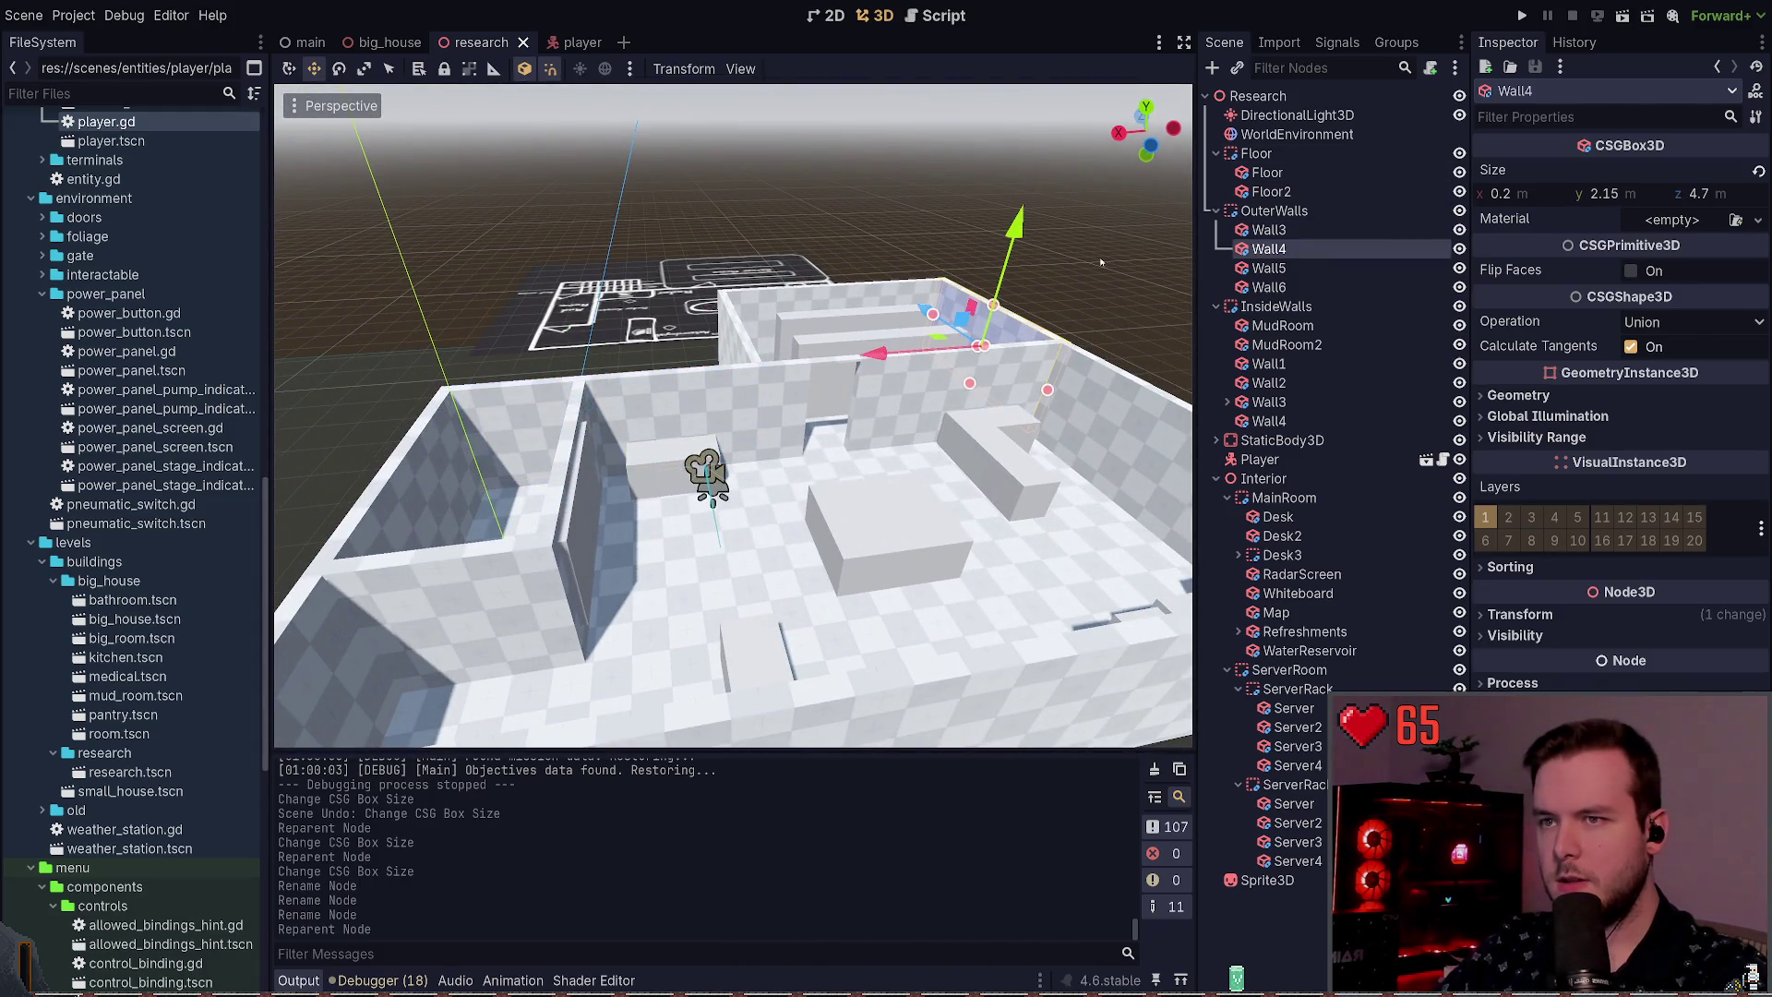
pyautogui.click(1290, 268)
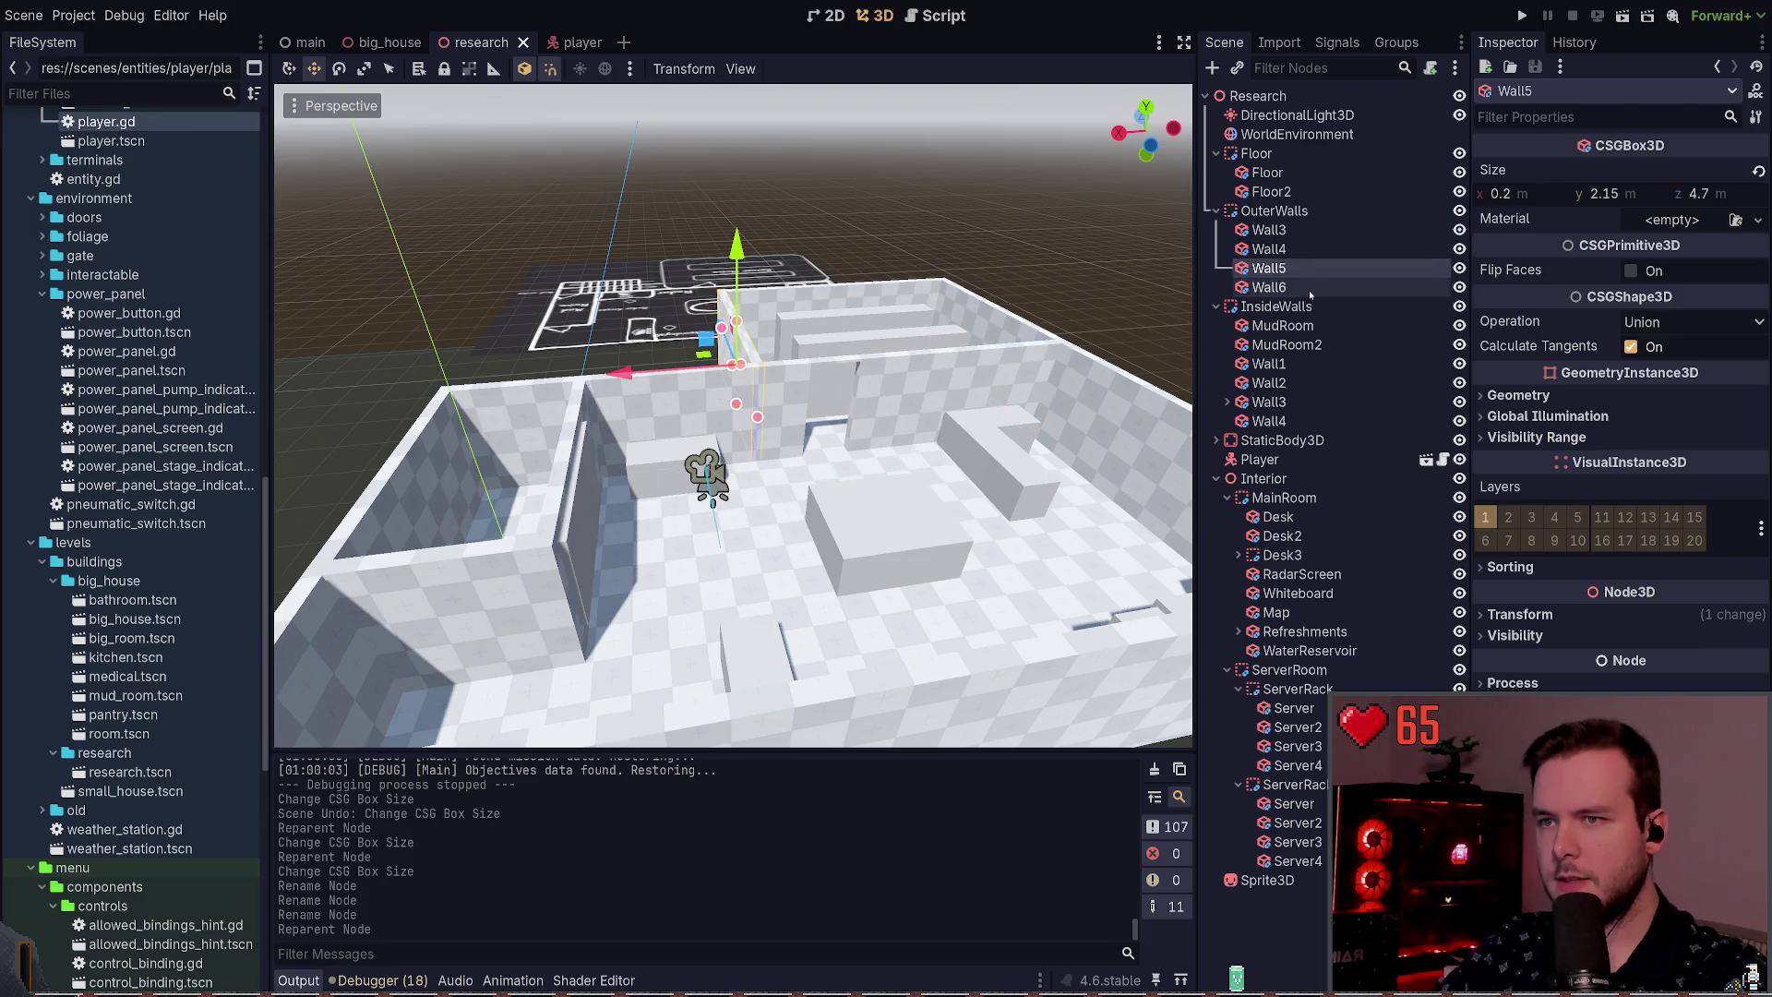
pyautogui.click(1310, 292)
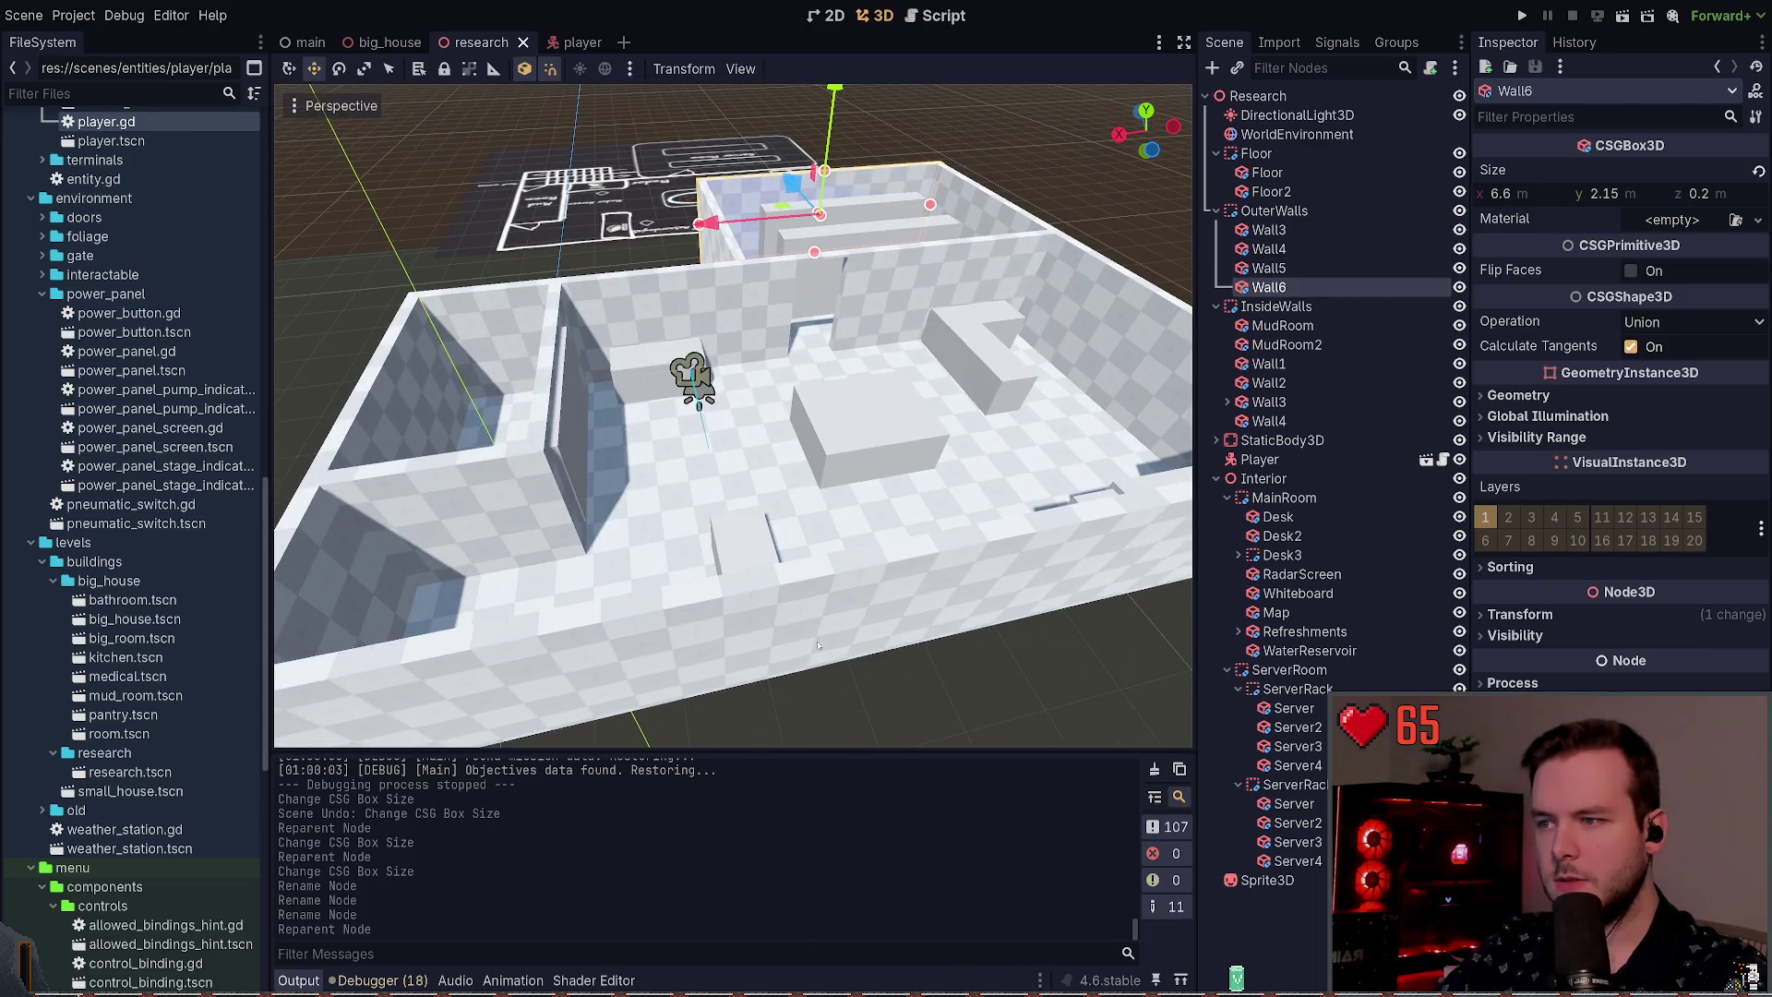
pyautogui.click(827, 599)
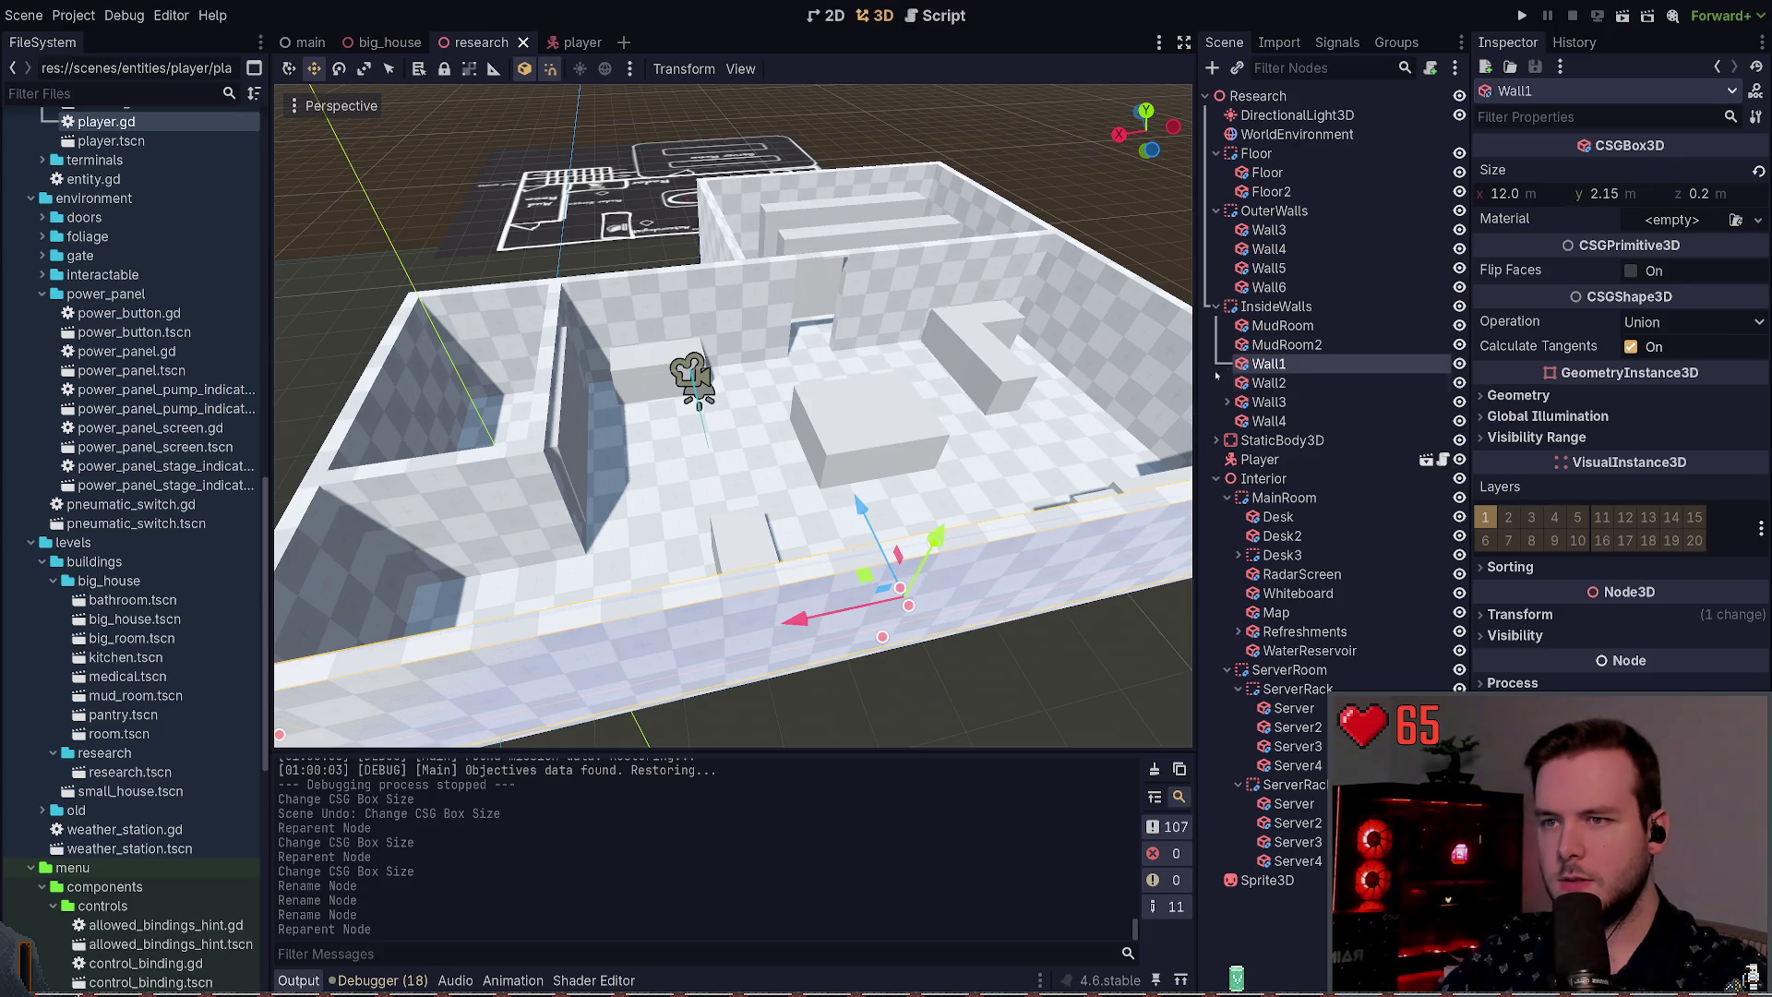
# Step: Move Wall1 and Wall4 from InsideWalls to the top of OuterWalls, renaming Wall4 to Wall2, and save
pyautogui.moveTo(1267, 364); pyautogui.dragTo(1274, 211)
pyautogui.hotkey('ctrl', 's')
pyautogui.moveTo(1268, 306); pyautogui.dragTo(1274, 229)
pyautogui.click(360, 573)
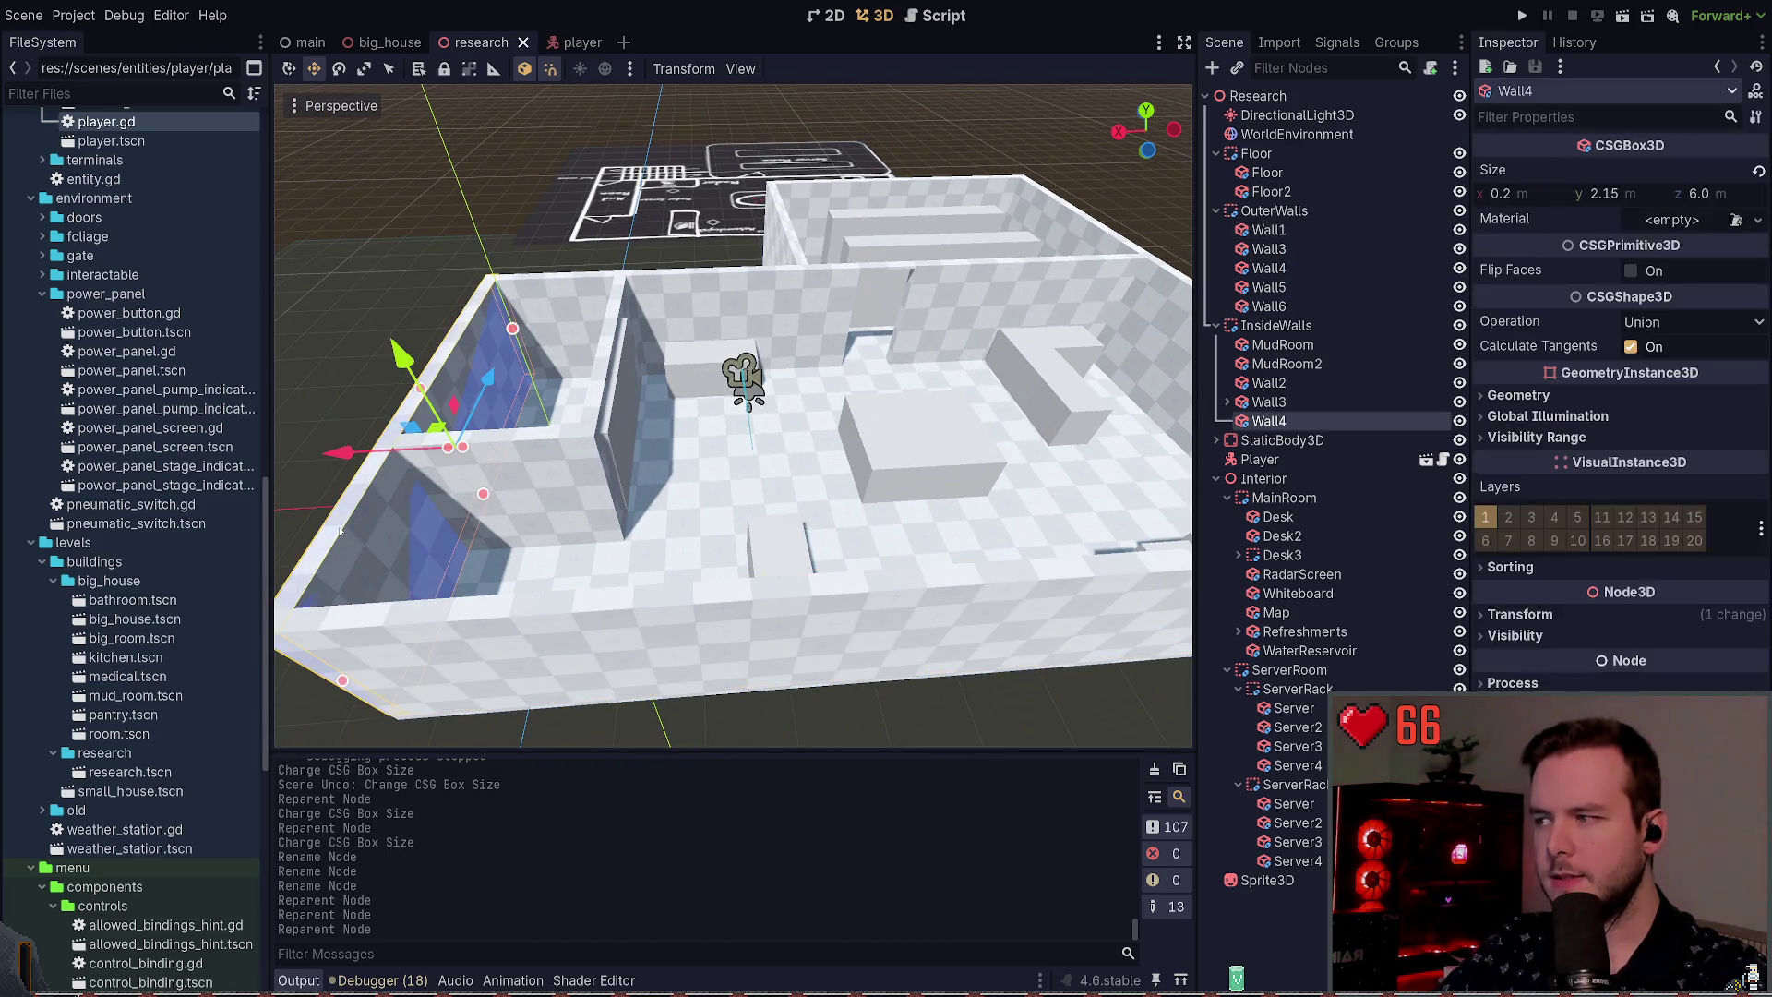
pyautogui.moveTo(1269, 421); pyautogui.dragTo(1292, 268)
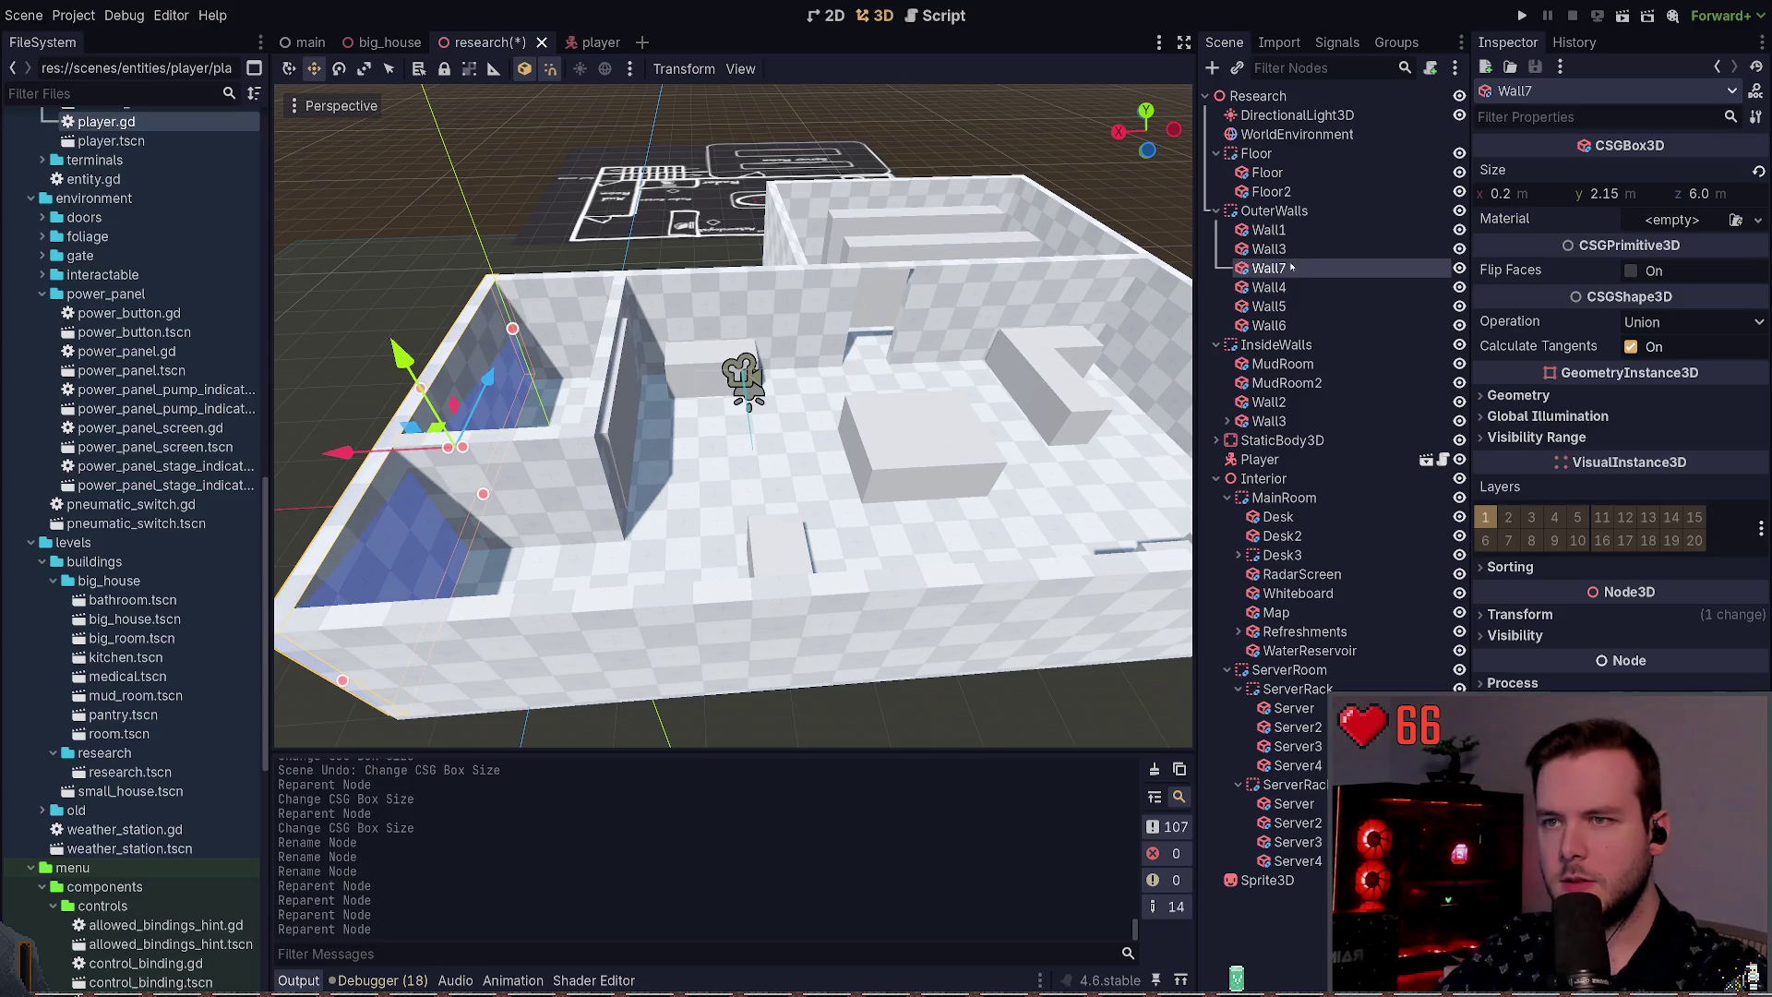
pyautogui.write('Wall2')
pyautogui.press('Return')
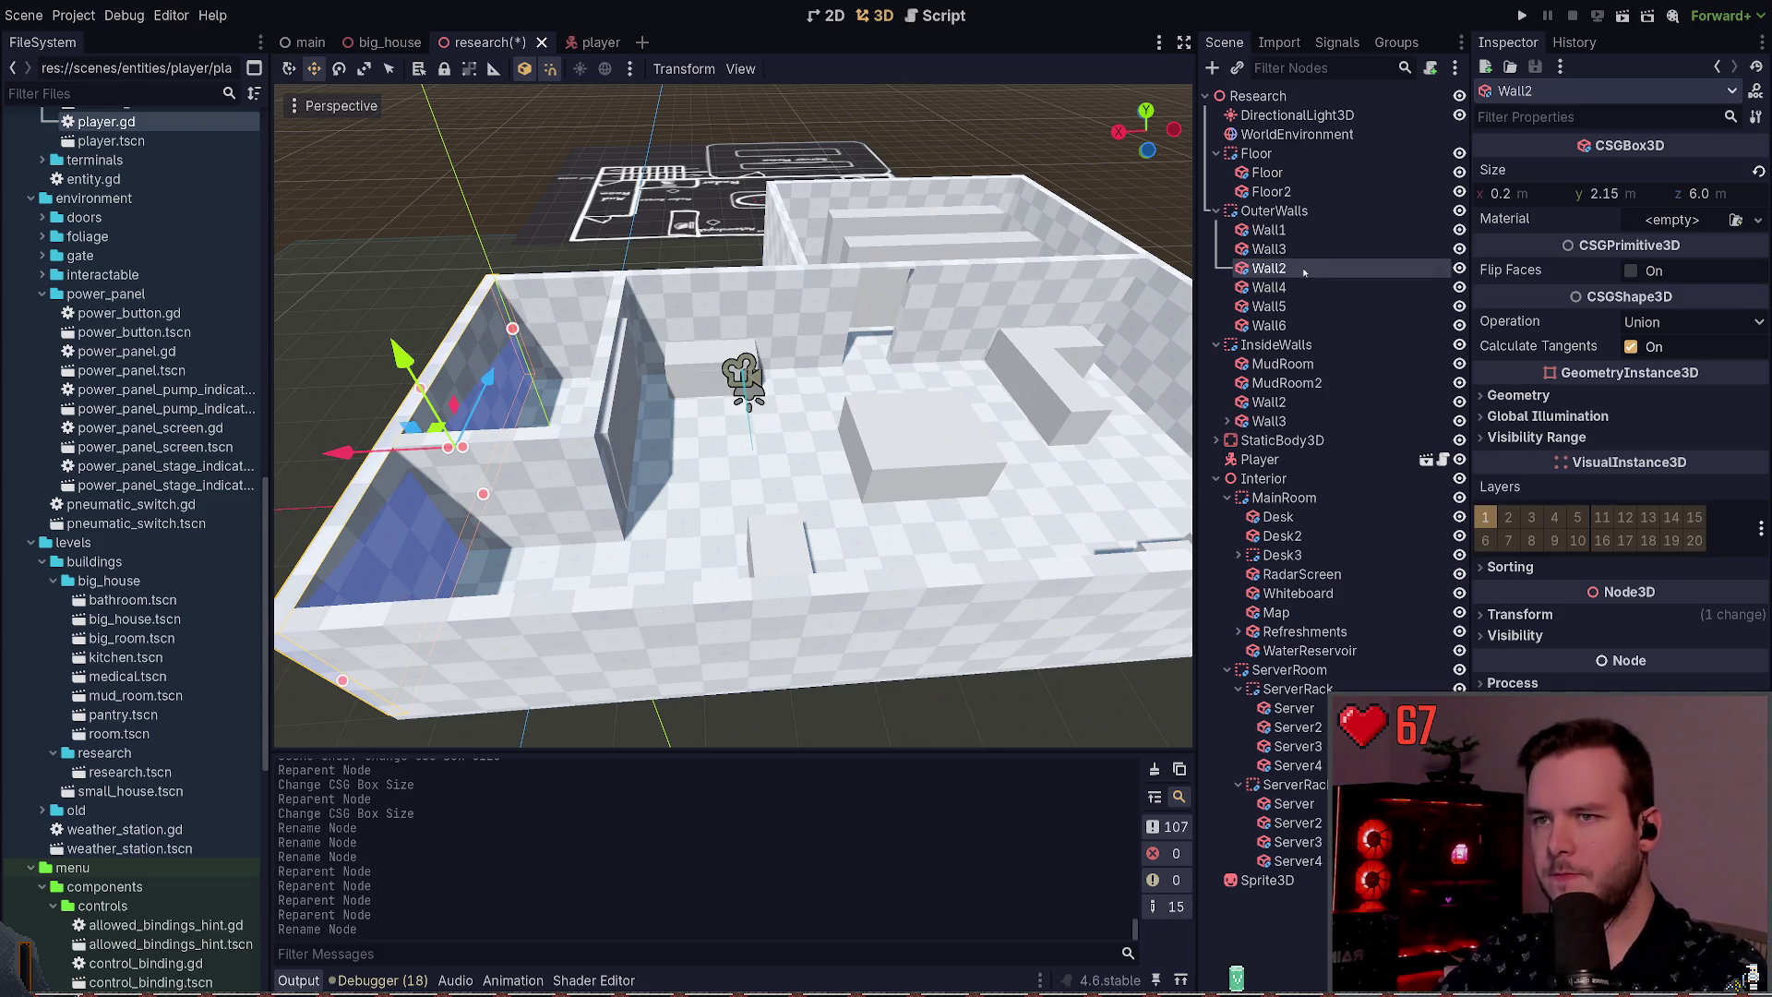
pyautogui.moveTo(1281, 267); pyautogui.dragTo(1283, 242)
pyautogui.hotkey('ctrl', 's')
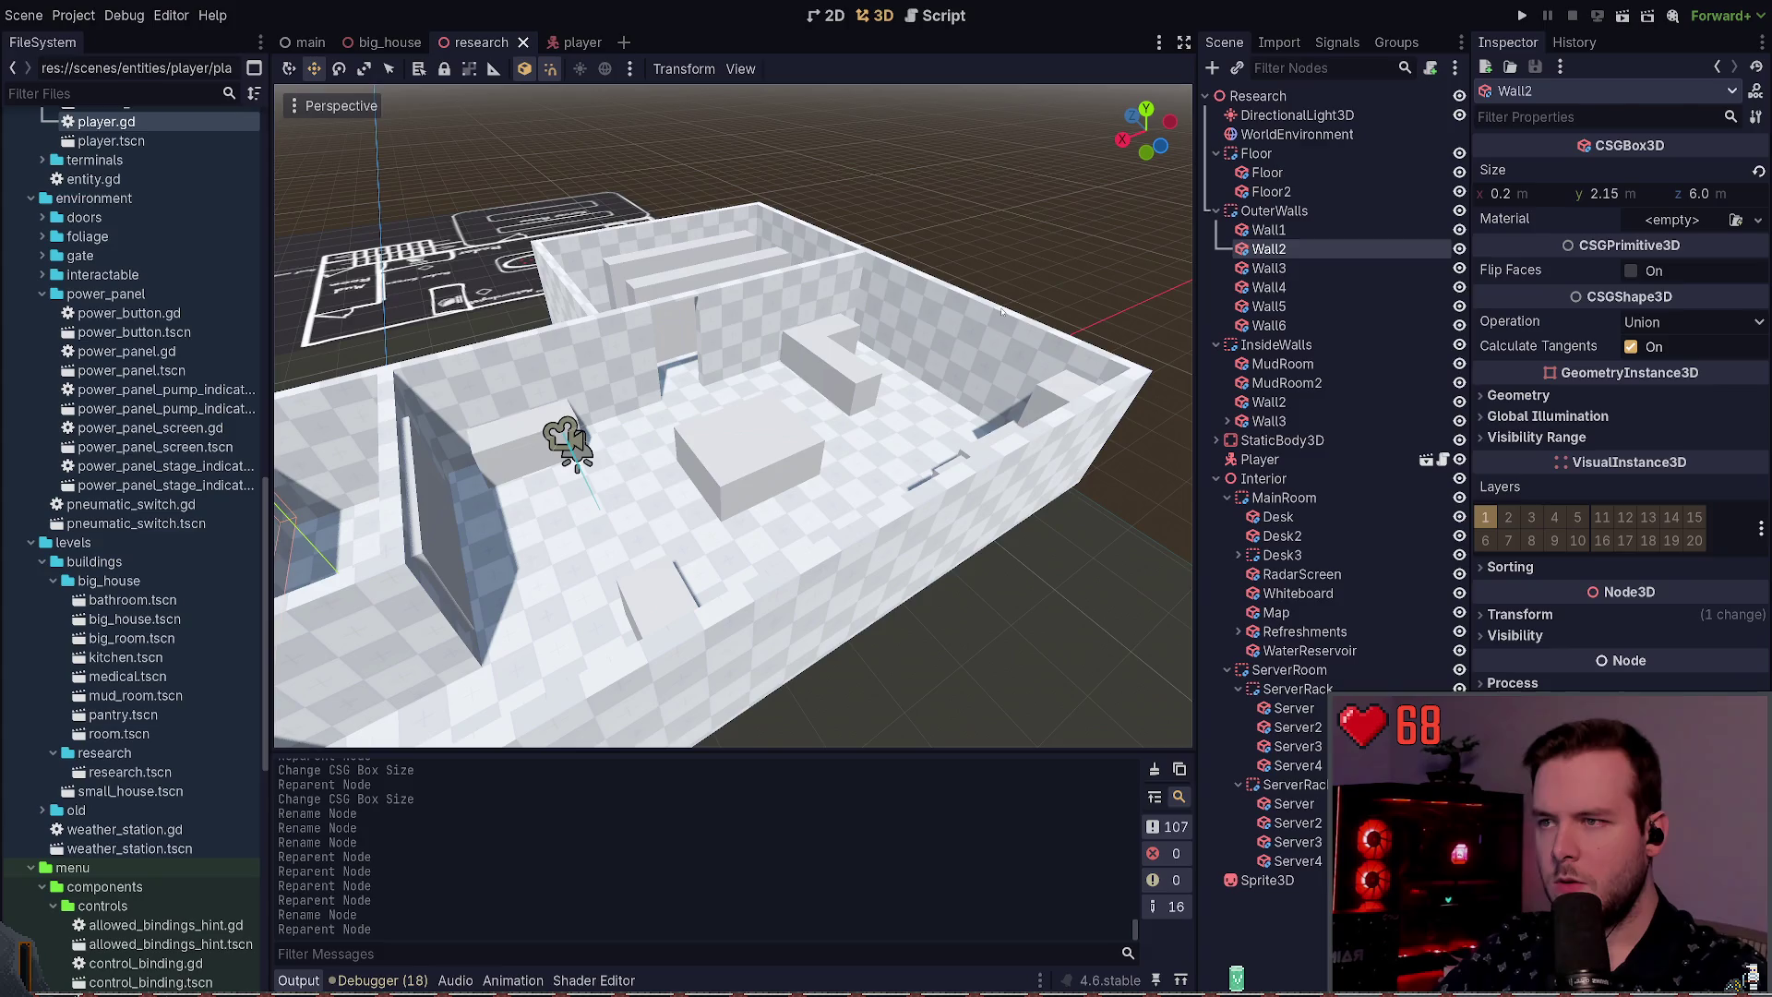
# Step: Delete the front outer wall Wall4
pyautogui.click(1003, 307)
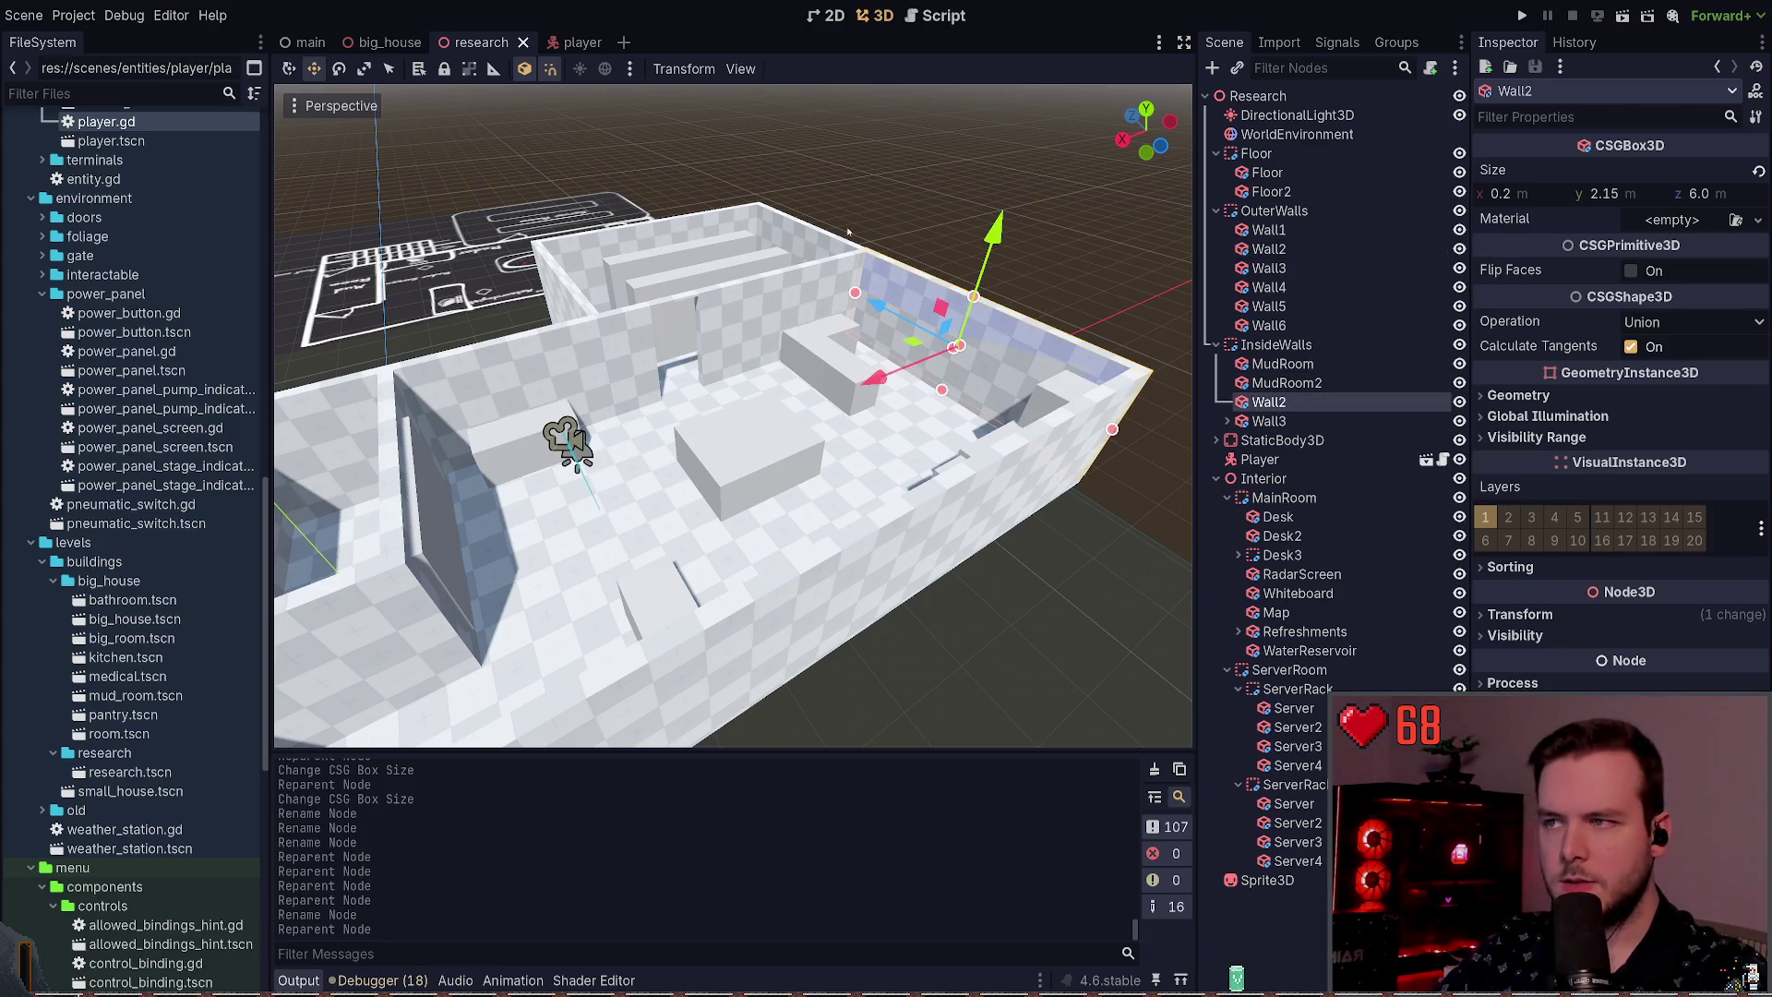
pyautogui.click(815, 235)
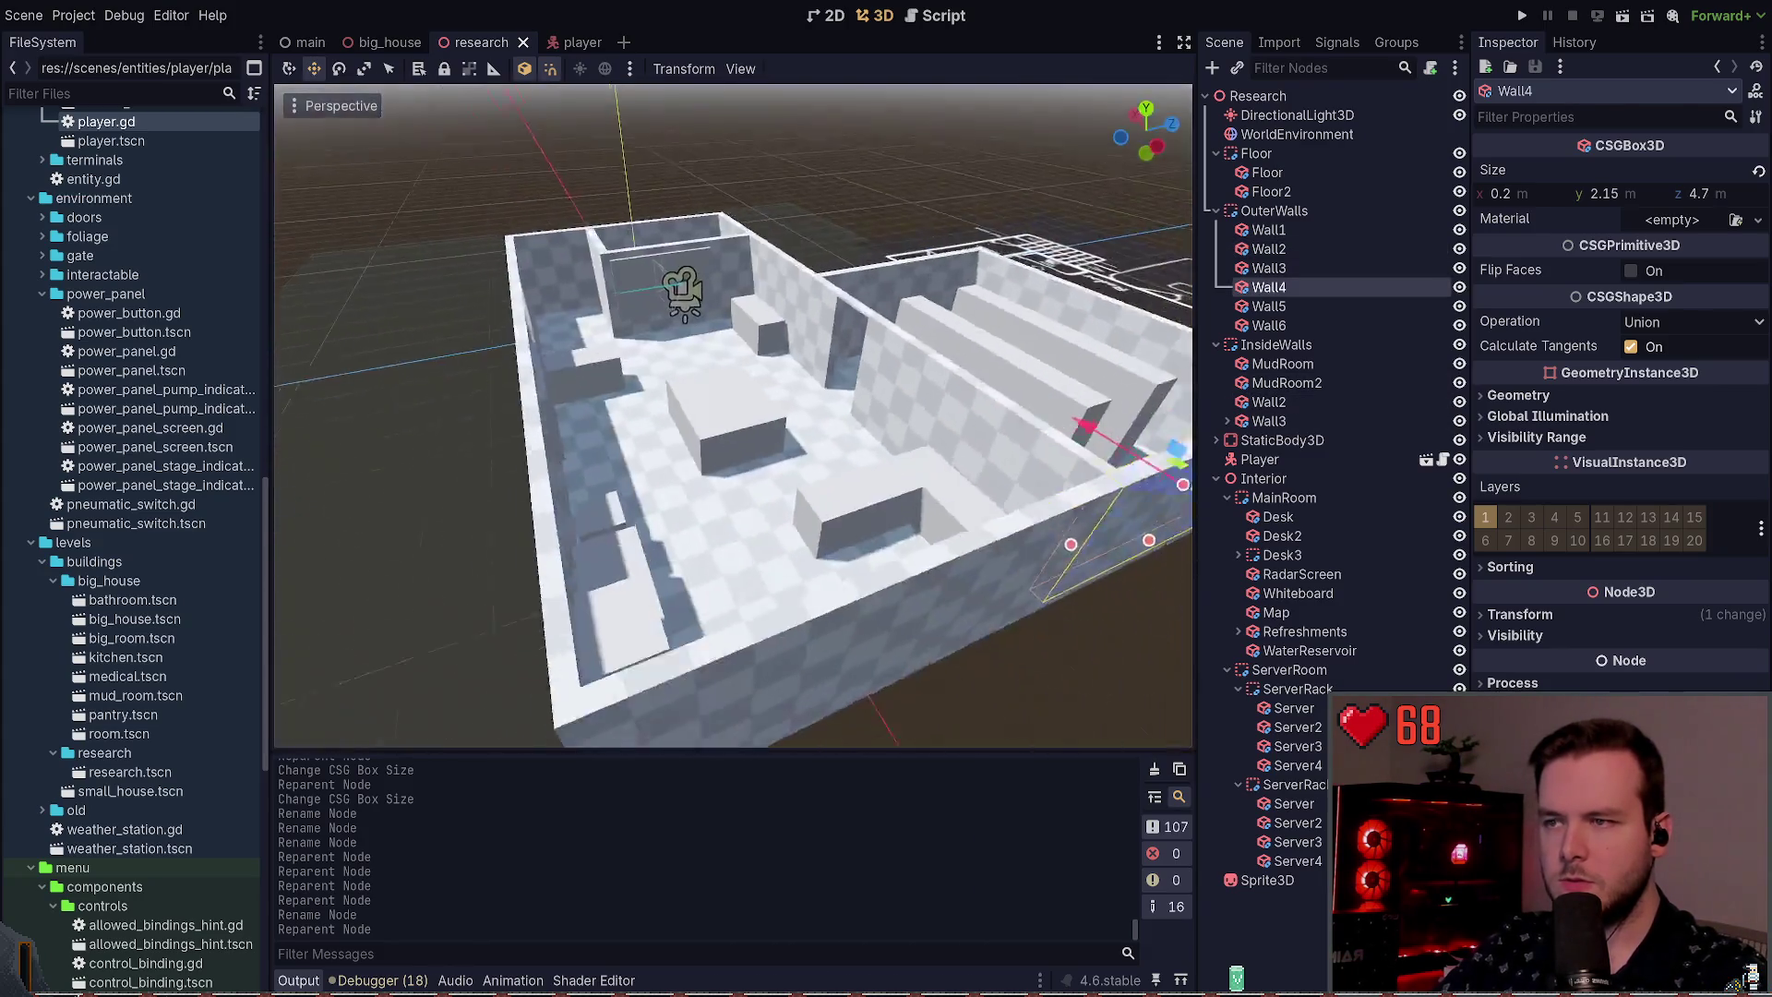
pyautogui.scroll(3, 557, 420)
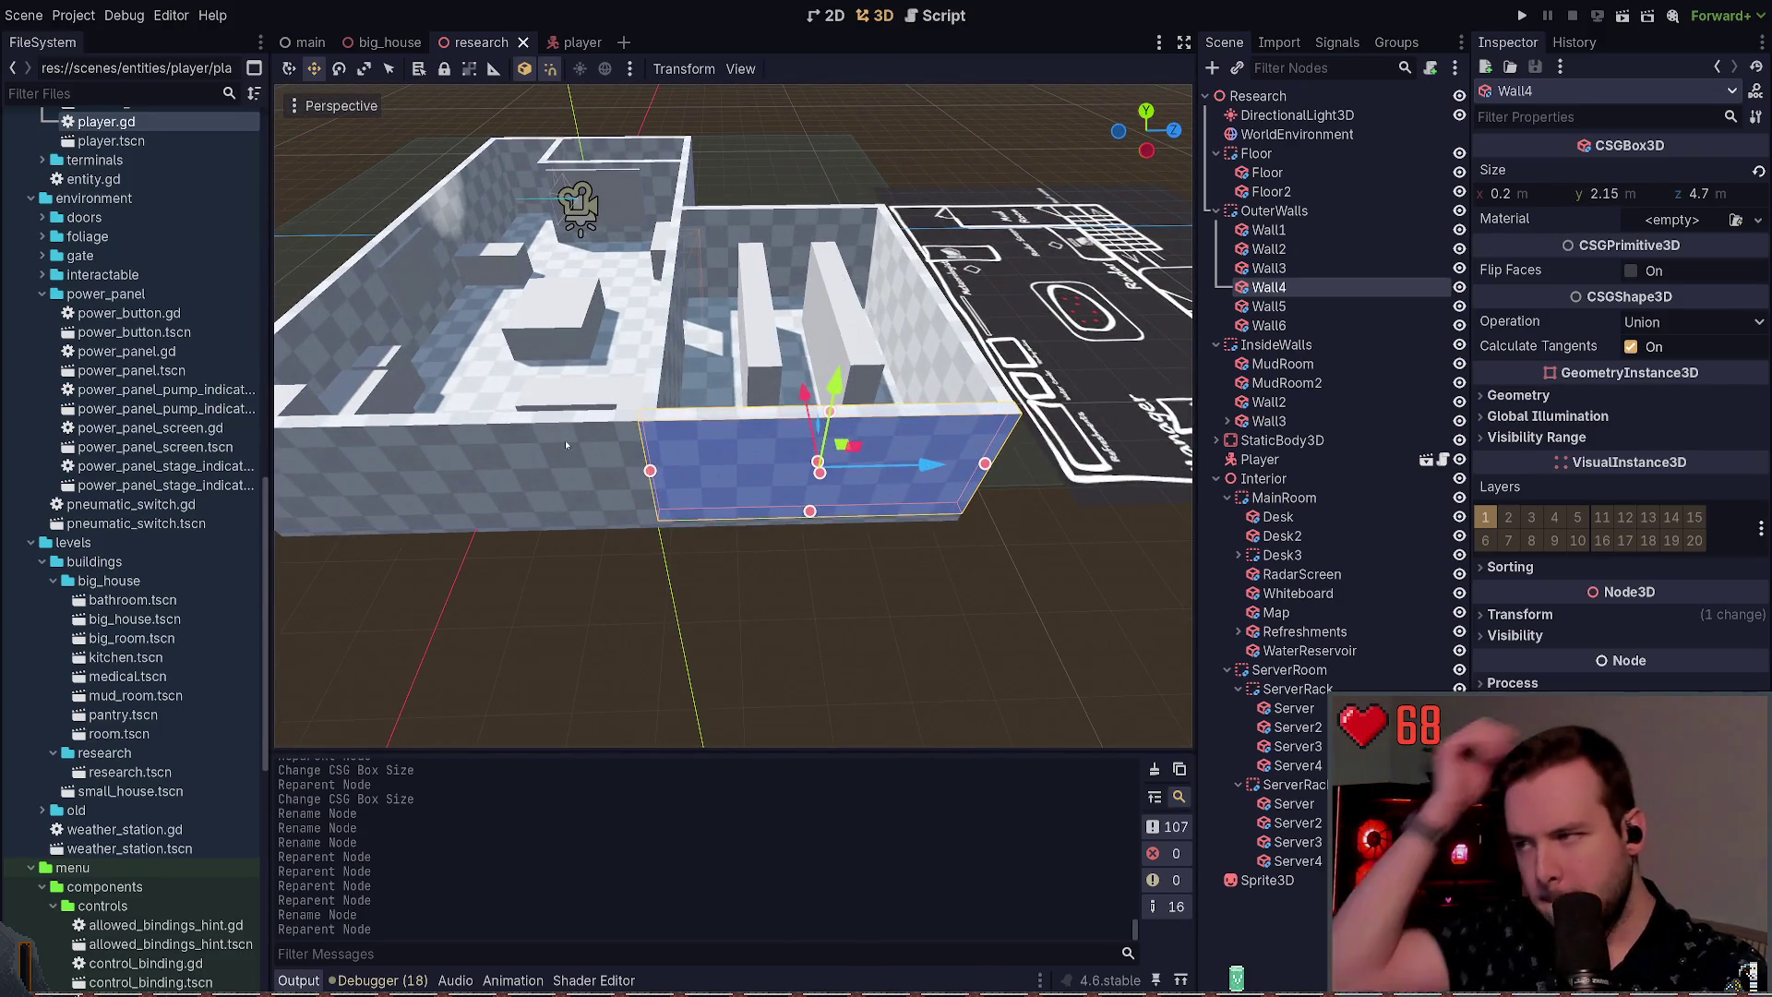
pyautogui.click(557, 420)
pyautogui.click(771, 432)
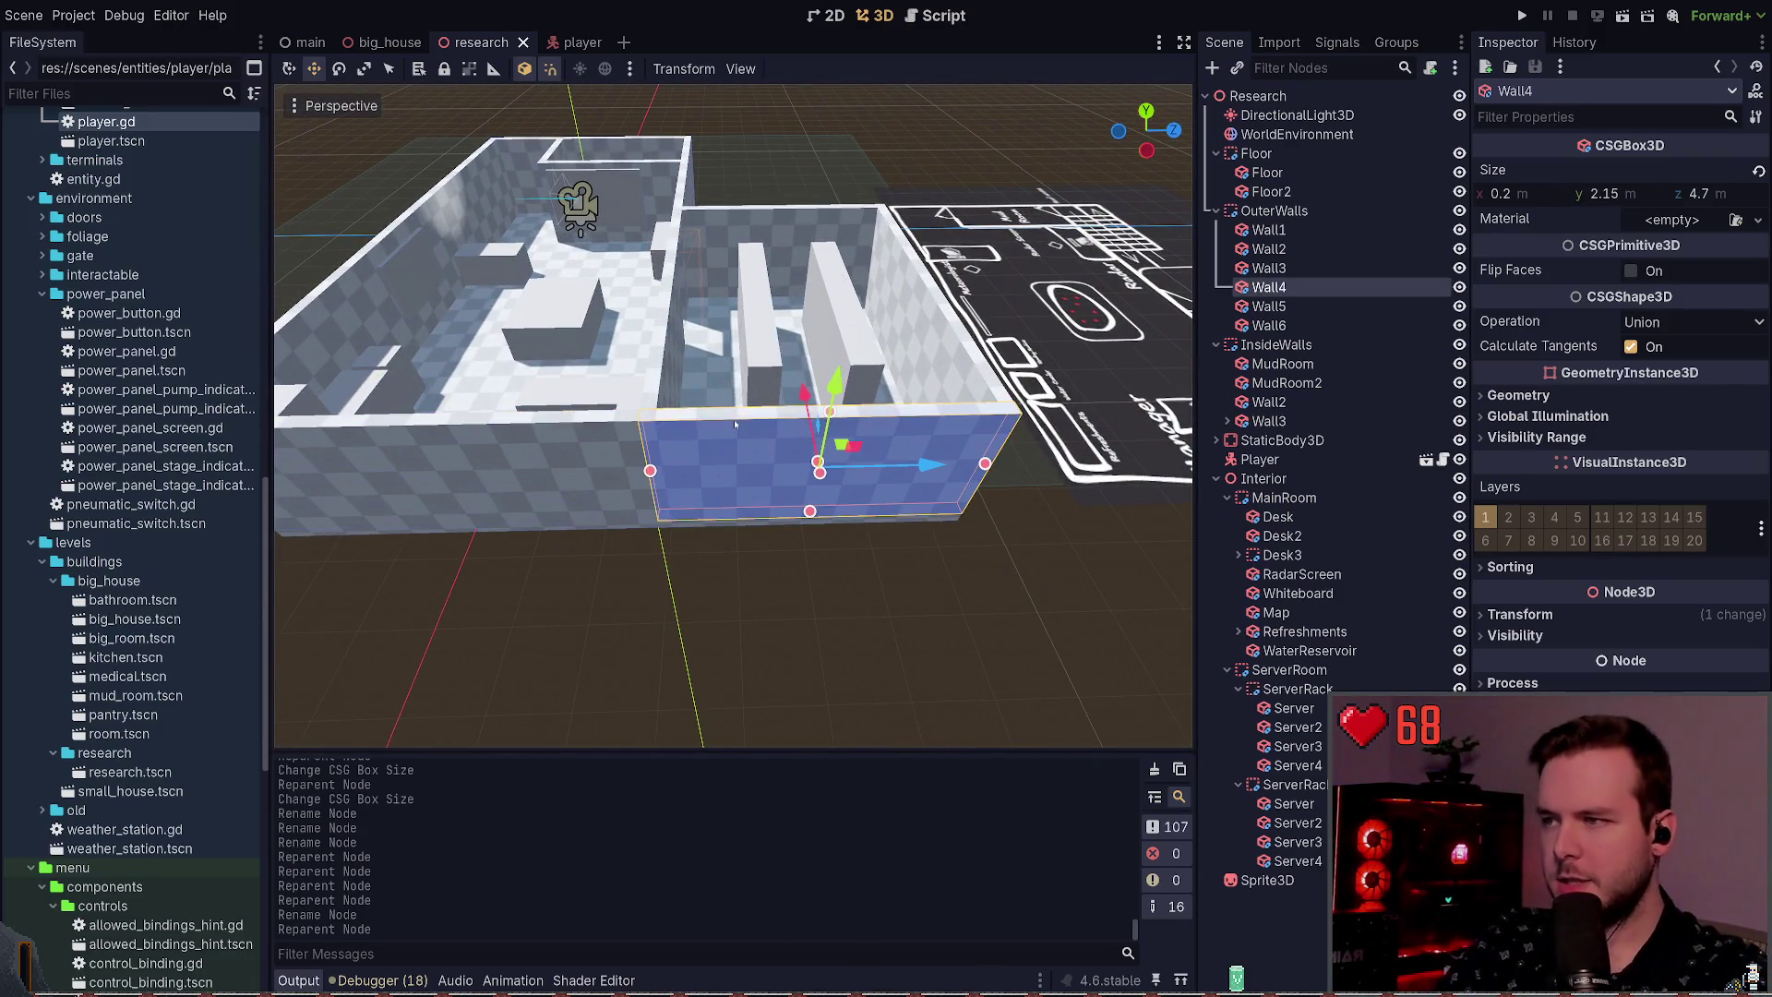
pyautogui.press('Delete')
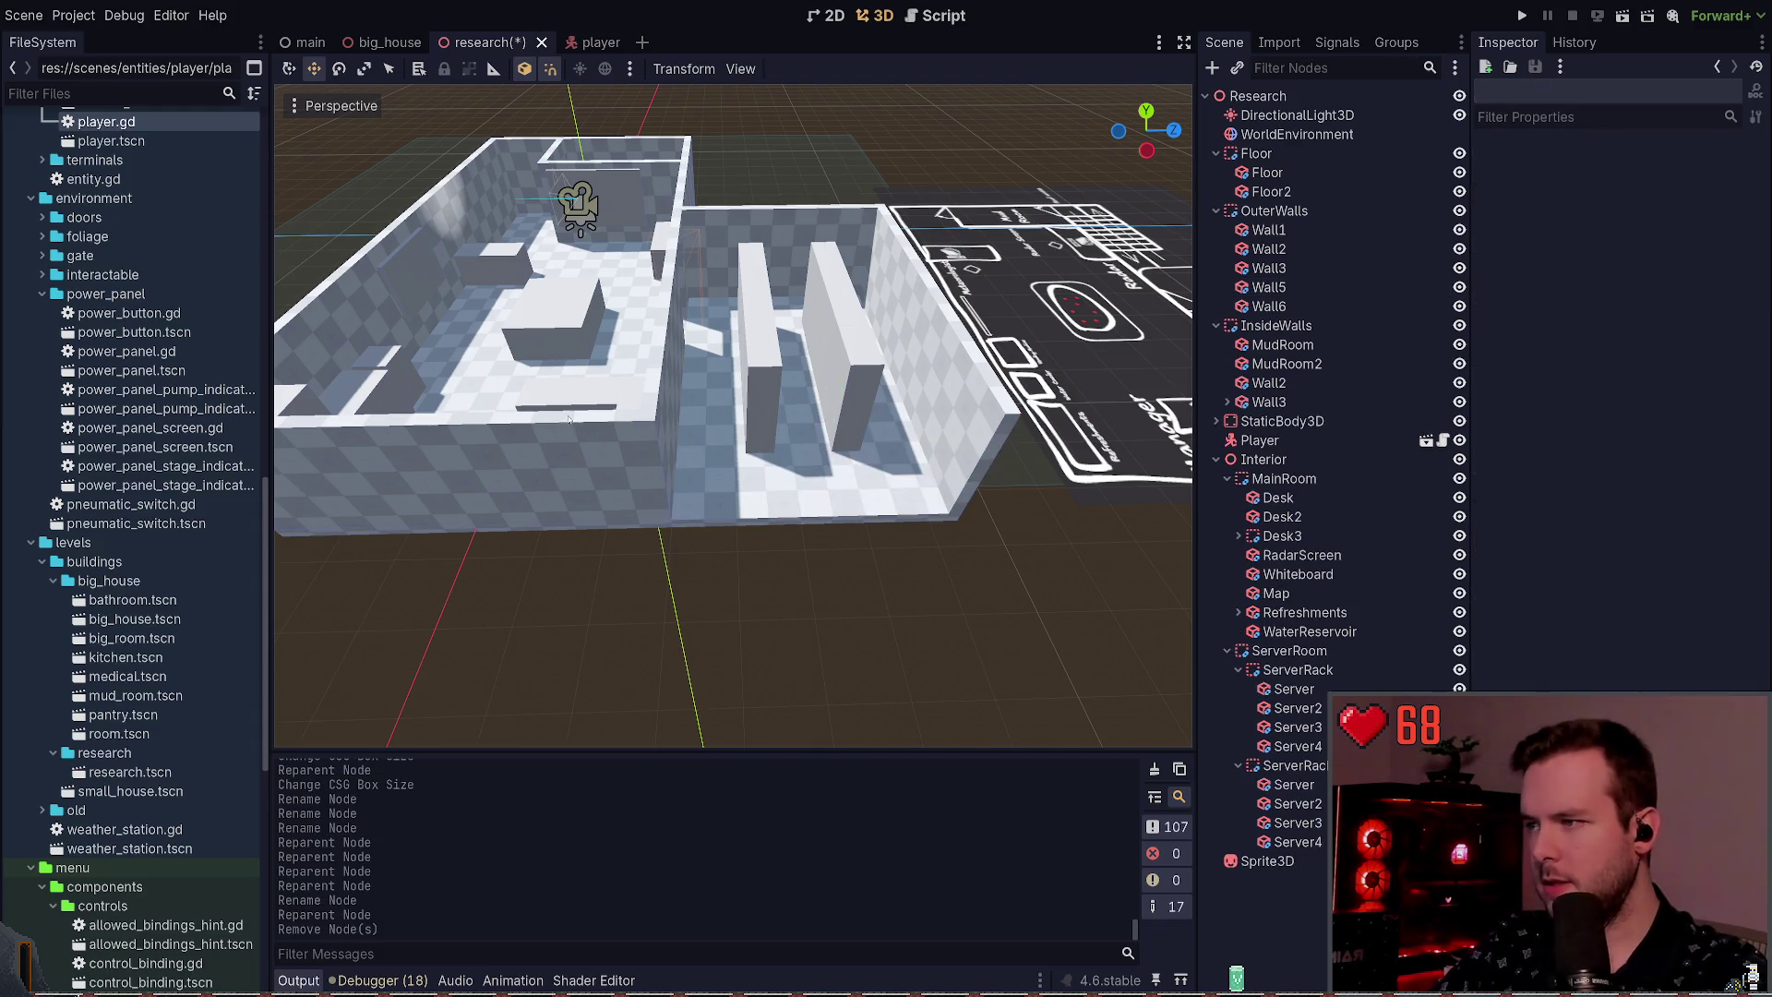
# Step: Stretch inside Wall2 to 10.5 m across the house front and move it into OuterWalls as Wall4
pyautogui.click(554, 443)
pyautogui.moveTo(665, 470); pyautogui.dragTo(1020, 461)
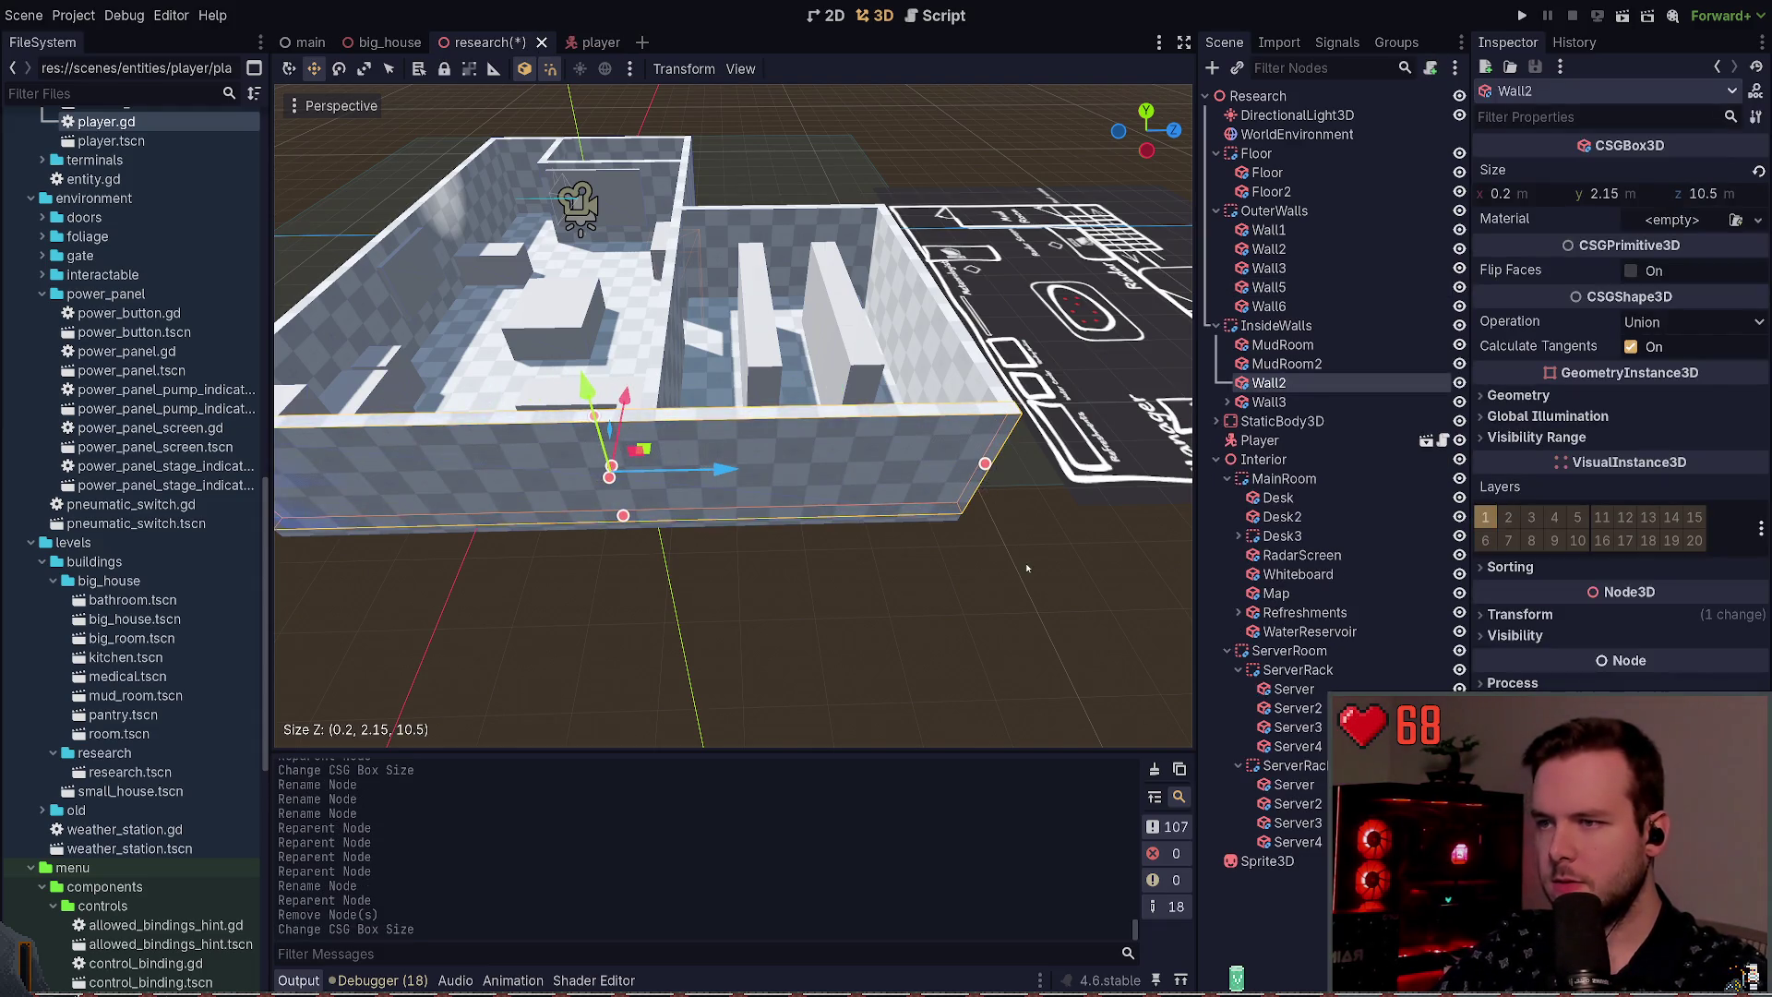
pyautogui.hotkey('ctrl', 's')
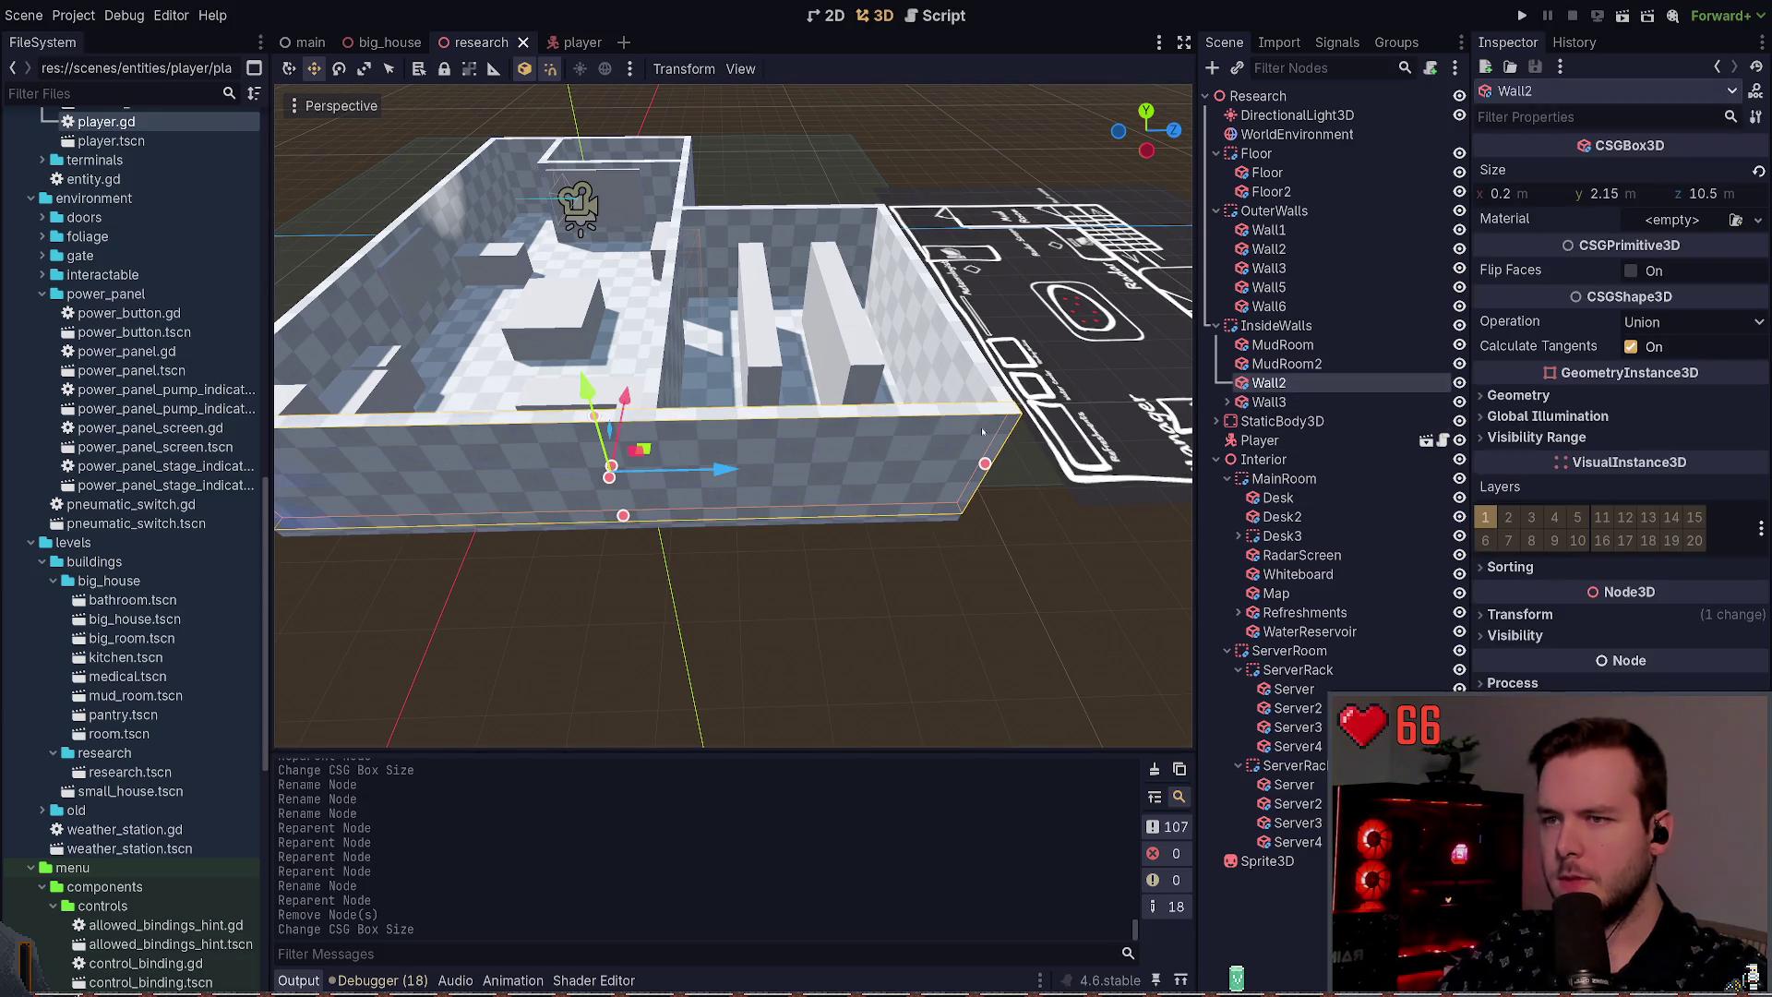
pyautogui.click(840, 547)
pyautogui.moveTo(1303, 384); pyautogui.dragTo(1297, 279)
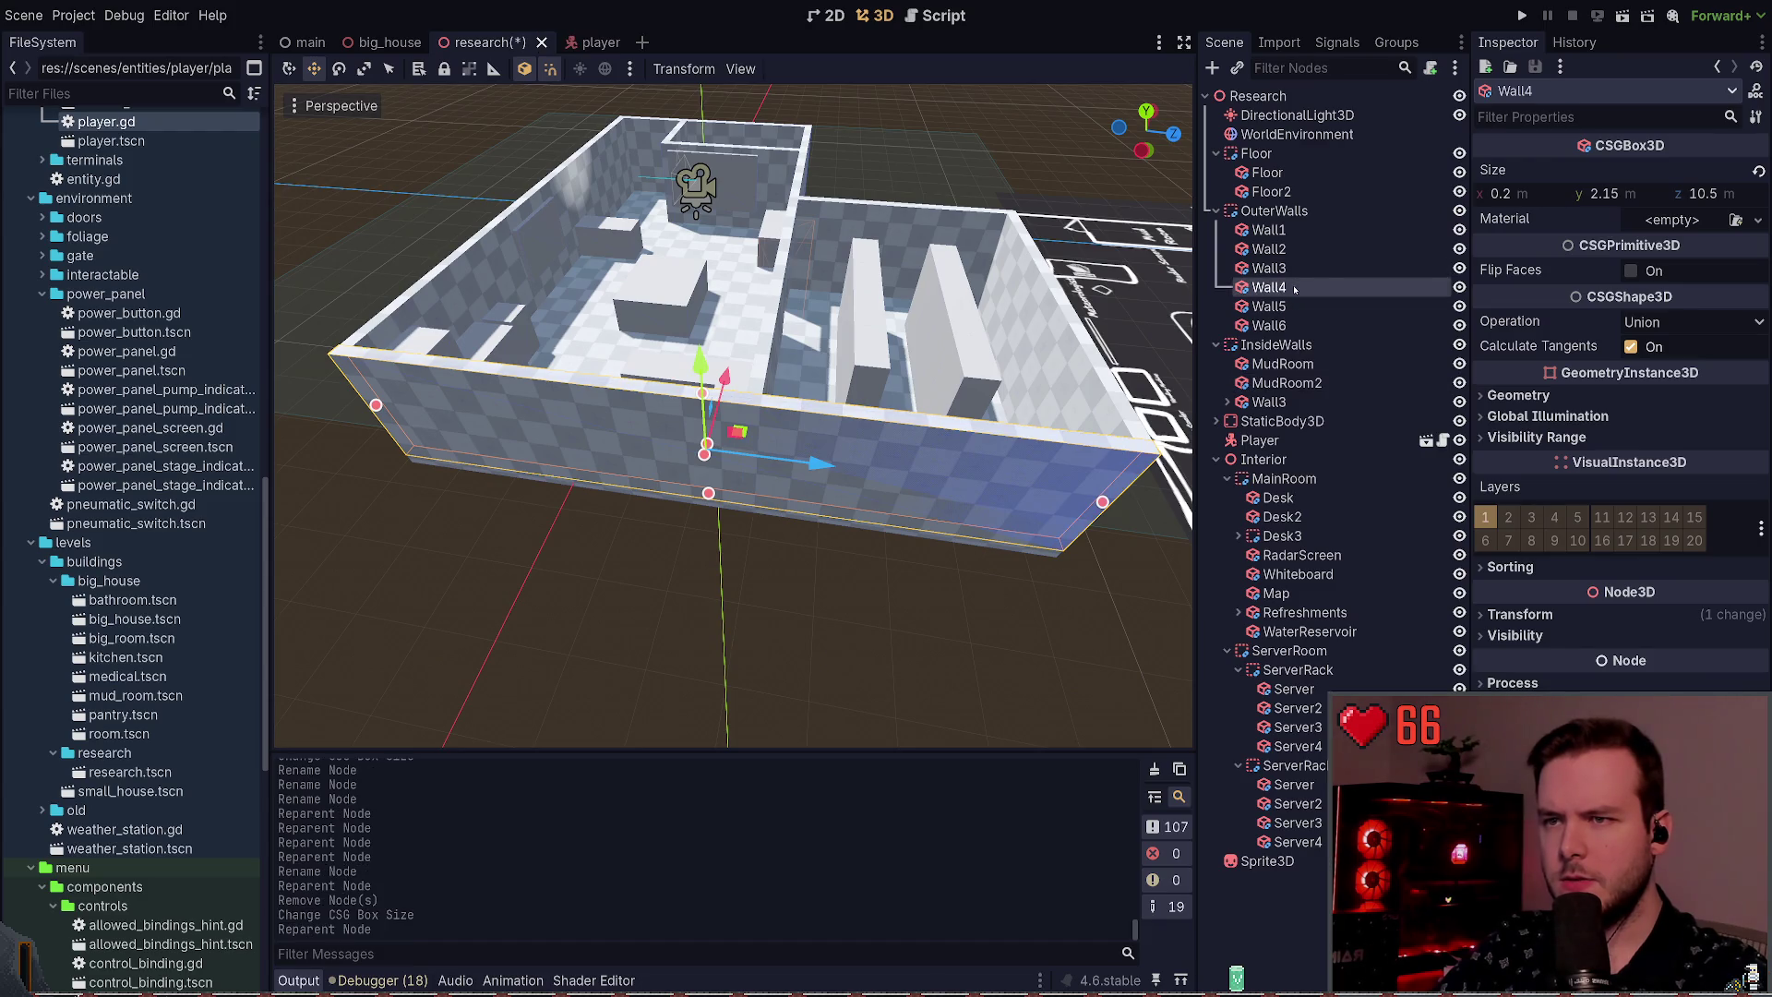
# Step: Save, then check OuterWalls Wall1–Wall6 and inside walls MudRoom, MudRoom2 and Wall3
pyautogui.hotkey('ctrl', 's')
pyautogui.click(1297, 232)
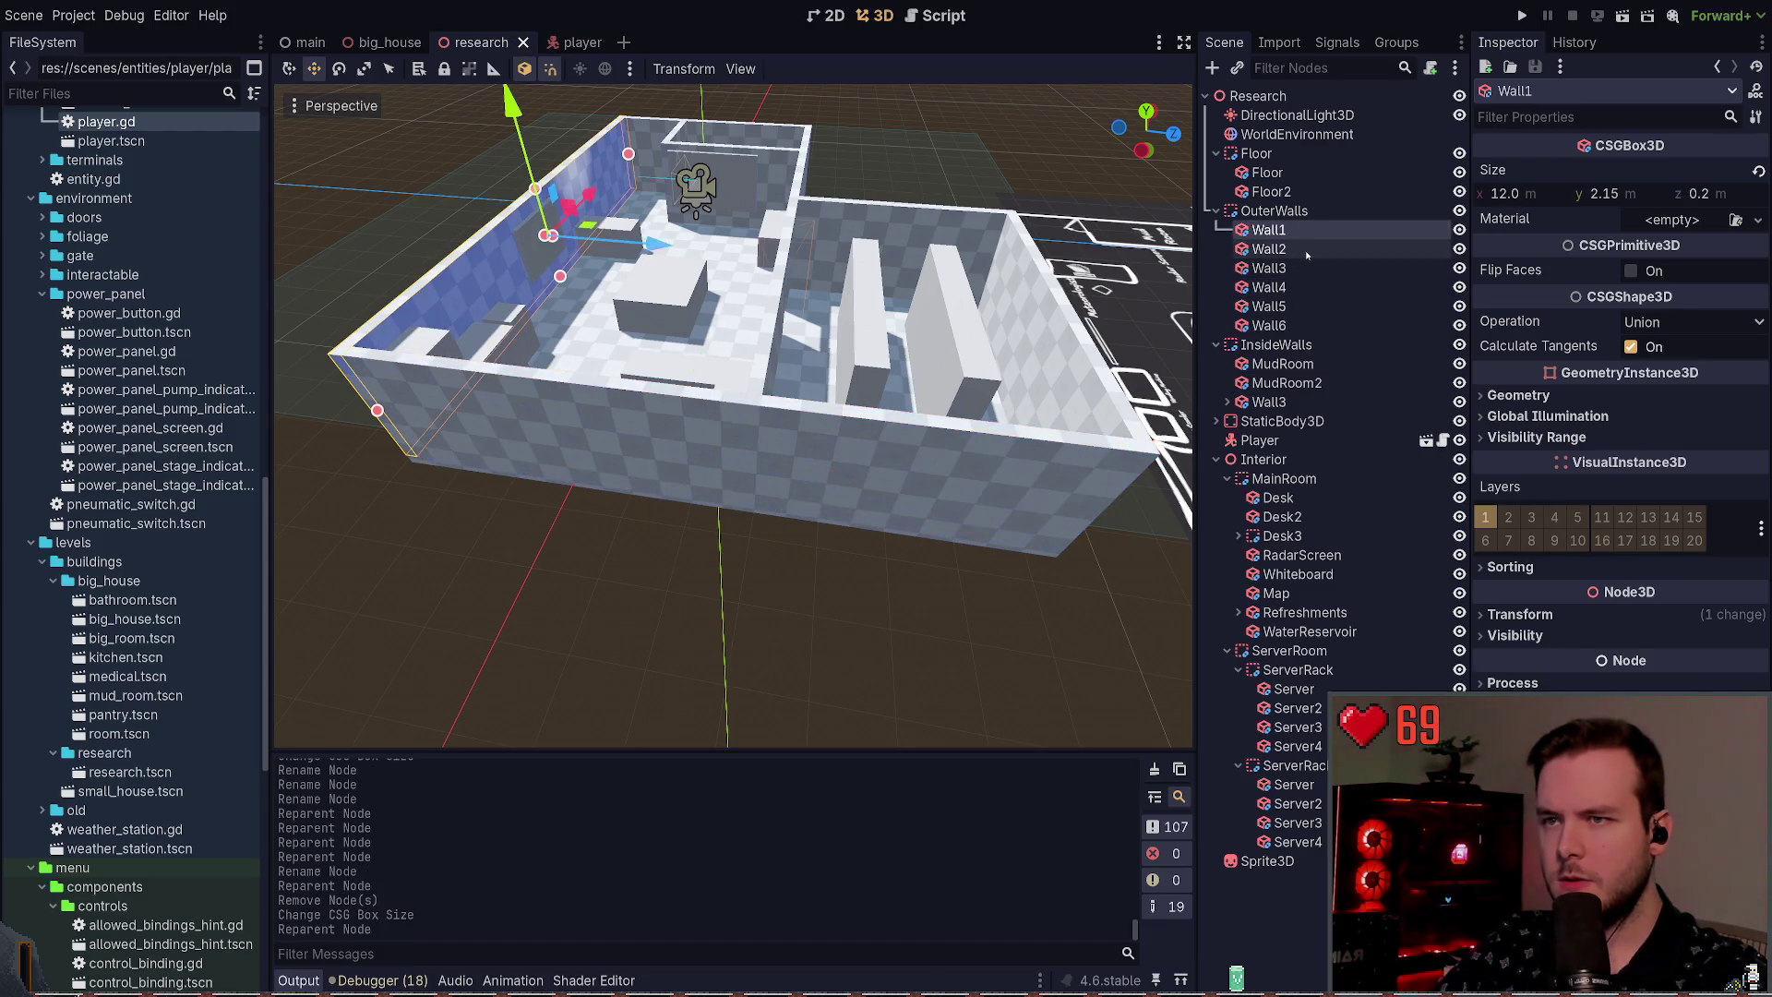
pyautogui.click(1304, 249)
pyautogui.click(1305, 268)
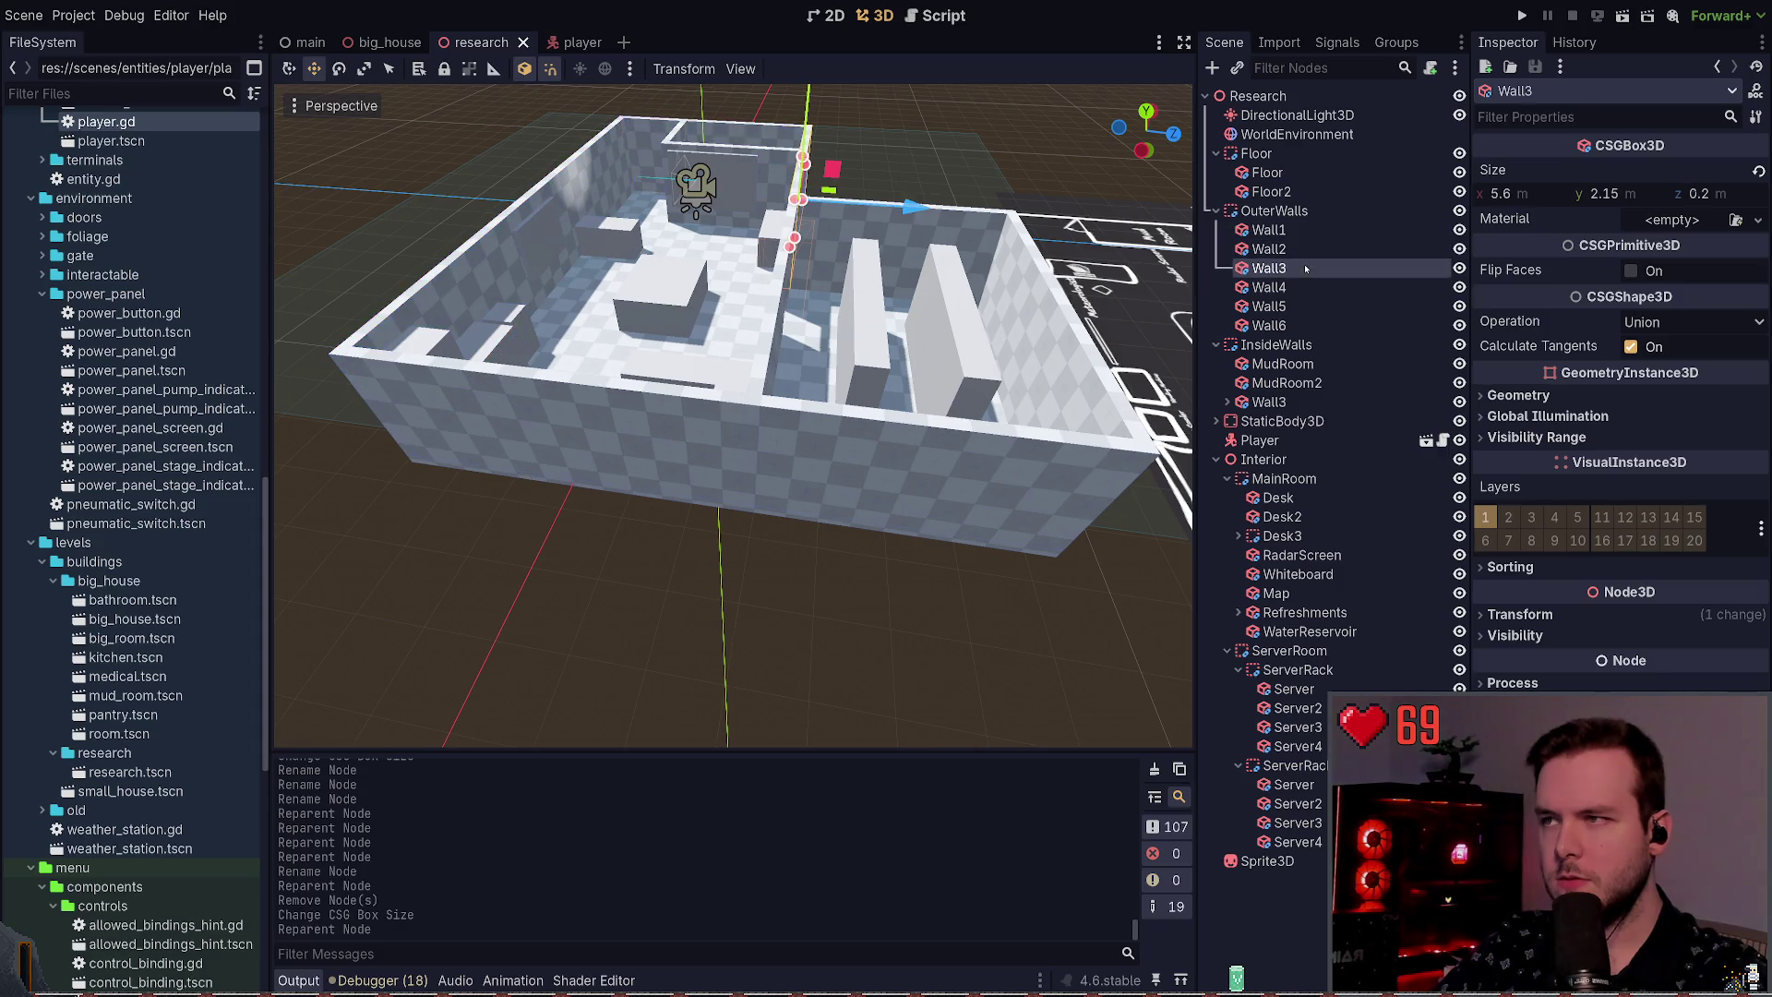
pyautogui.click(1306, 287)
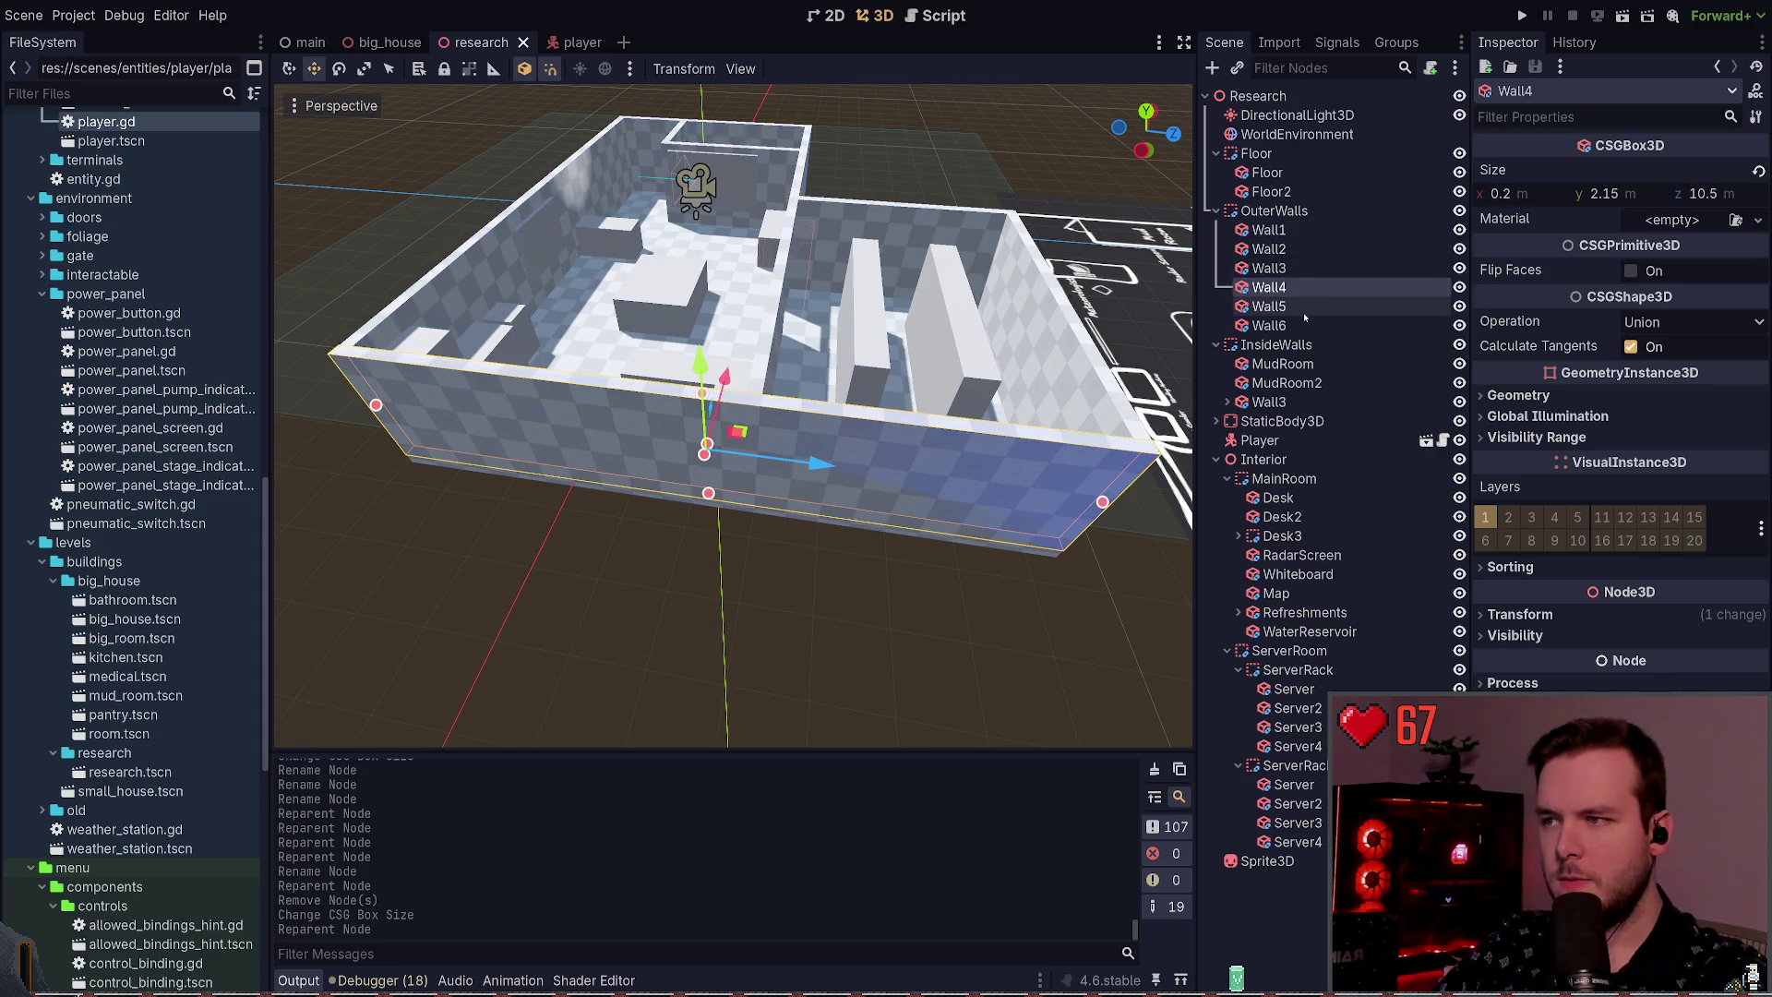
pyautogui.click(1303, 308)
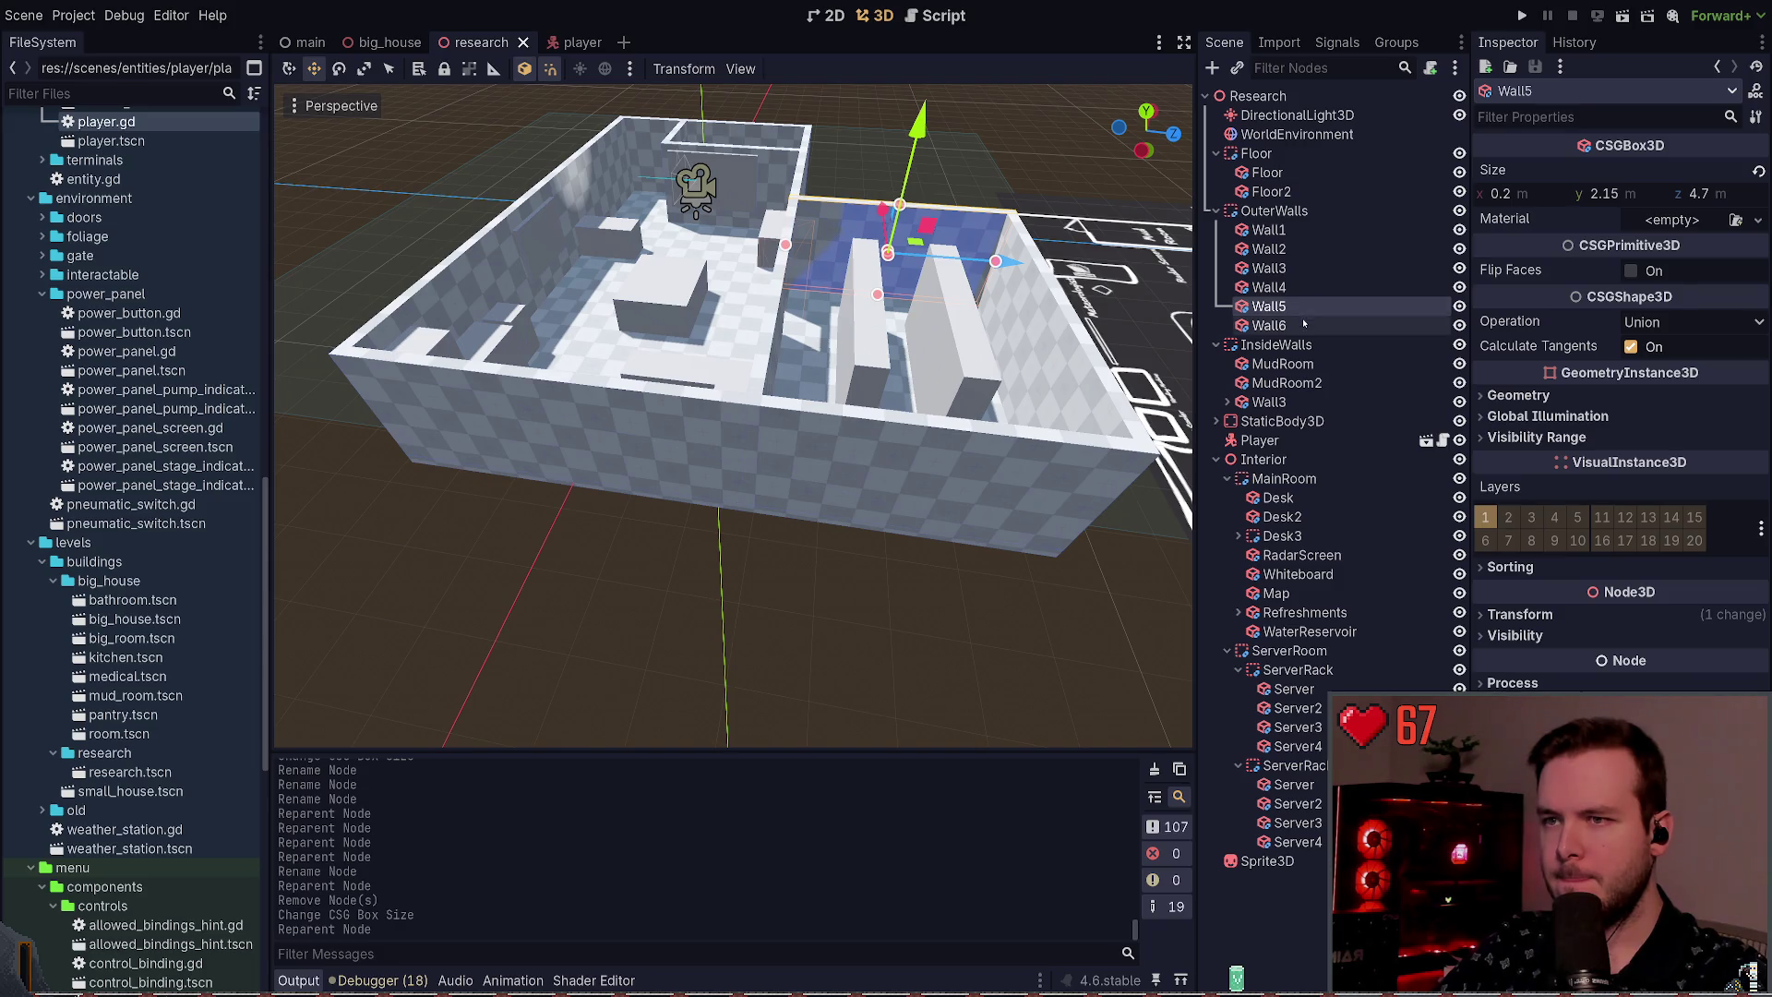
pyautogui.click(1304, 324)
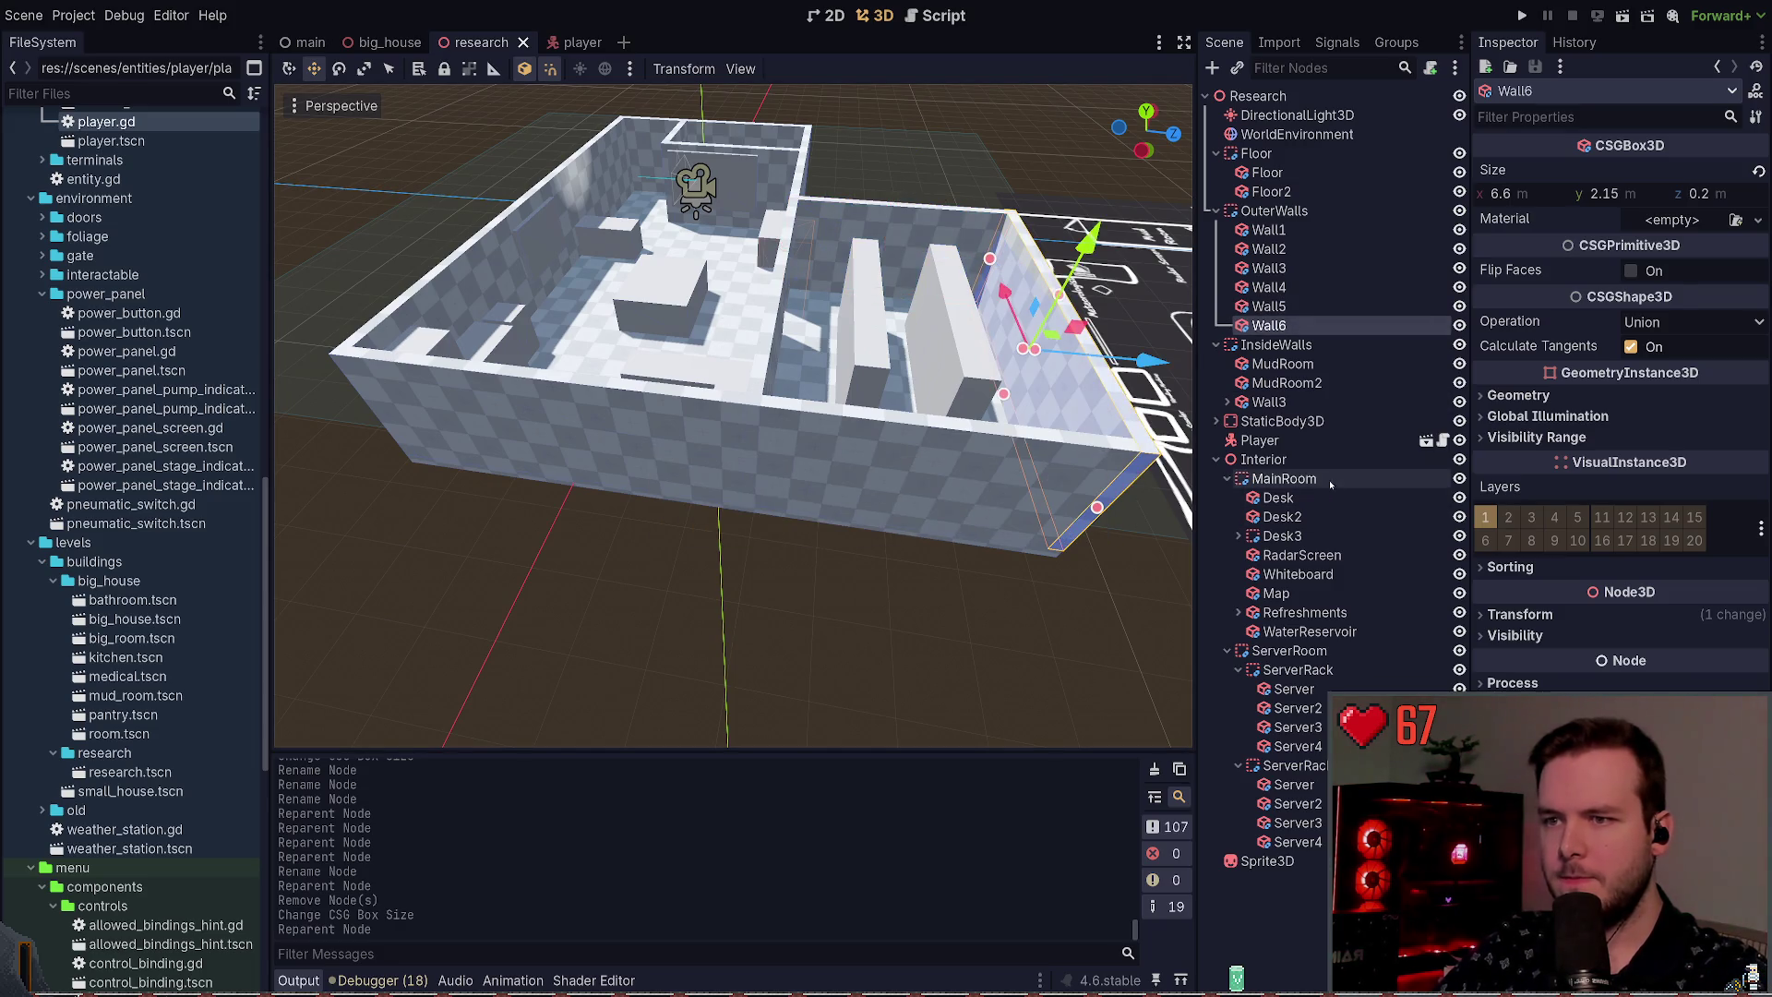
pyautogui.click(1309, 365)
pyautogui.click(1316, 383)
pyautogui.click(1318, 404)
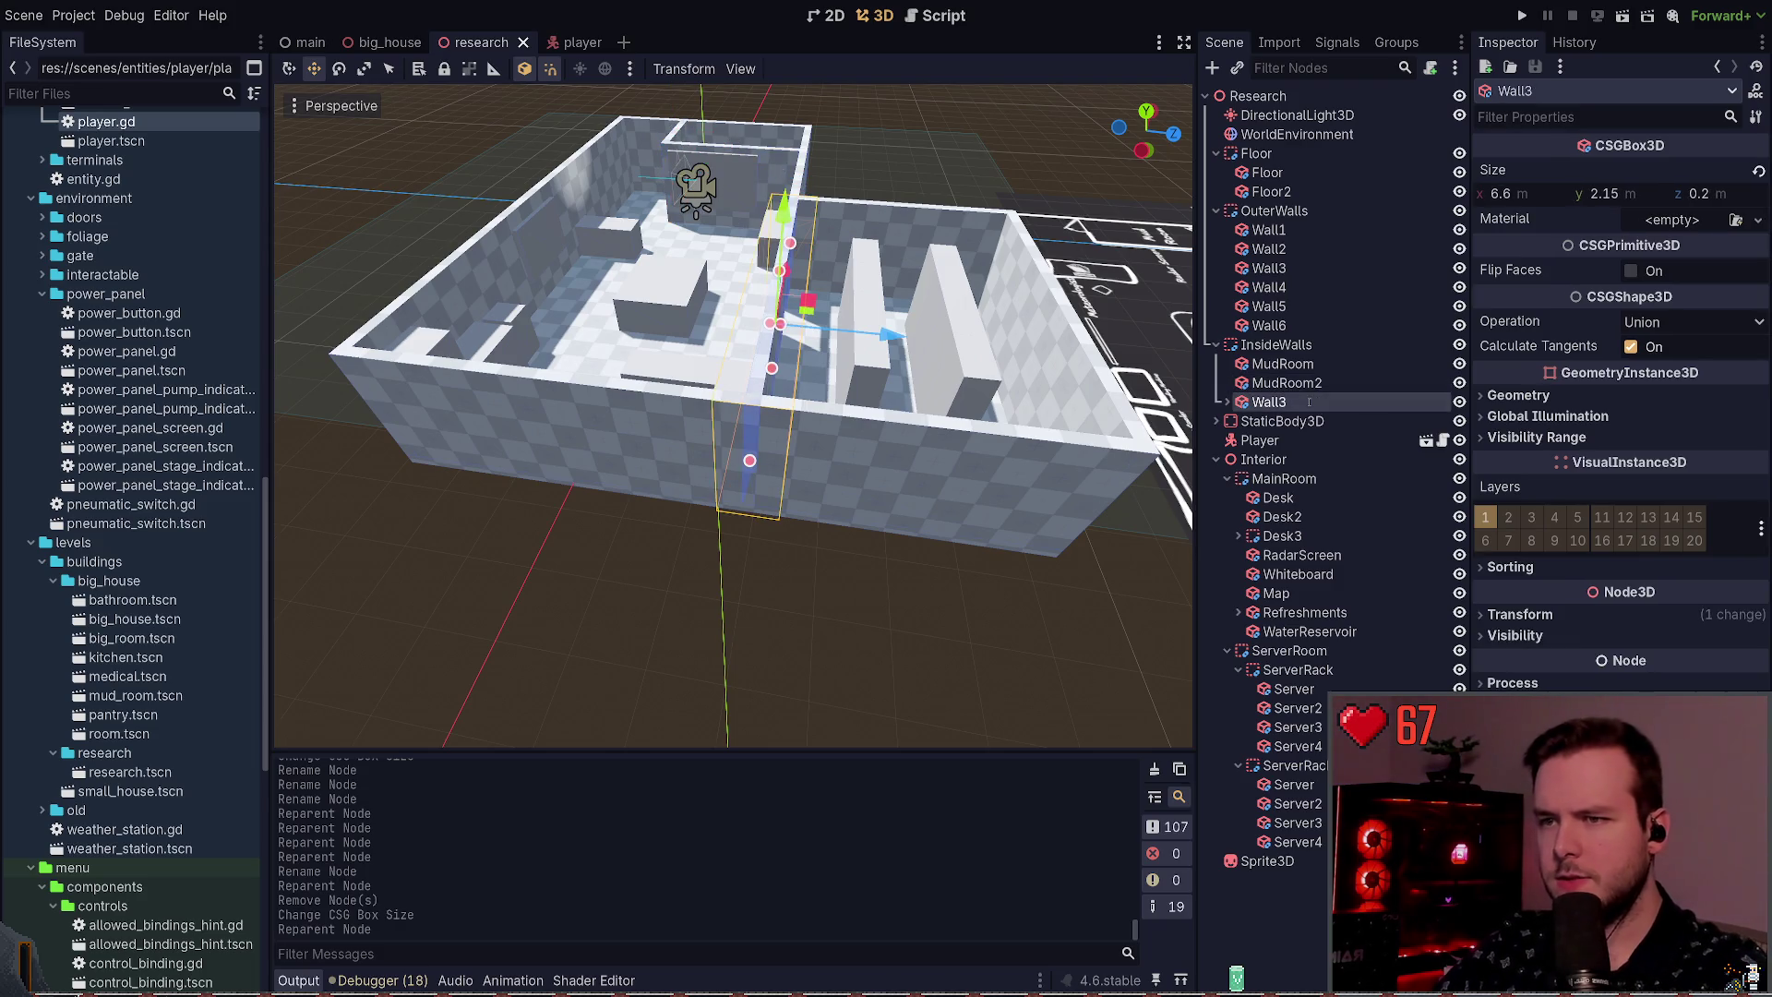
# Step: Rename the inside Wall3 to ServerRoom, then orbit around the house and deselect
pyautogui.write('ServerRoom')
pyautogui.press('Return')
pyautogui.moveTo(963, 630)
pyautogui.mouseDown()
pyautogui.moveTo(720, 536)
pyautogui.moveTo(738, 540)
pyautogui.mouseUp()
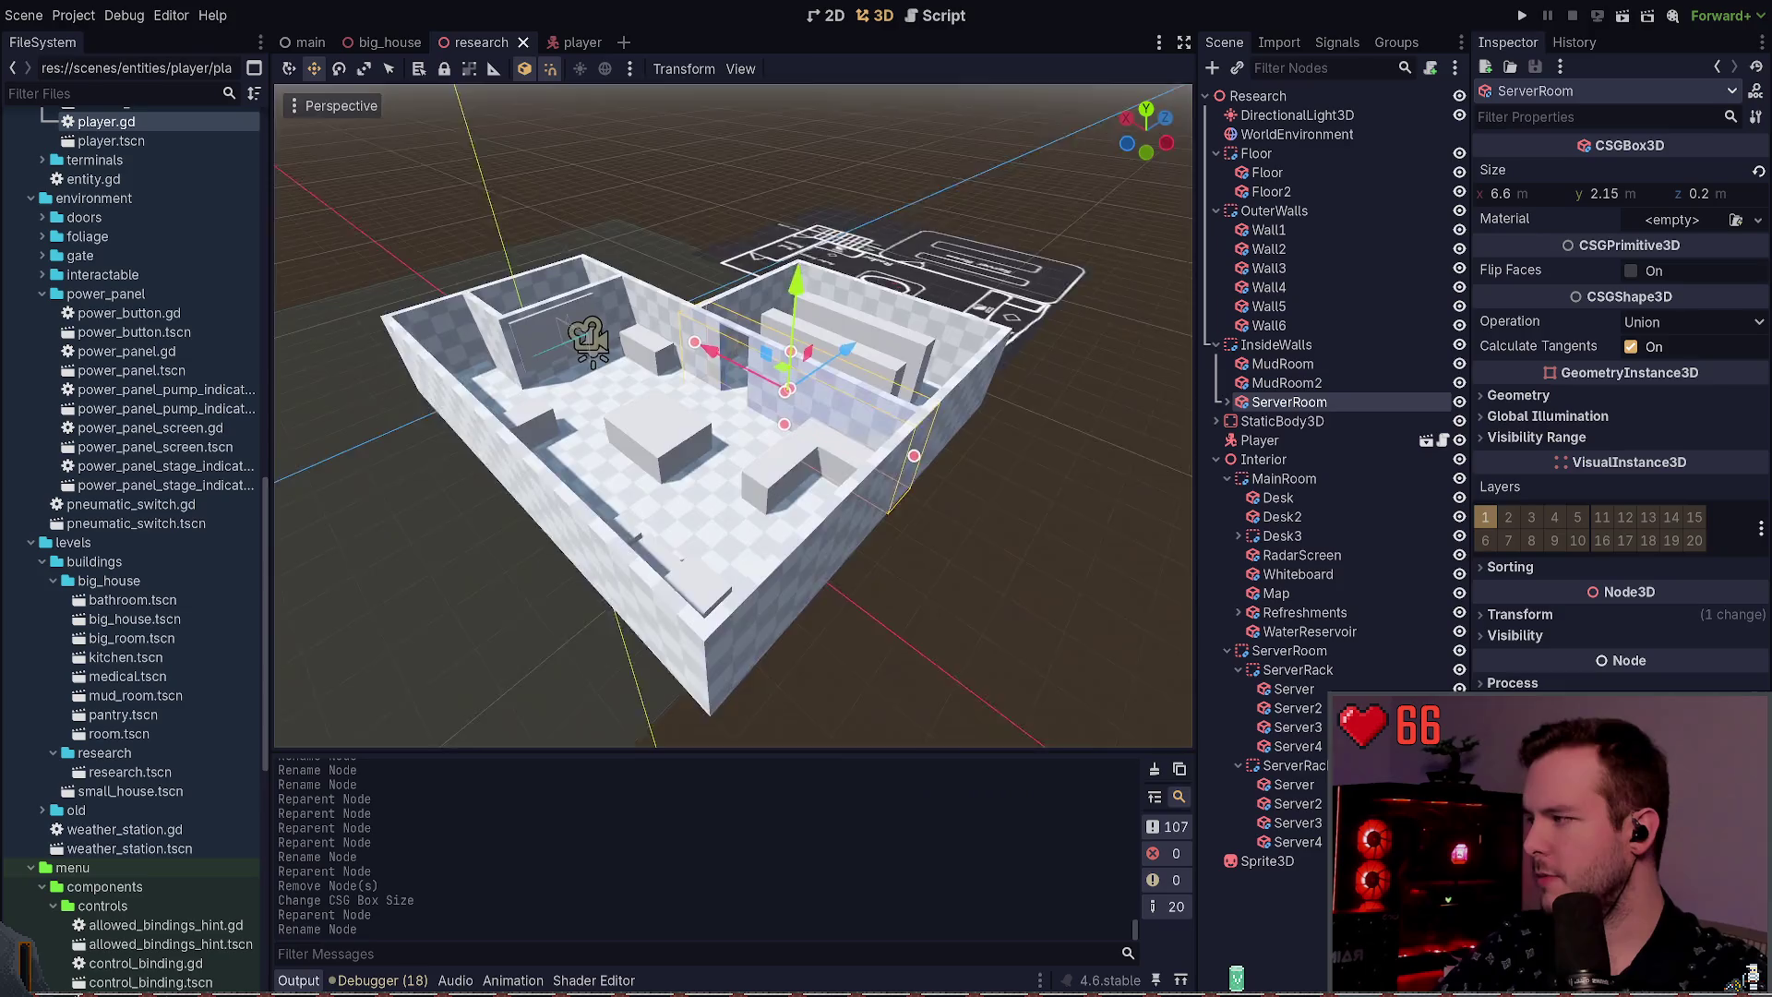
pyautogui.scroll(4, 734, 416)
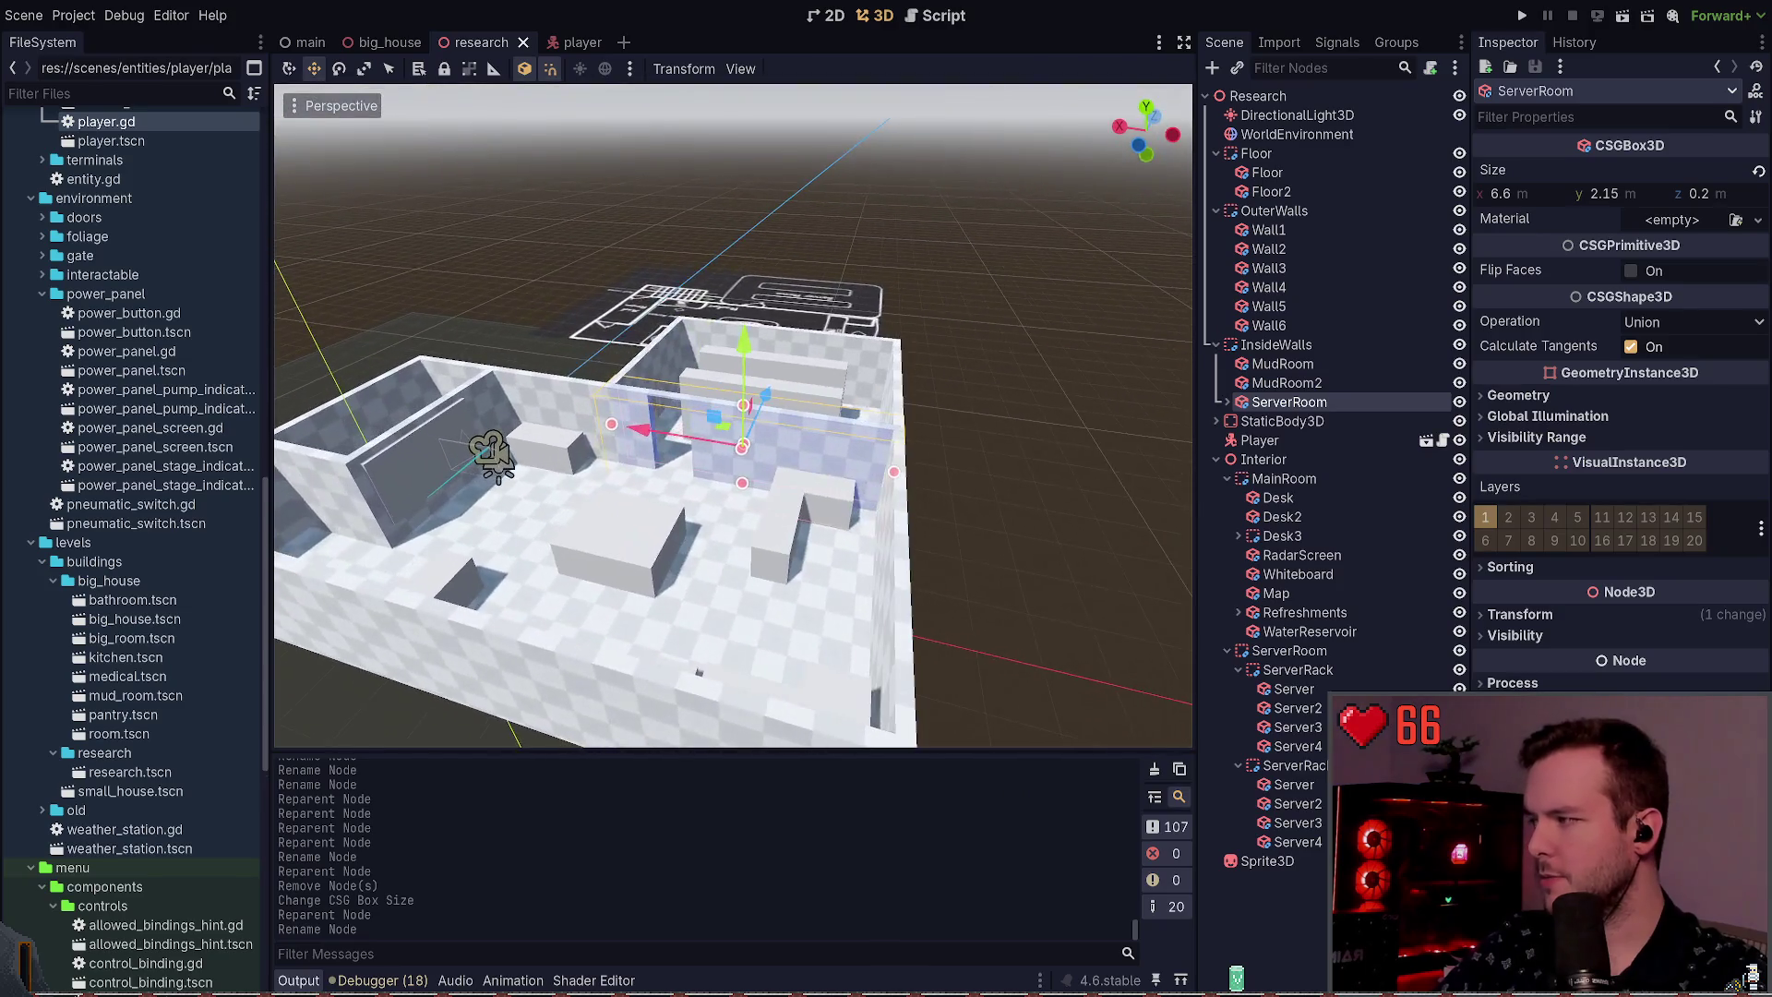
pyautogui.click(966, 346)
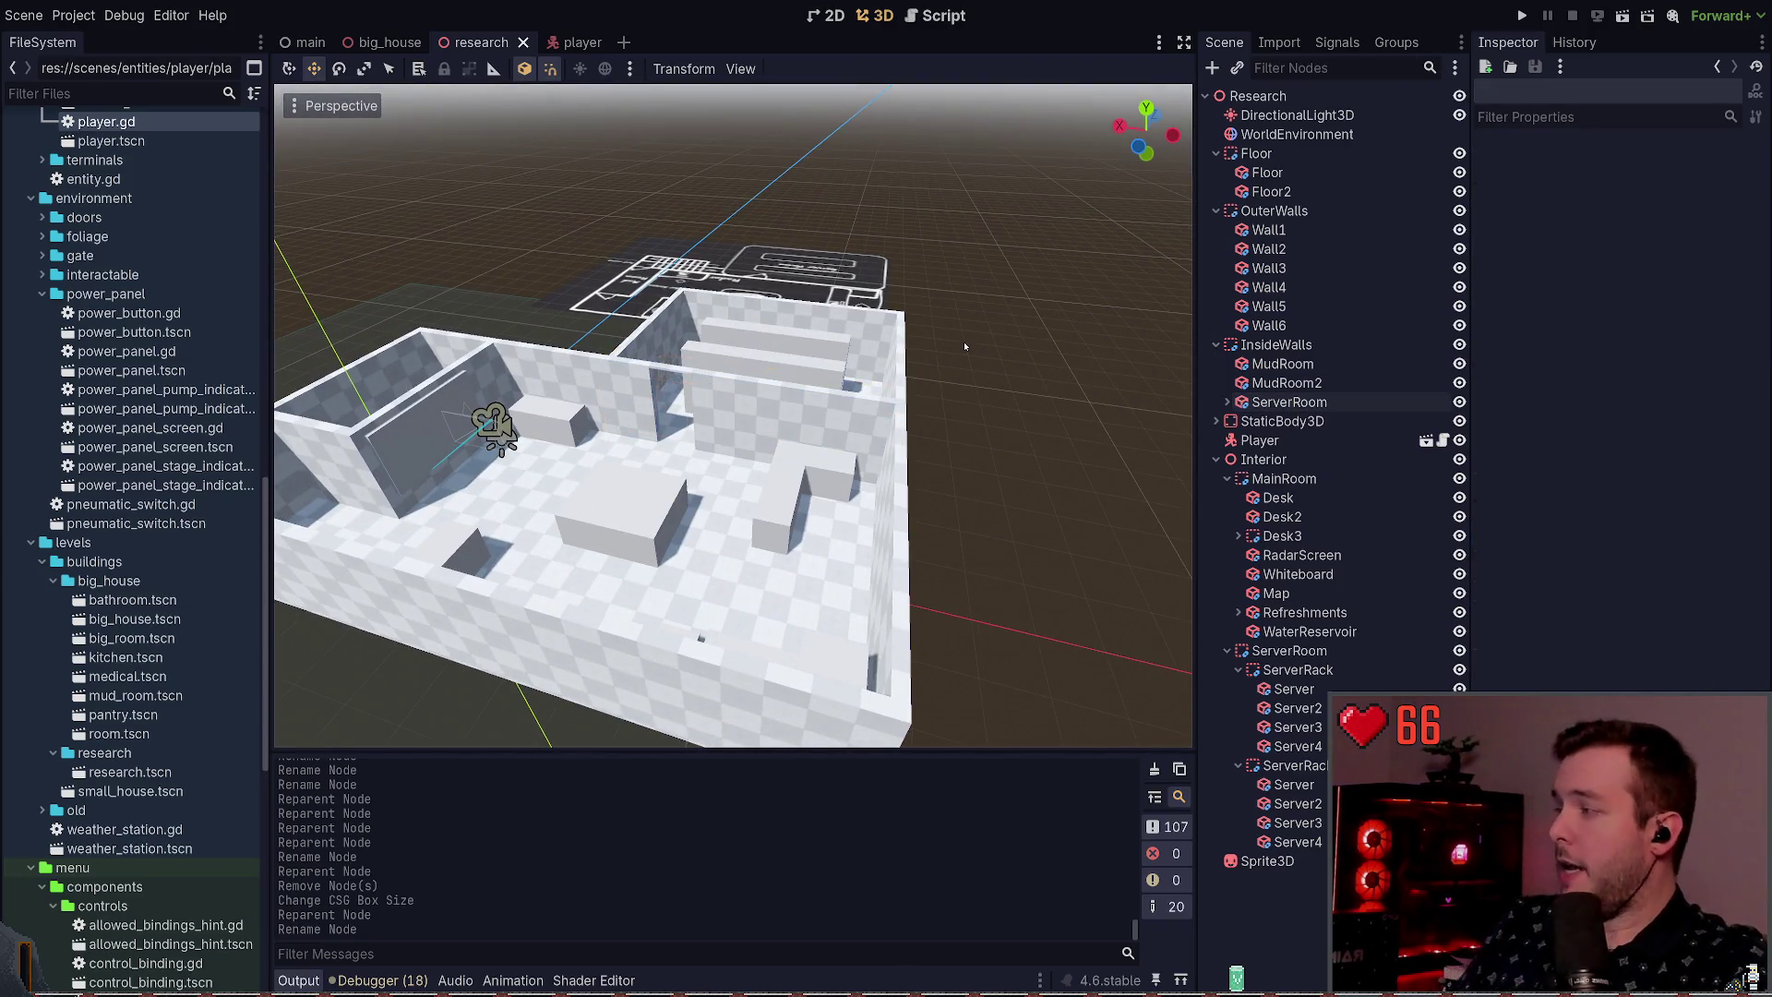
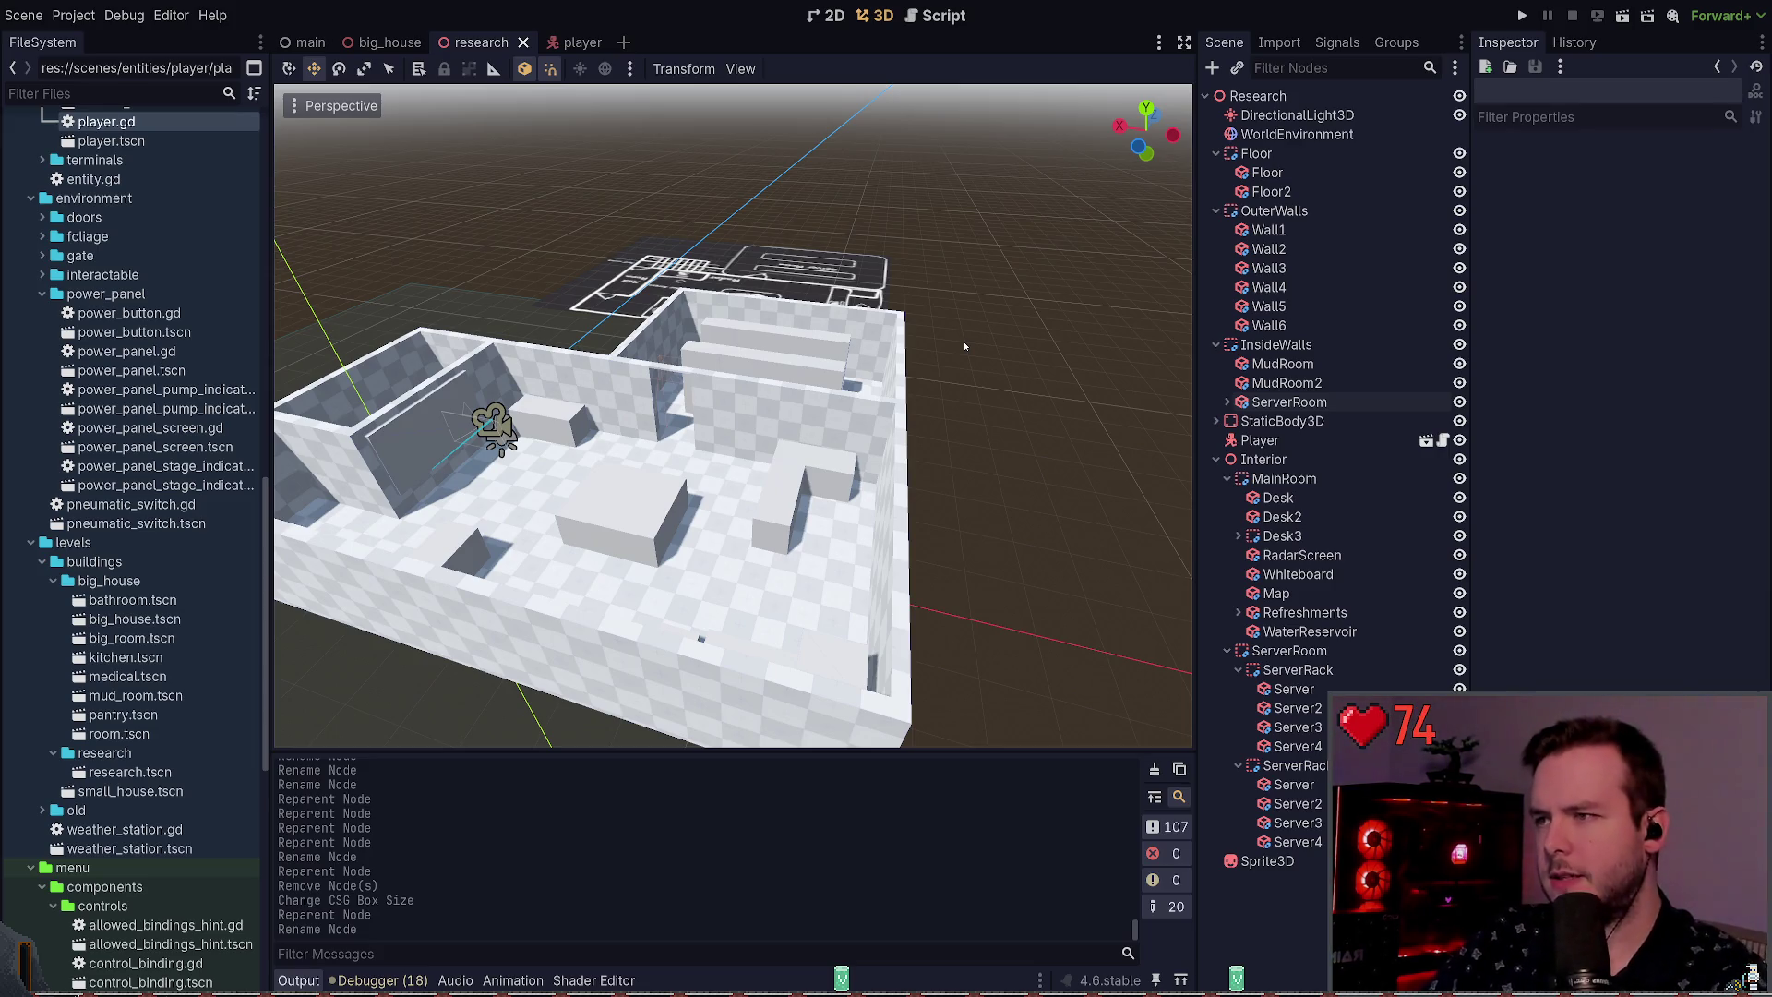
# Step: Orbit around the research building to frame it, then save the scene
pyautogui.moveTo(869, 397)
pyautogui.mouseDown()
pyautogui.moveTo(683, 425)
pyautogui.moveTo(901, 471)
pyautogui.mouseUp()
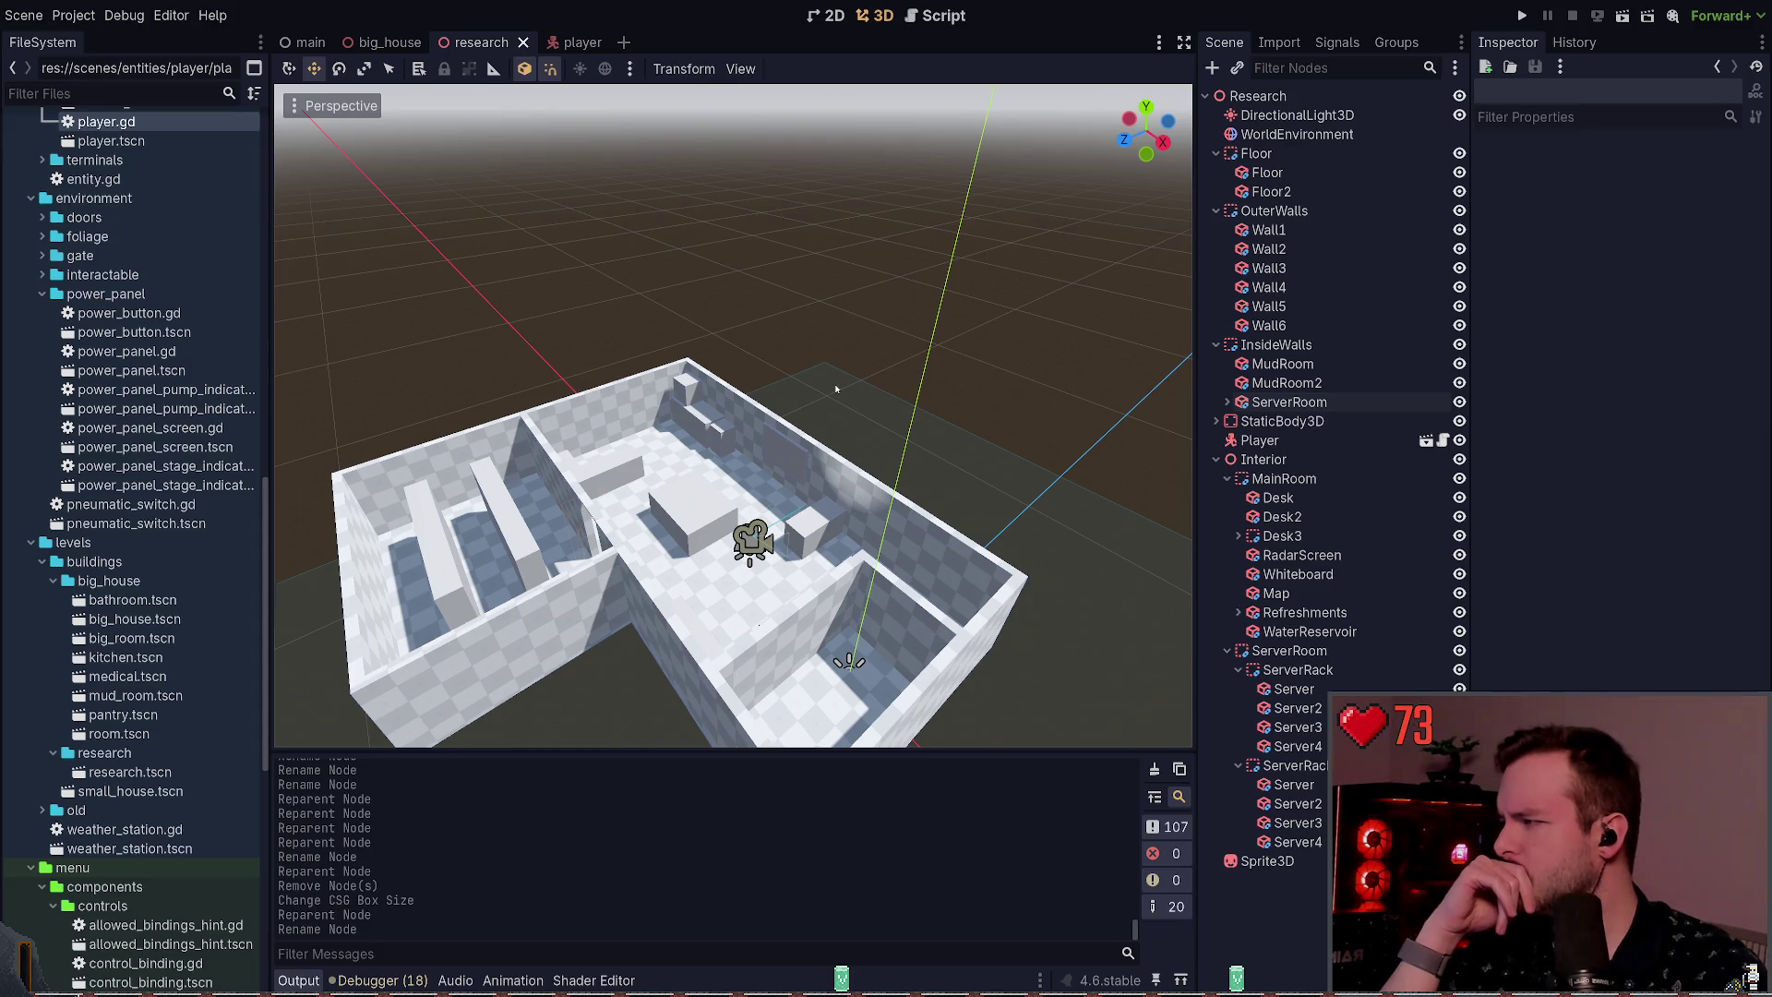
pyautogui.moveTo(927, 396); pyautogui.dragTo(927, 322)
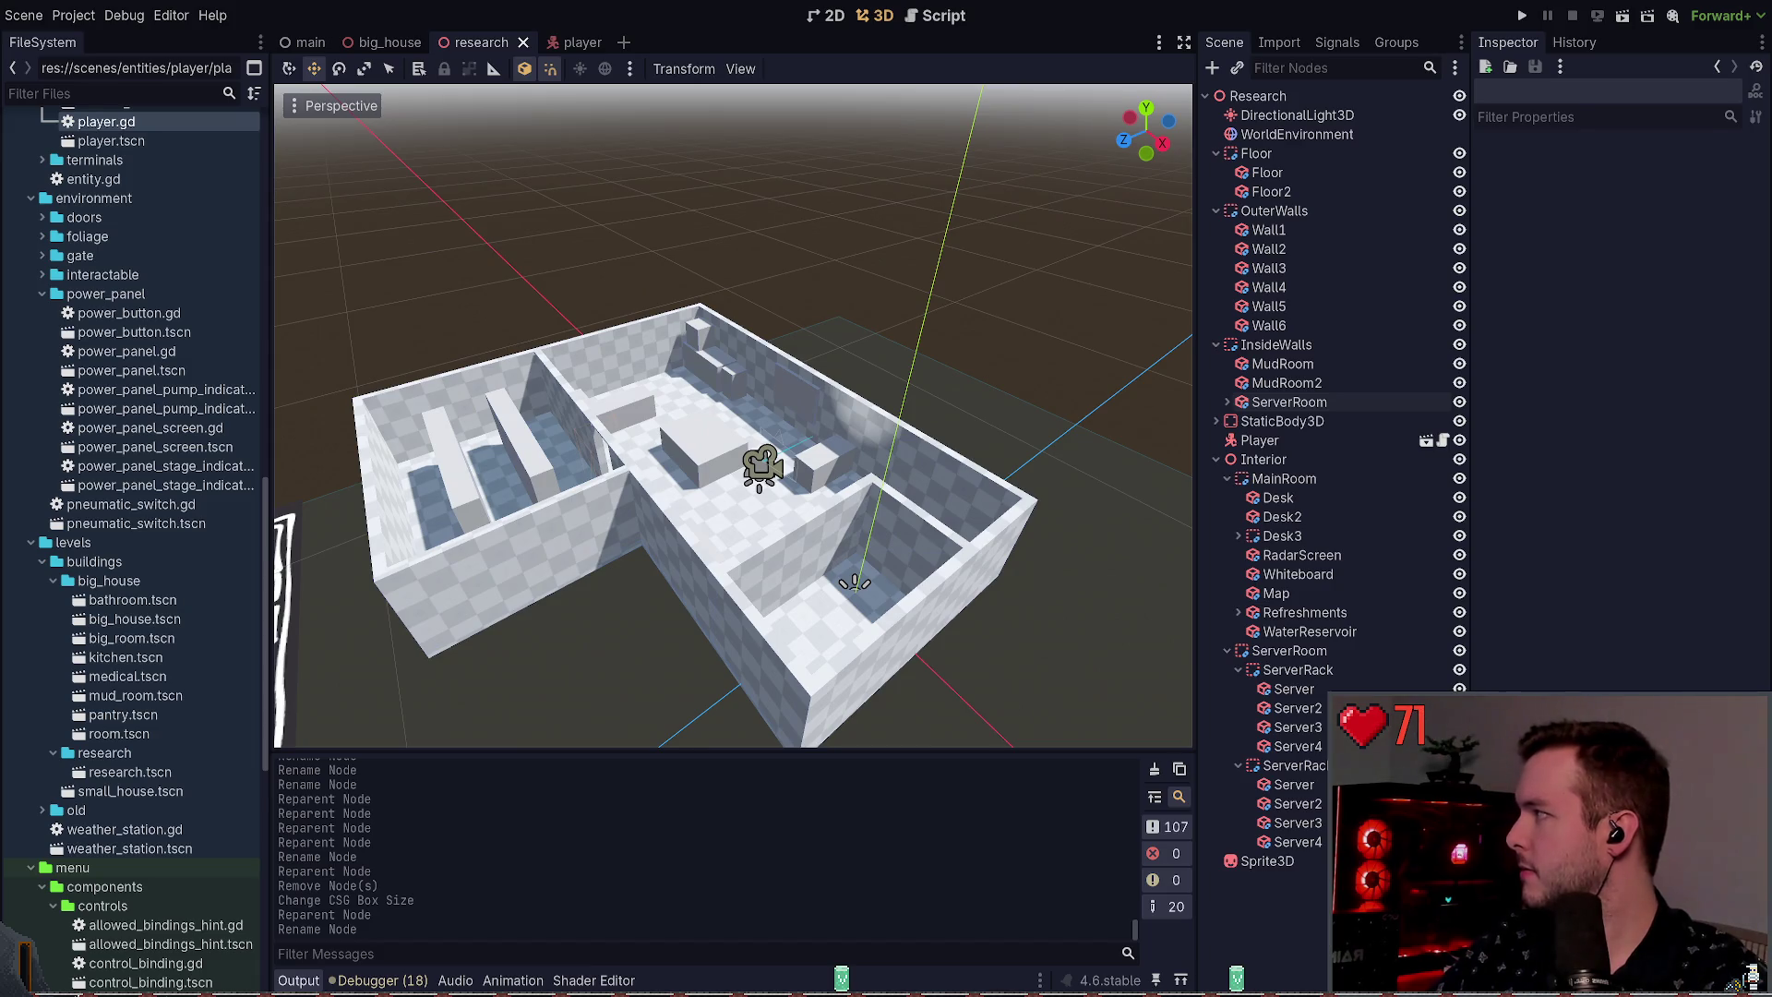
pyautogui.moveTo(928, 322); pyautogui.dragTo(701, 434)
pyautogui.hotkey('ctrl', 's')
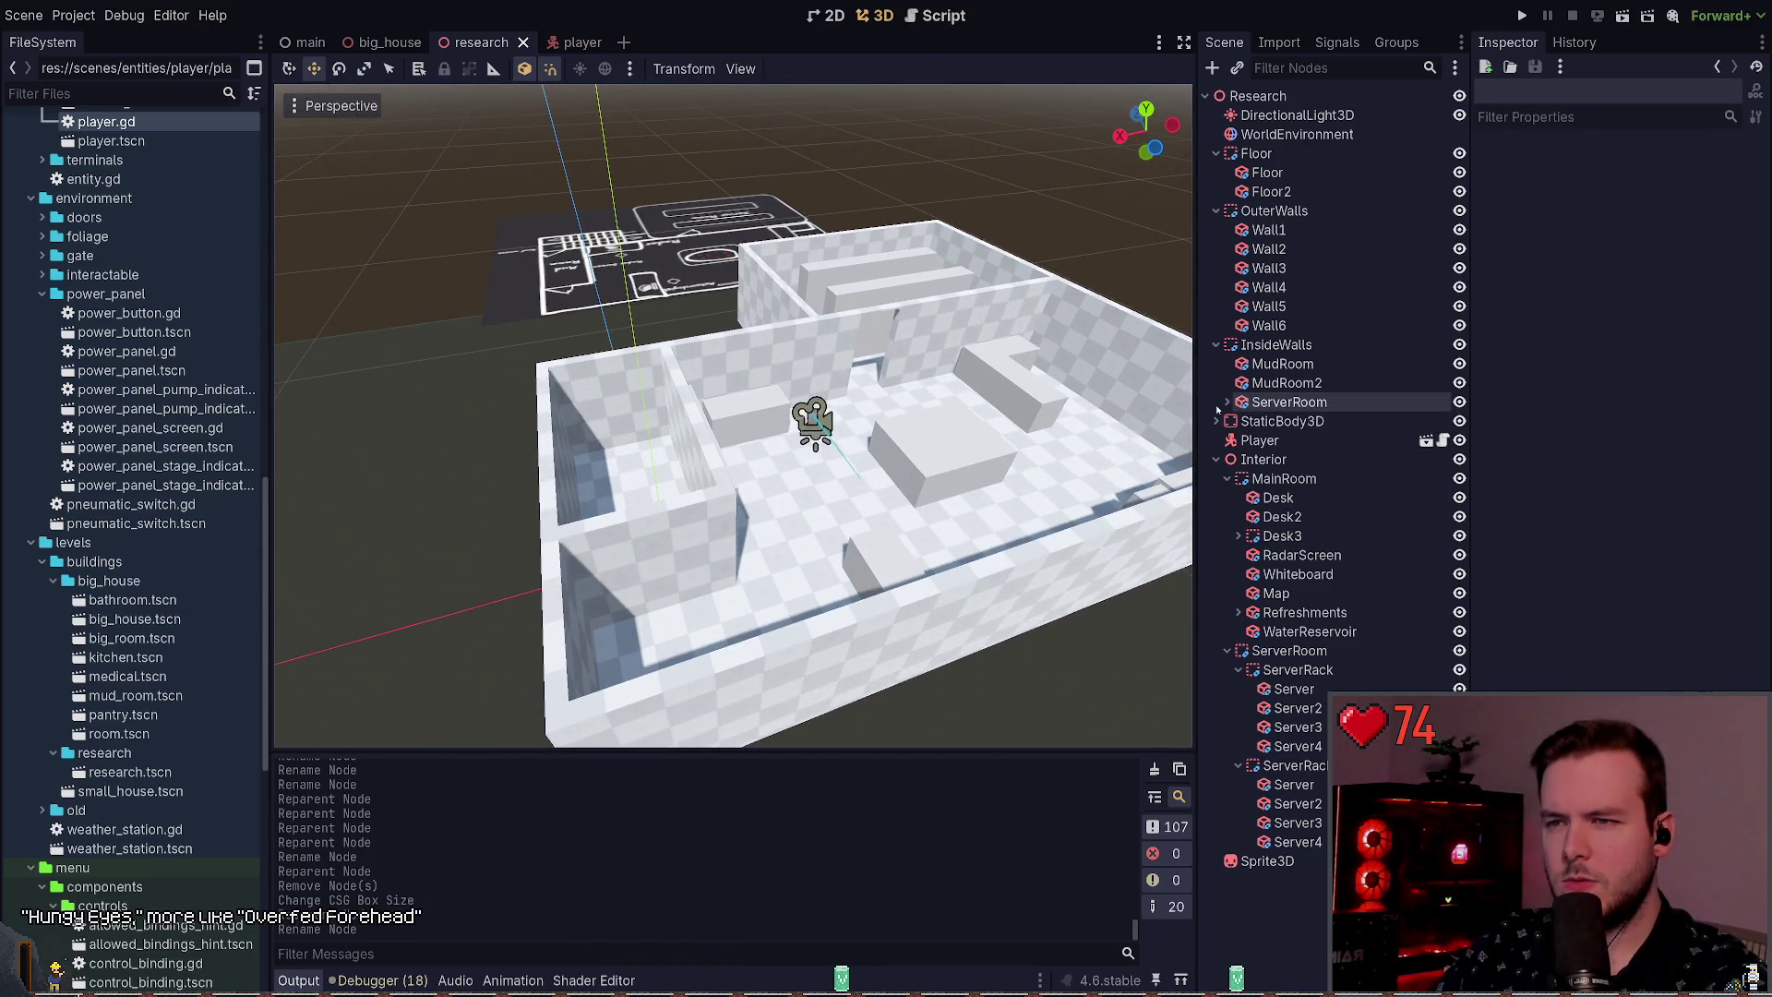
# Step: Paste a copy of ServerRoom's DoorCutout under MudRoom2 and slide it into the inner wall
pyautogui.click(1227, 402)
pyautogui.click(1297, 421)
pyautogui.click(1227, 401)
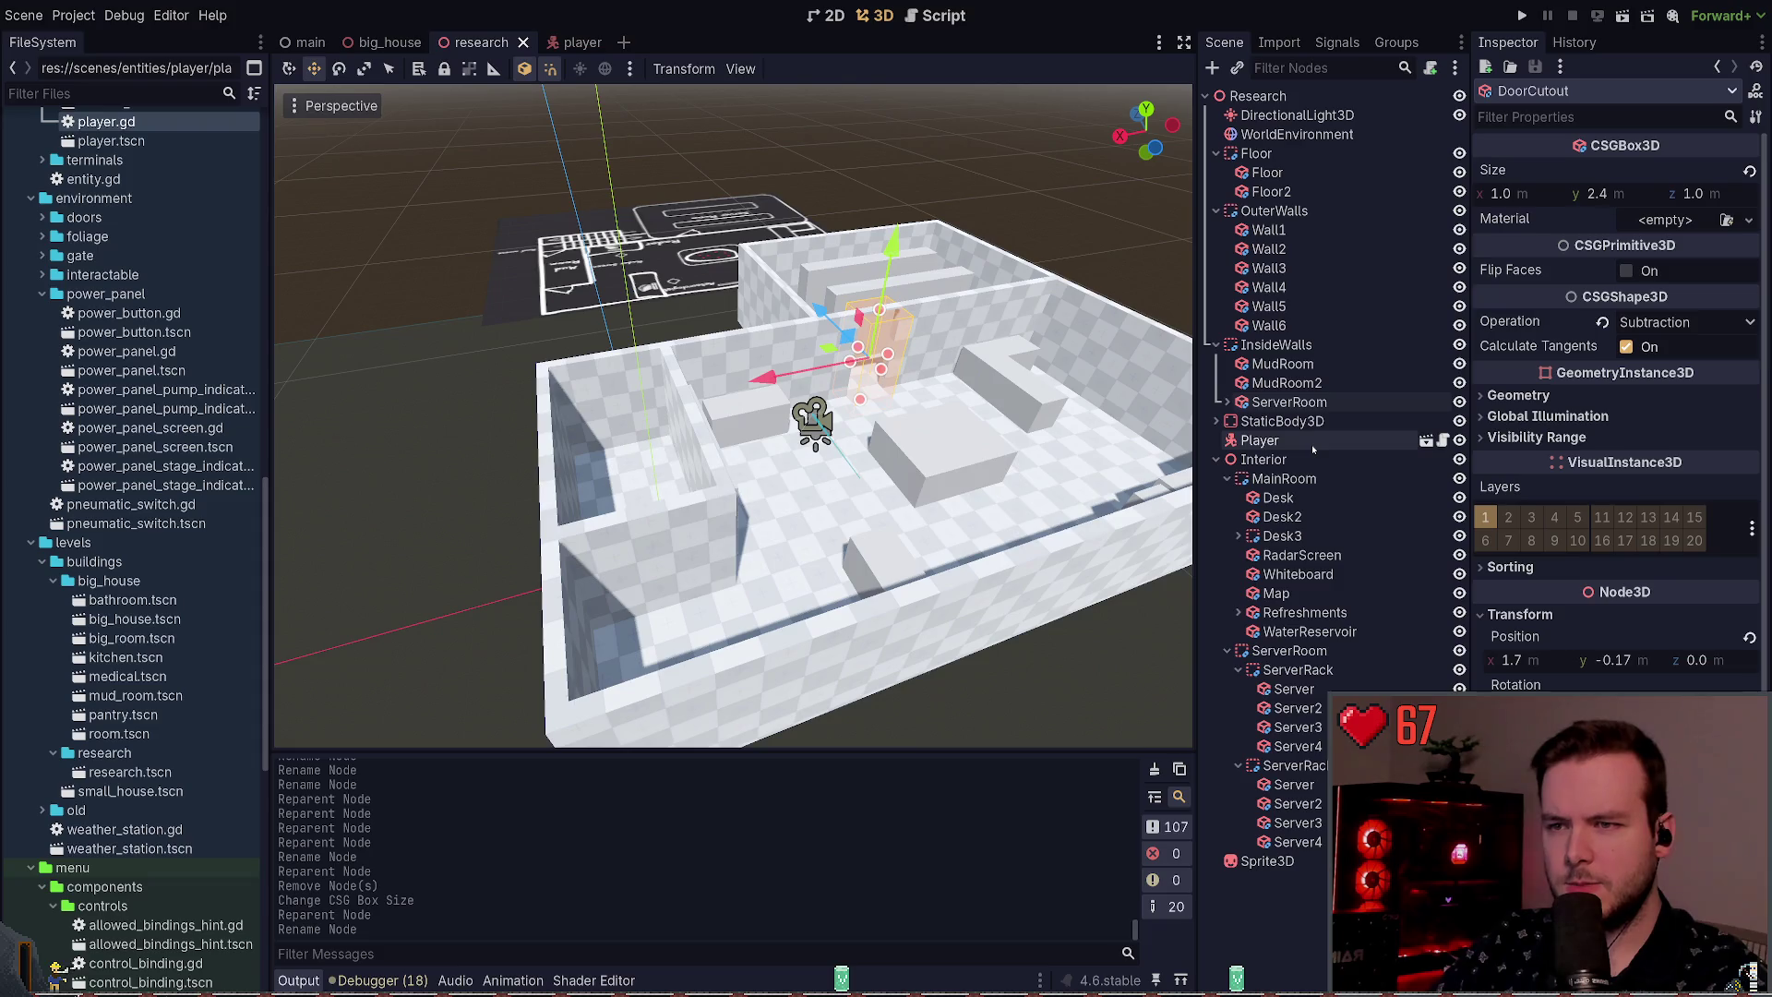
pyautogui.click(616, 575)
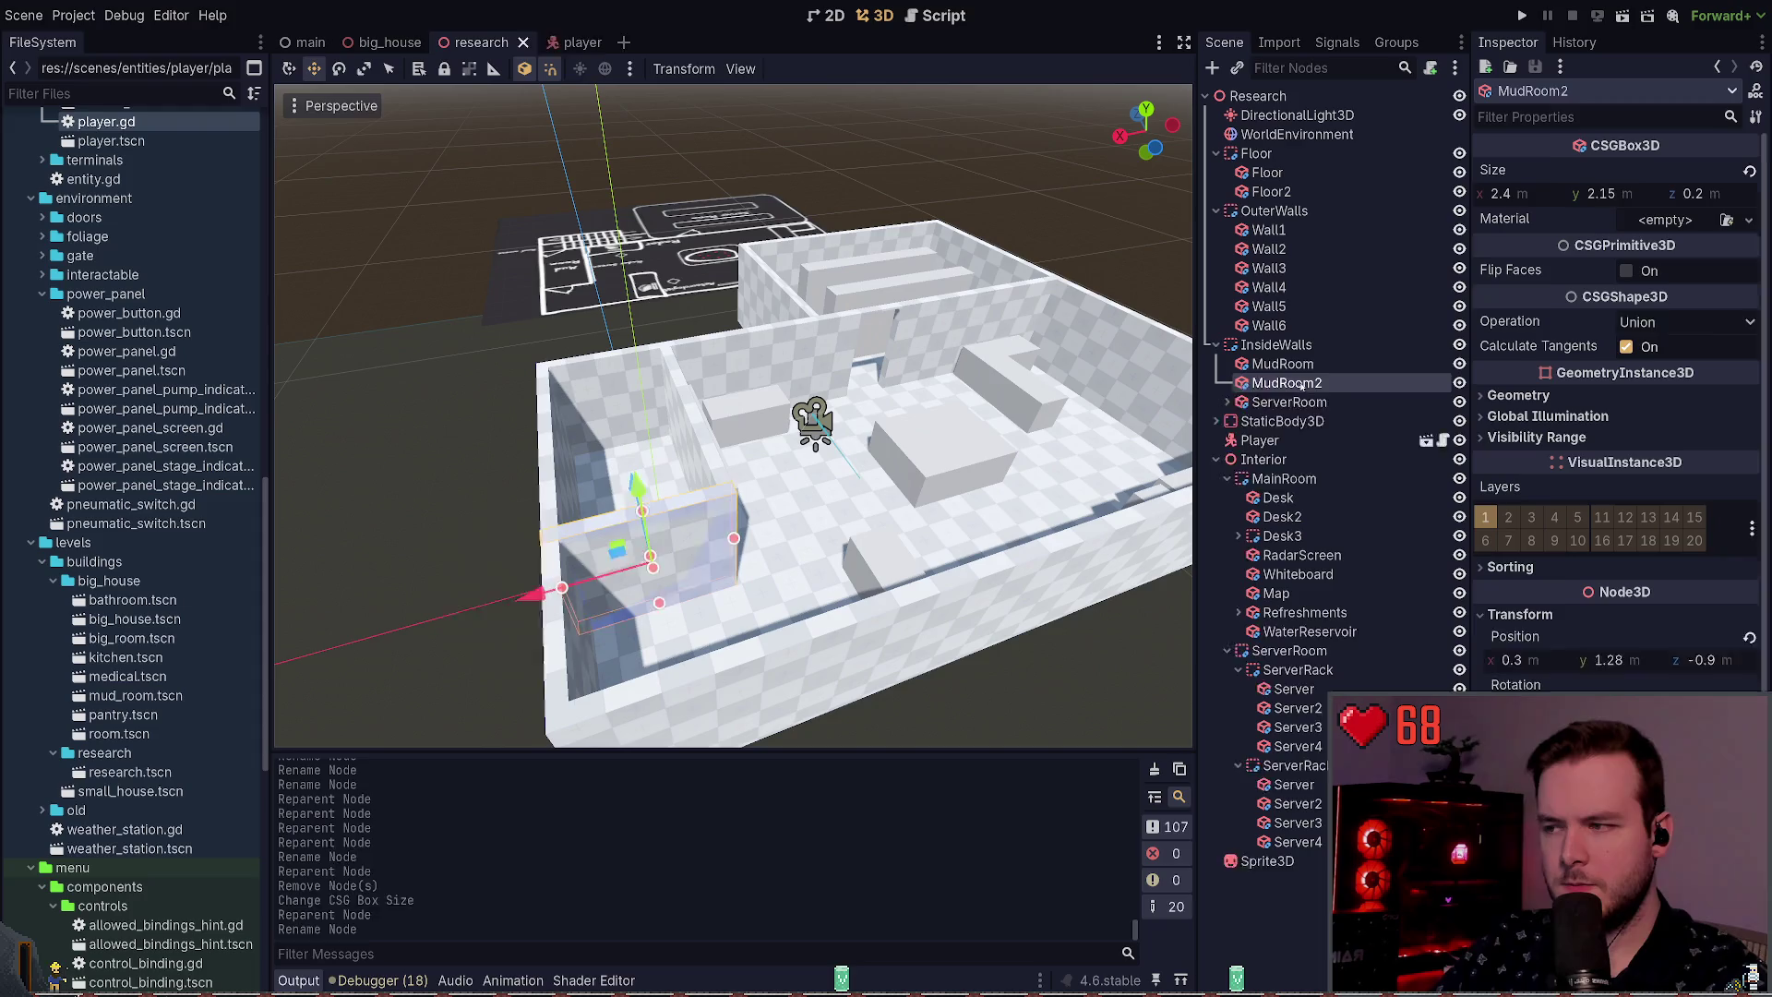
pyautogui.hotkey('ctrl', 'v')
pyautogui.hotkey('ctrl', 's')
pyautogui.moveTo(408, 623); pyautogui.dragTo(552, 635)
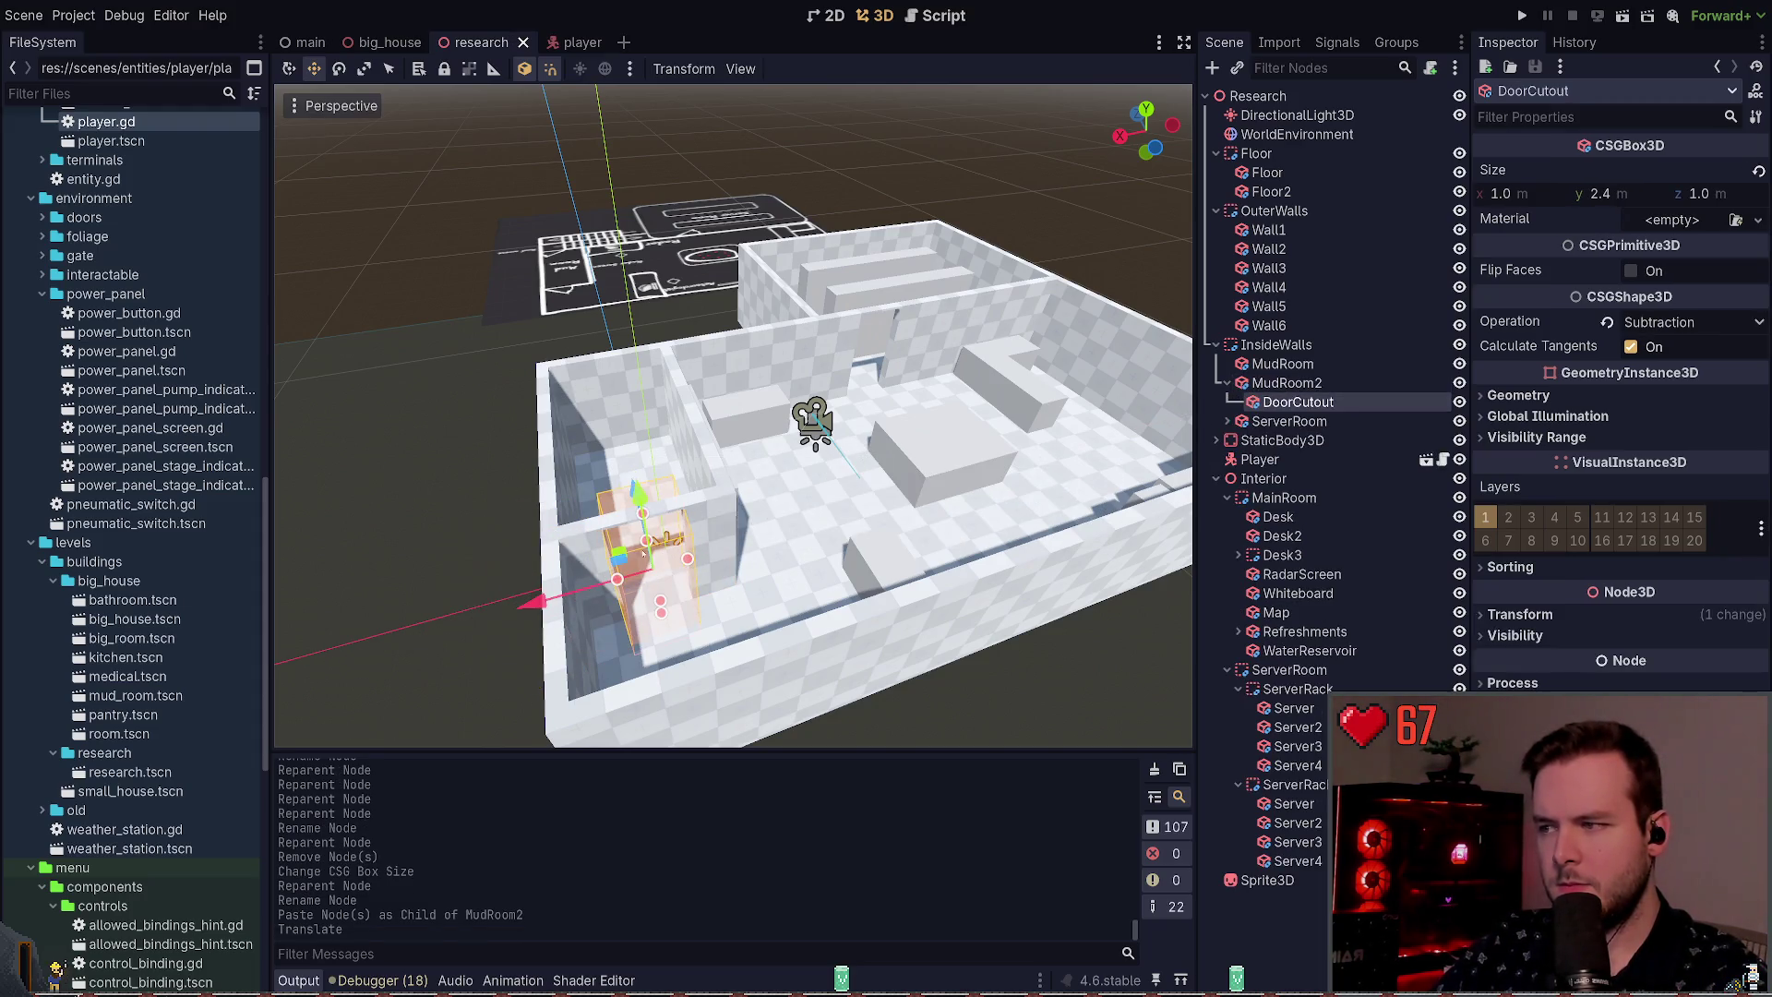
pyautogui.moveTo(666, 446)
pyautogui.mouseDown()
pyautogui.moveTo(697, 617)
pyautogui.moveTo(803, 600)
pyautogui.mouseUp()
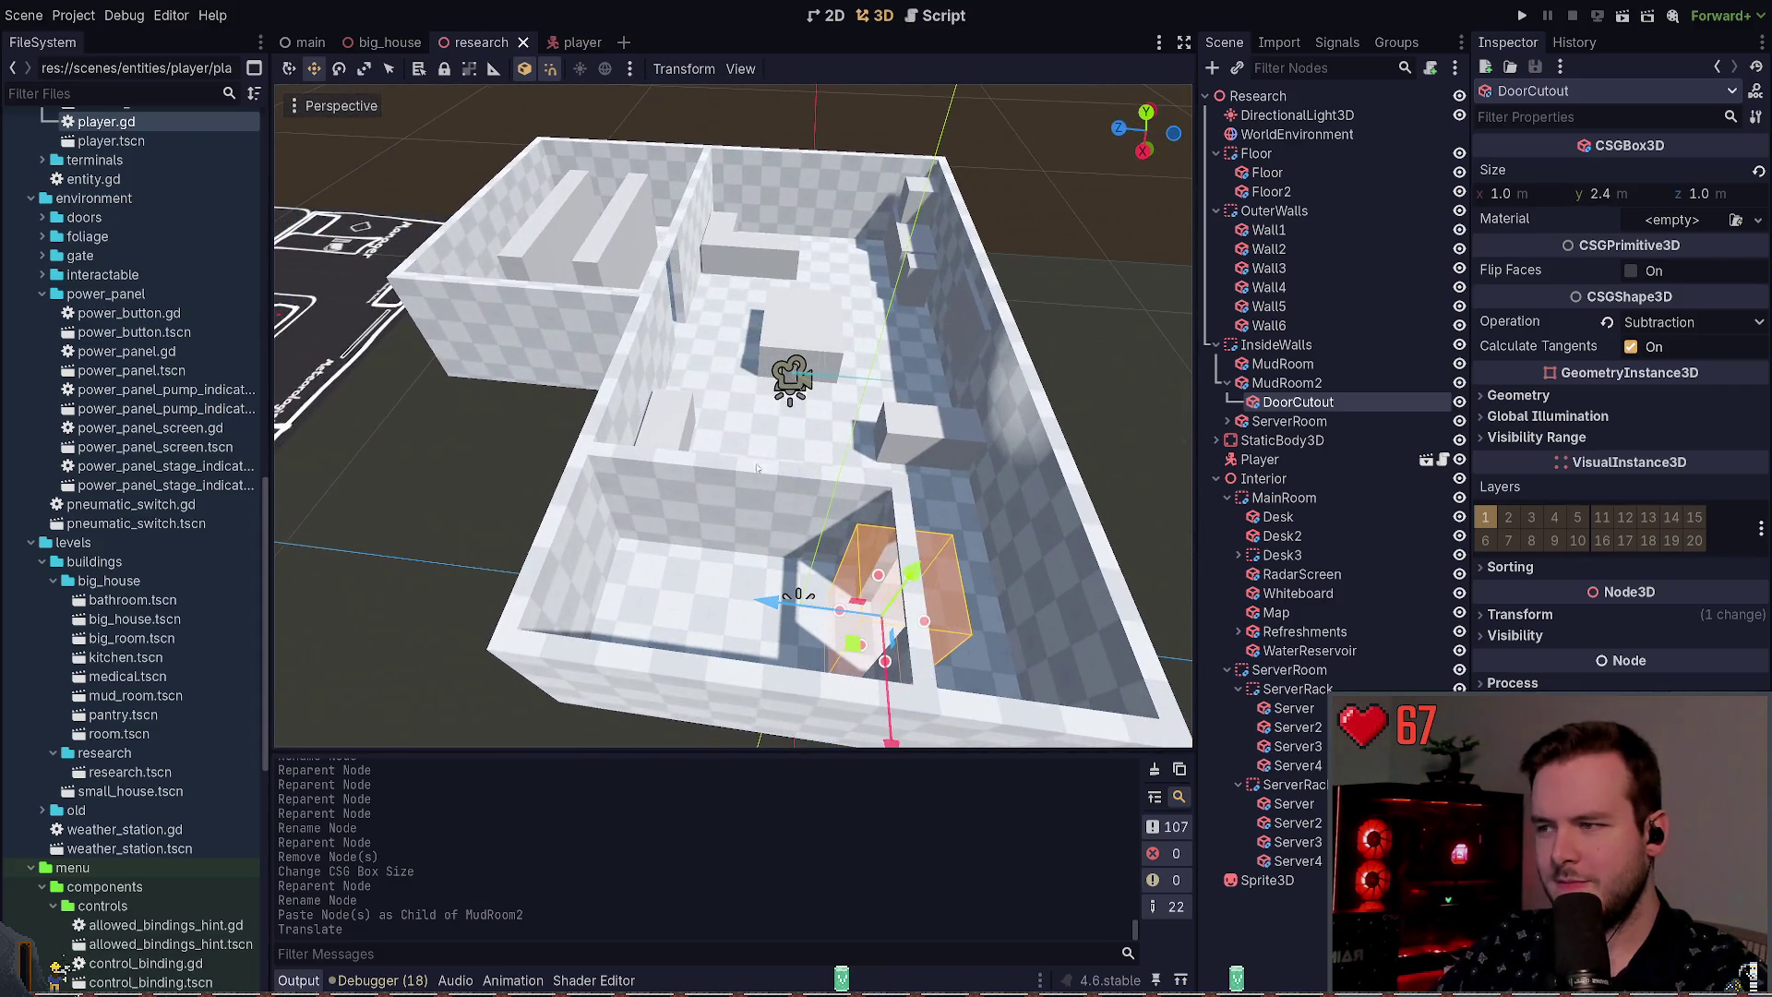
# Step: Paste another DoorCutout under Wall3 and move it into the outer wall's door position
pyautogui.hotkey('ctrl', 'd')
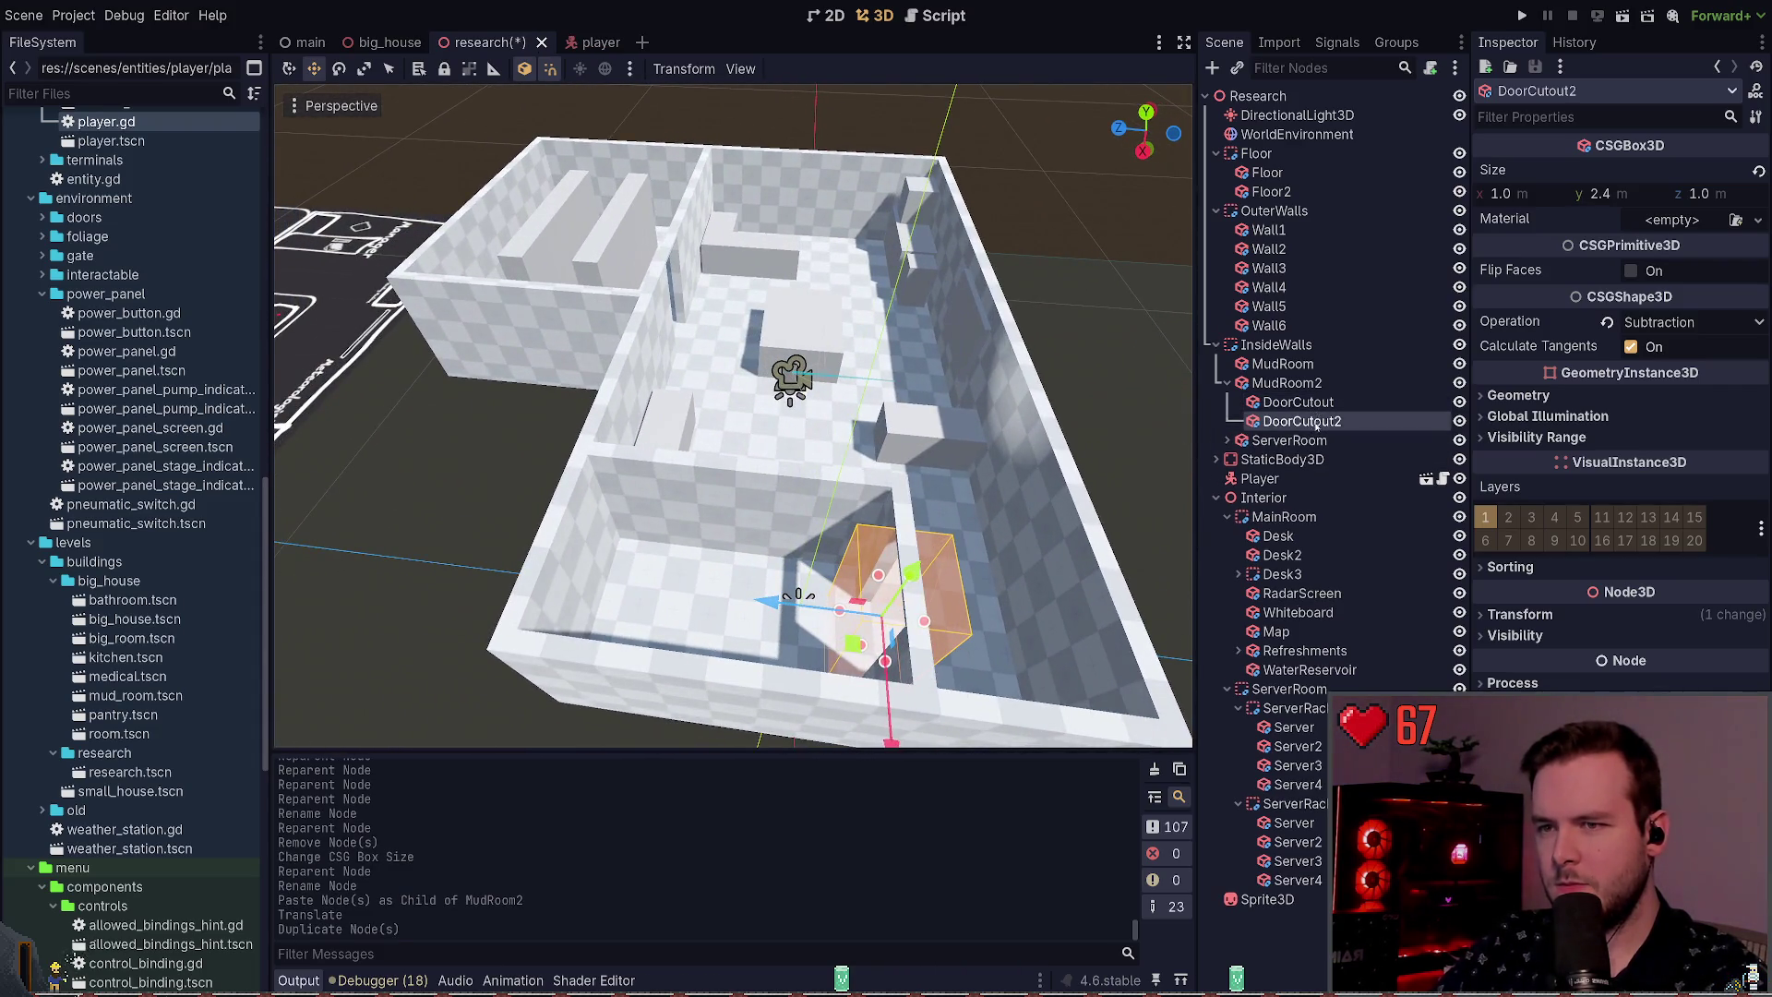
pyautogui.hotkey('ctrl', 'z')
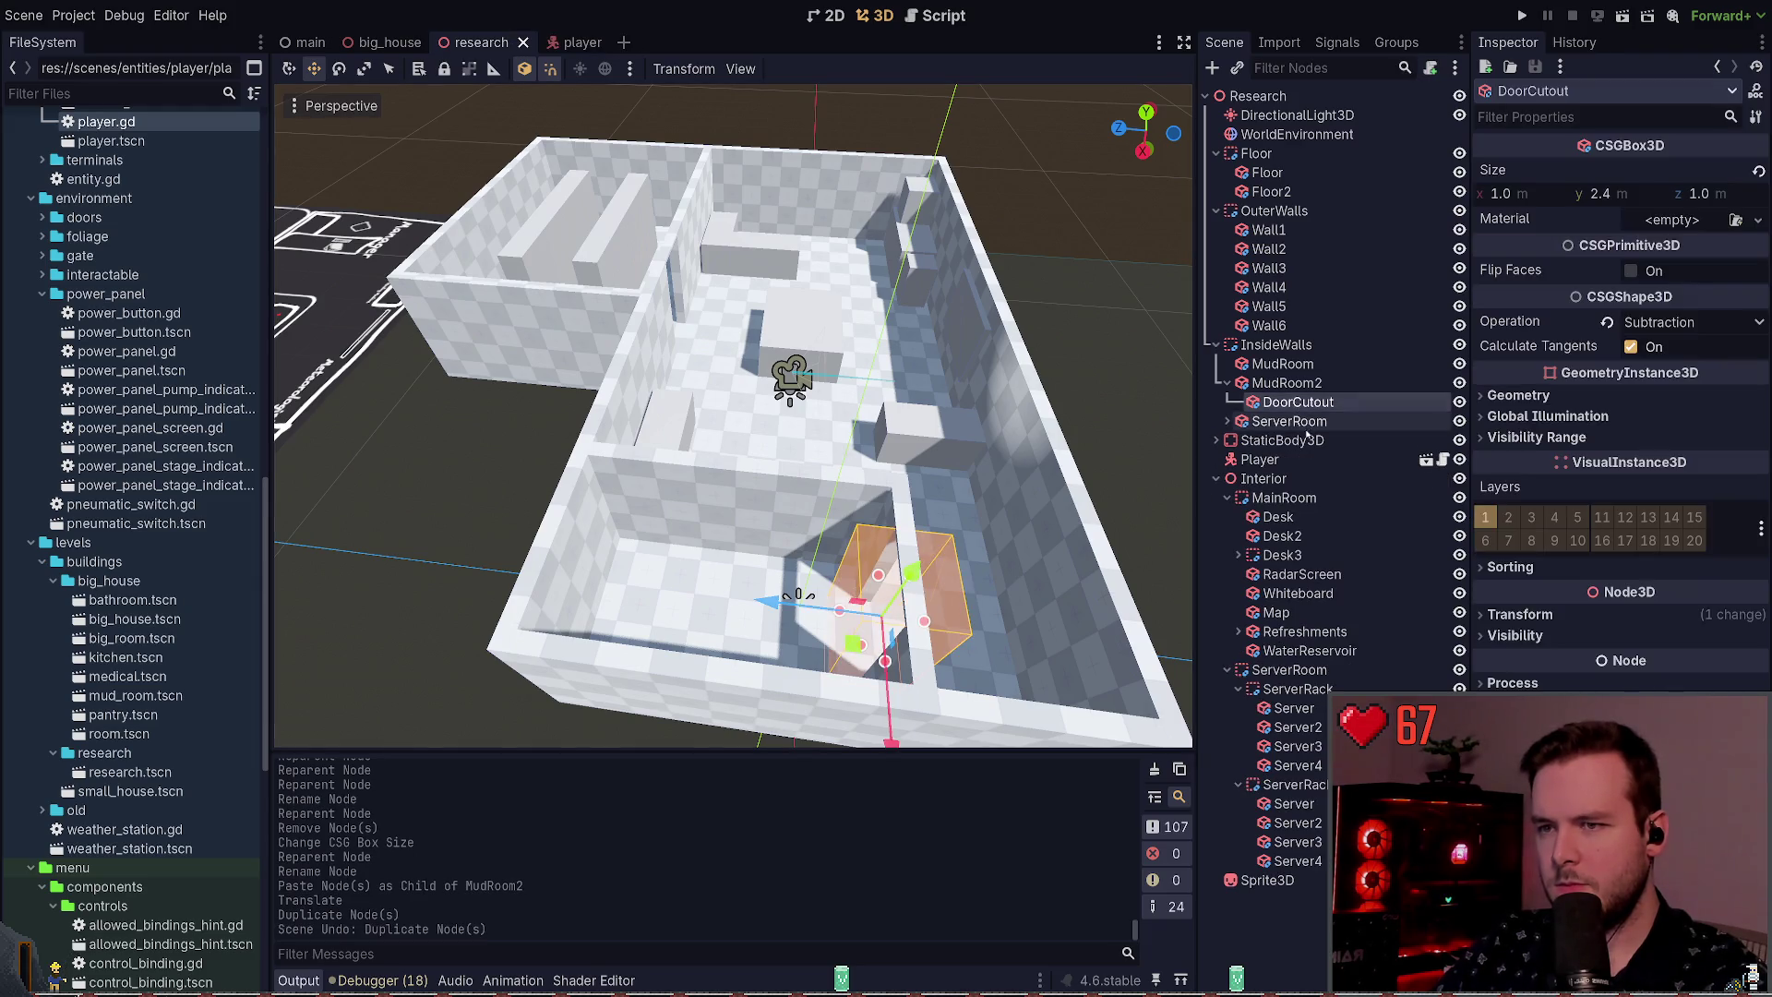
pyautogui.click(542, 527)
pyautogui.hotkey('ctrl', 'v')
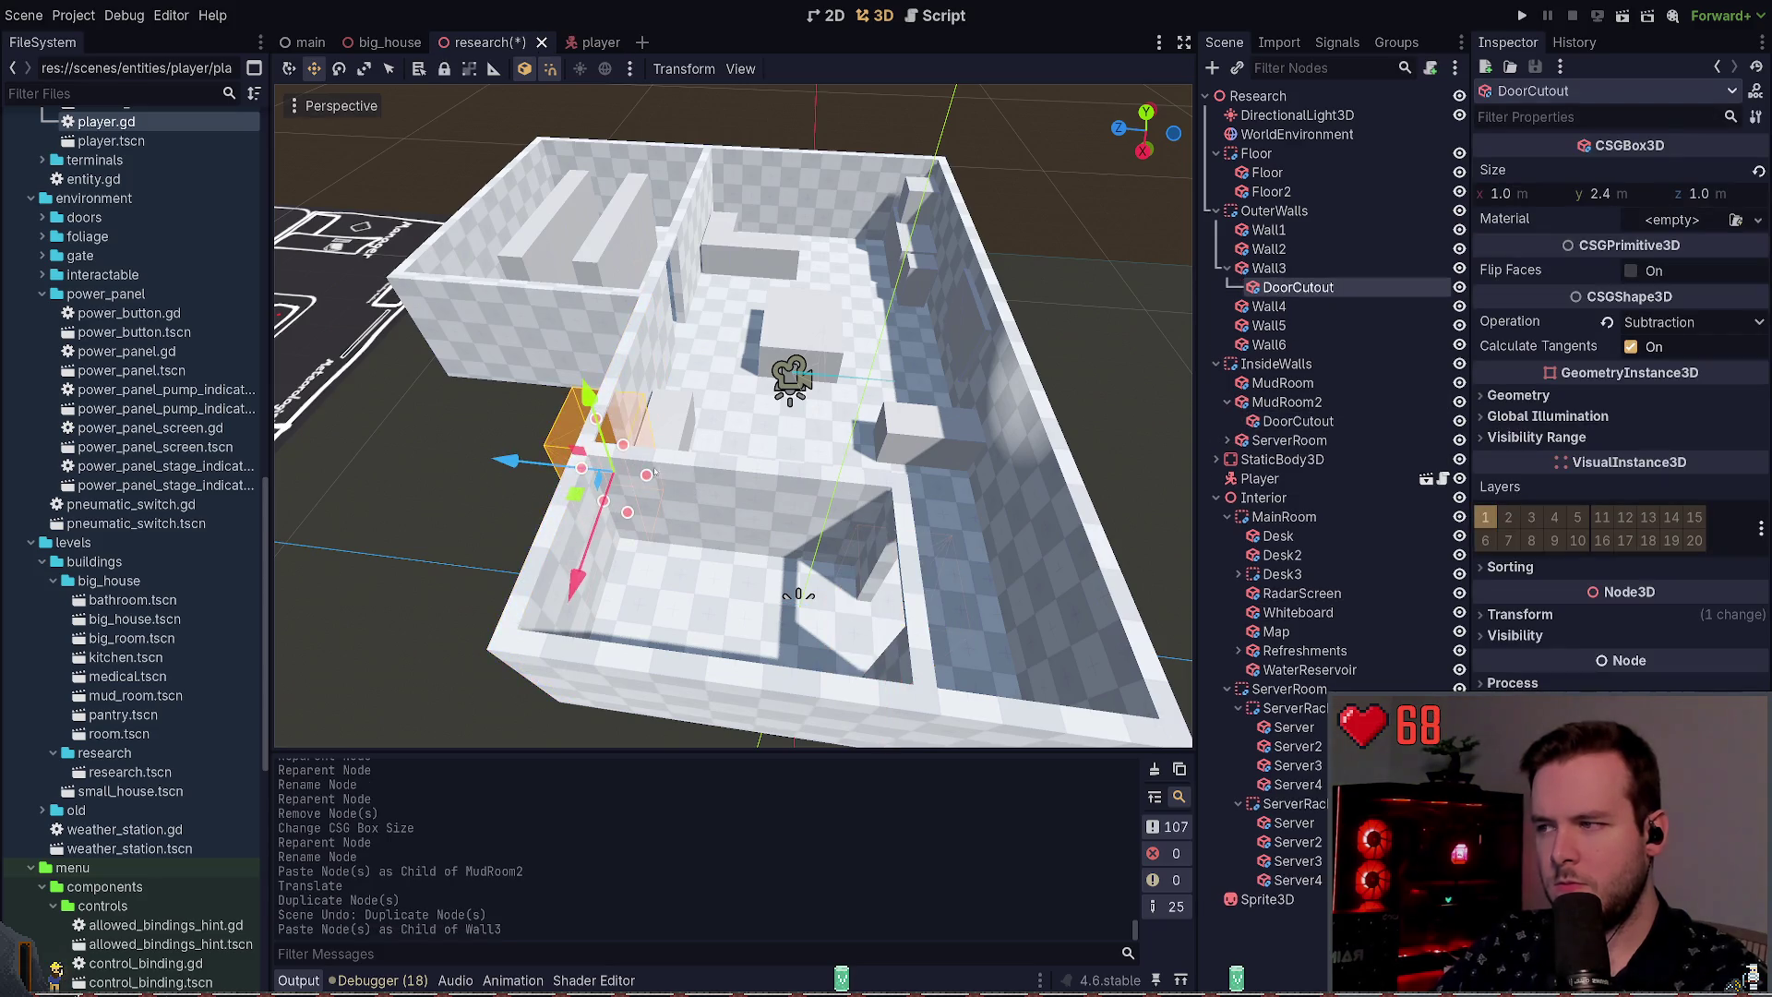
pyautogui.moveTo(576, 581); pyautogui.dragTo(496, 723)
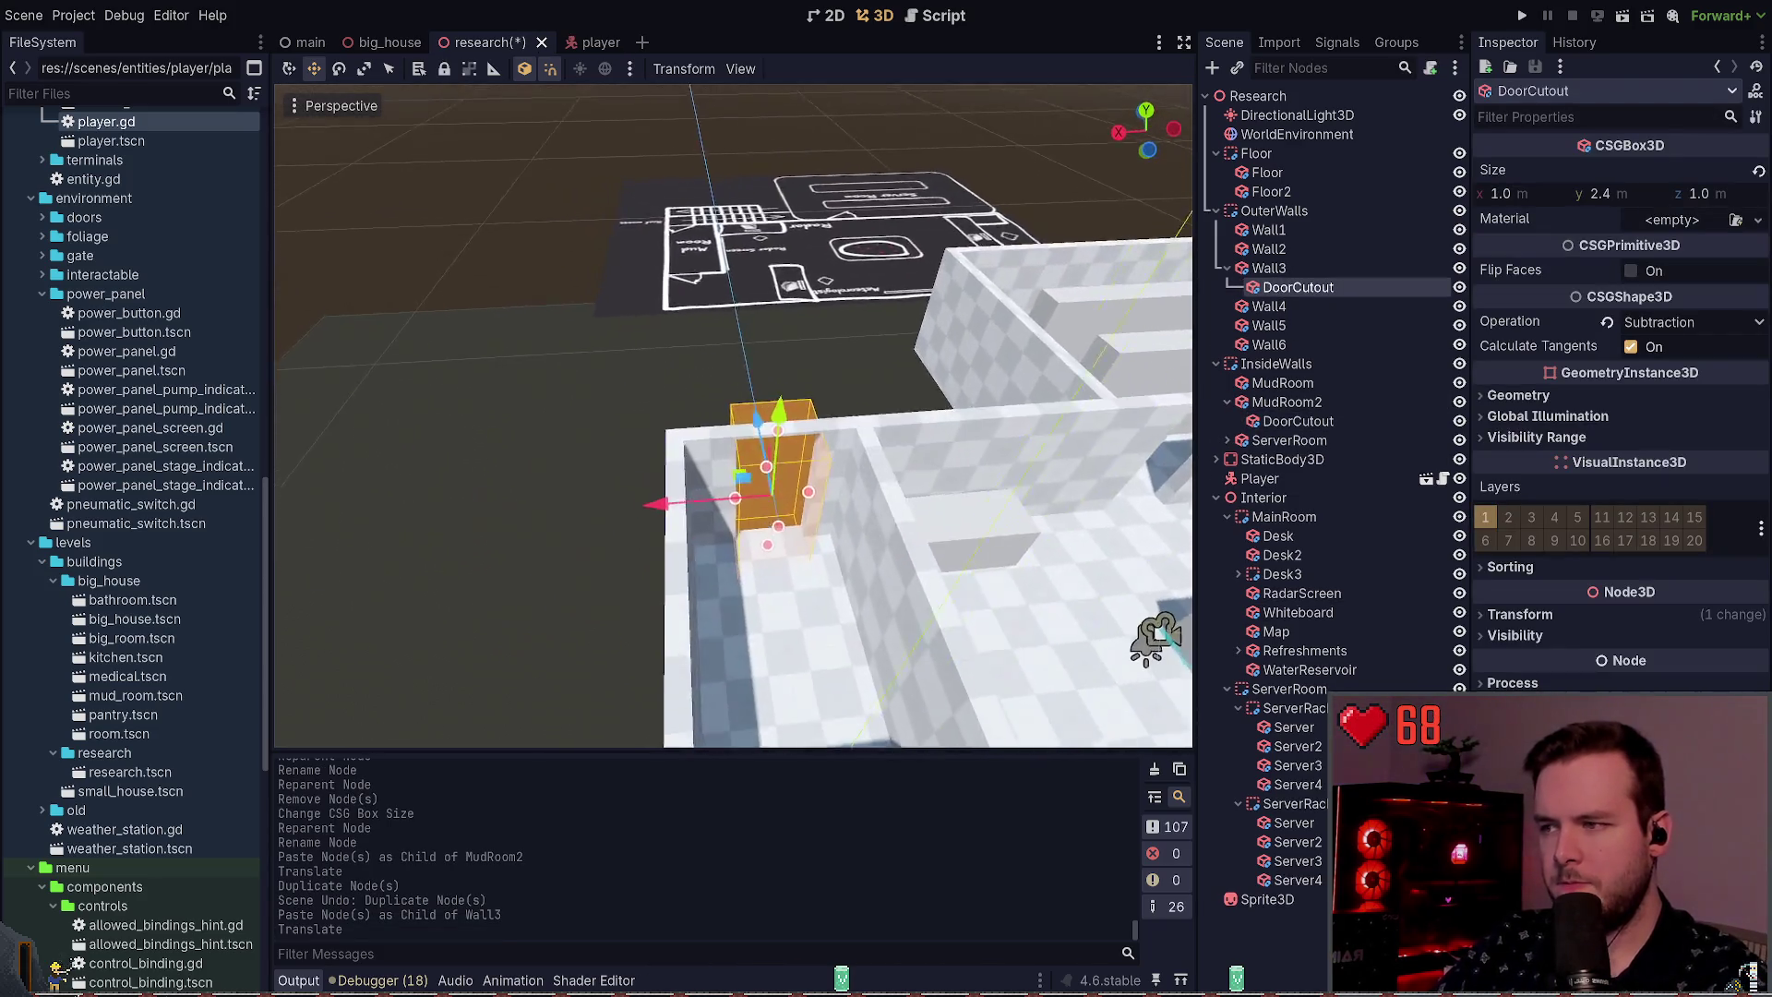
pyautogui.moveTo(646, 426); pyautogui.dragTo(508, 377)
pyautogui.click(508, 377)
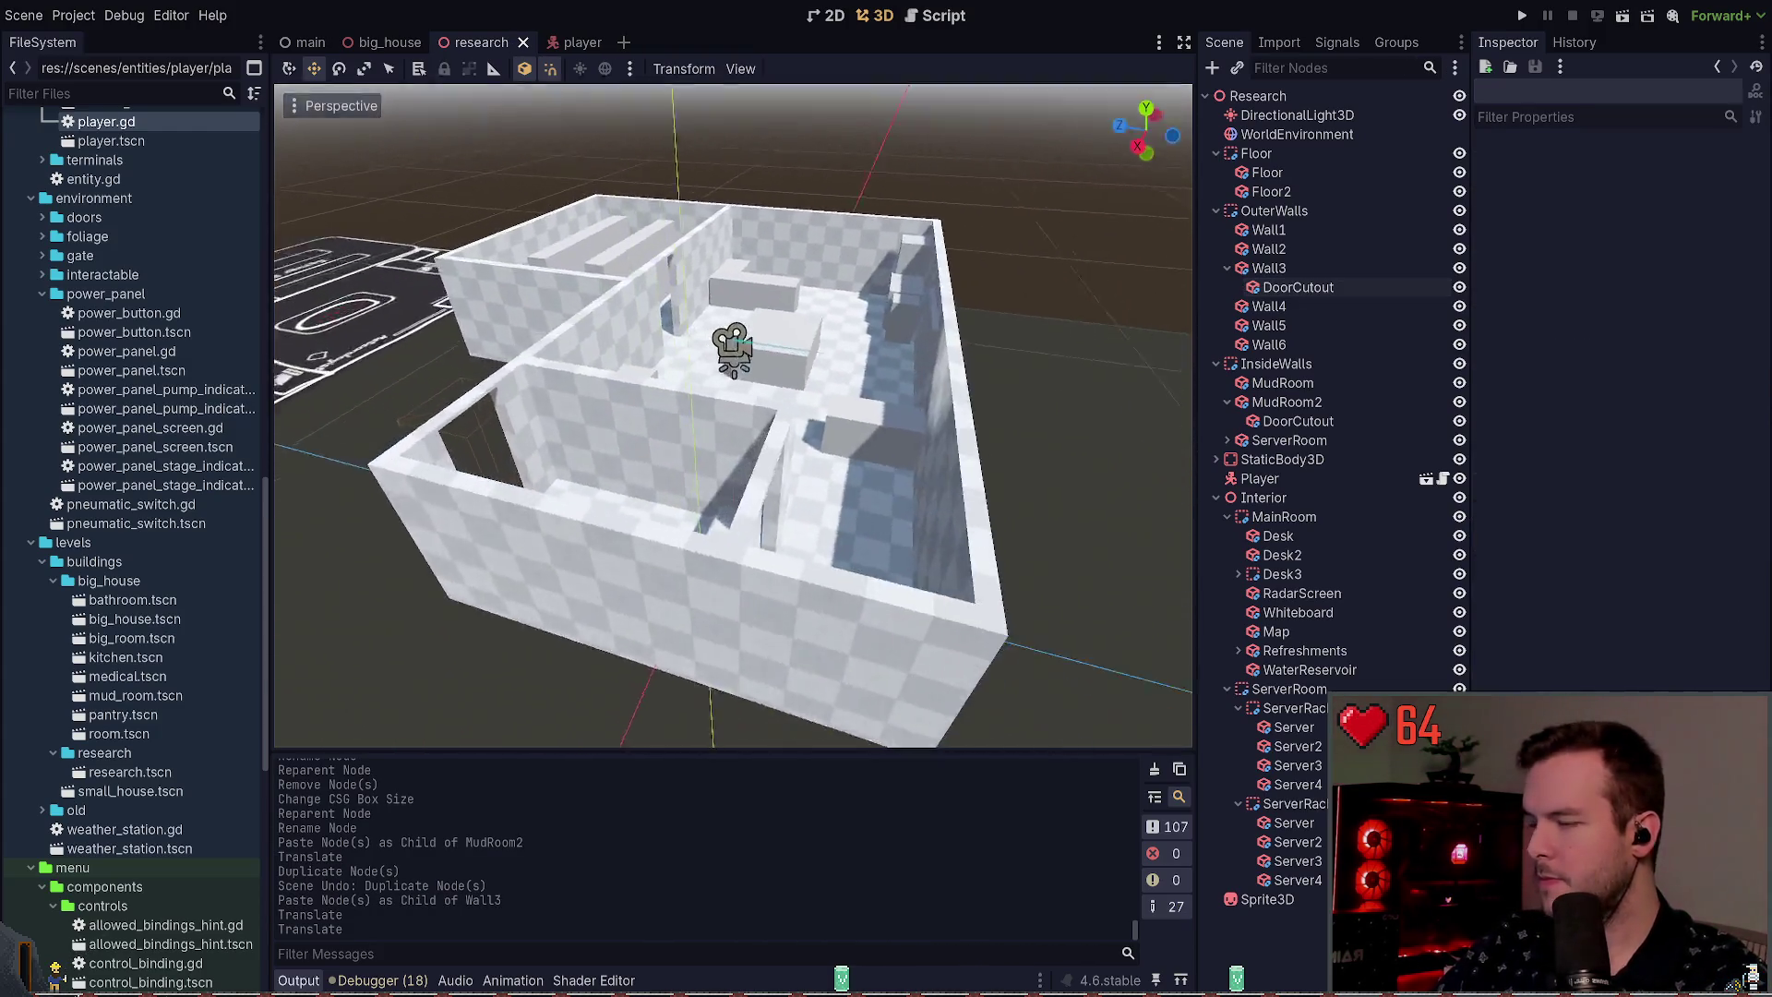
pyautogui.hotkey('ctrl', 's')
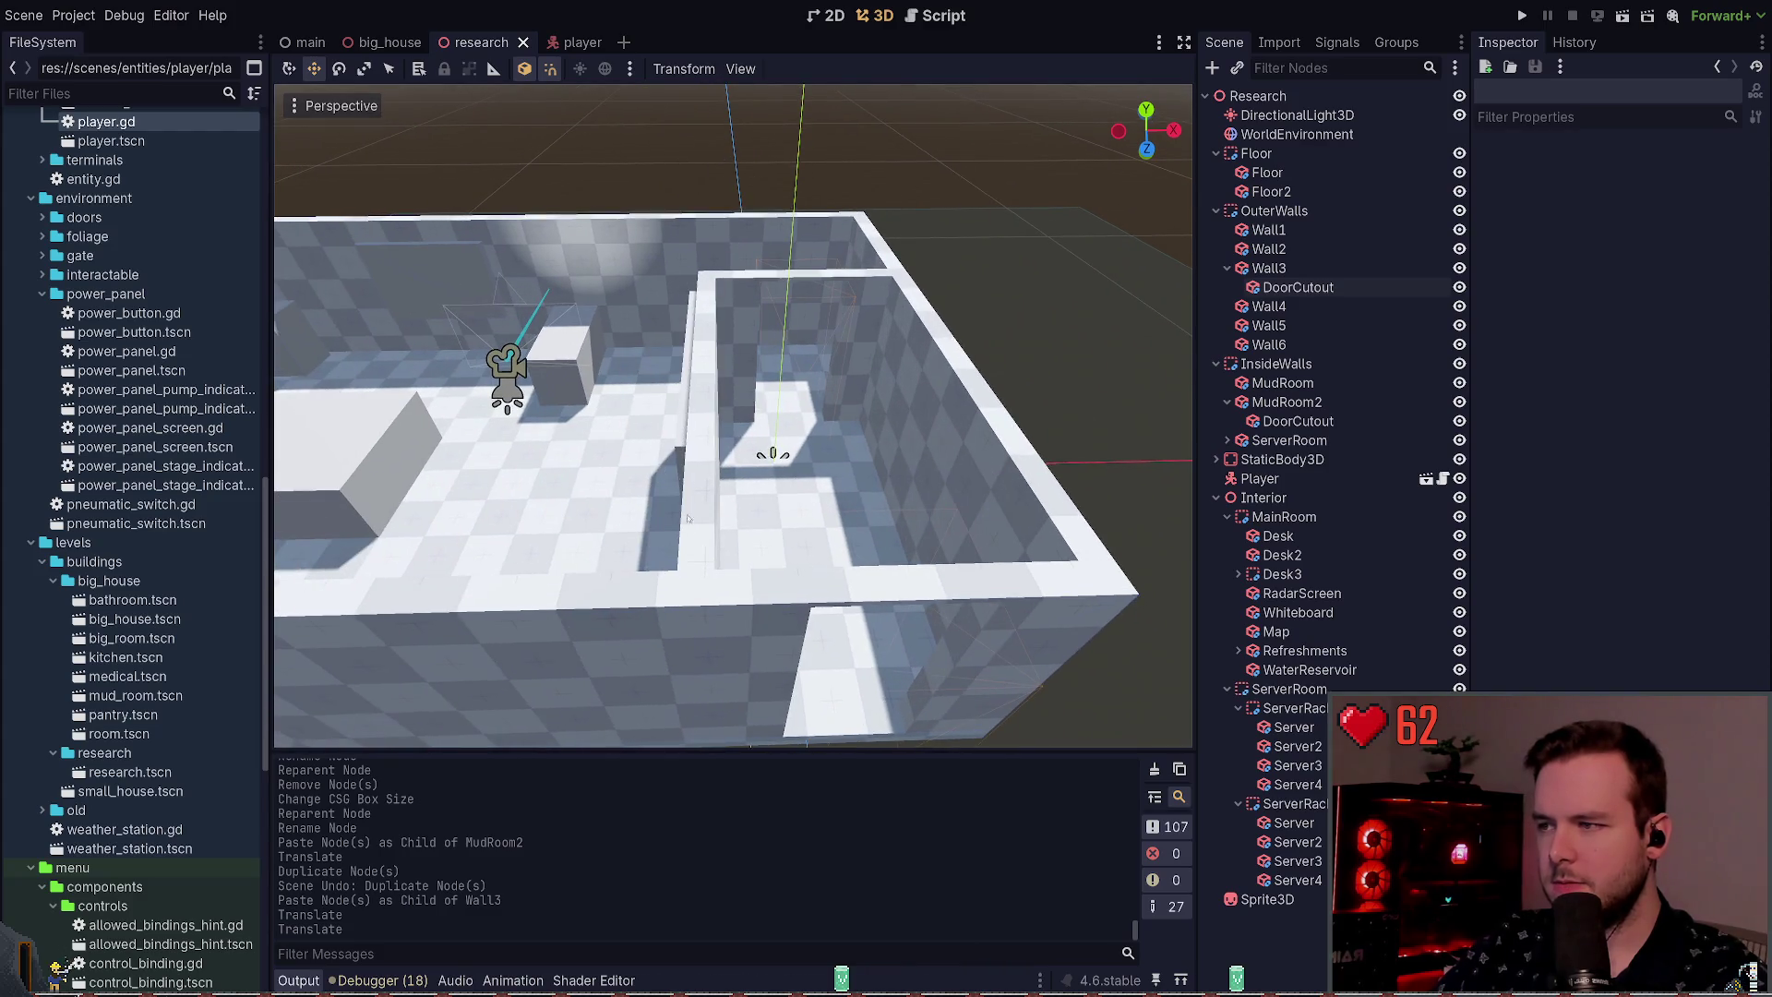
pyautogui.click(687, 518)
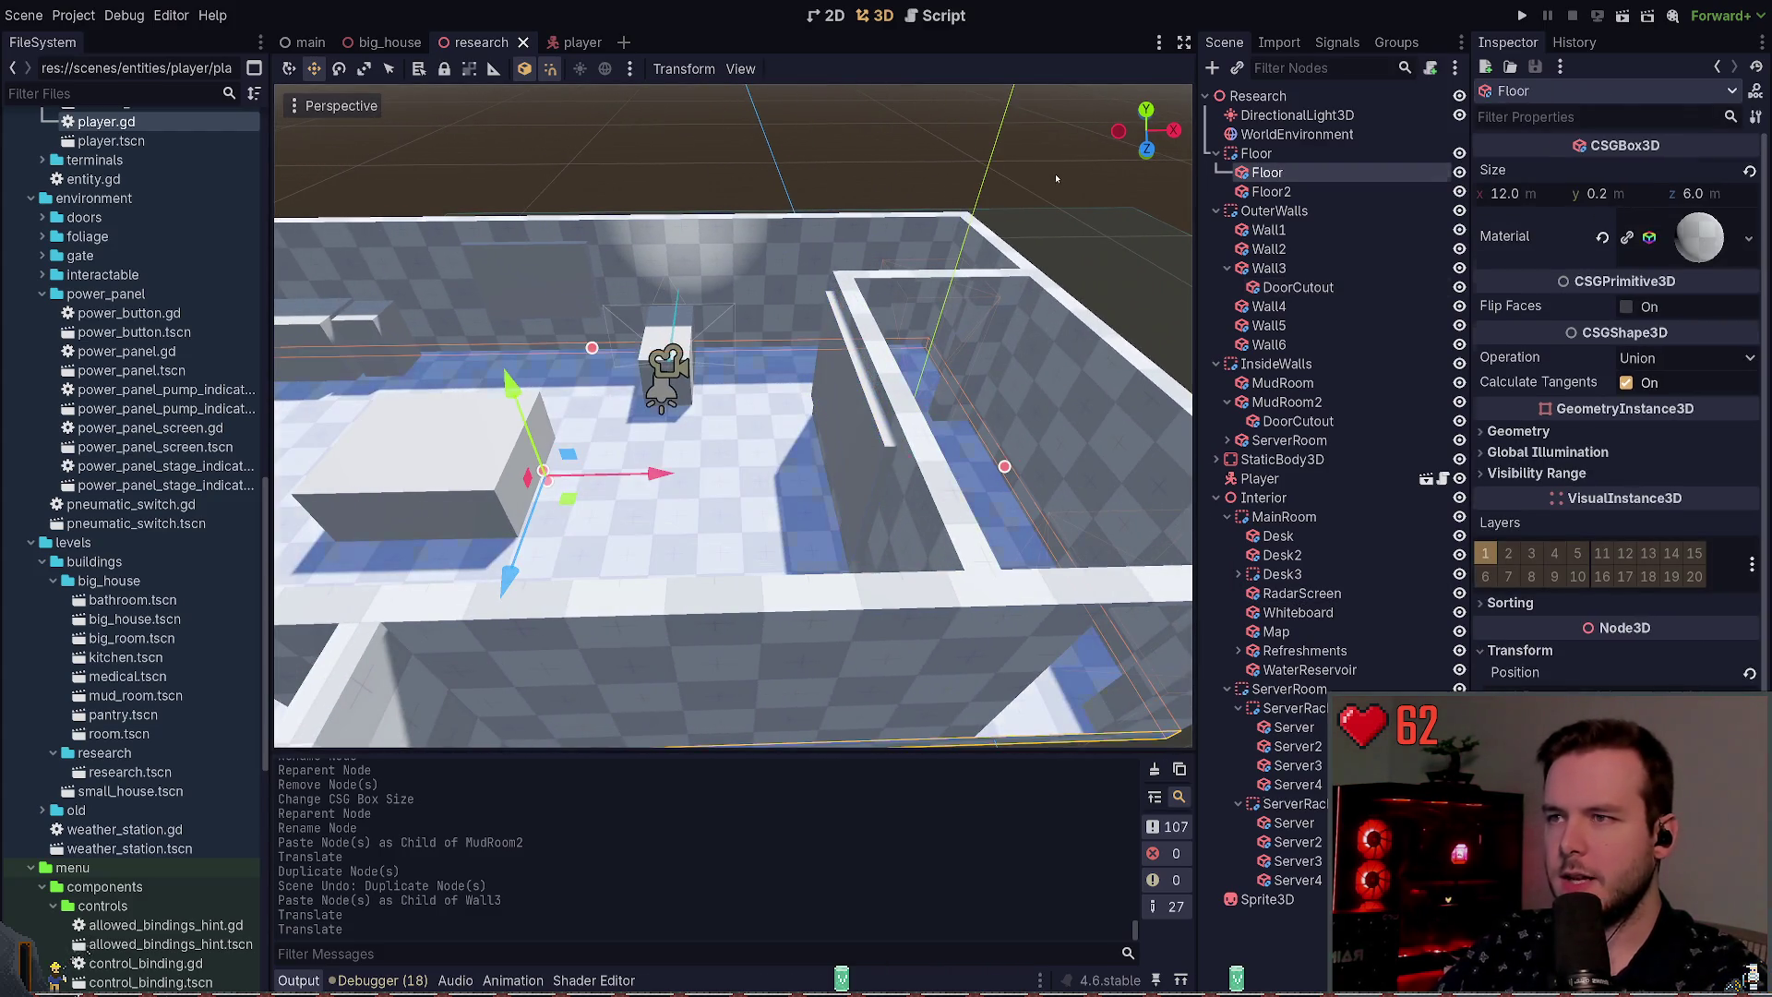
pyautogui.click(1057, 178)
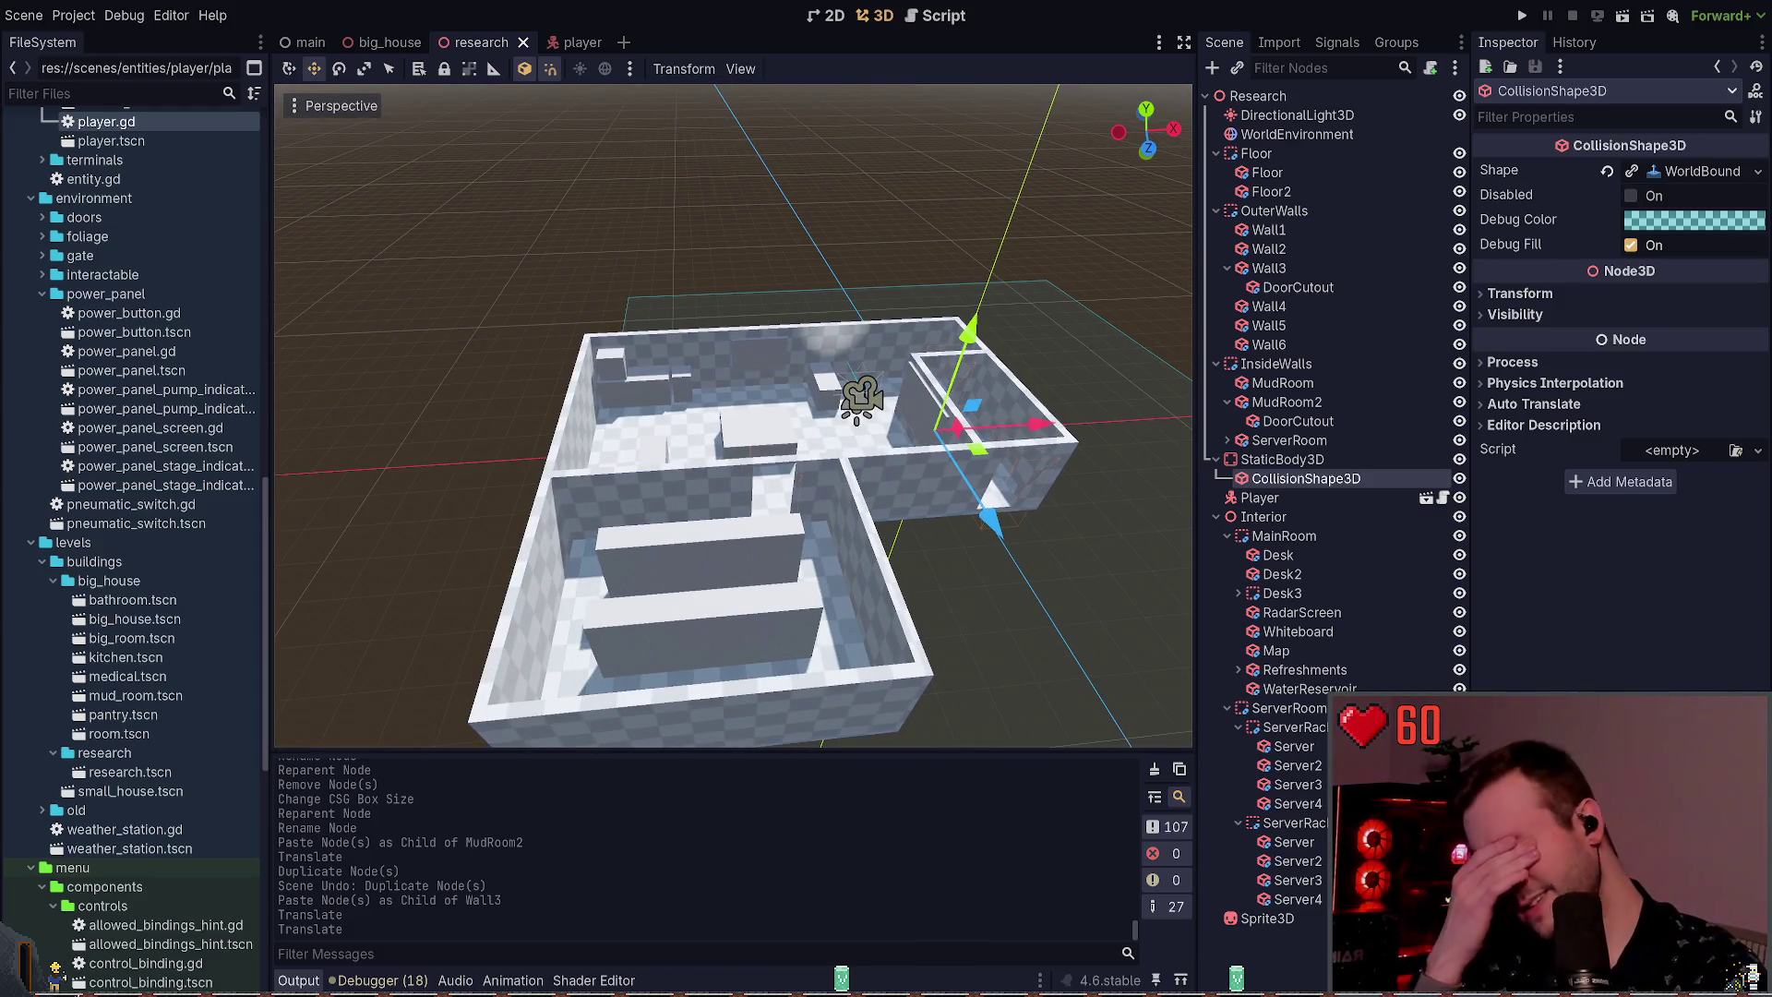
pyautogui.click(1115, 341)
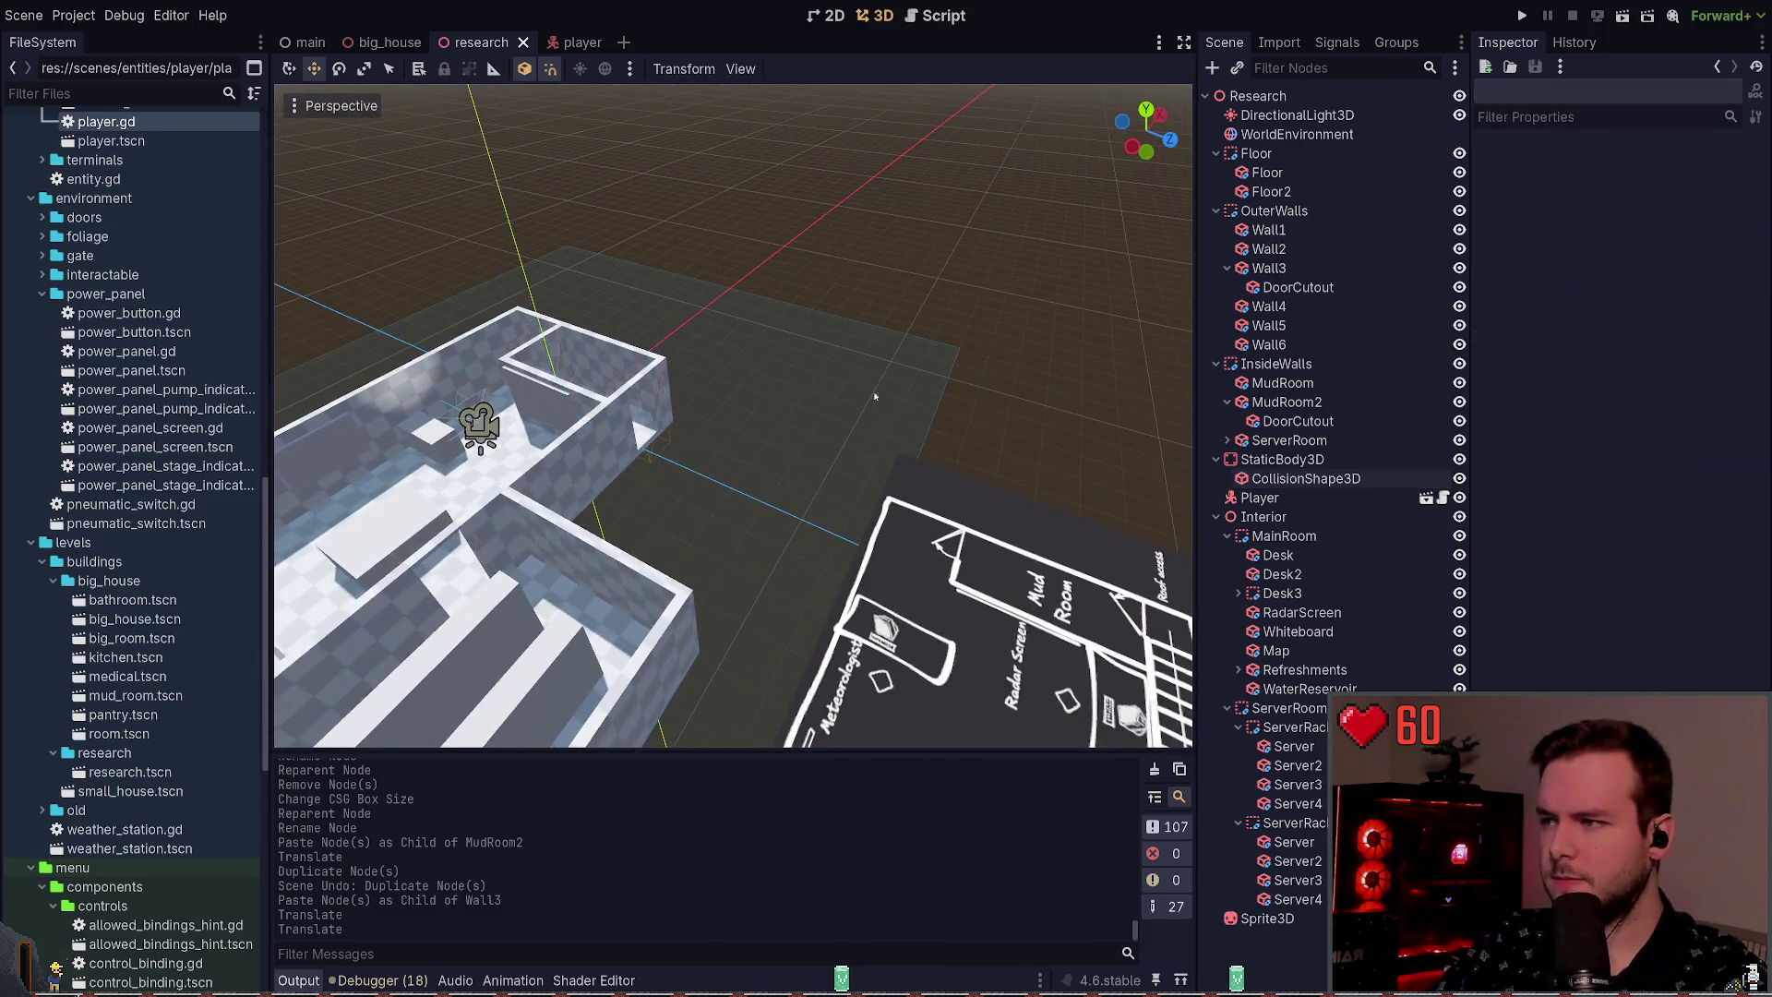
pyautogui.click(1522, 16)
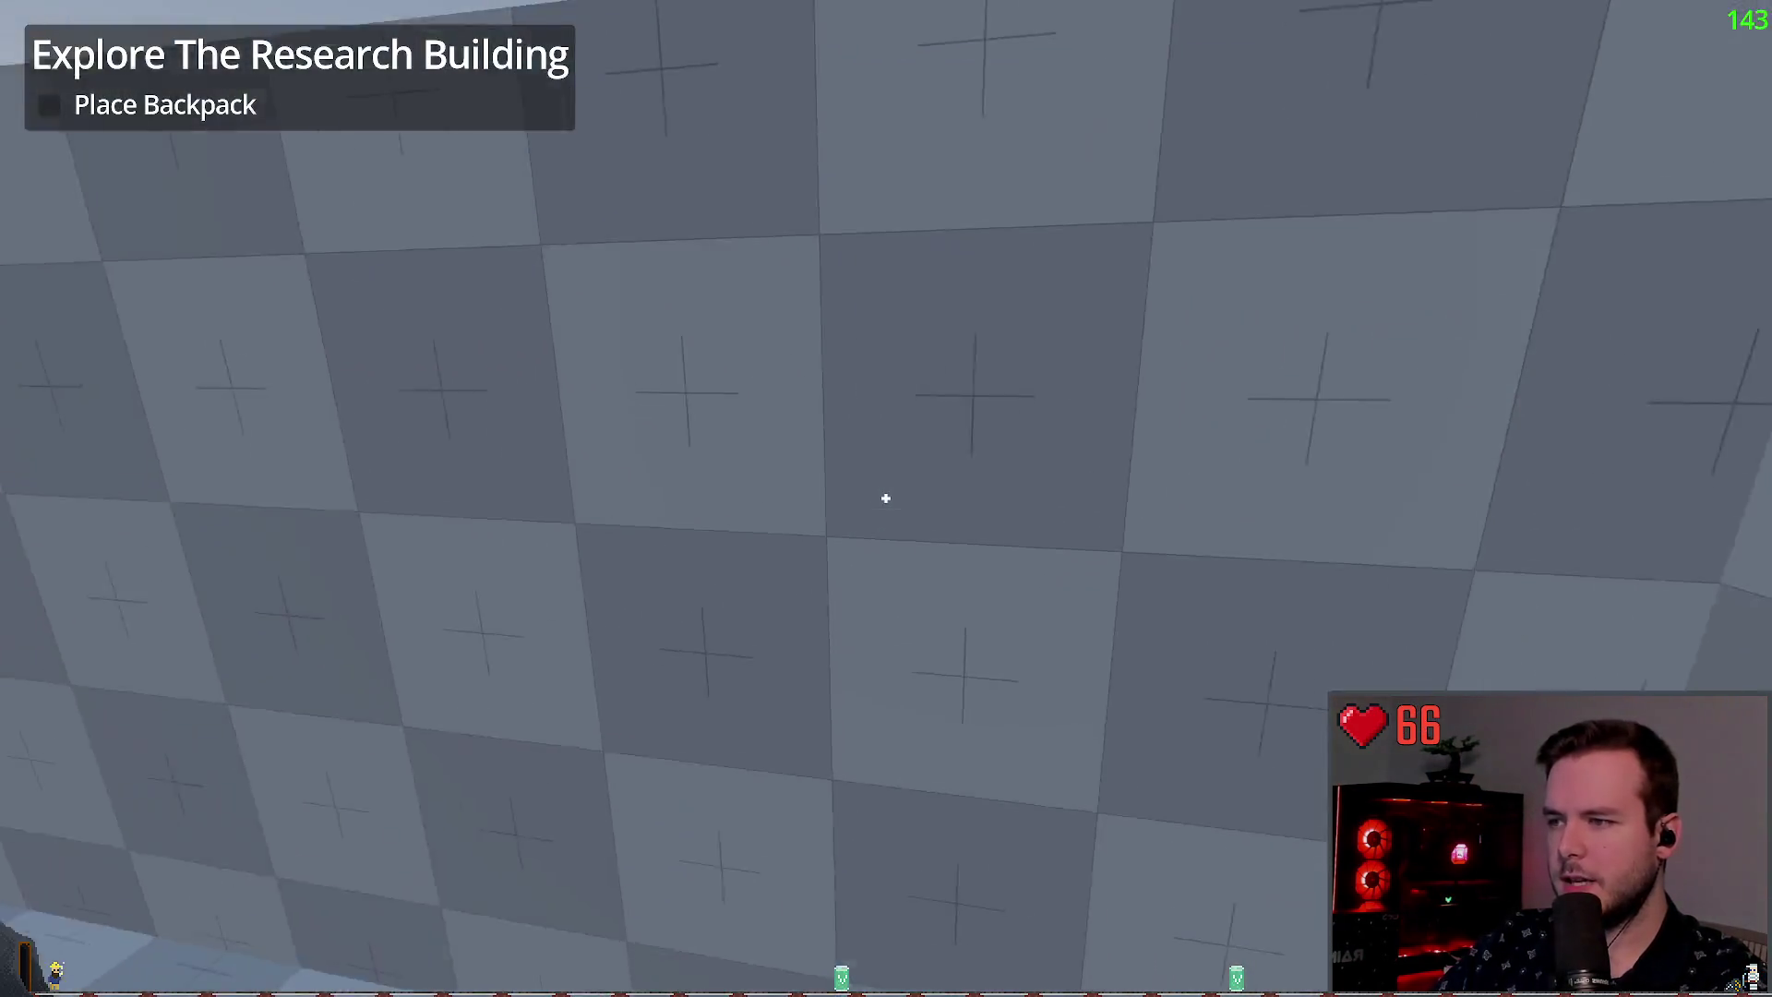
# Step: Walk through the corridor doorway, climb over a white block, then stop the game with Escape
pyautogui.press('w')
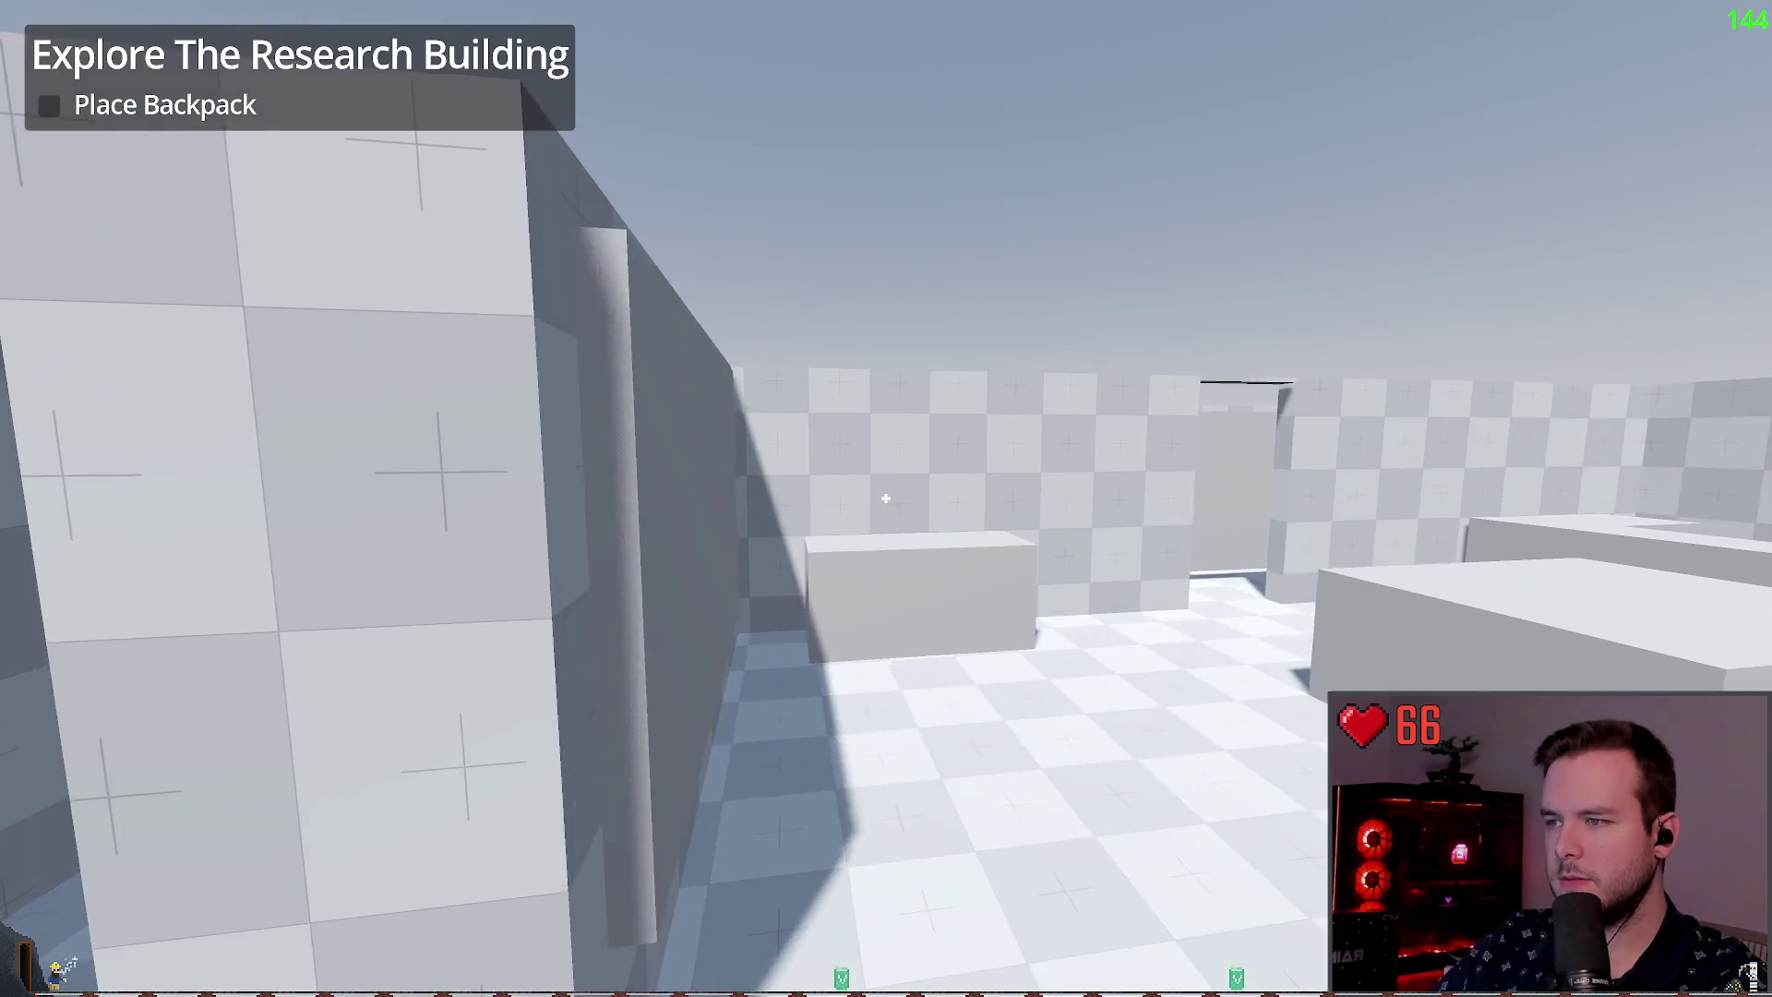
pyautogui.press('w')
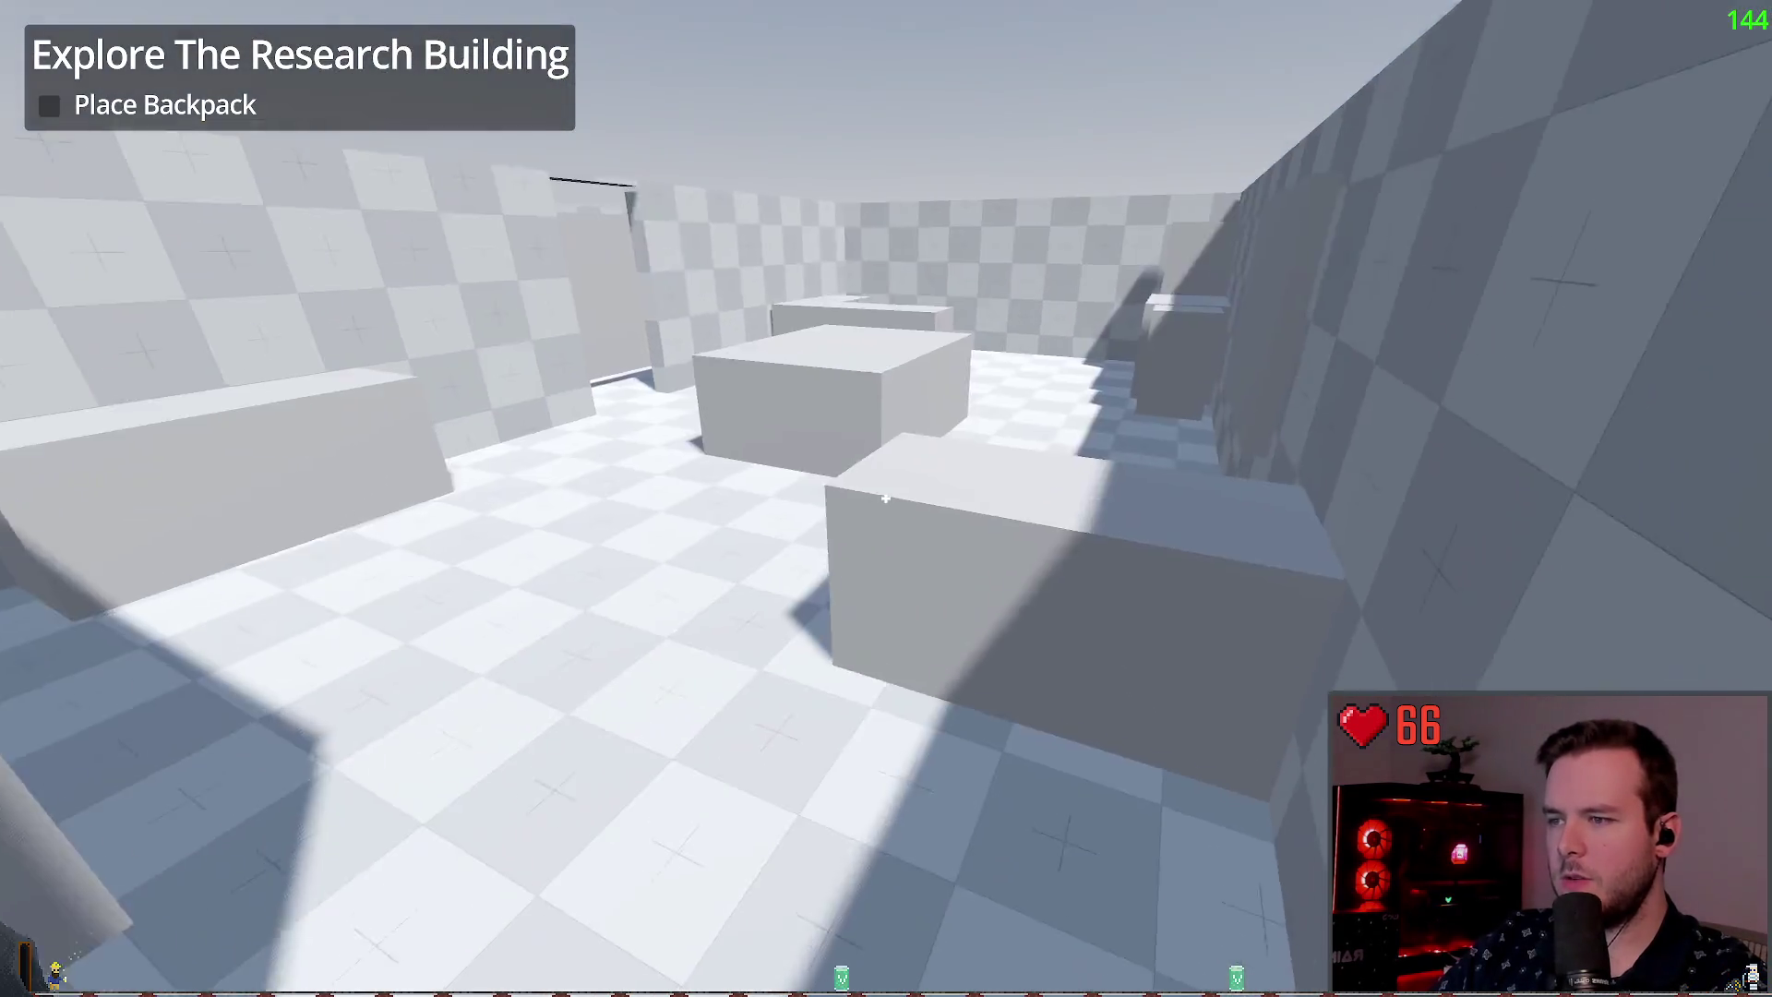
pyautogui.press('s')
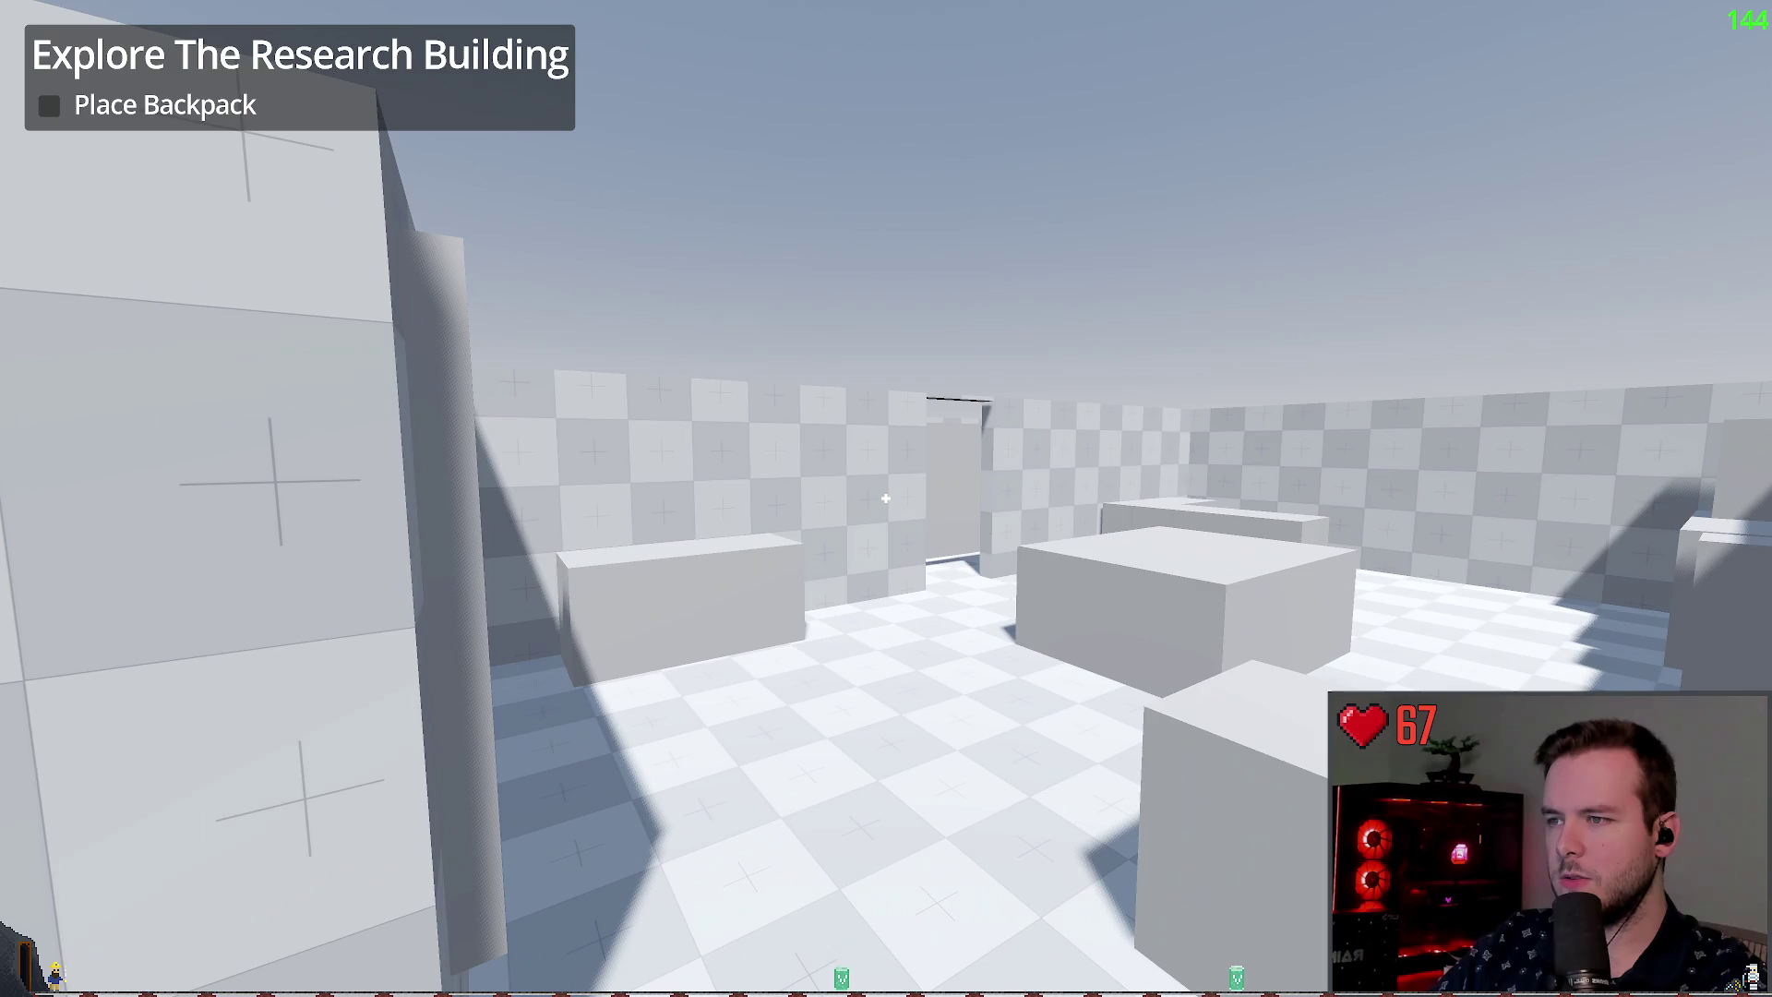
pyautogui.press('w')
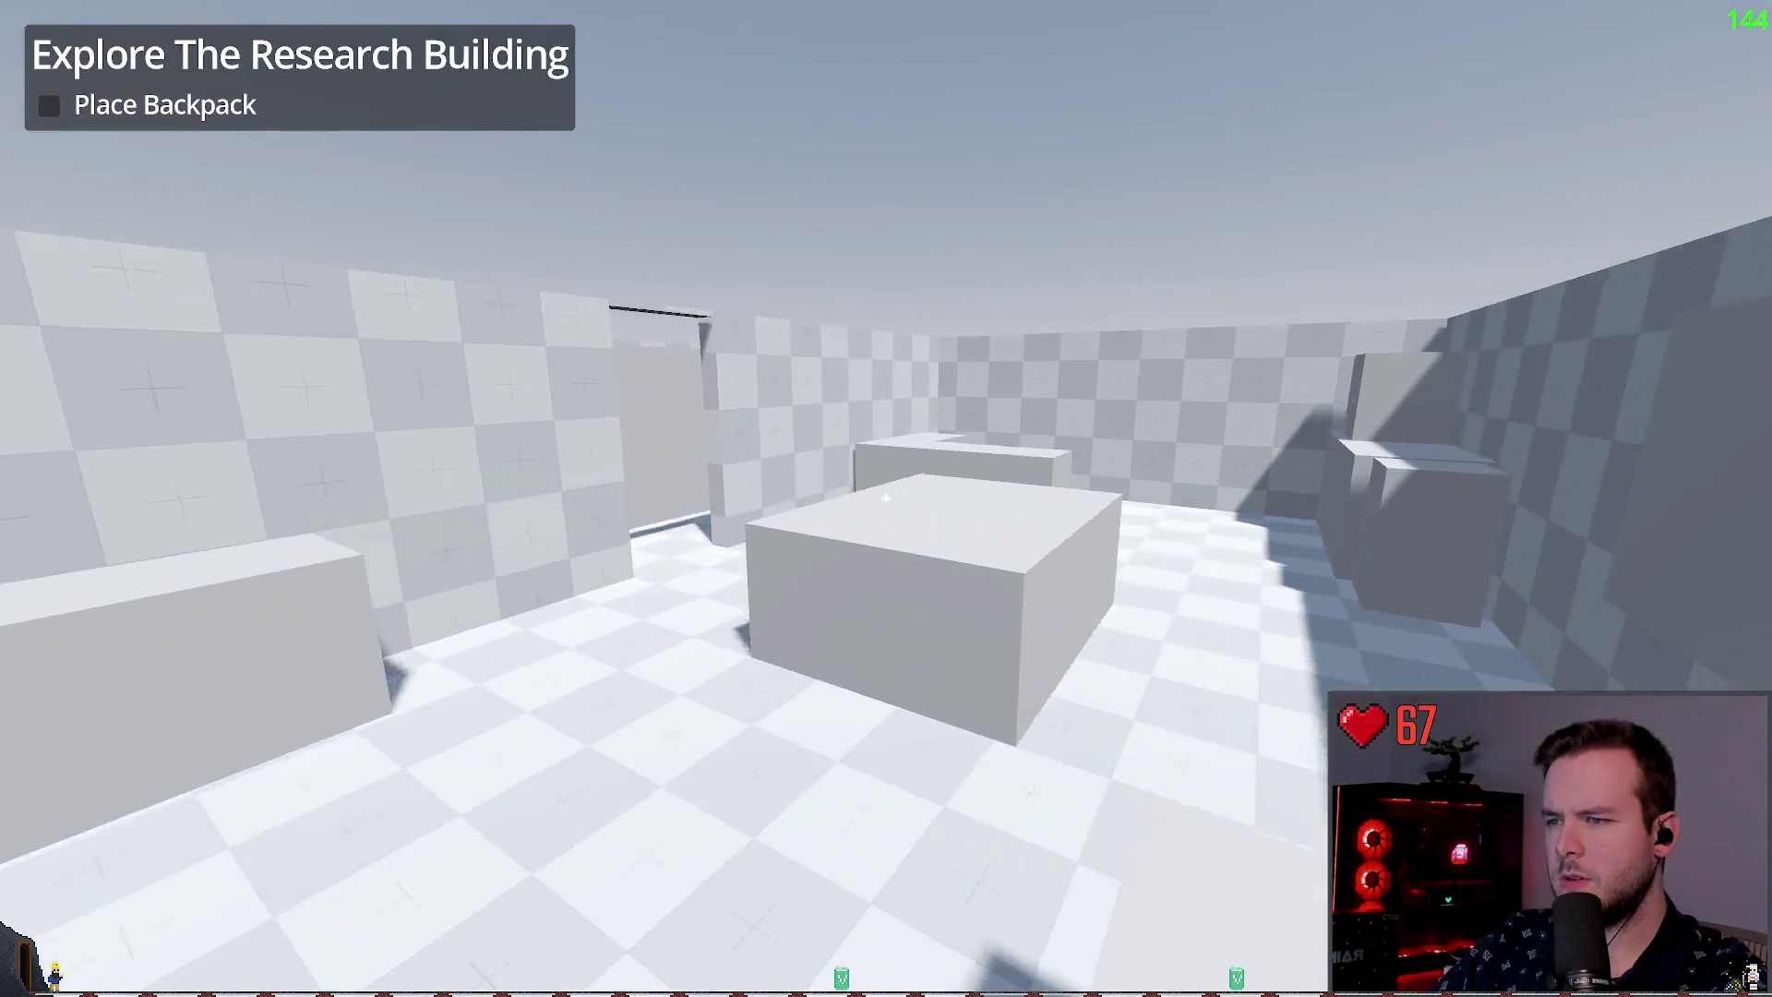
pyautogui.press('w')
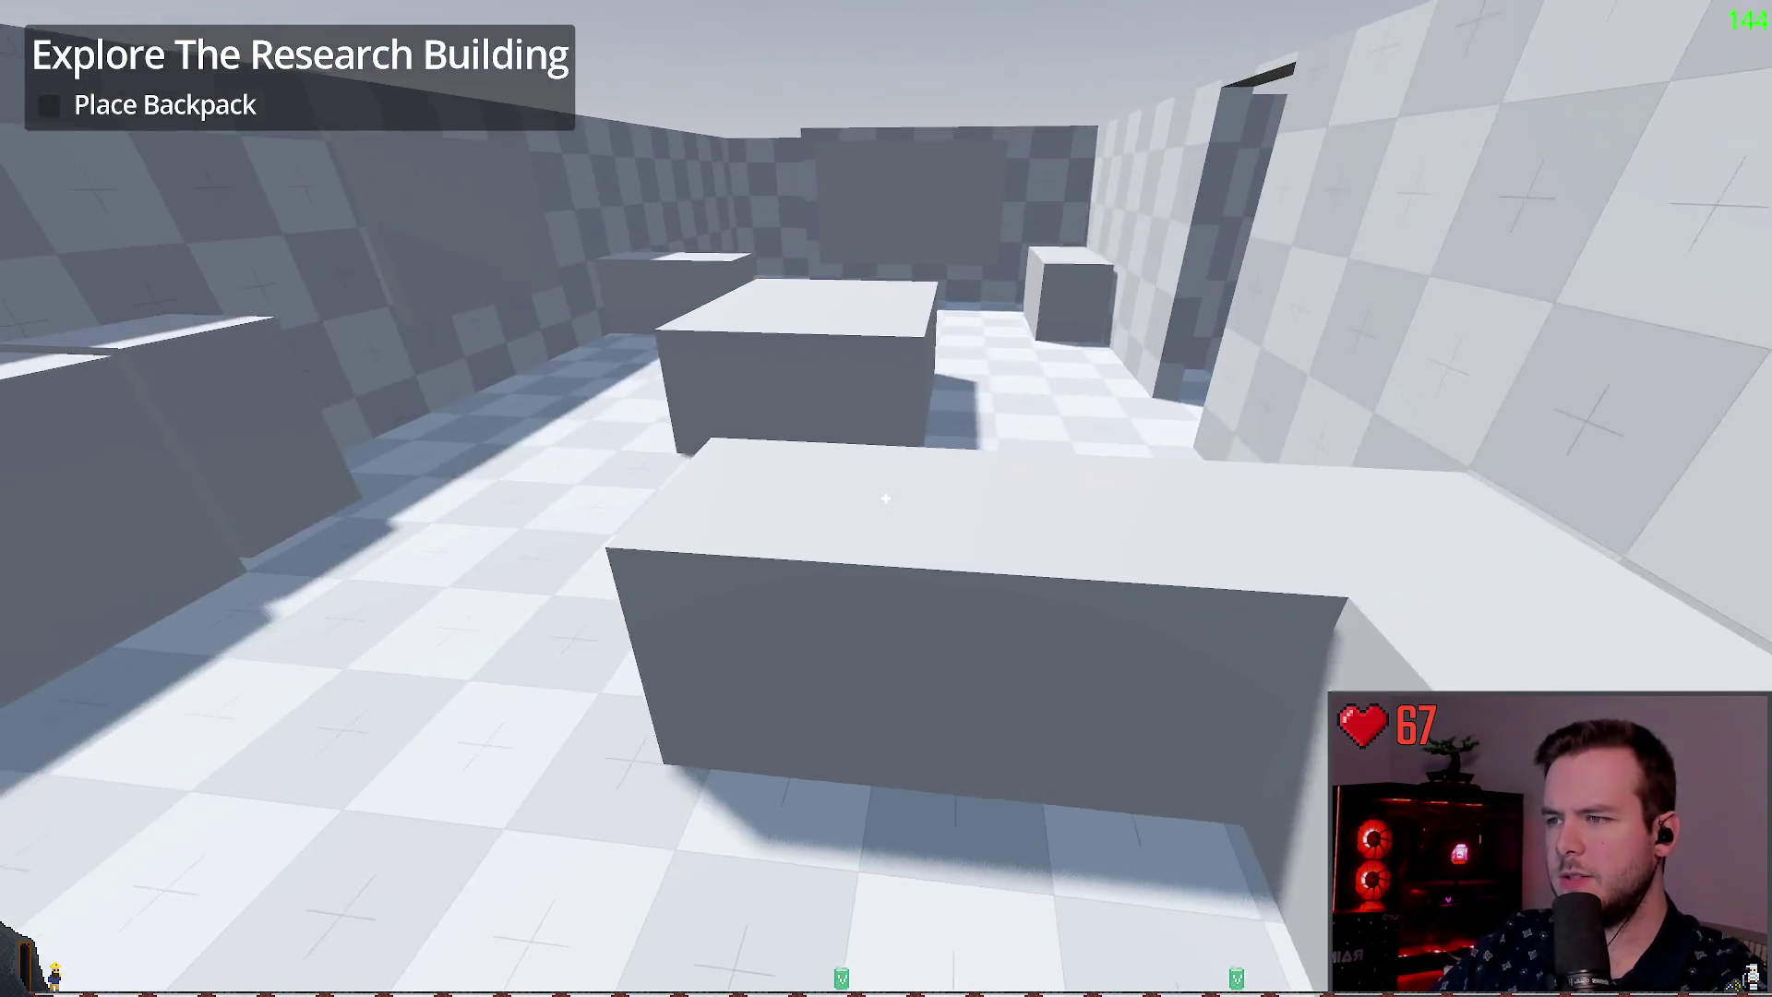
pyautogui.press('Escape')
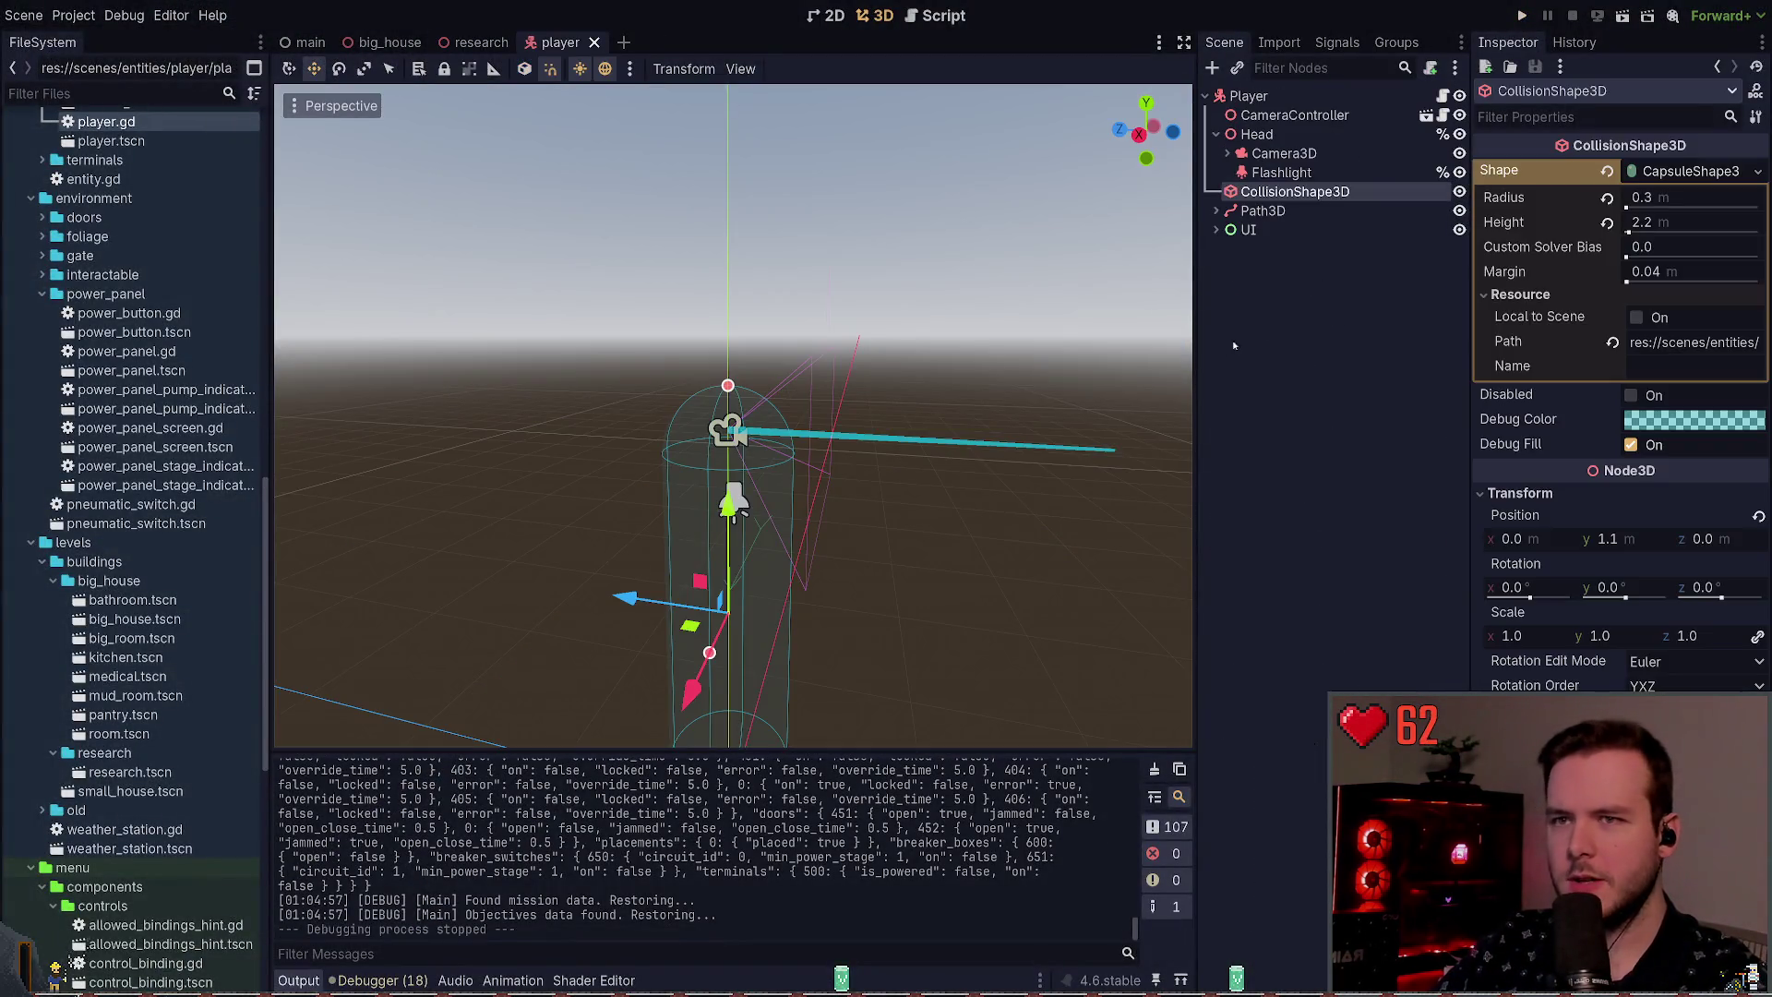
# Step: Check the Head node's height in the player scene, run the game, and return to the research scene
pyautogui.click(1329, 268)
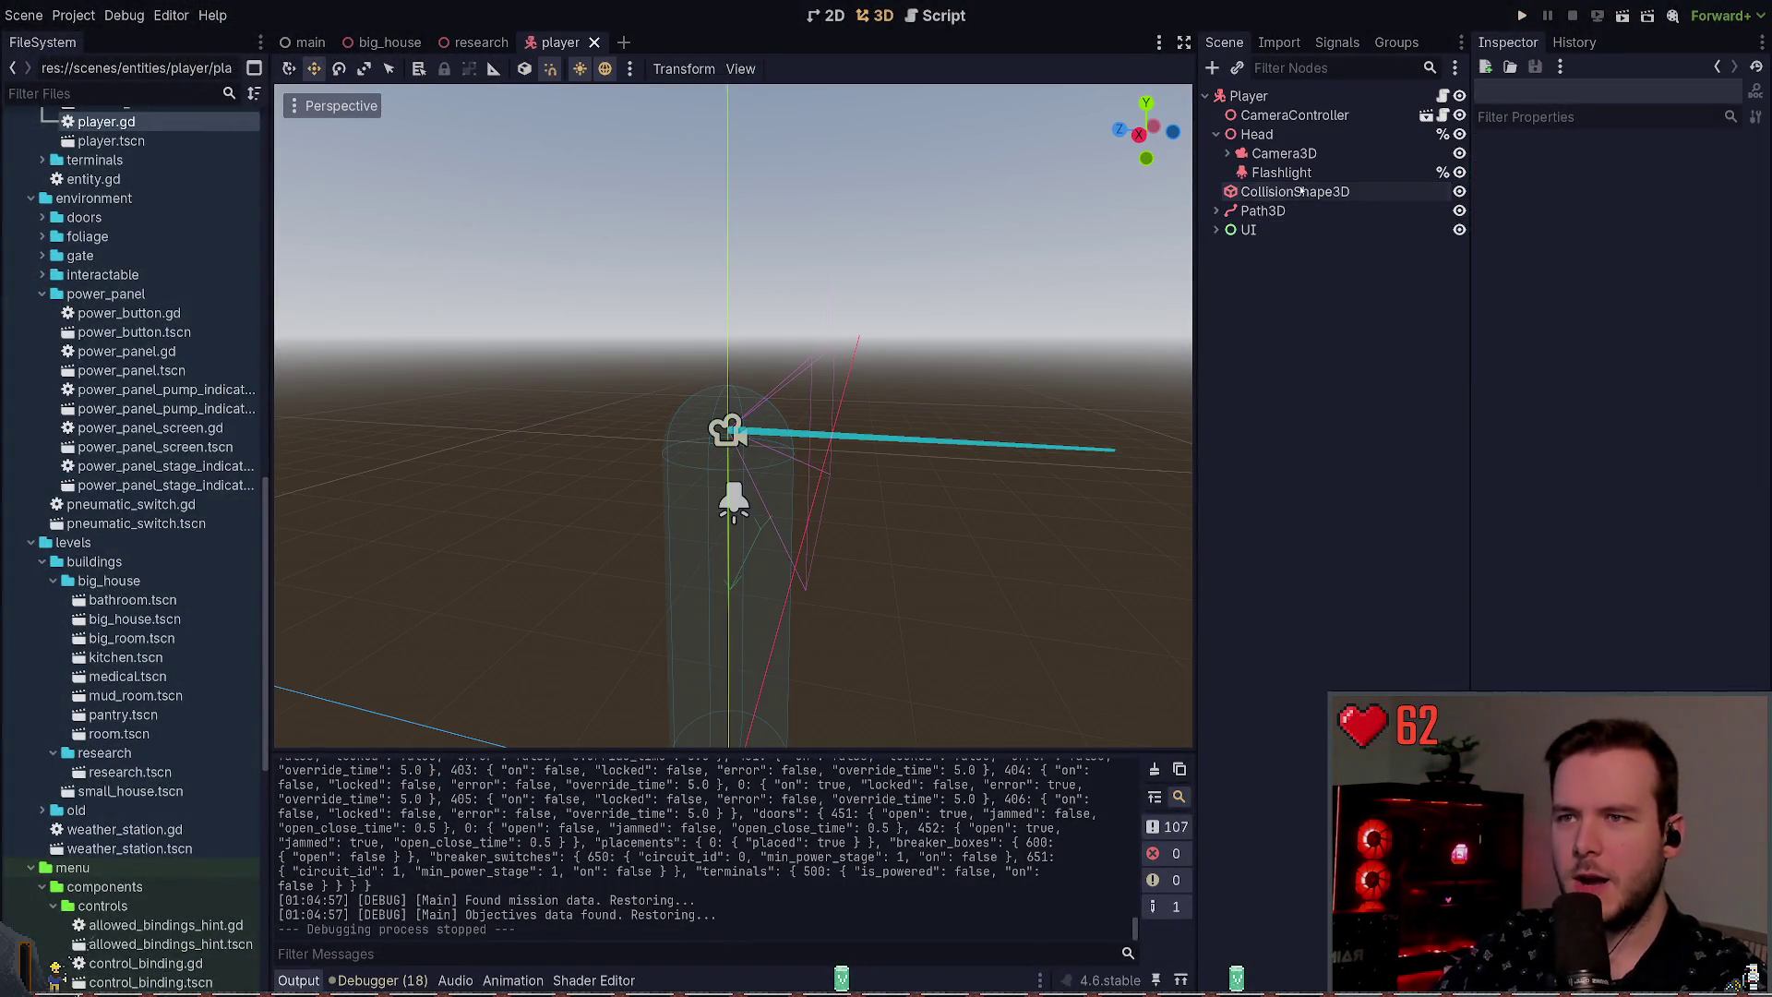
pyautogui.click(1288, 153)
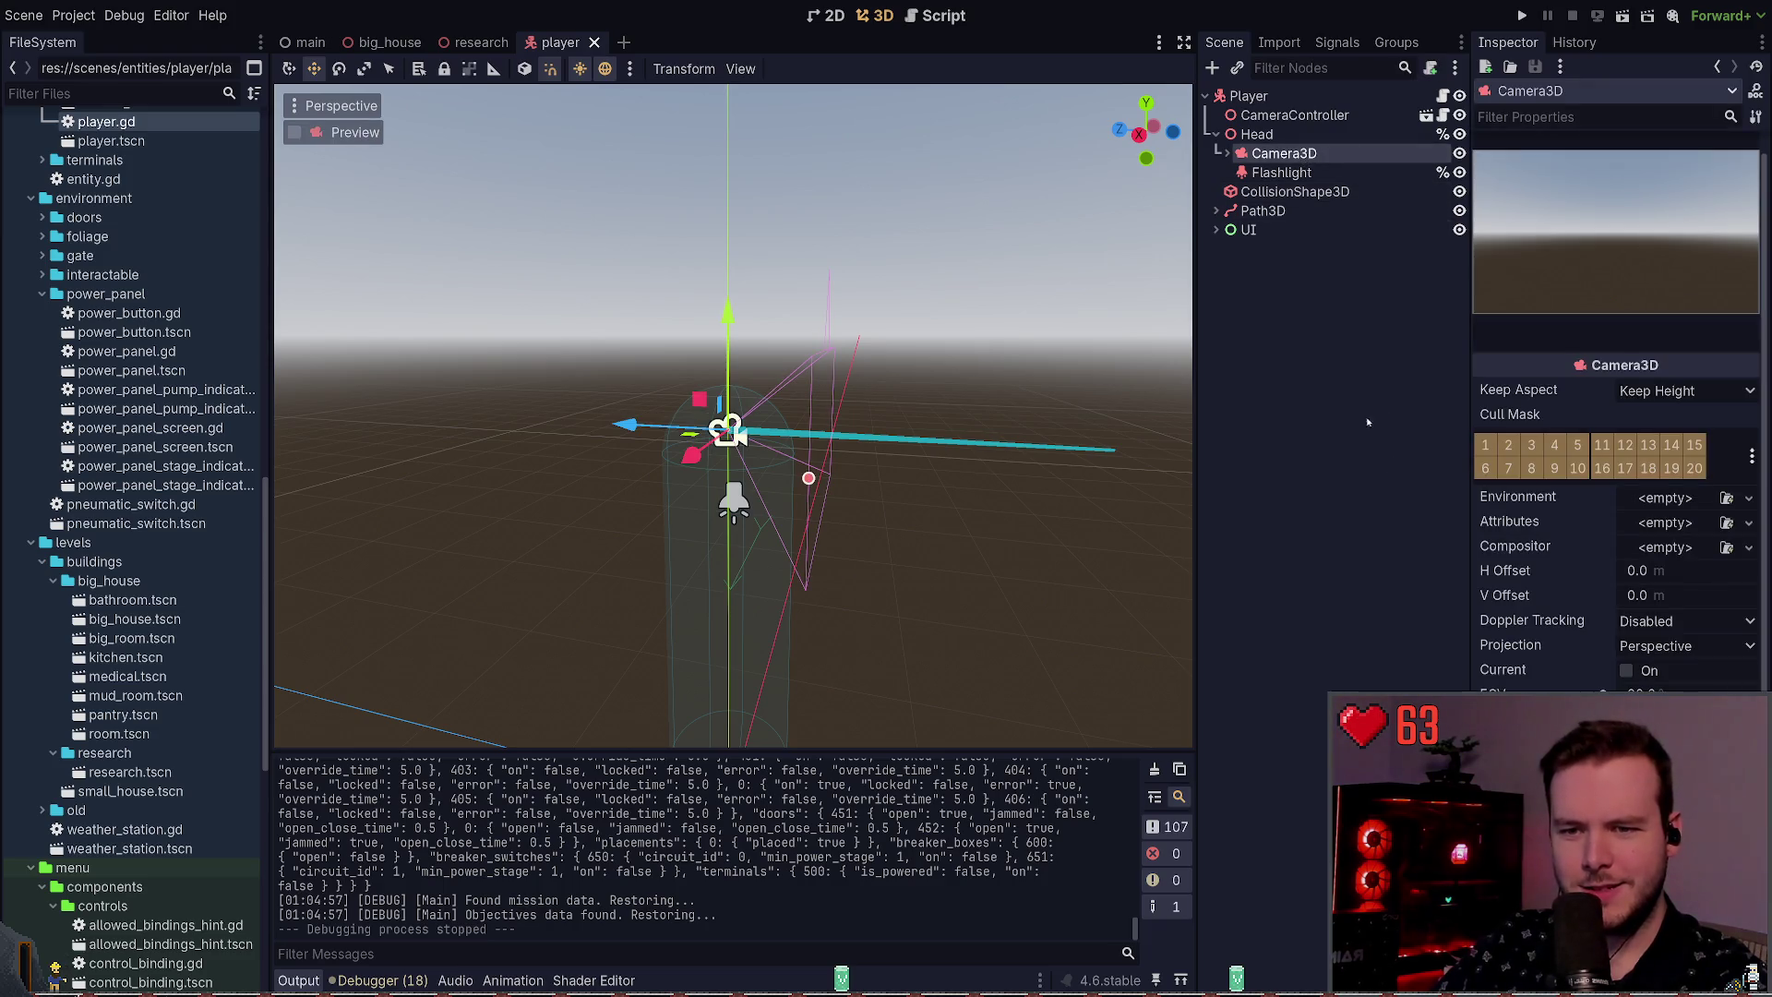
pyautogui.click(1279, 137)
pyautogui.press('F5')
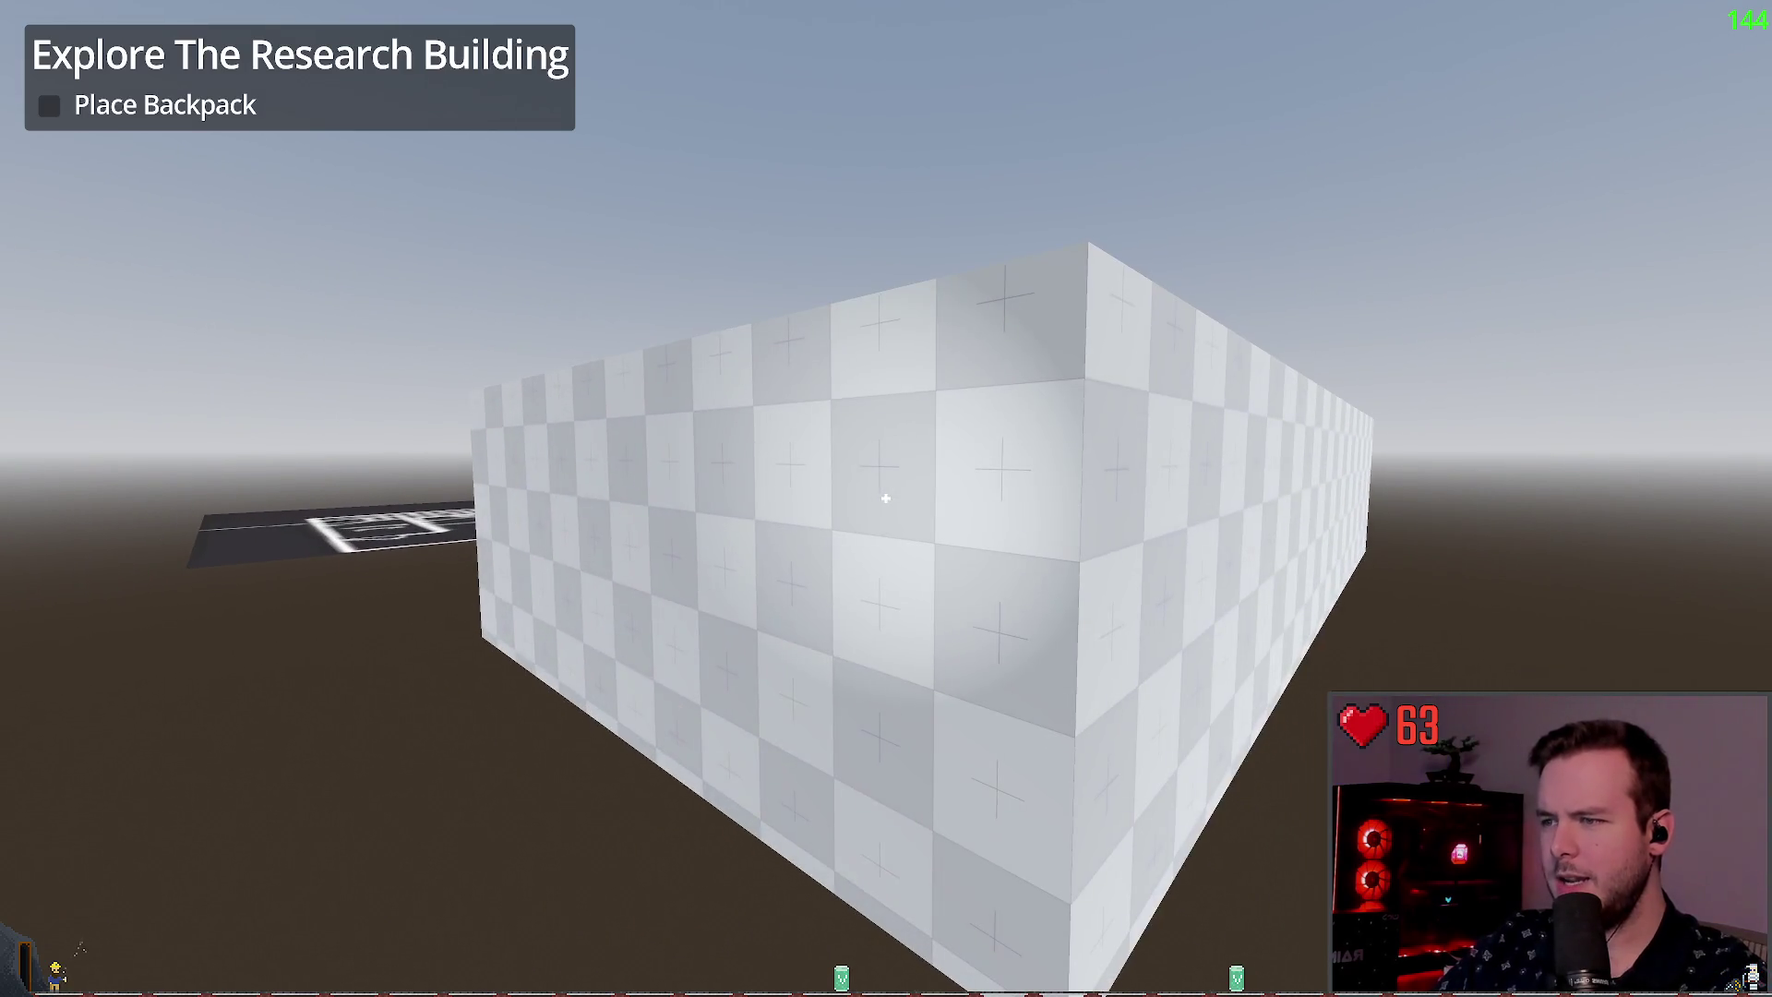
pyautogui.hotkey('alt', 'Tab')
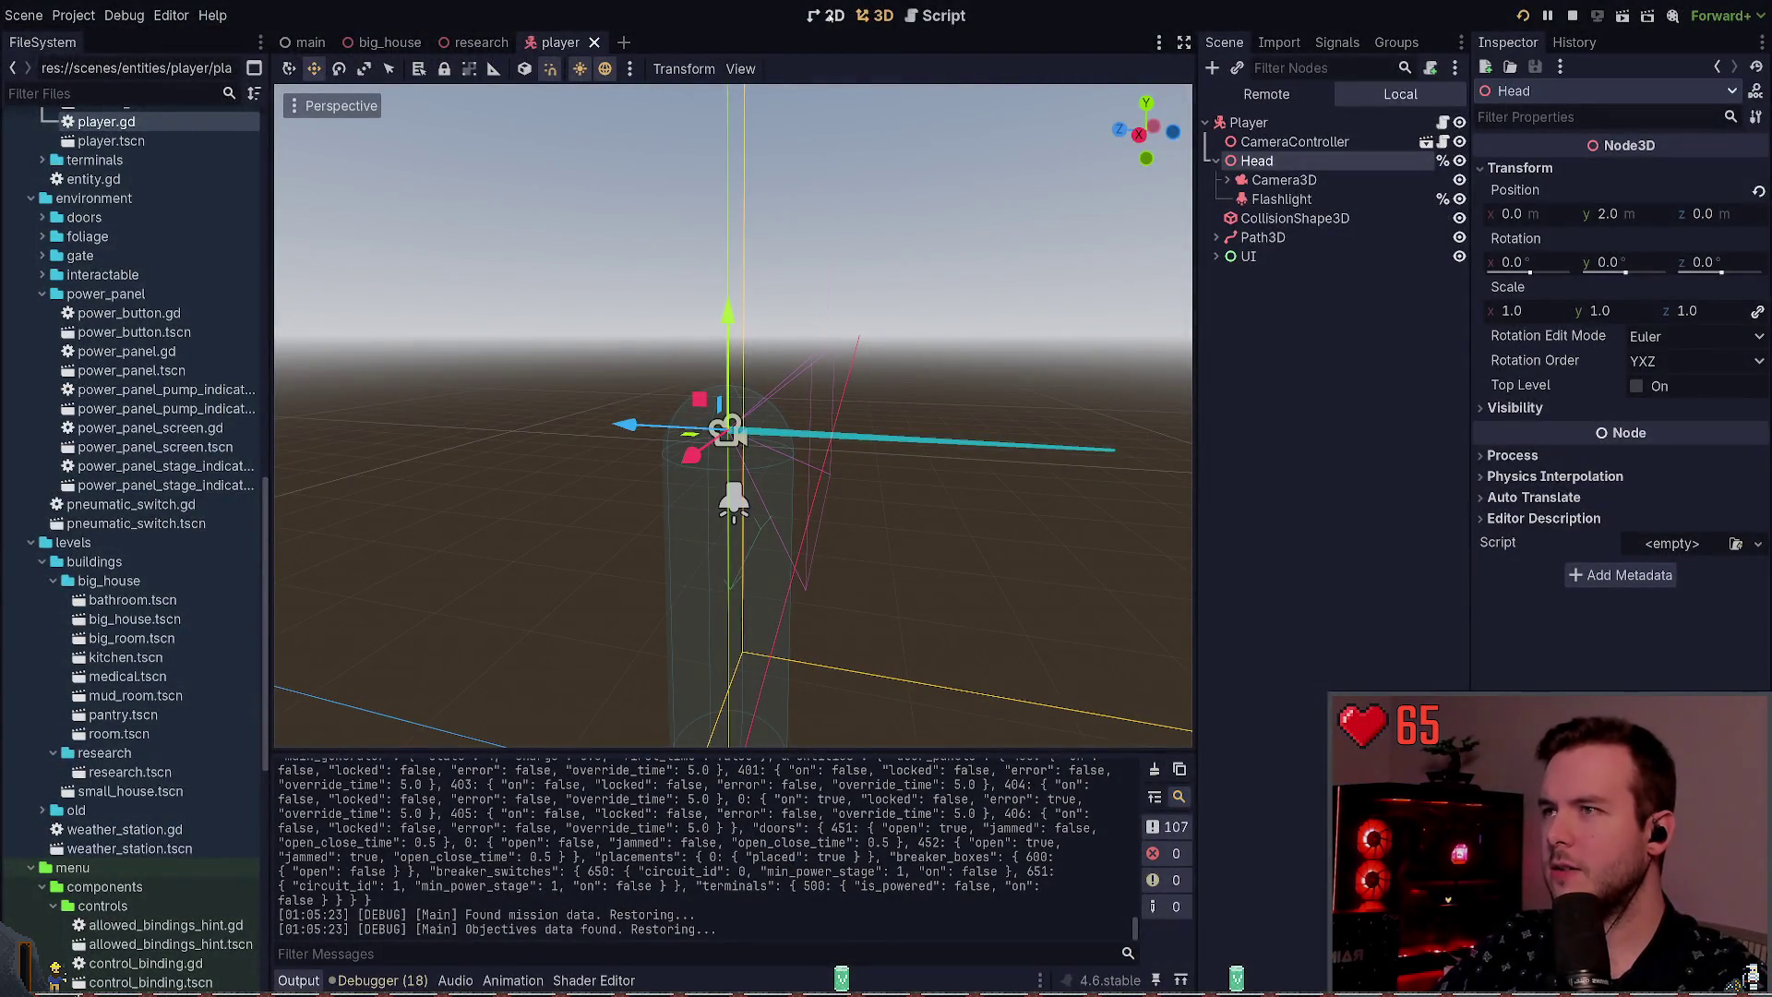
pyautogui.click(476, 42)
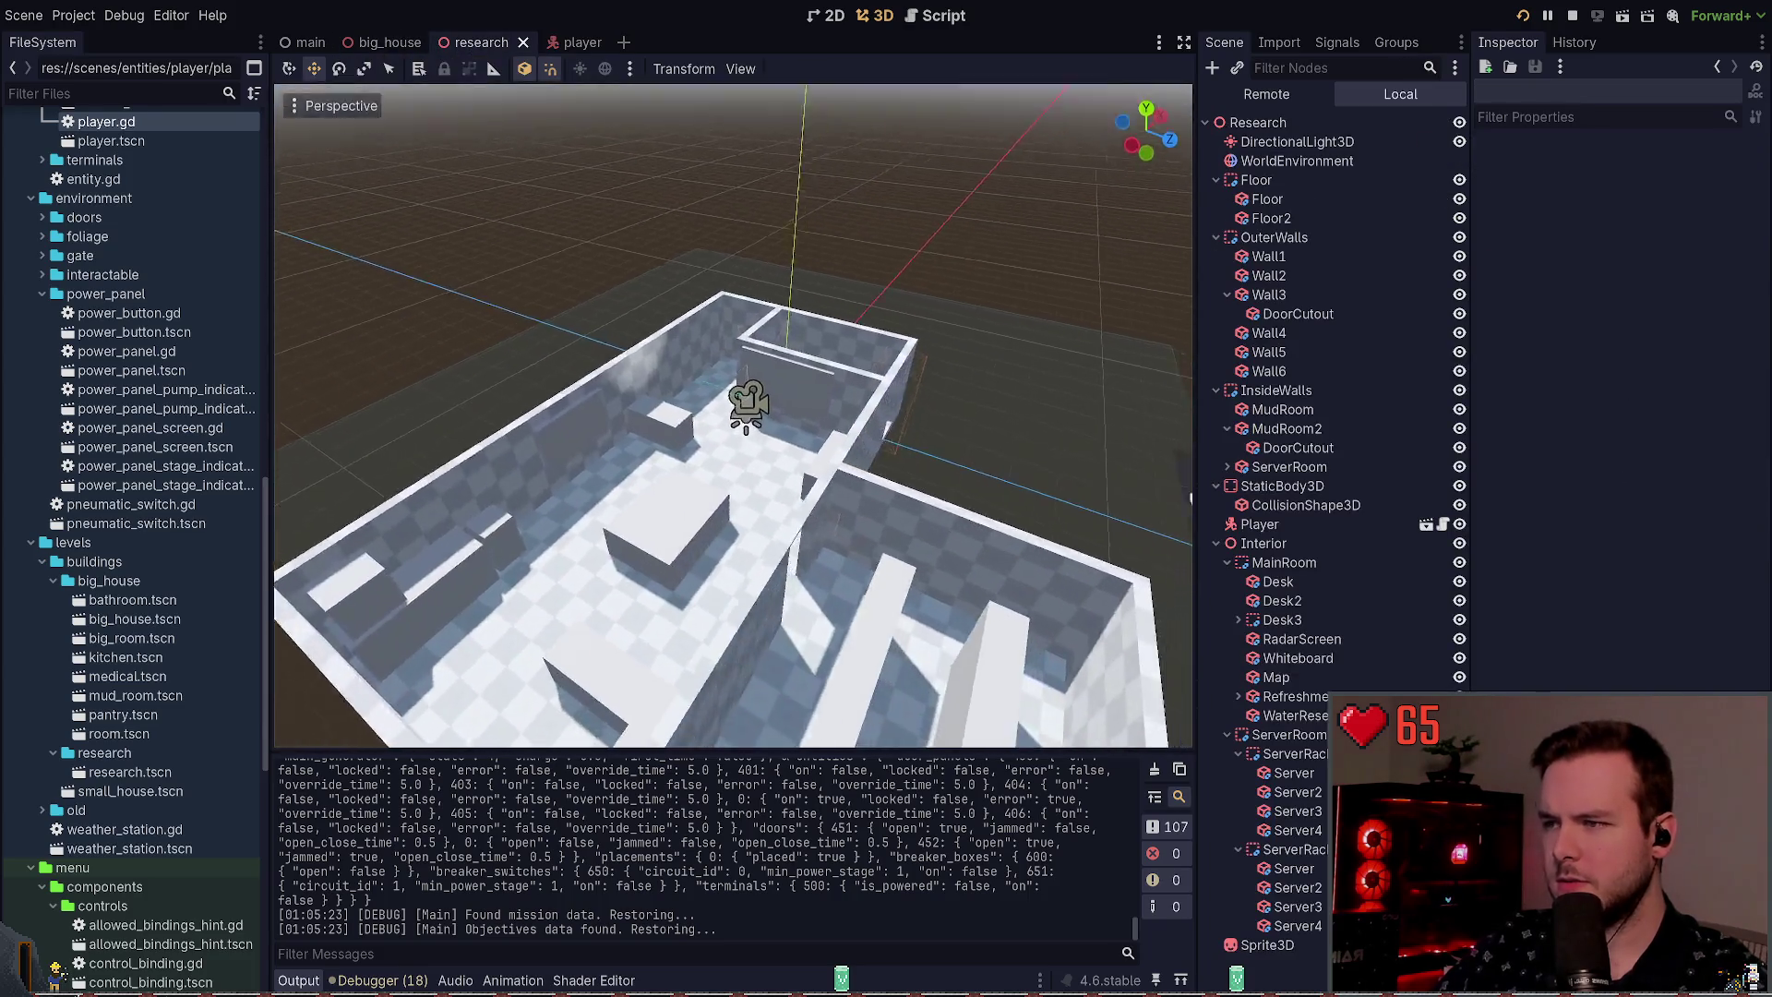
# Step: Duplicate Wall2 as Wall7 beside it and set its Size y to 2
pyautogui.click(898, 432)
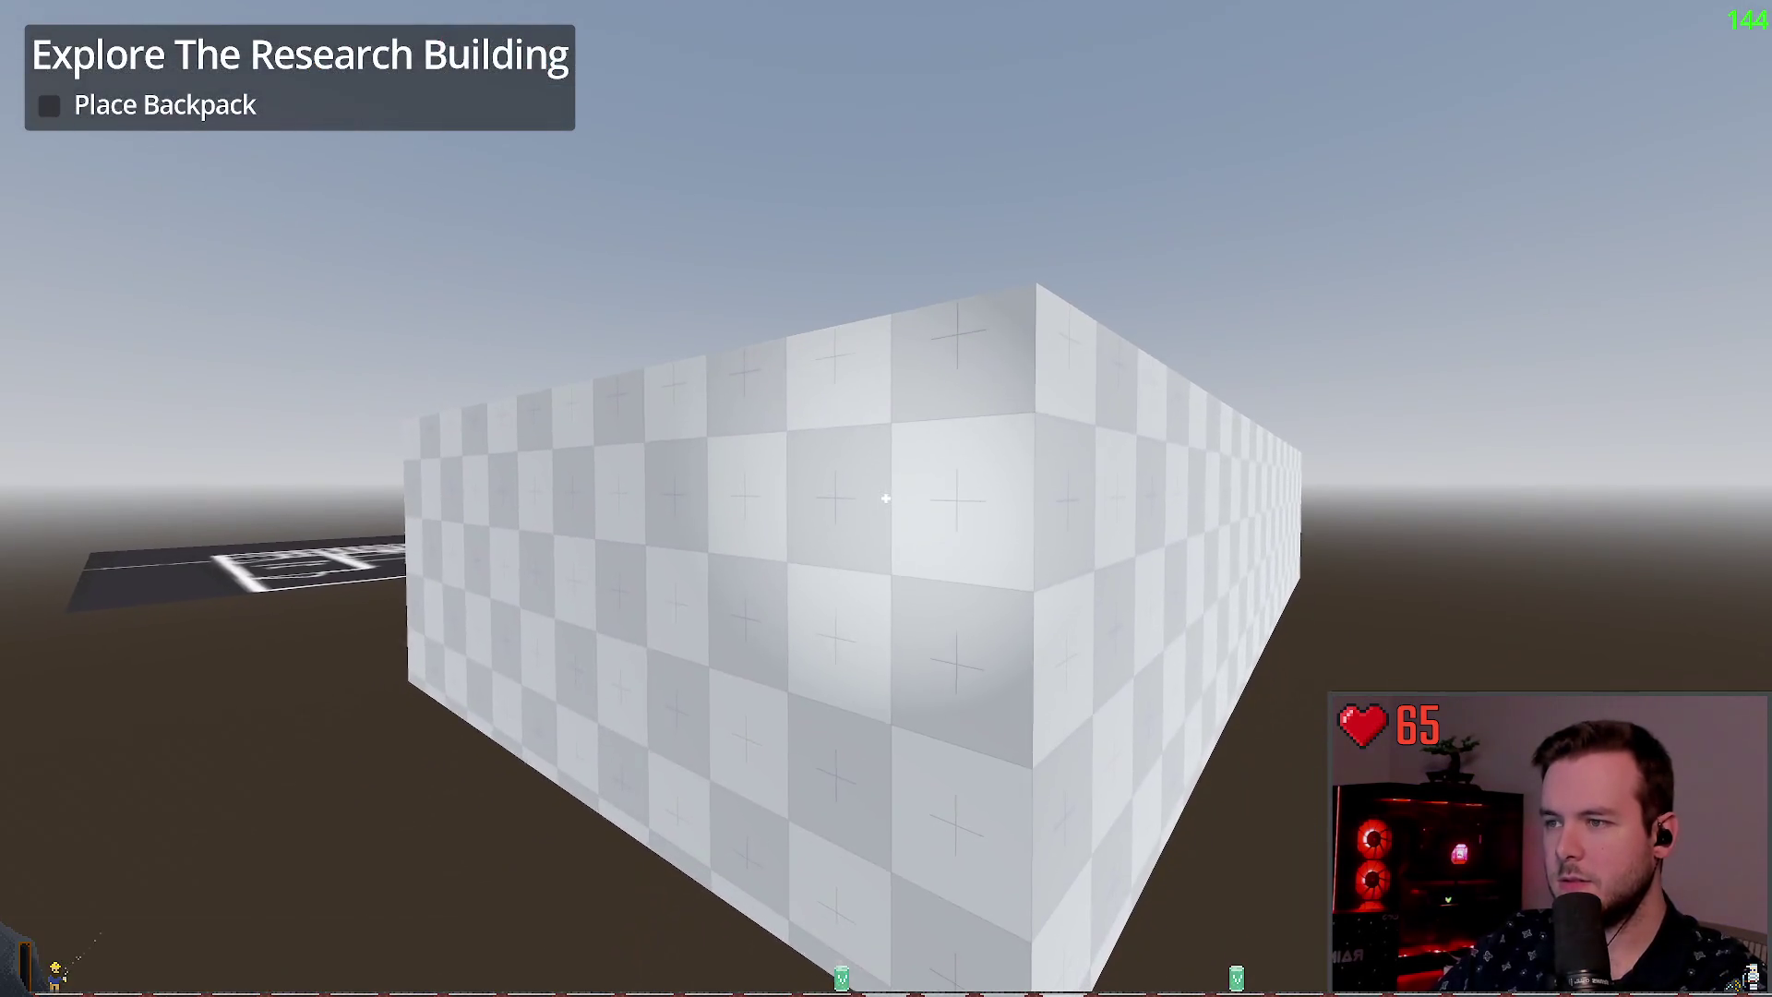
pyautogui.hotkey('alt', 'Tab')
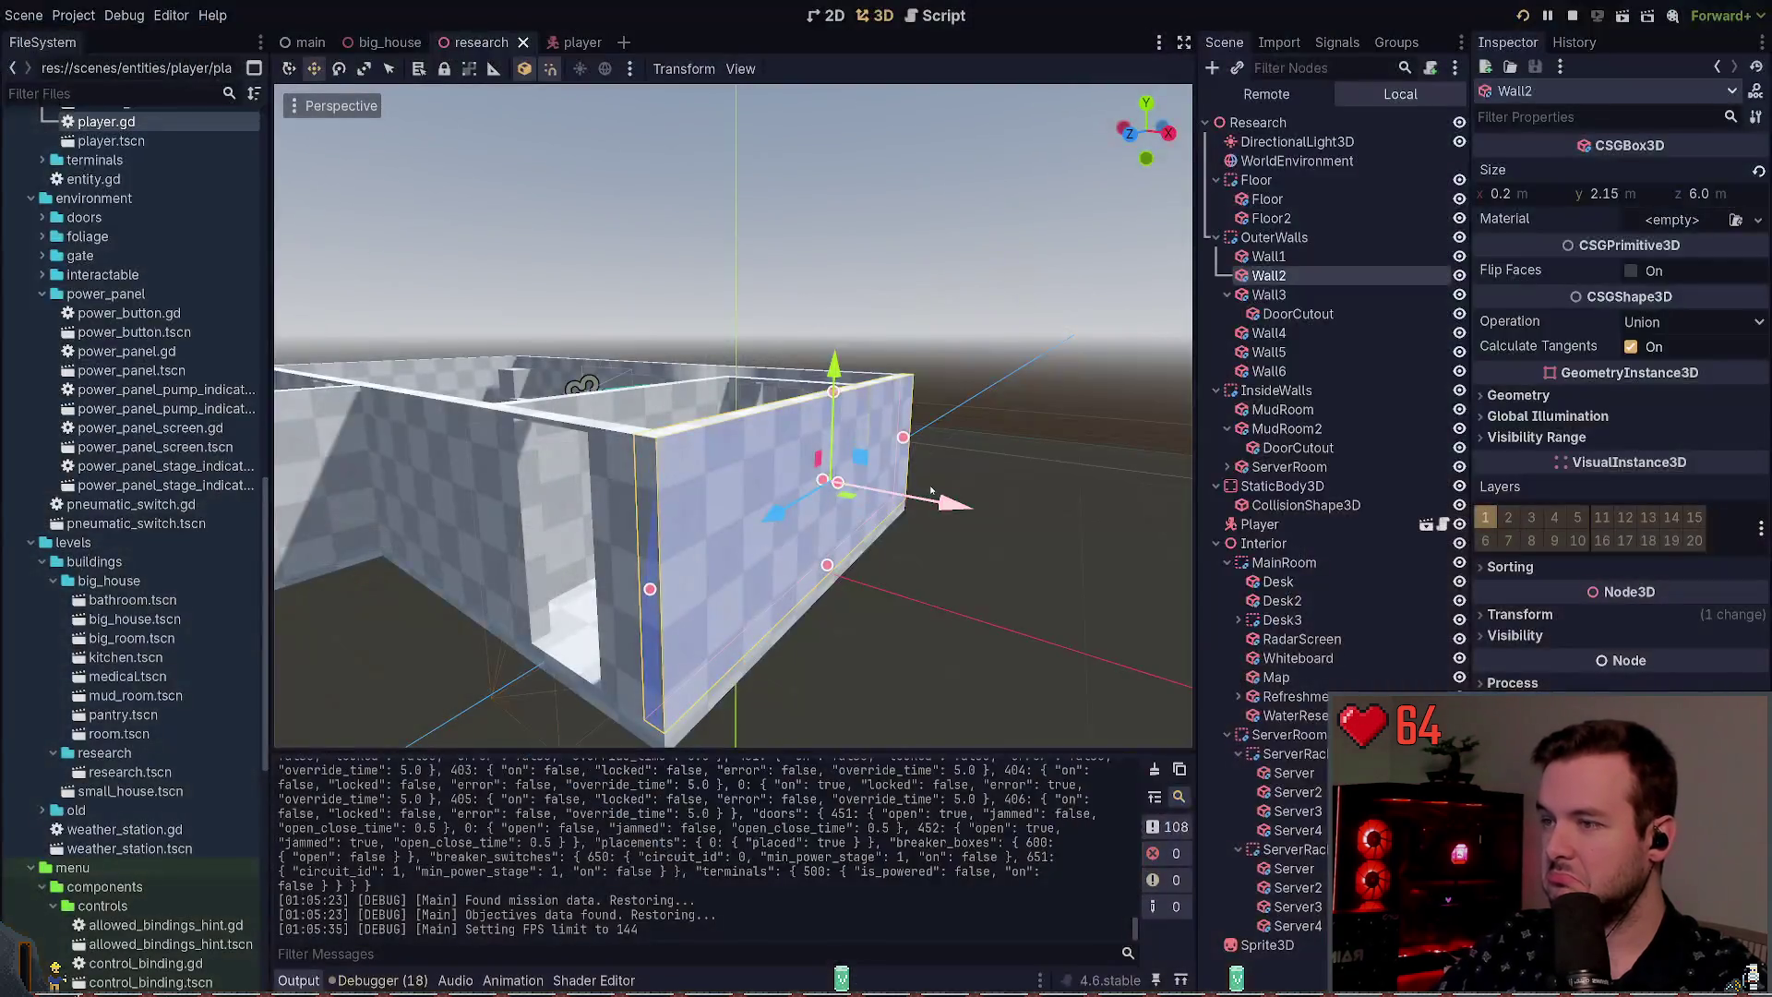
pyautogui.click(1604, 193)
pyautogui.write('2')
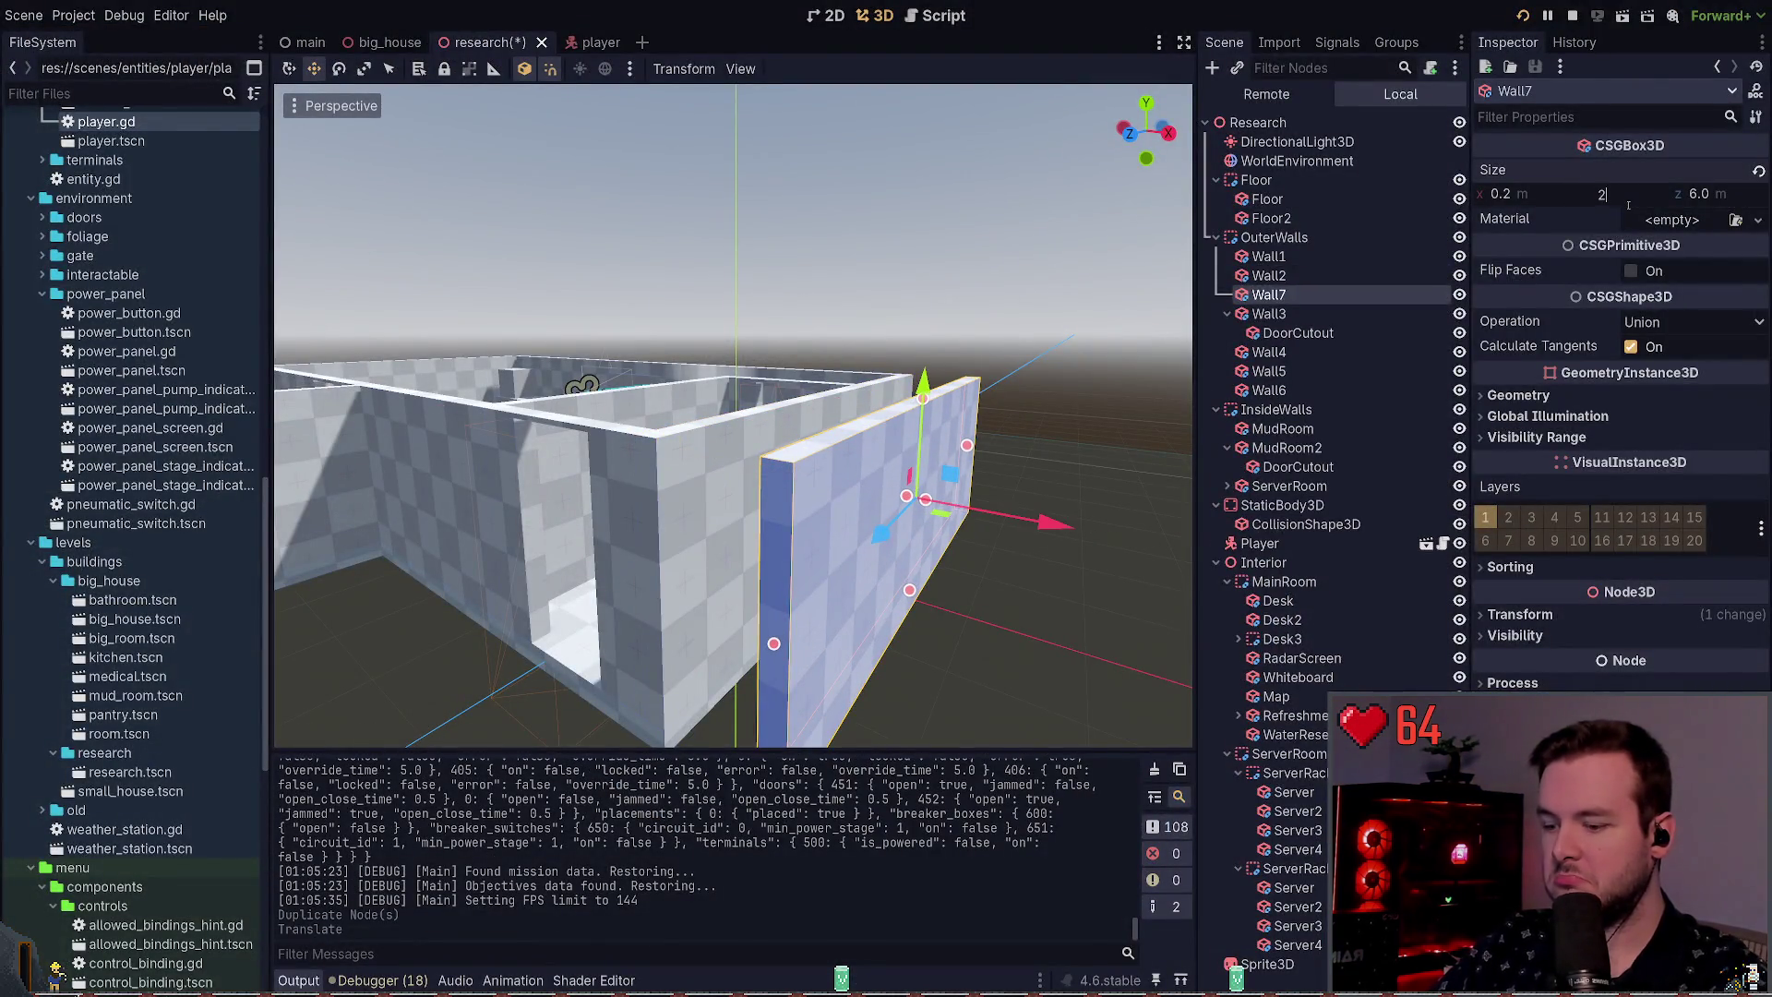
pyautogui.press('Return')
pyautogui.hotkey('alt', 'Tab')
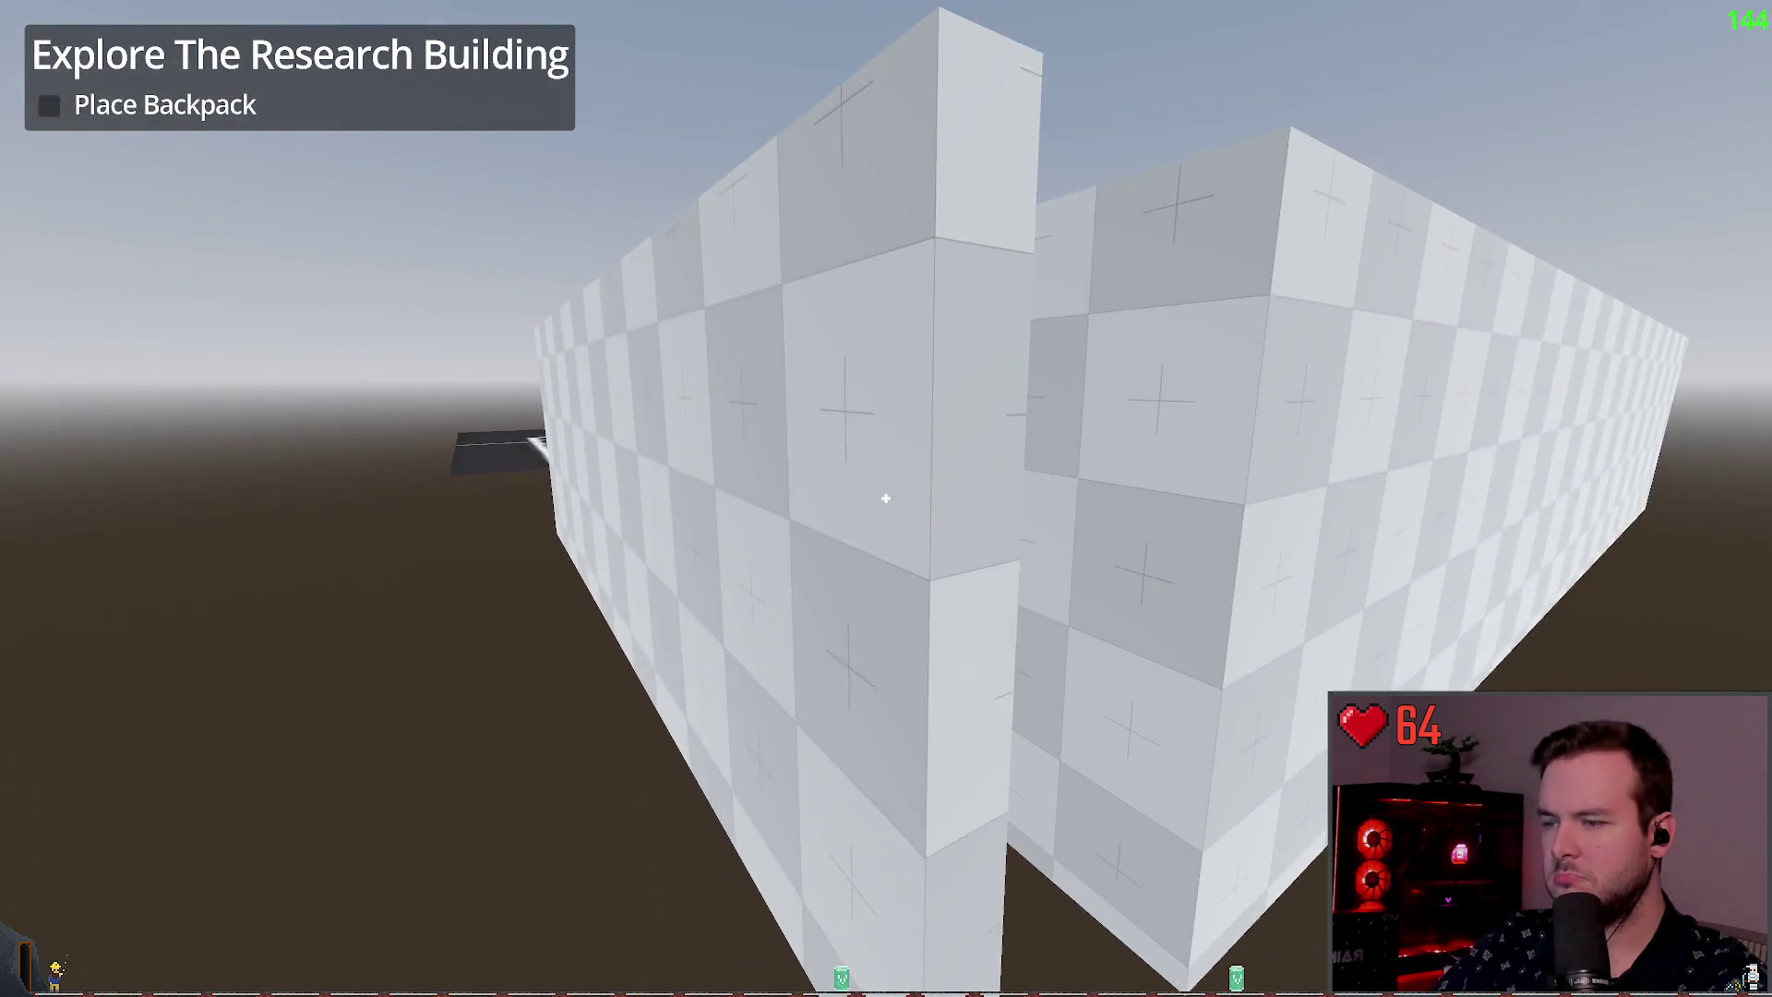
# Step: Shift Wall7 along its vertical axis and walk up to it in the game
pyautogui.hotkey('alt', 'Tab')
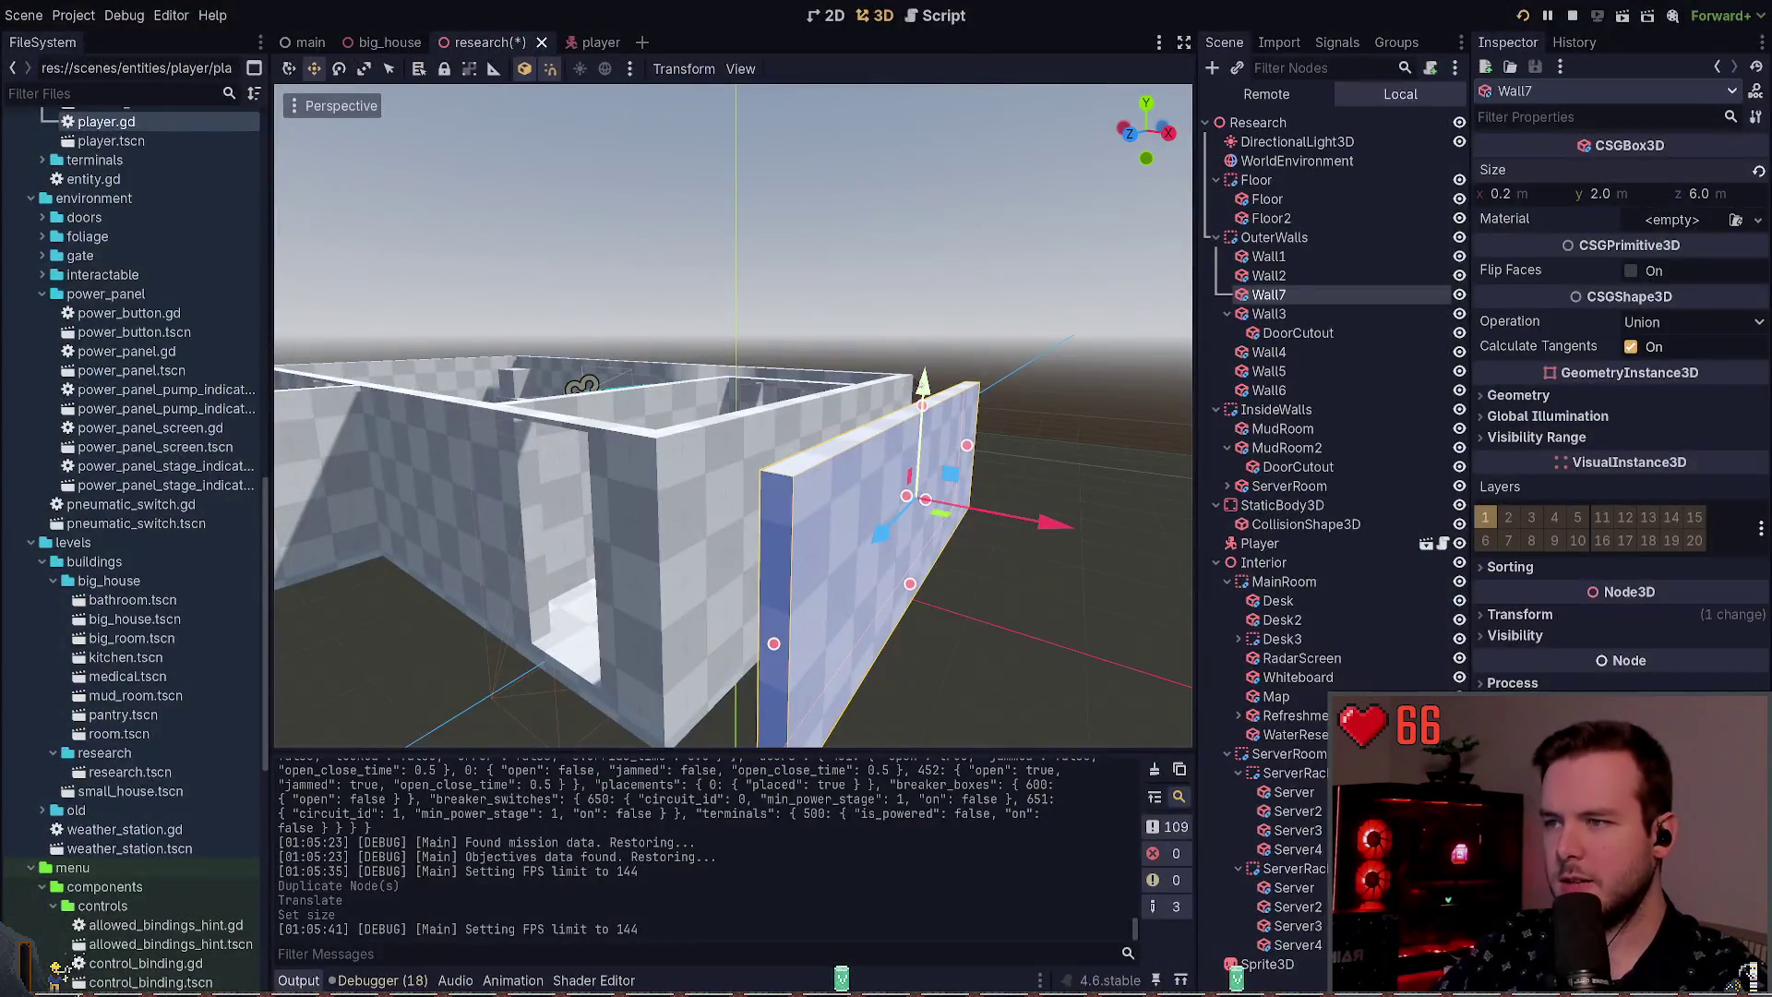
pyautogui.moveTo(905, 175); pyautogui.dragTo(904, 199)
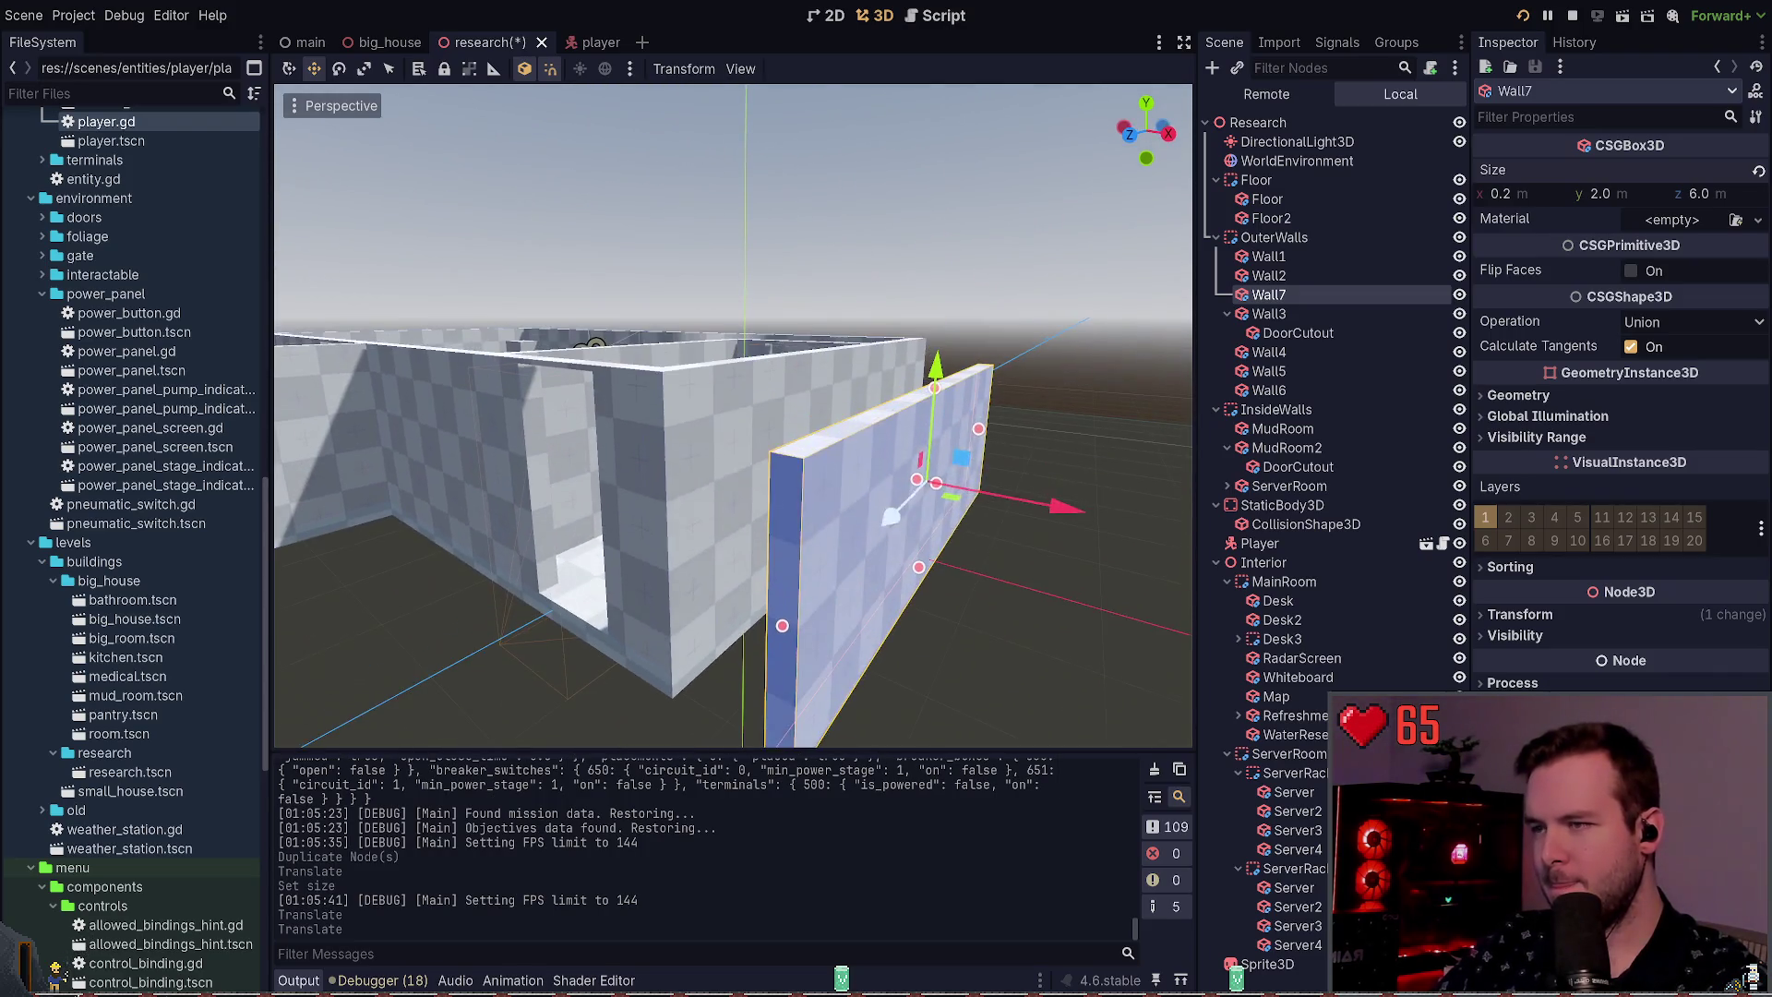
pyautogui.hotkey('alt', 'Tab')
pyautogui.press('w')
pyautogui.press('s')
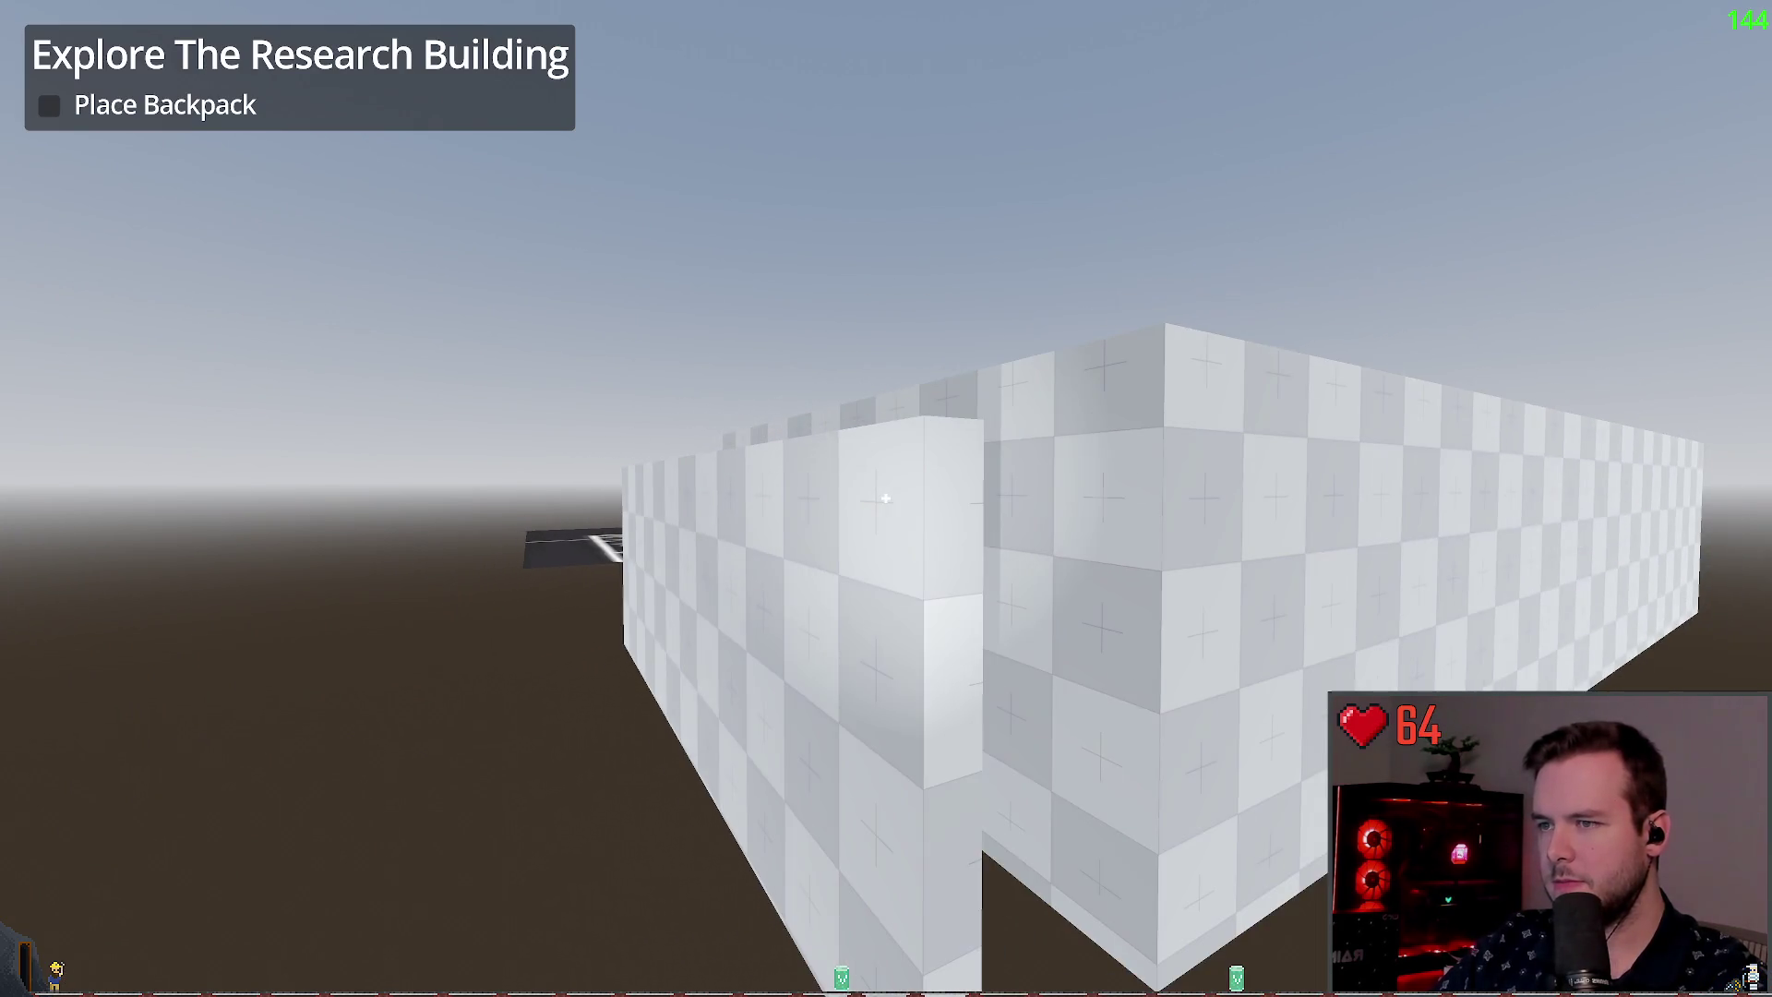
# Step: Undo Wall7's moves and relaunch the game
pyautogui.hotkey('alt', 'Tab')
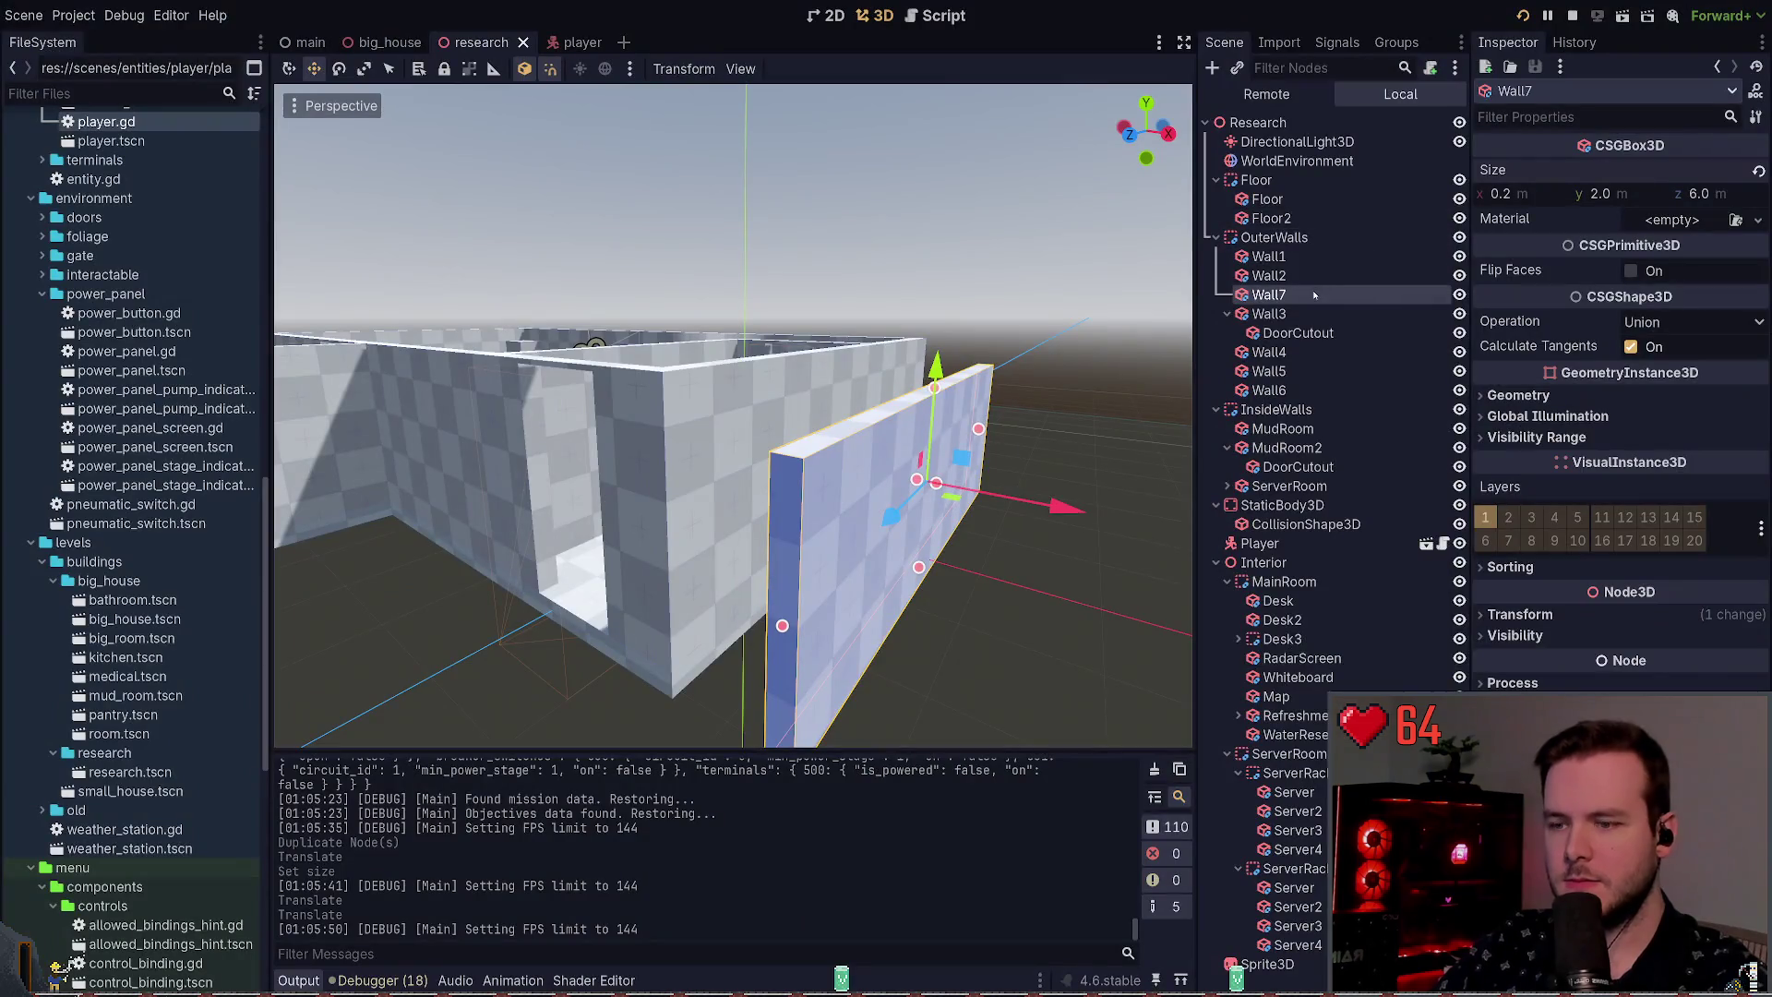
pyautogui.hotkey('ctrl', 'z')
pyautogui.hotkey('ctrl', 'z')
pyautogui.hotkey('ctrl', 'z')
pyautogui.hotkey('ctrl', 'z')
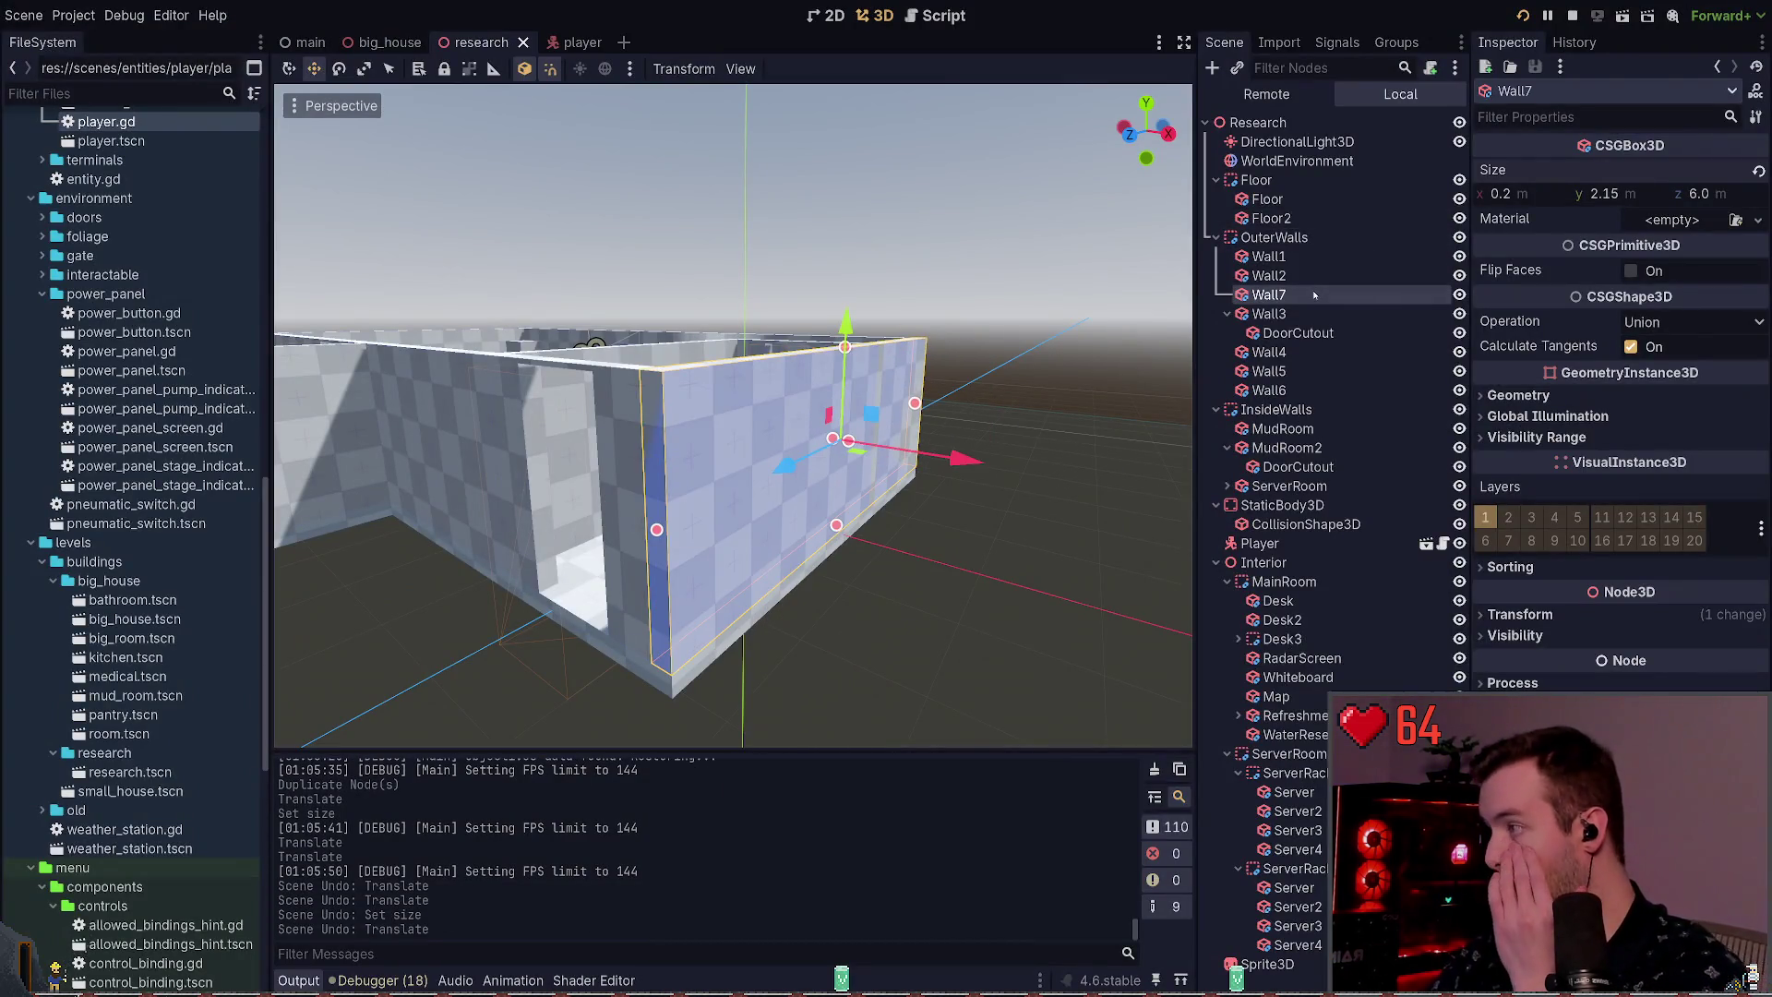
pyautogui.hotkey('alt', 'Tab')
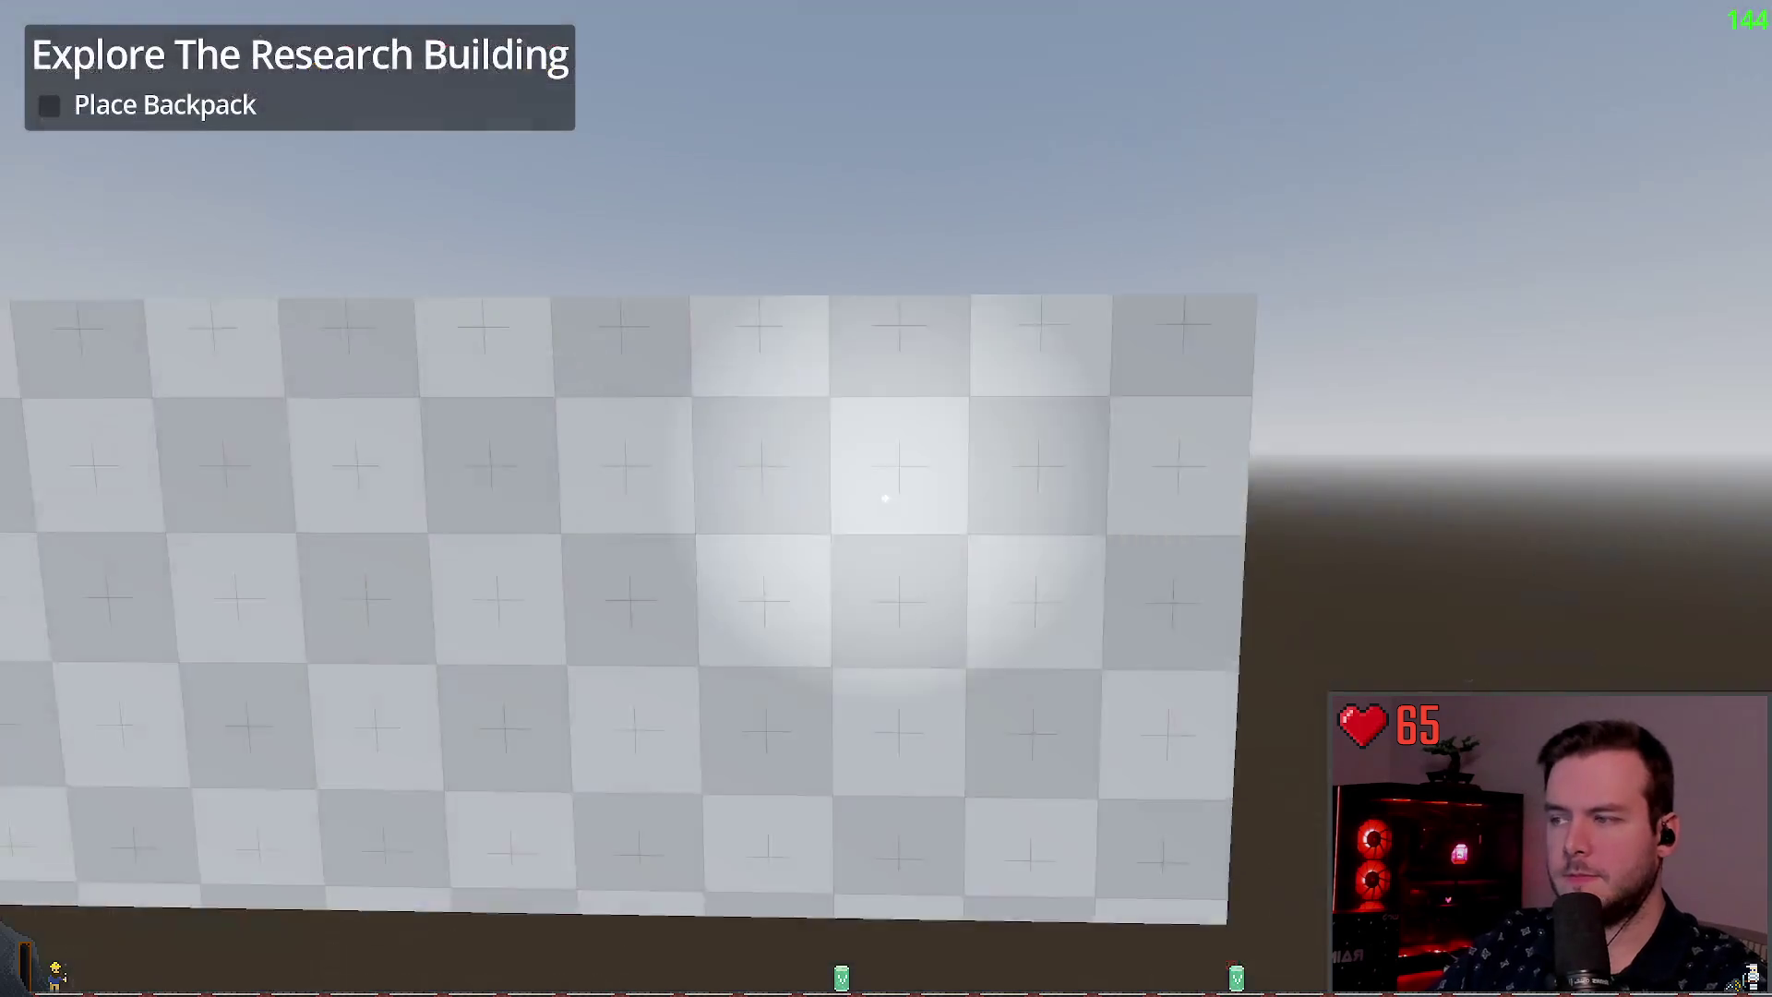
# Step: Walk through the doorway and corridor into the large room and line up with the recessed wall panel
pyautogui.press('w')
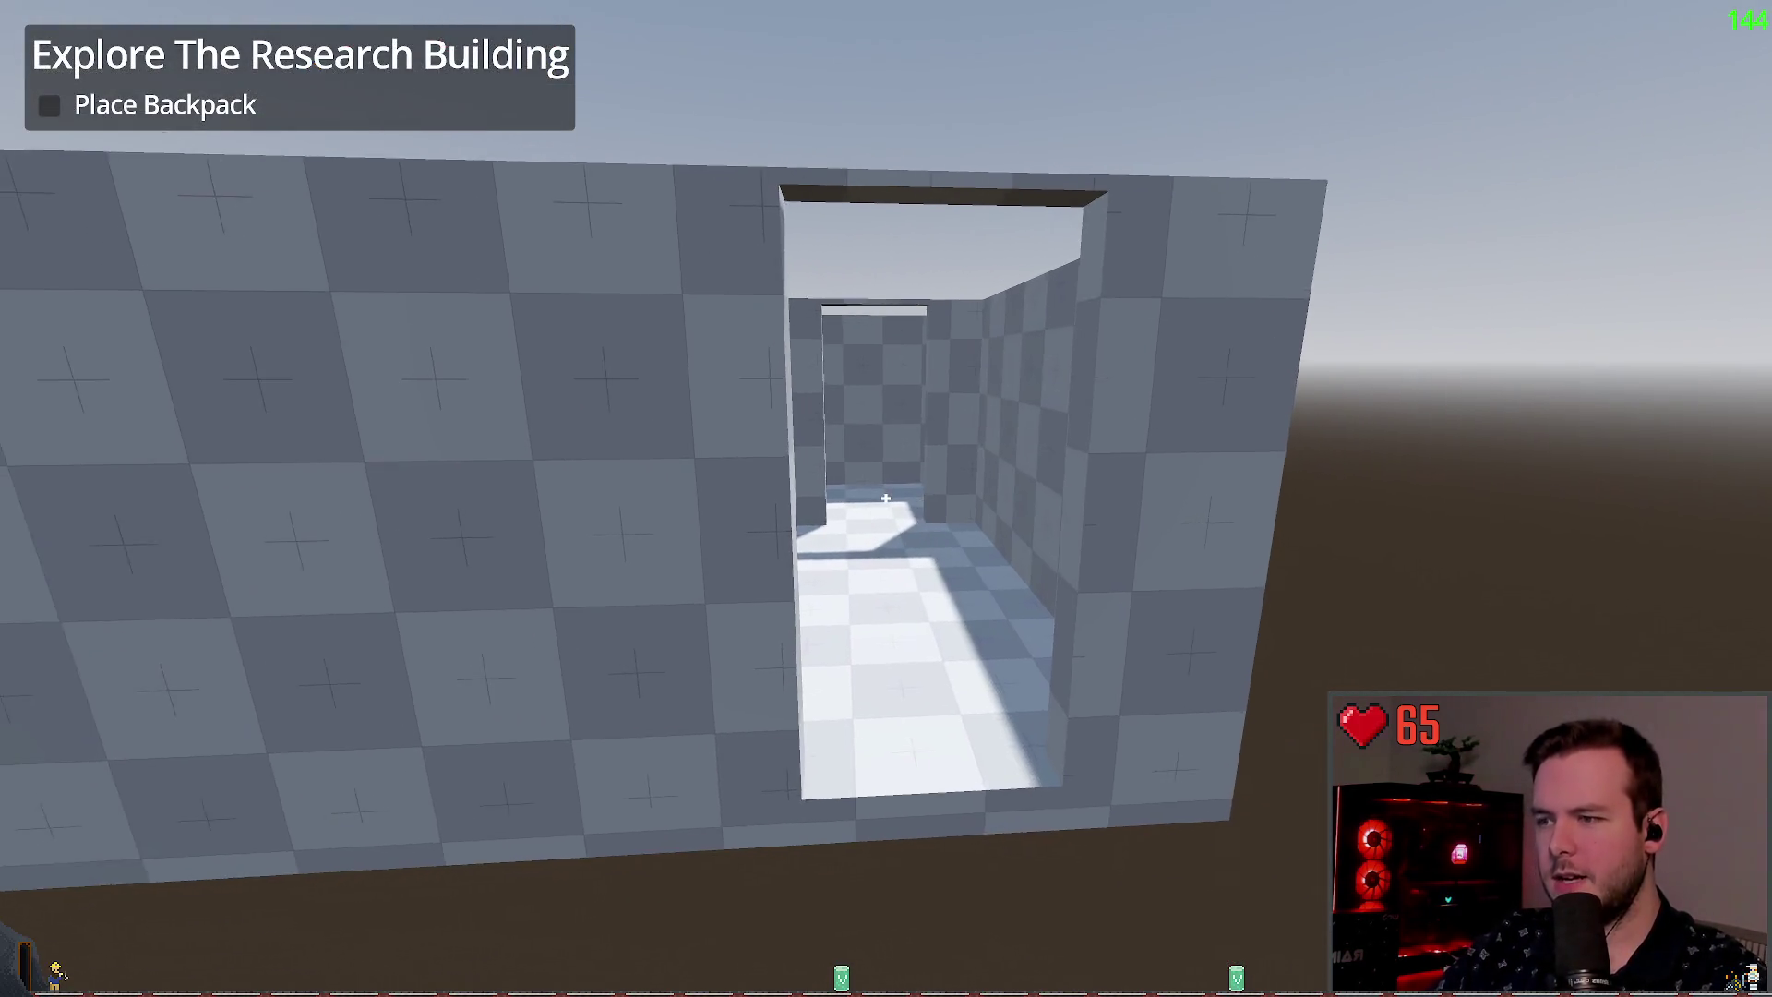
pyautogui.press('w')
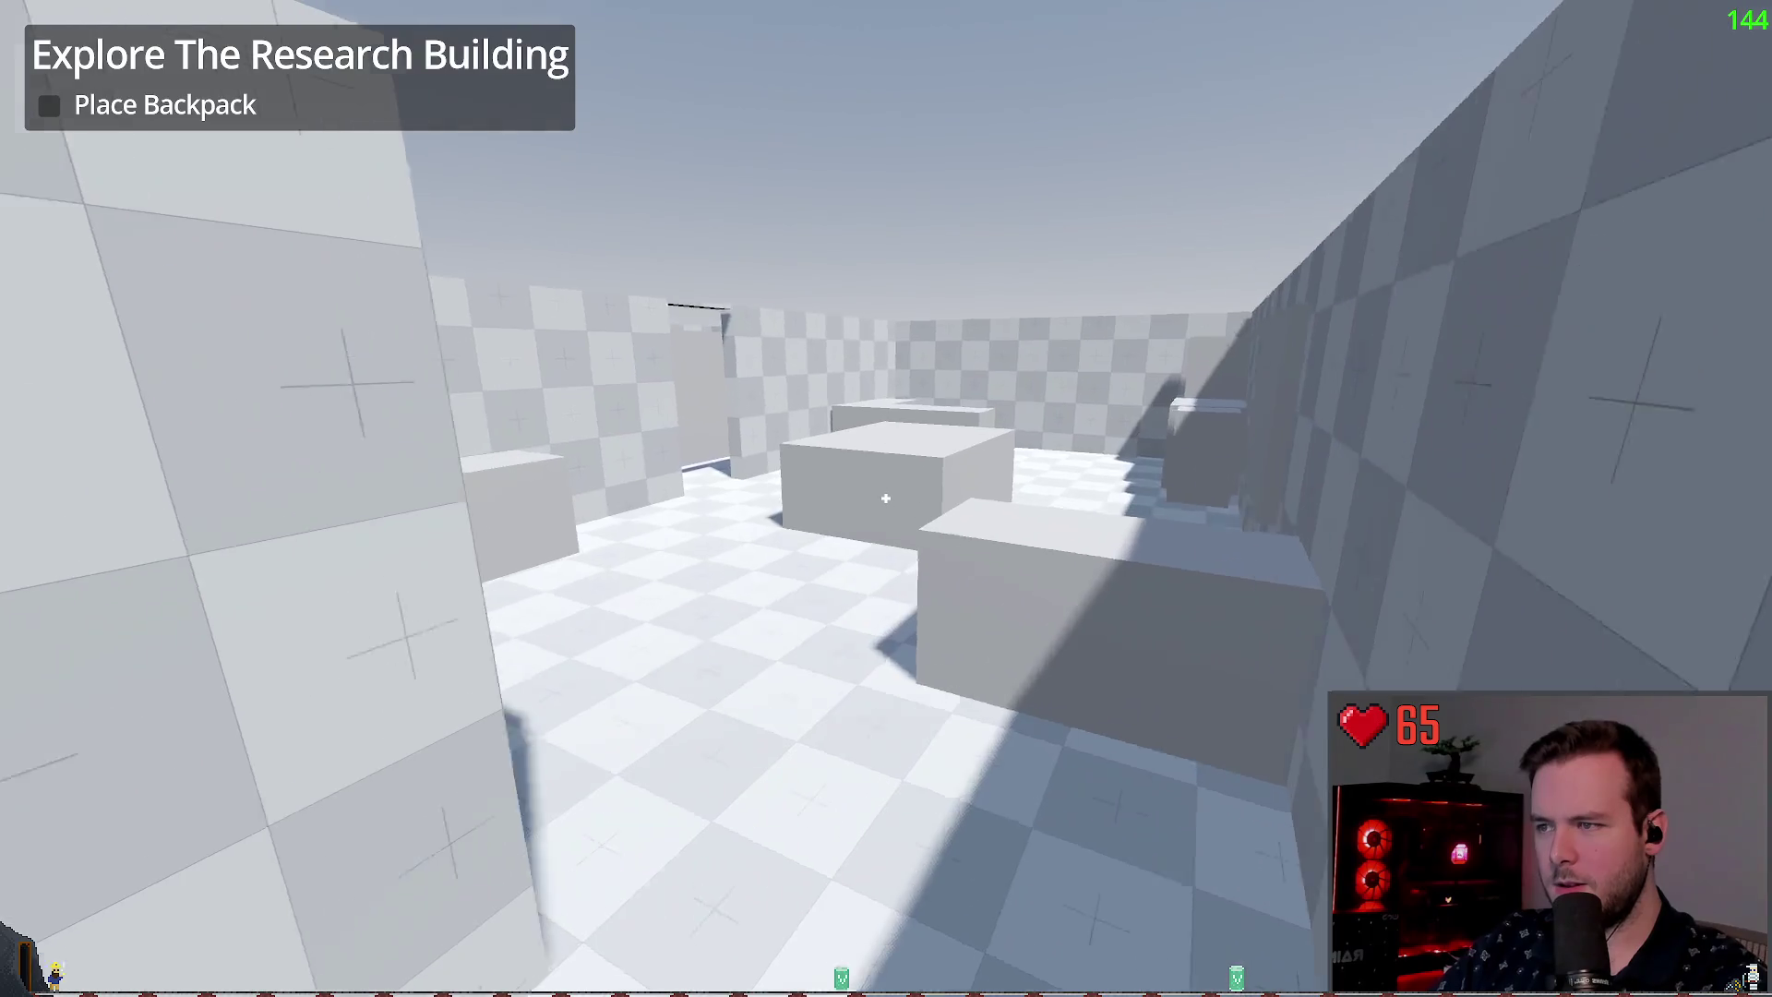
pyautogui.press('w')
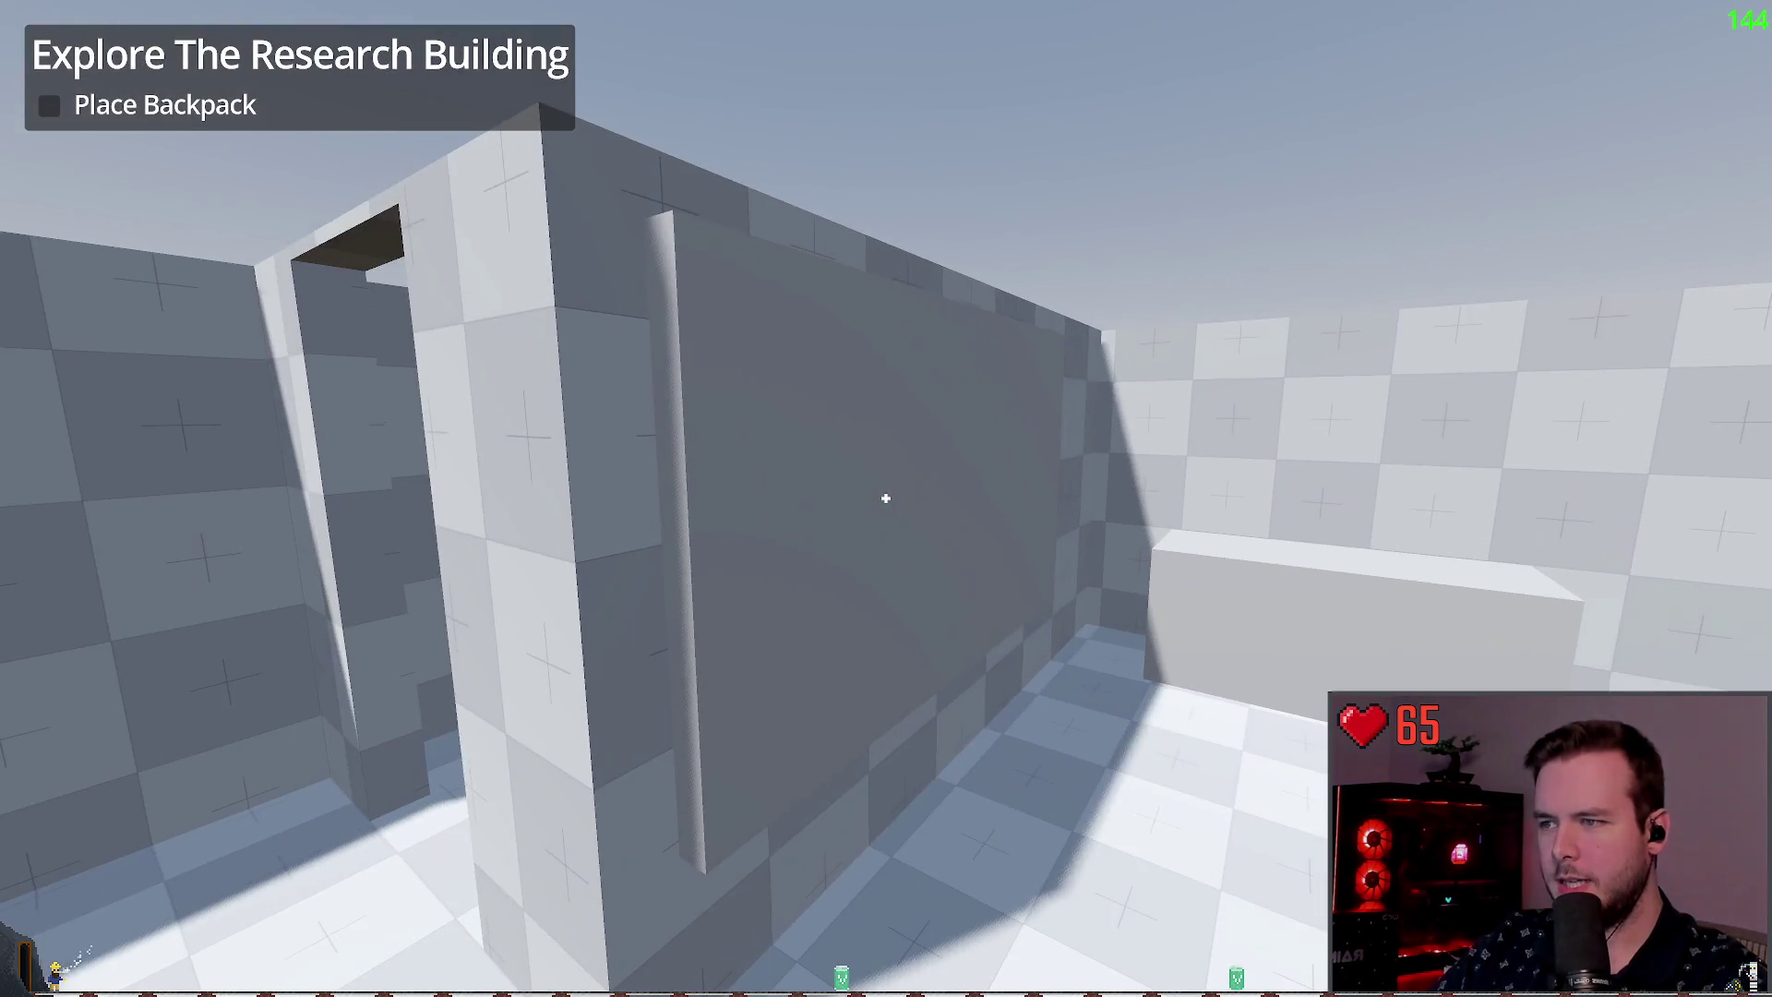
pyautogui.press('d')
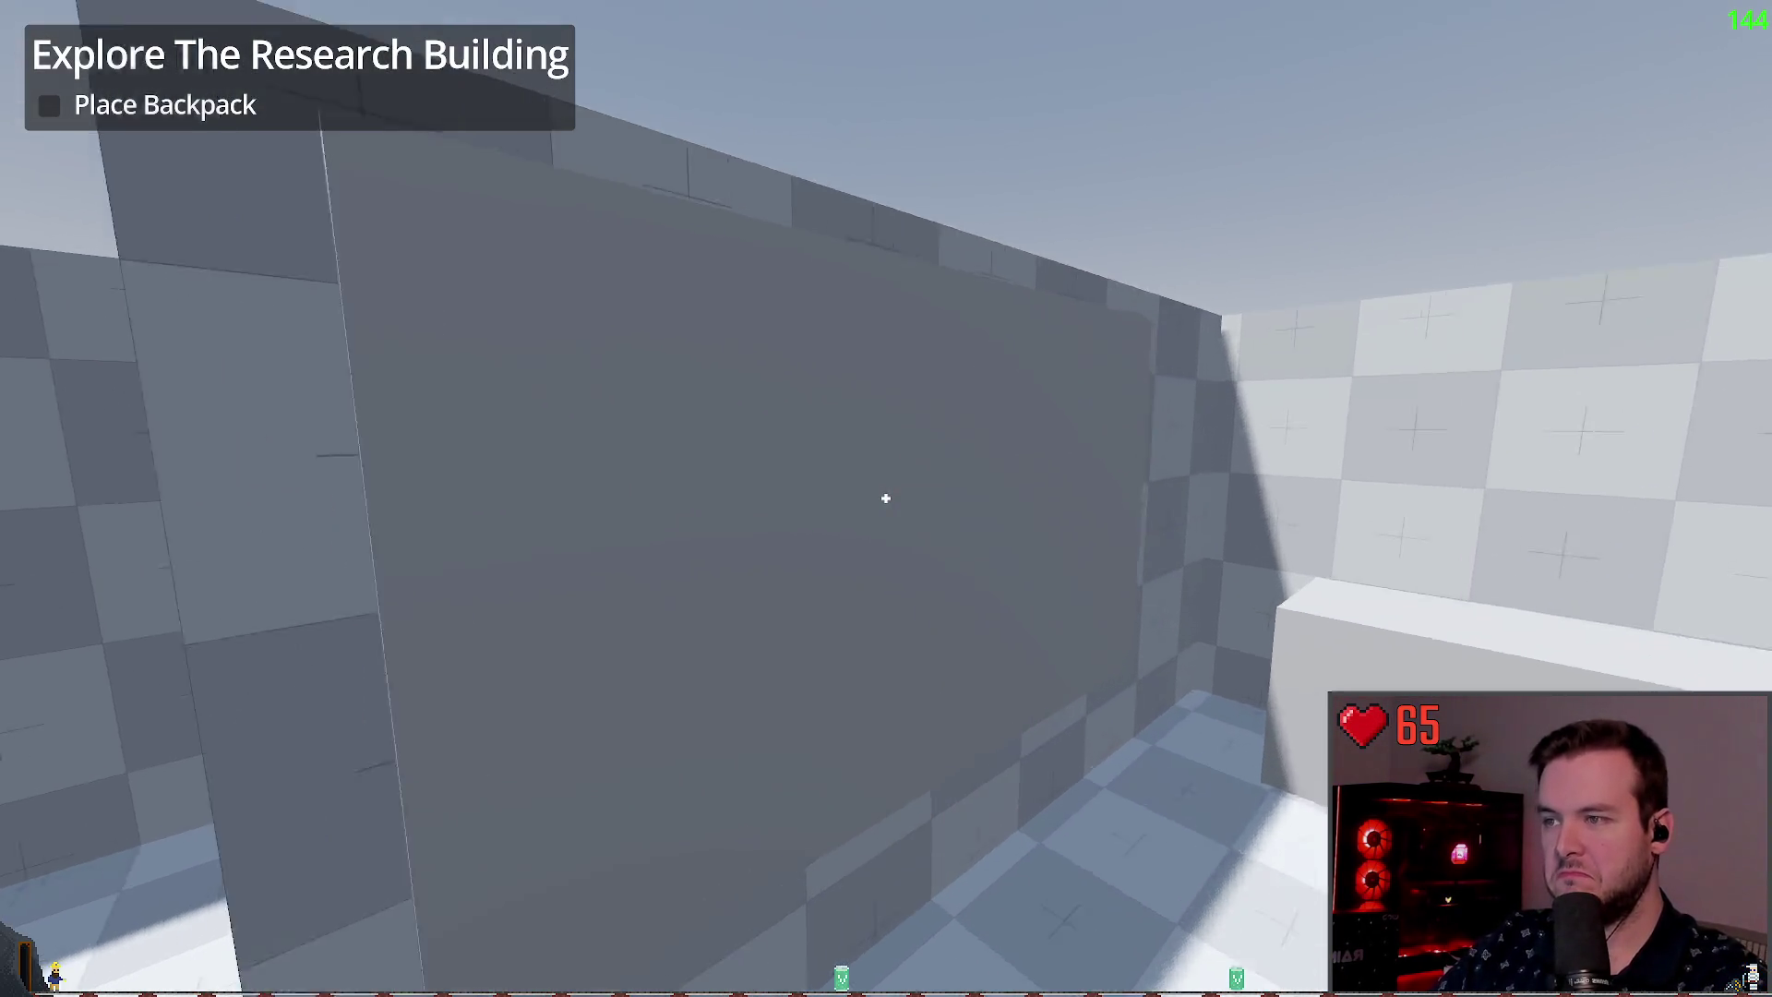
pyautogui.press('a')
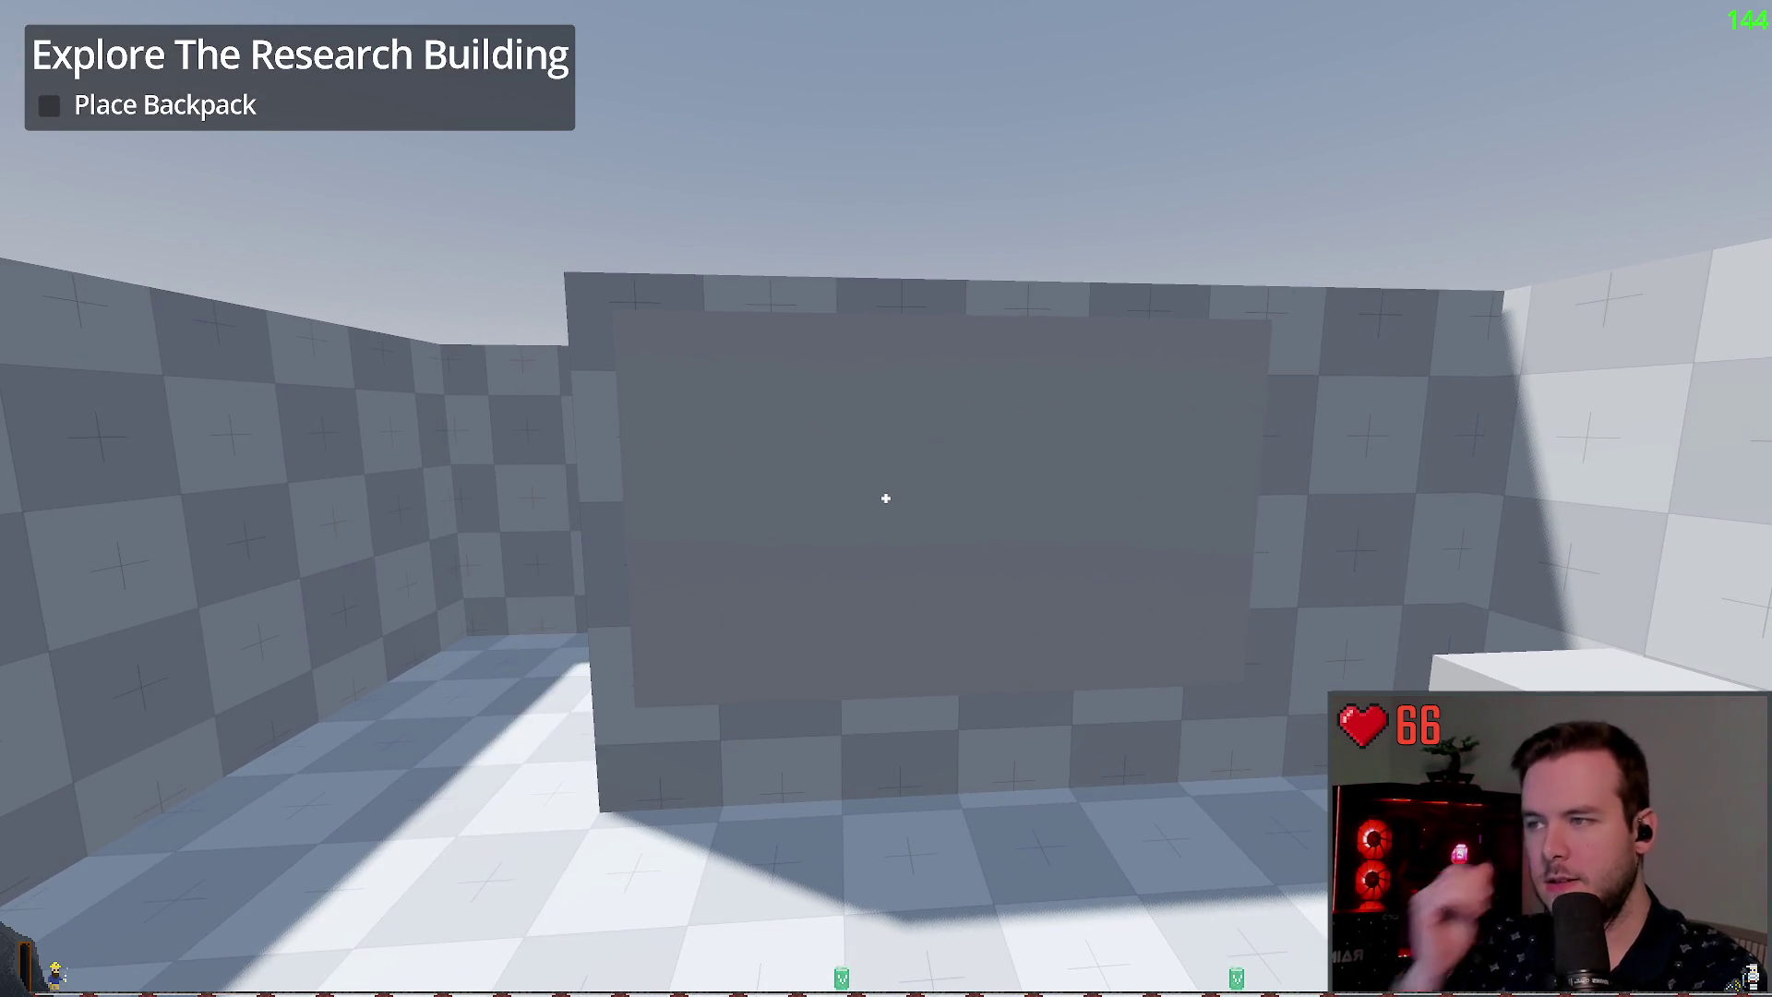
pyautogui.press('d')
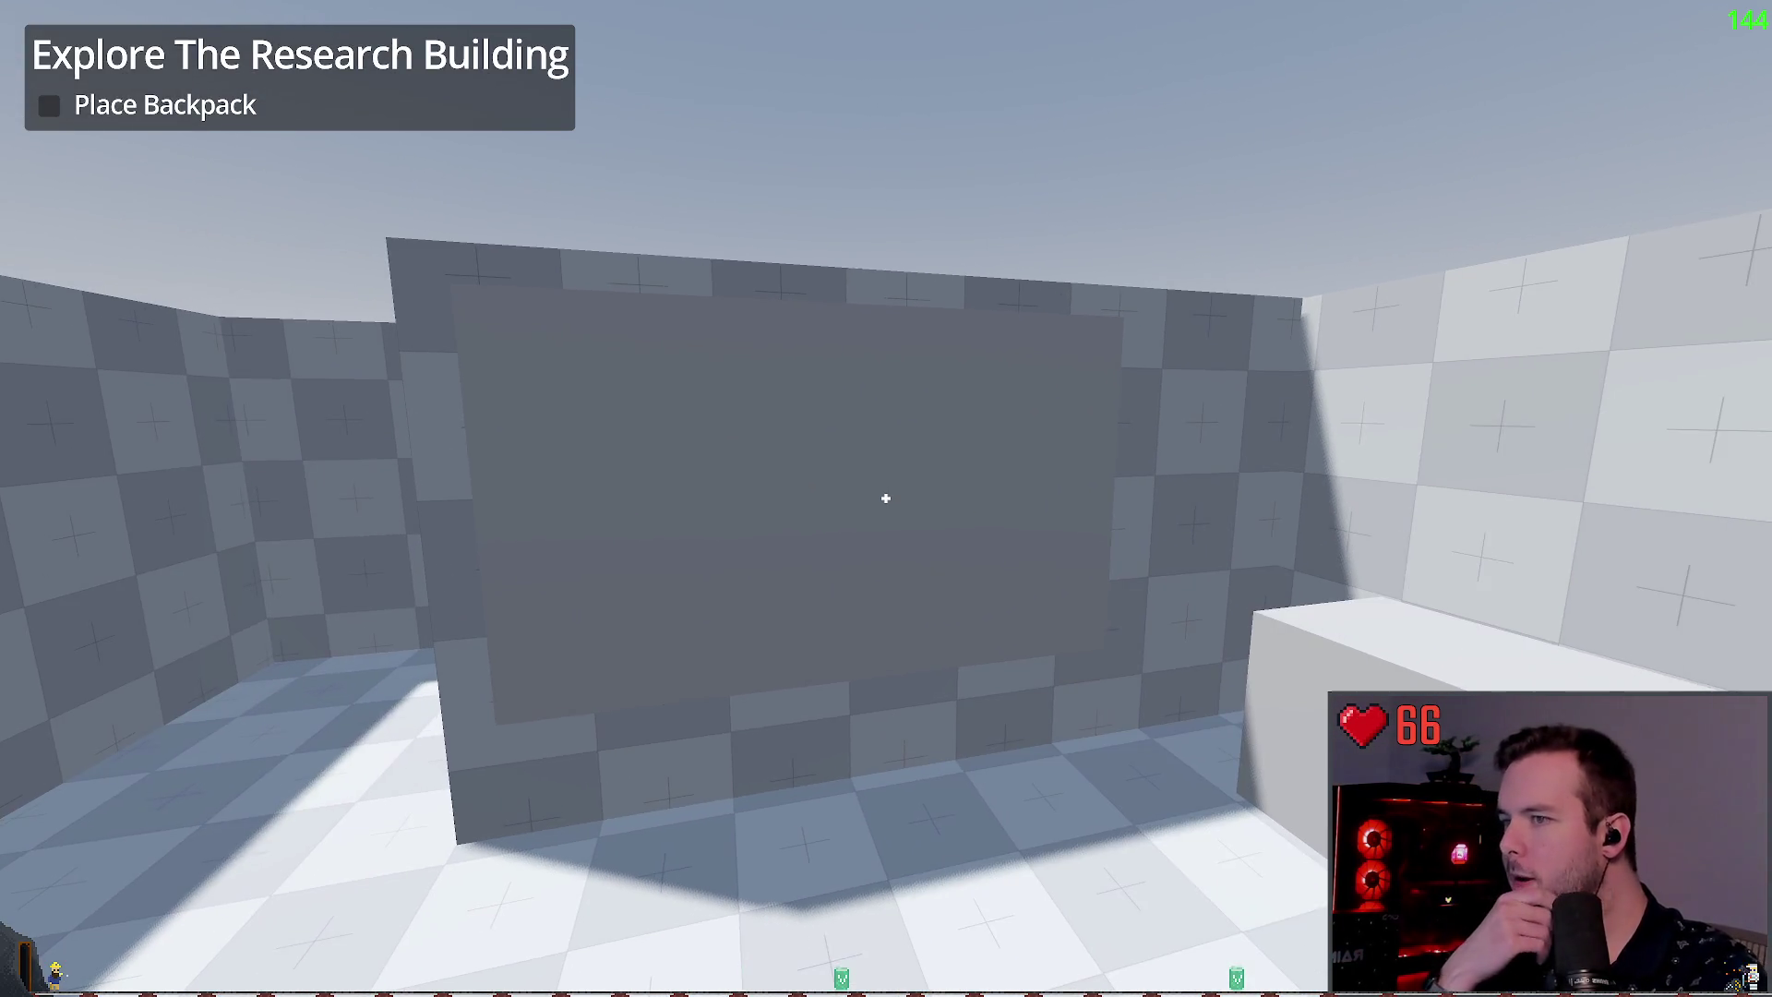
pyautogui.press('d')
# Step: Sidestep past the panel toward the checkered wall and walk through the next doorway
pyautogui.press('a')
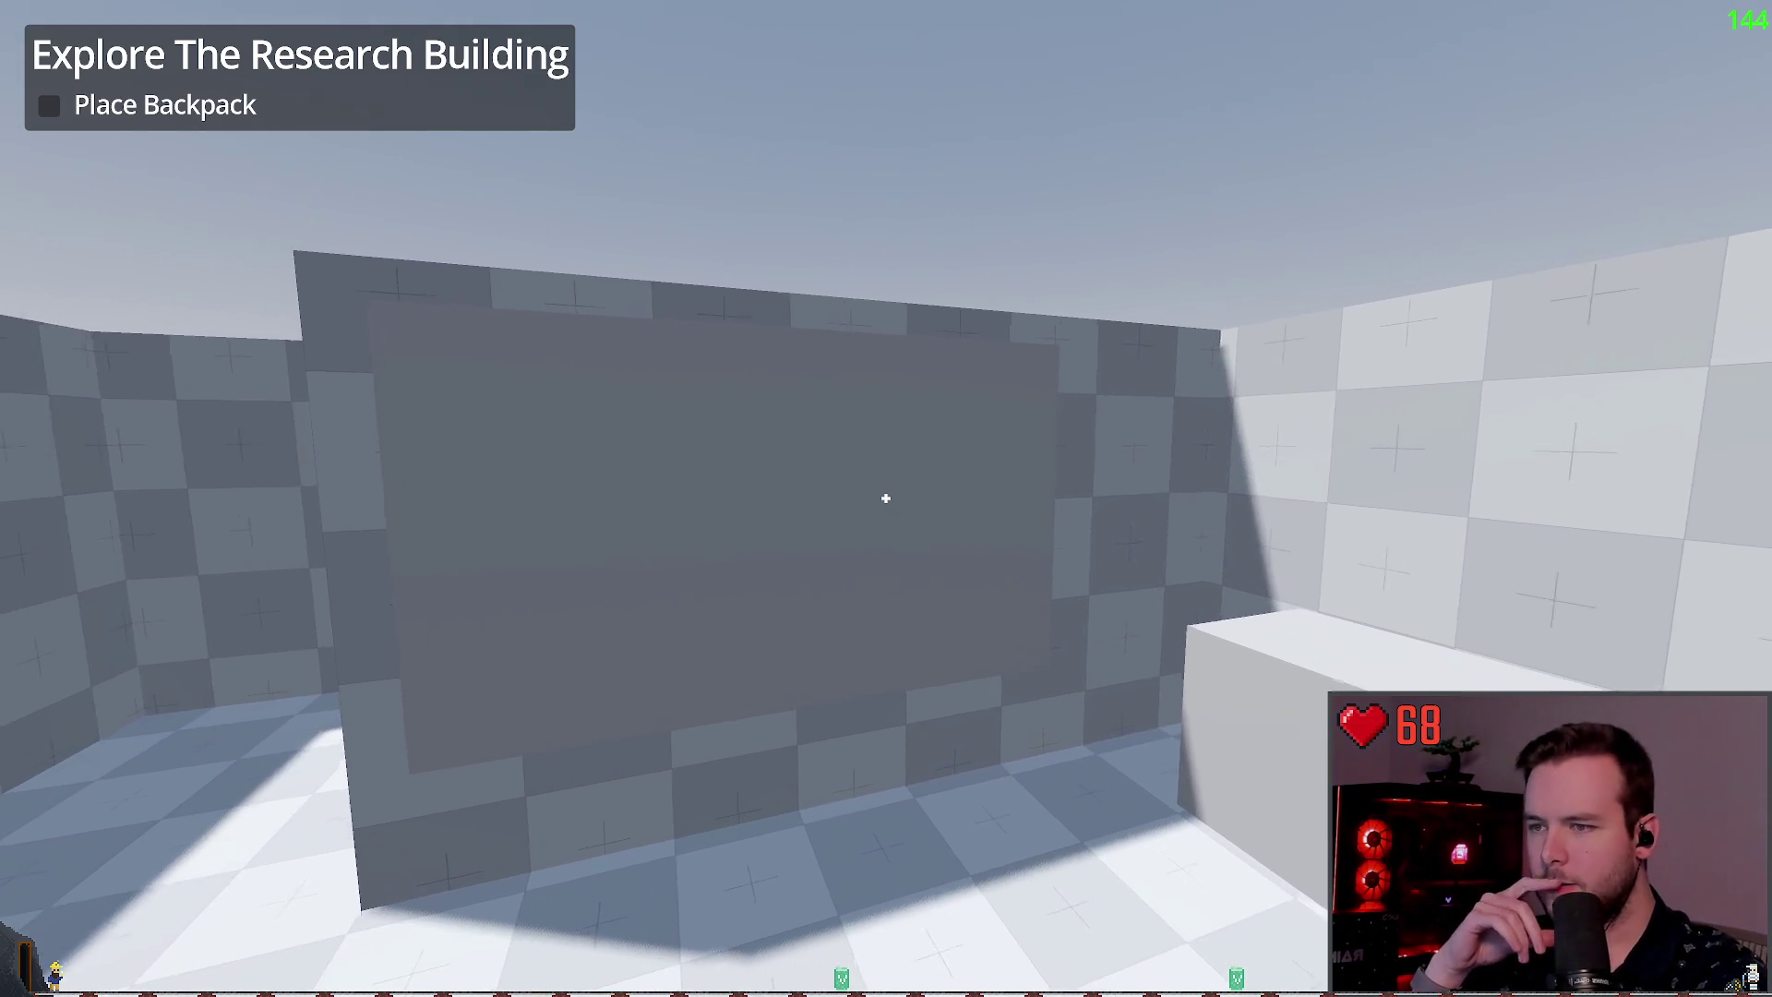
pyautogui.press('d')
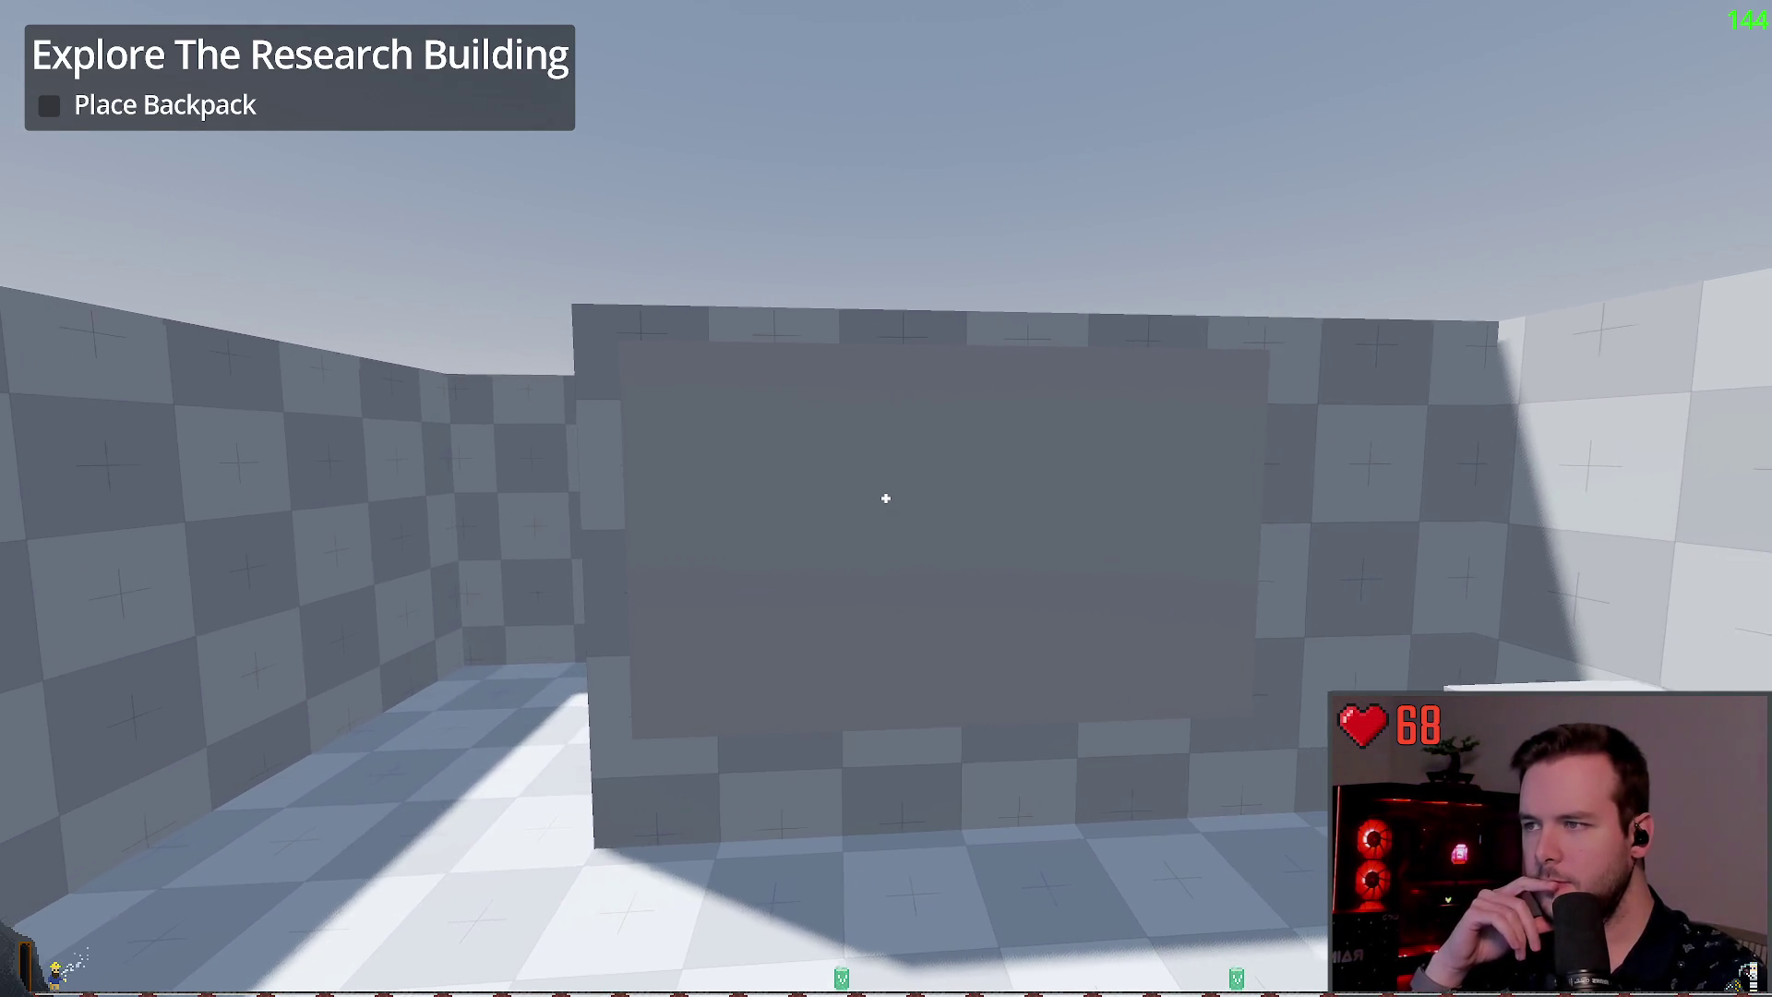
pyautogui.press('d')
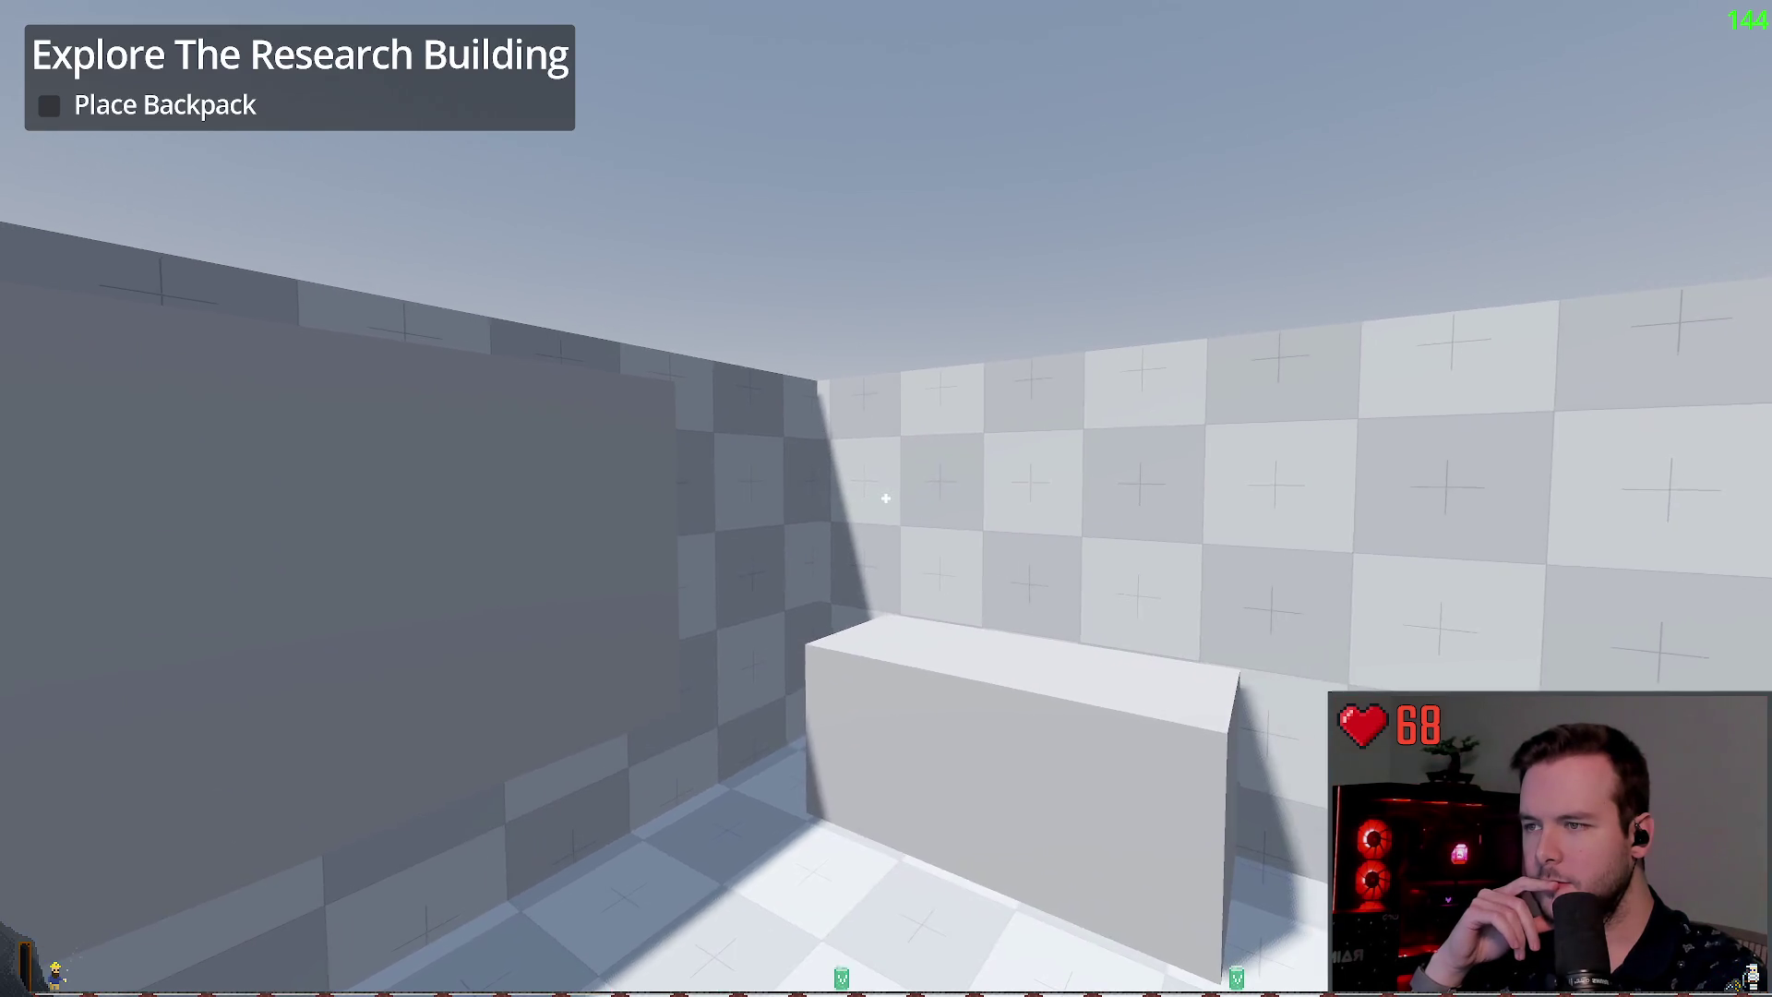
pyautogui.press('w')
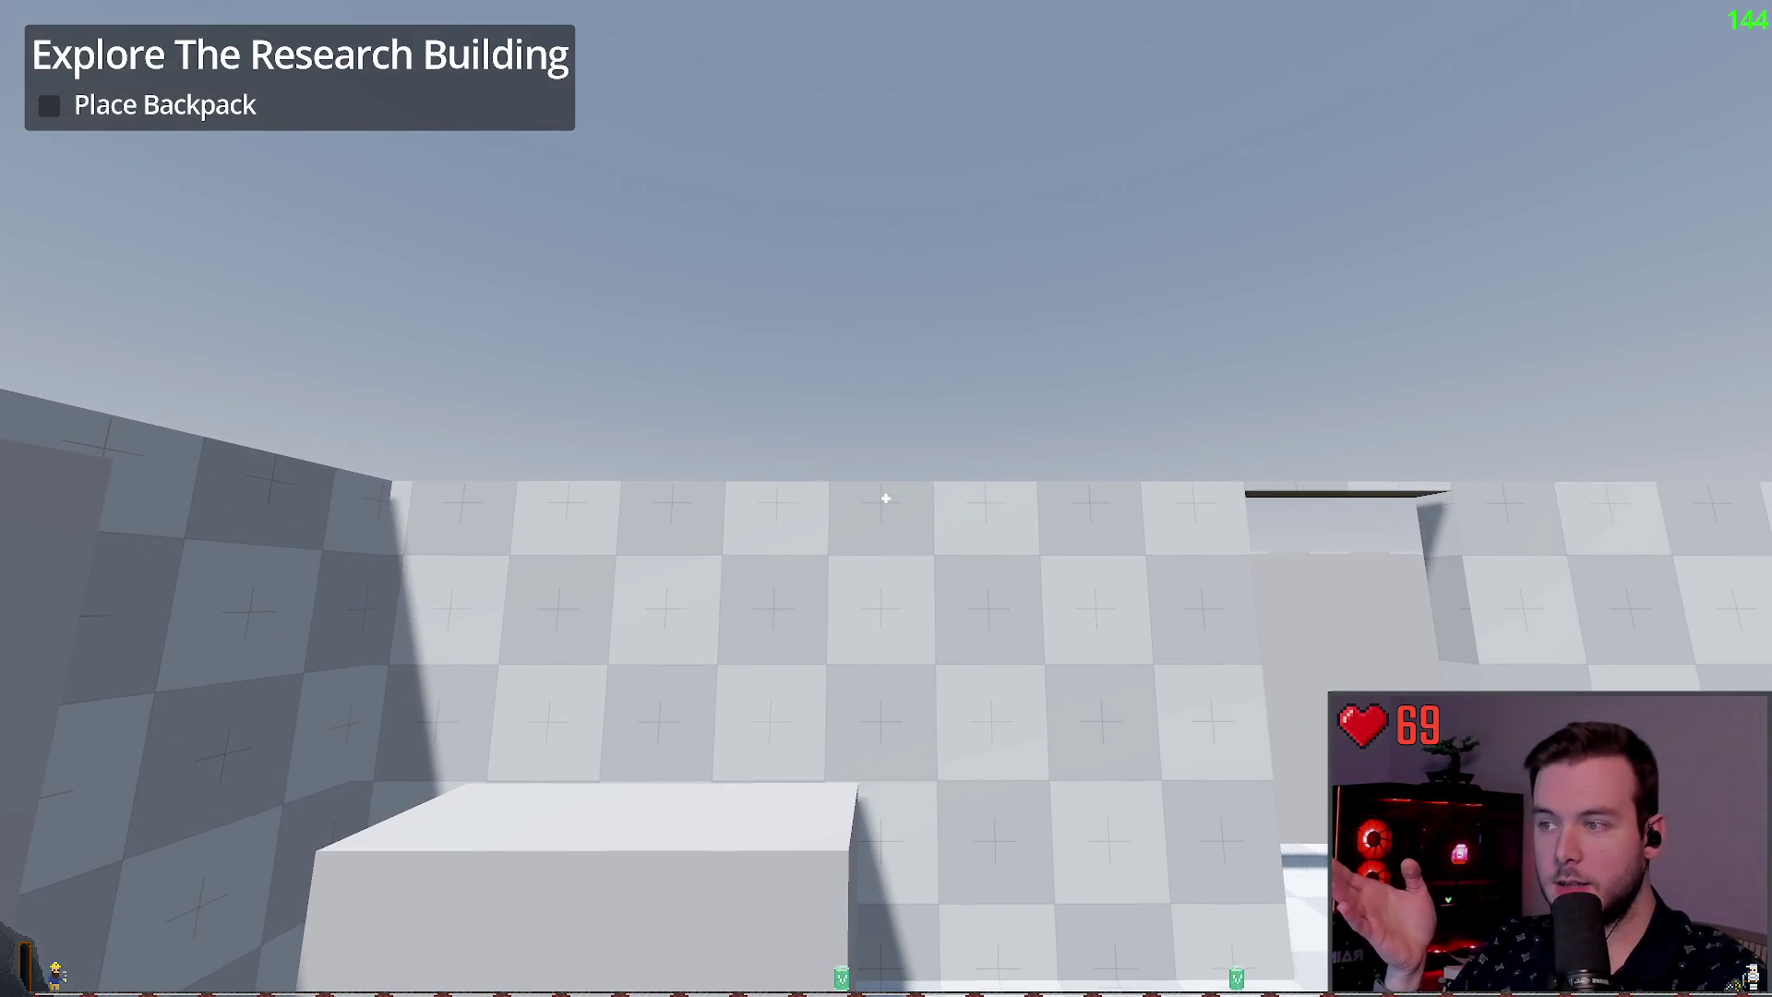
pyautogui.press('d')
pyautogui.press('w')
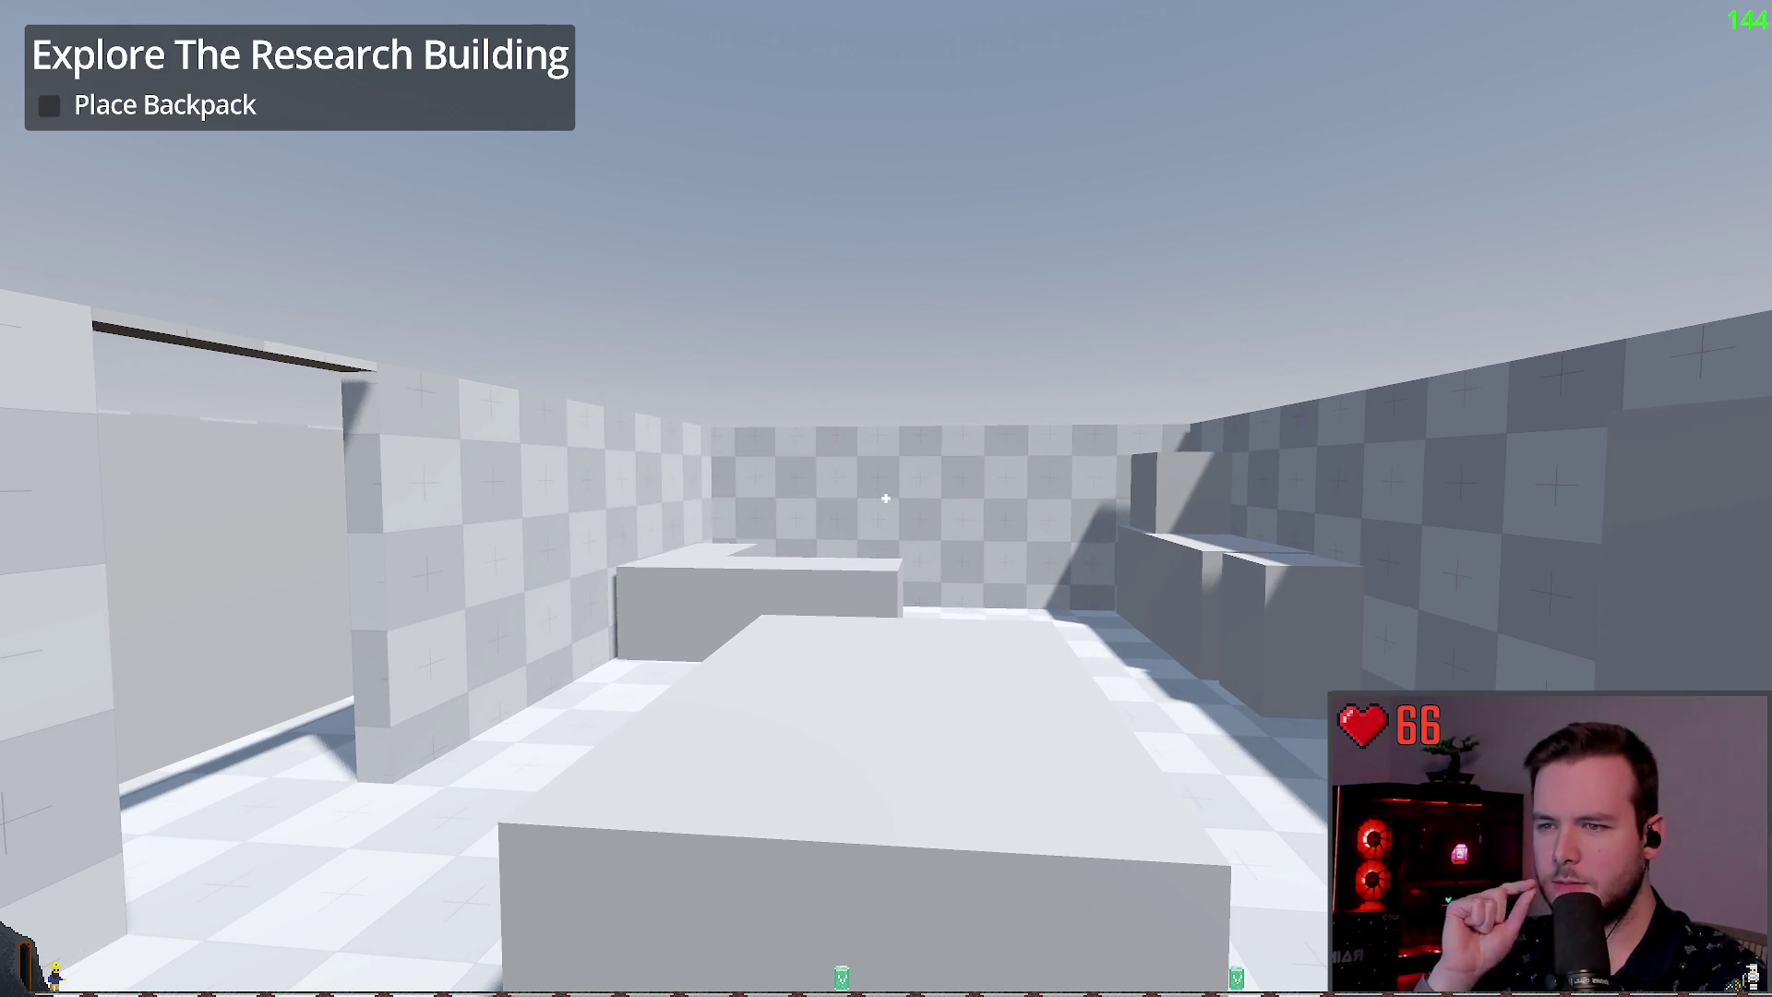
# Step: Explore the room, jumping onto the L-shaped counter and walking around the counters
pyautogui.press('w')
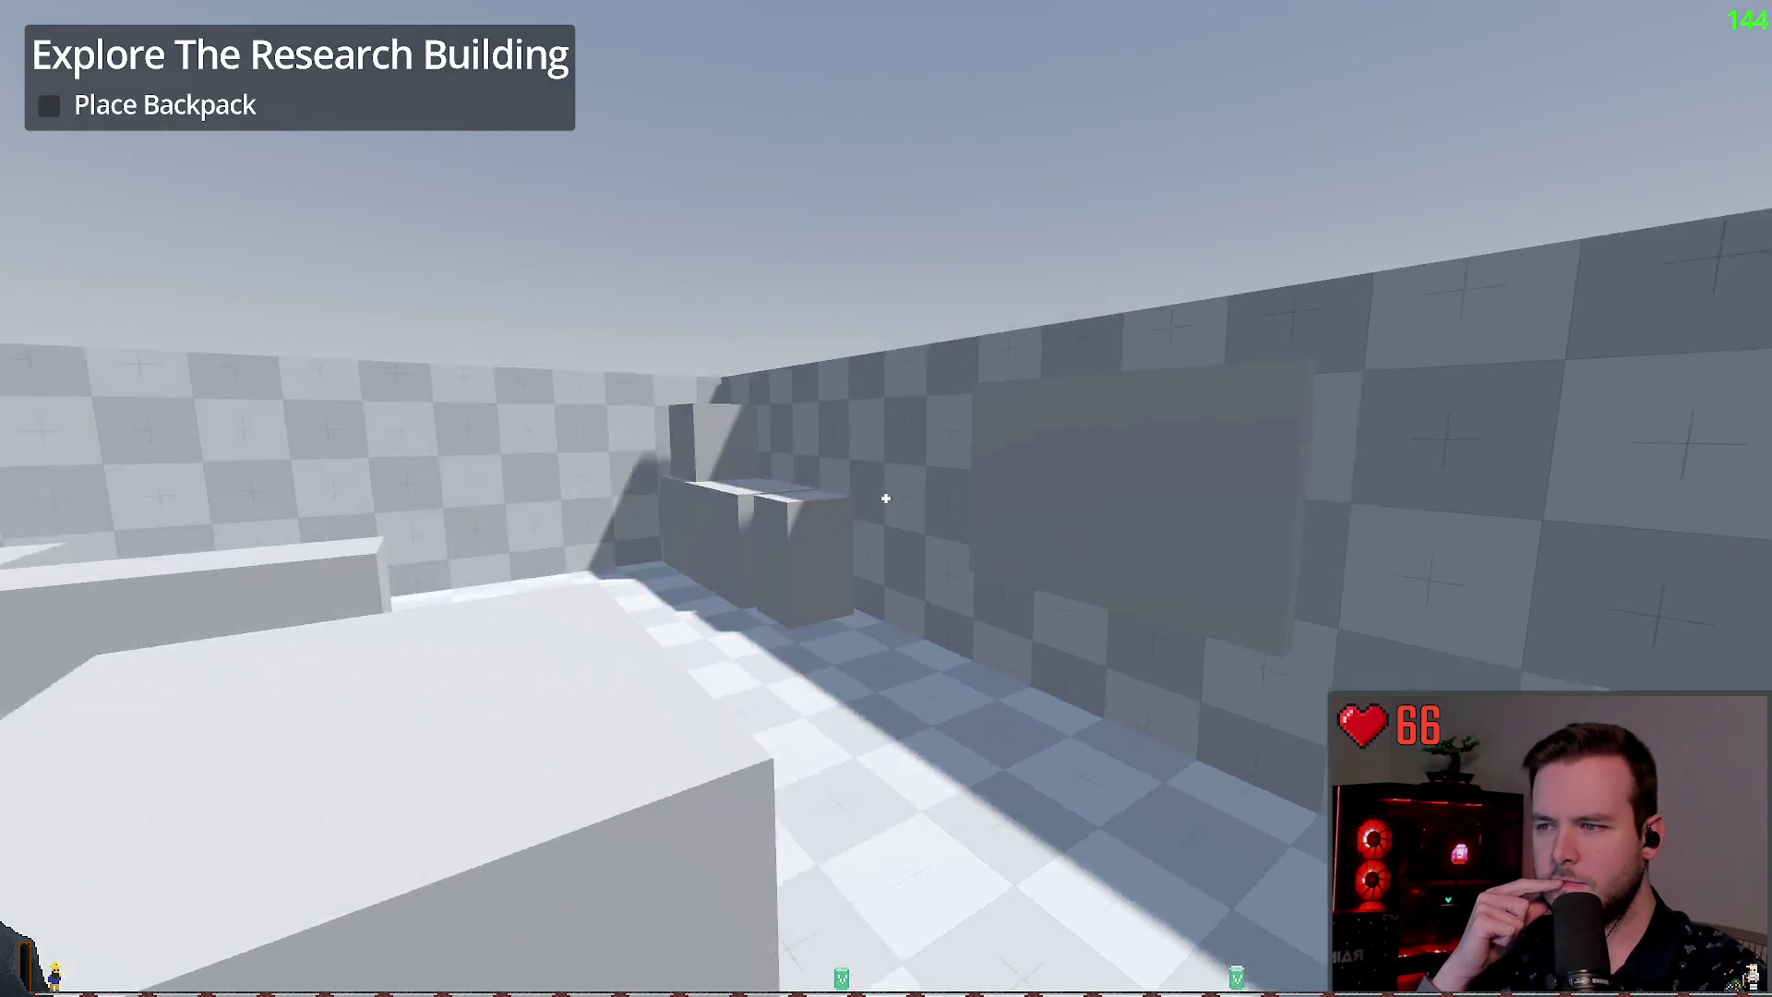
pyautogui.press('w')
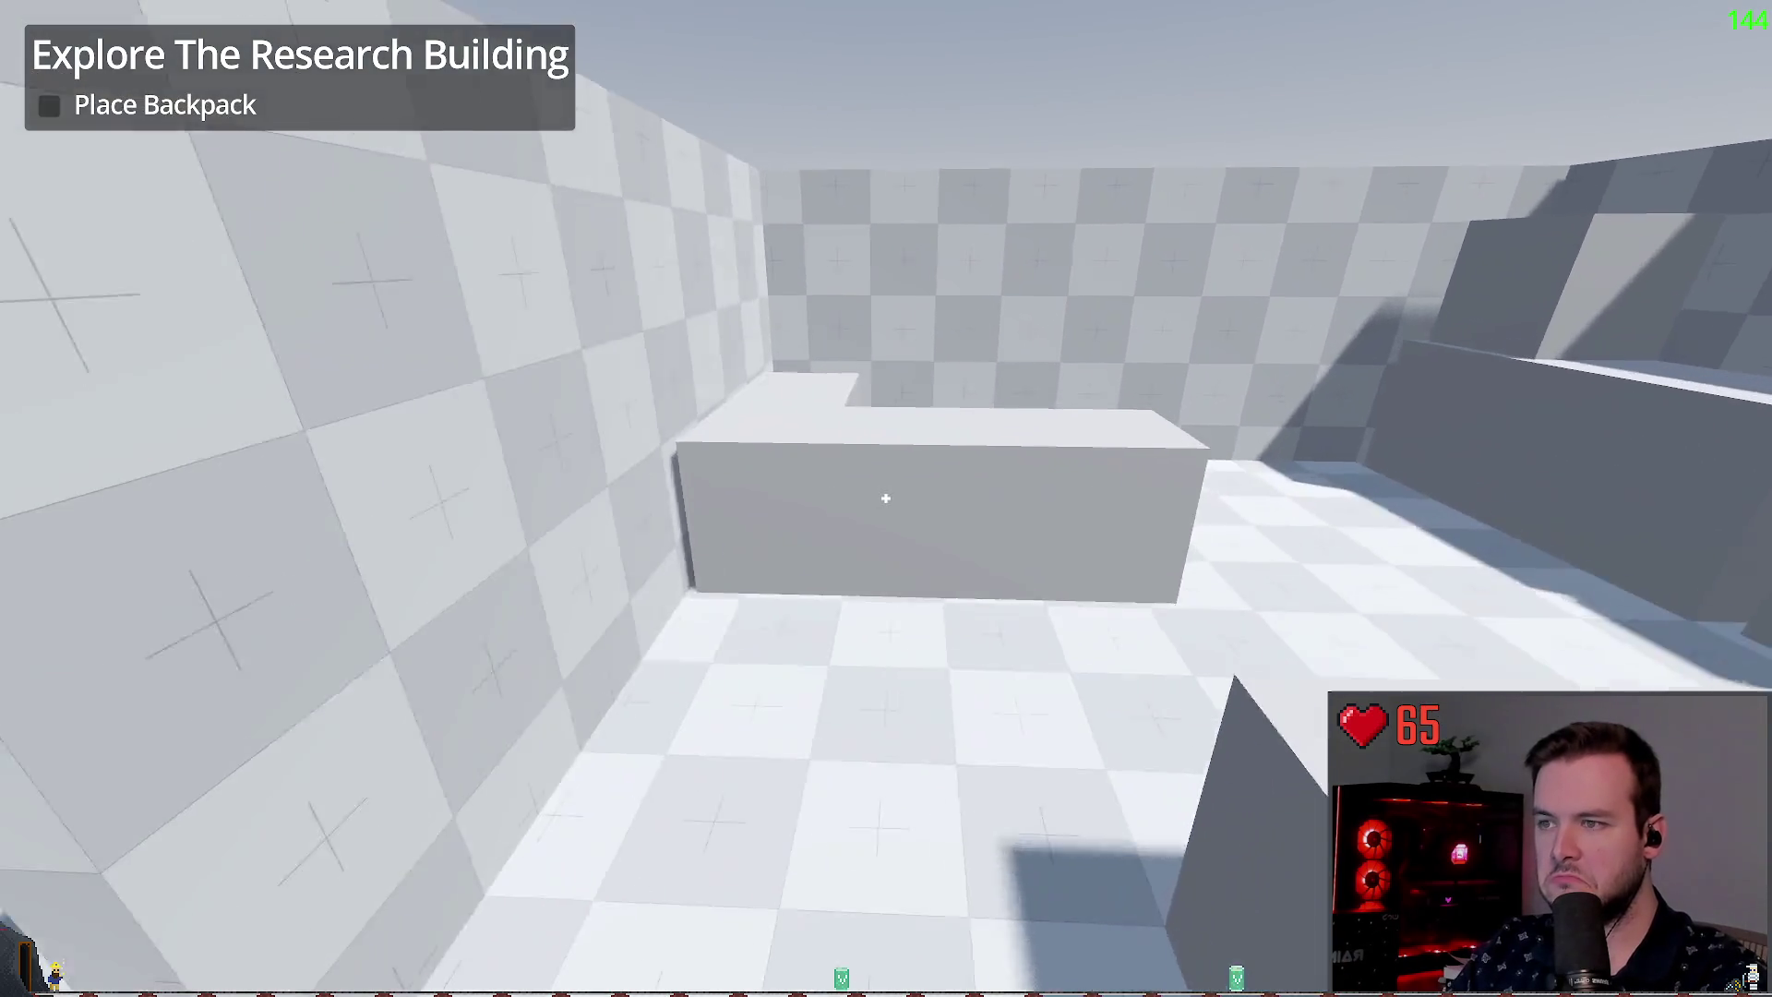
pyautogui.press('w')
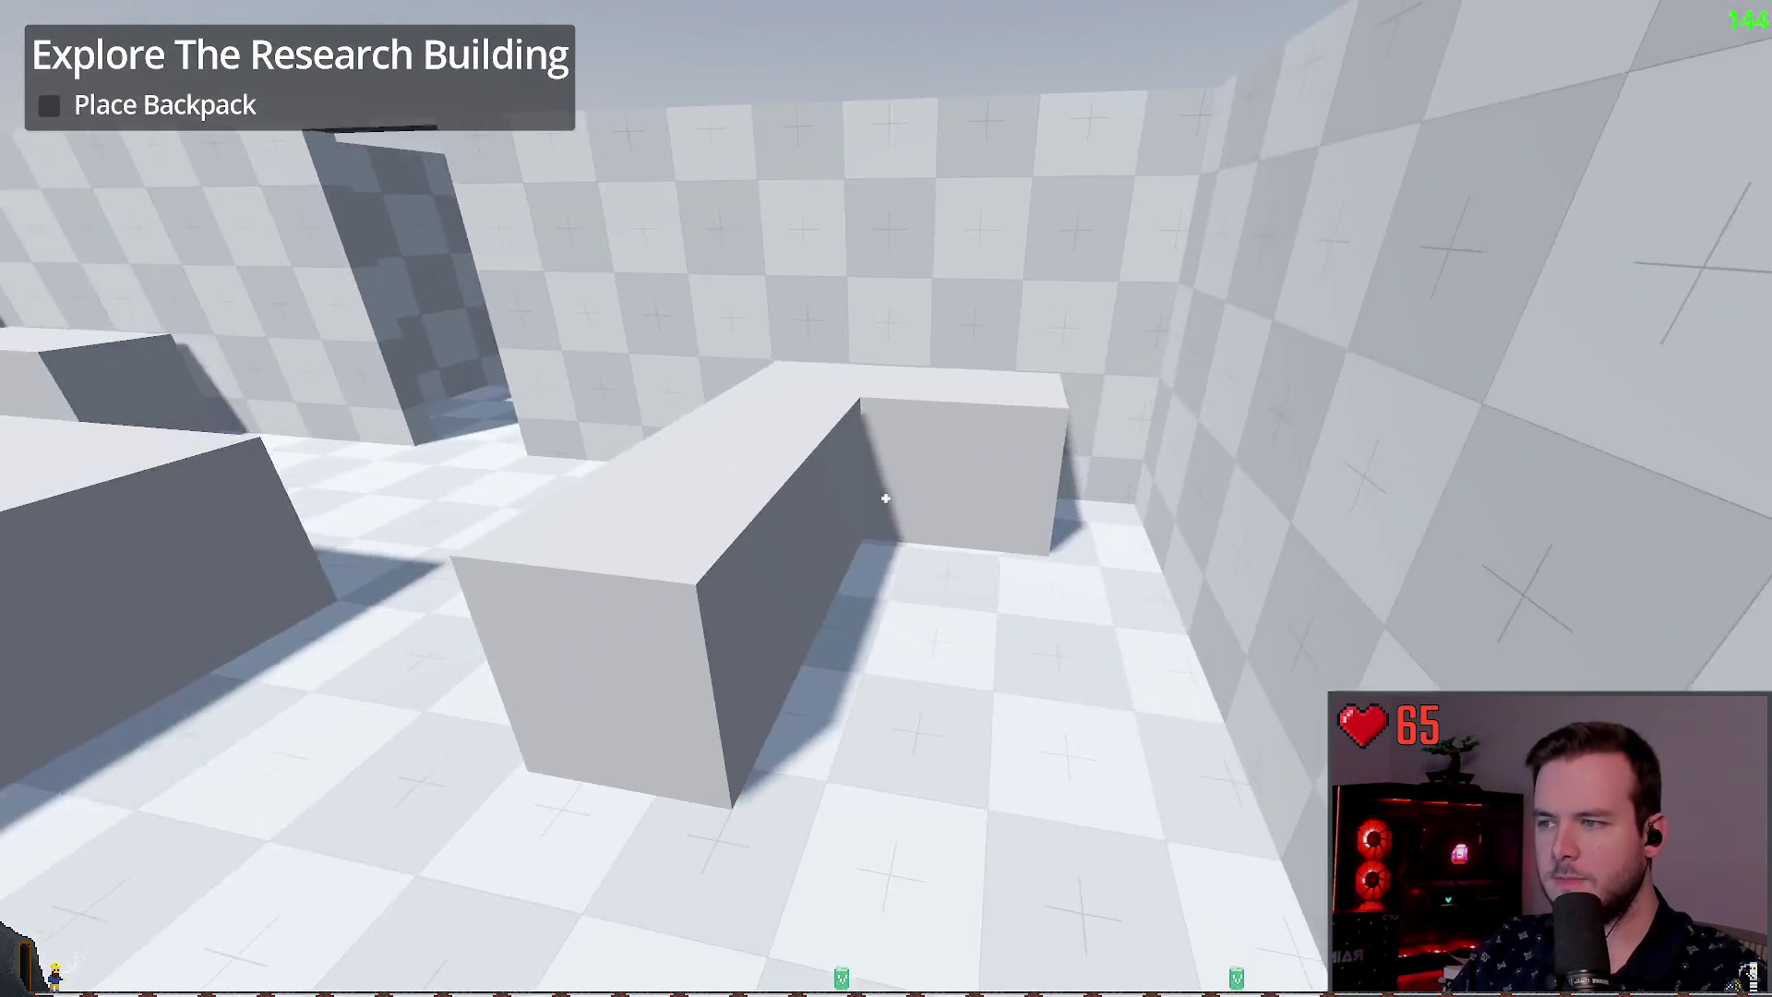
pyautogui.press('w')
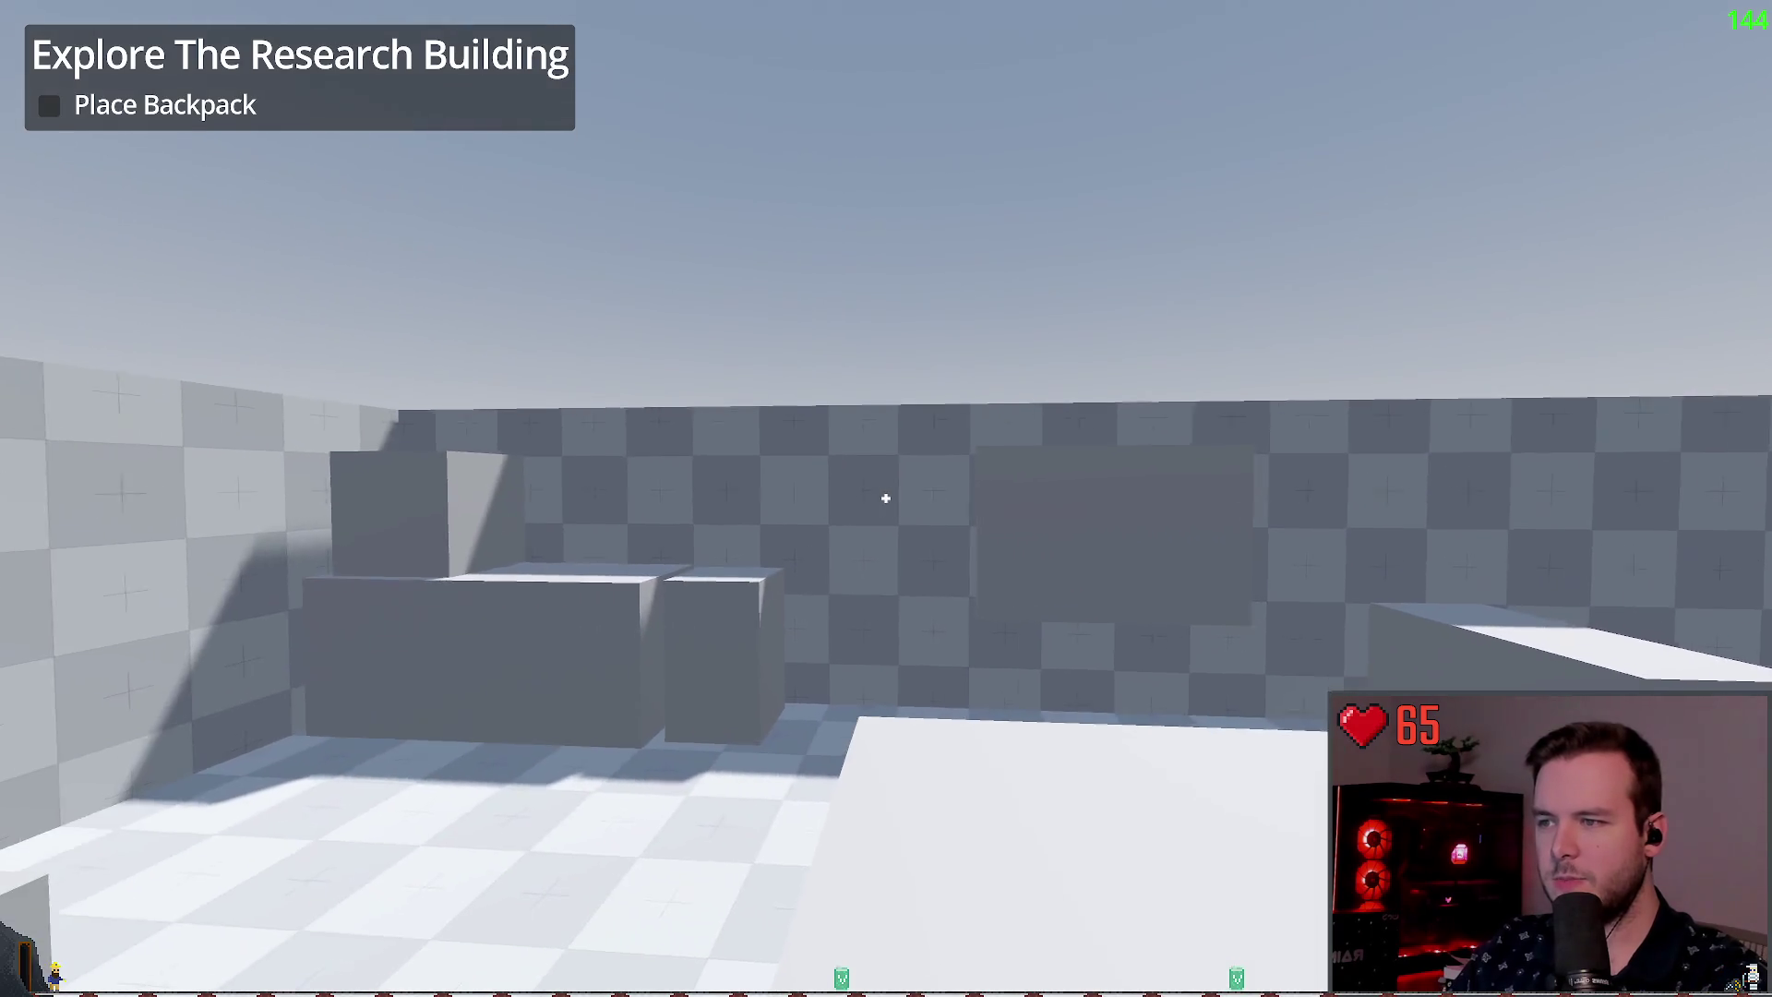
pyautogui.press('s')
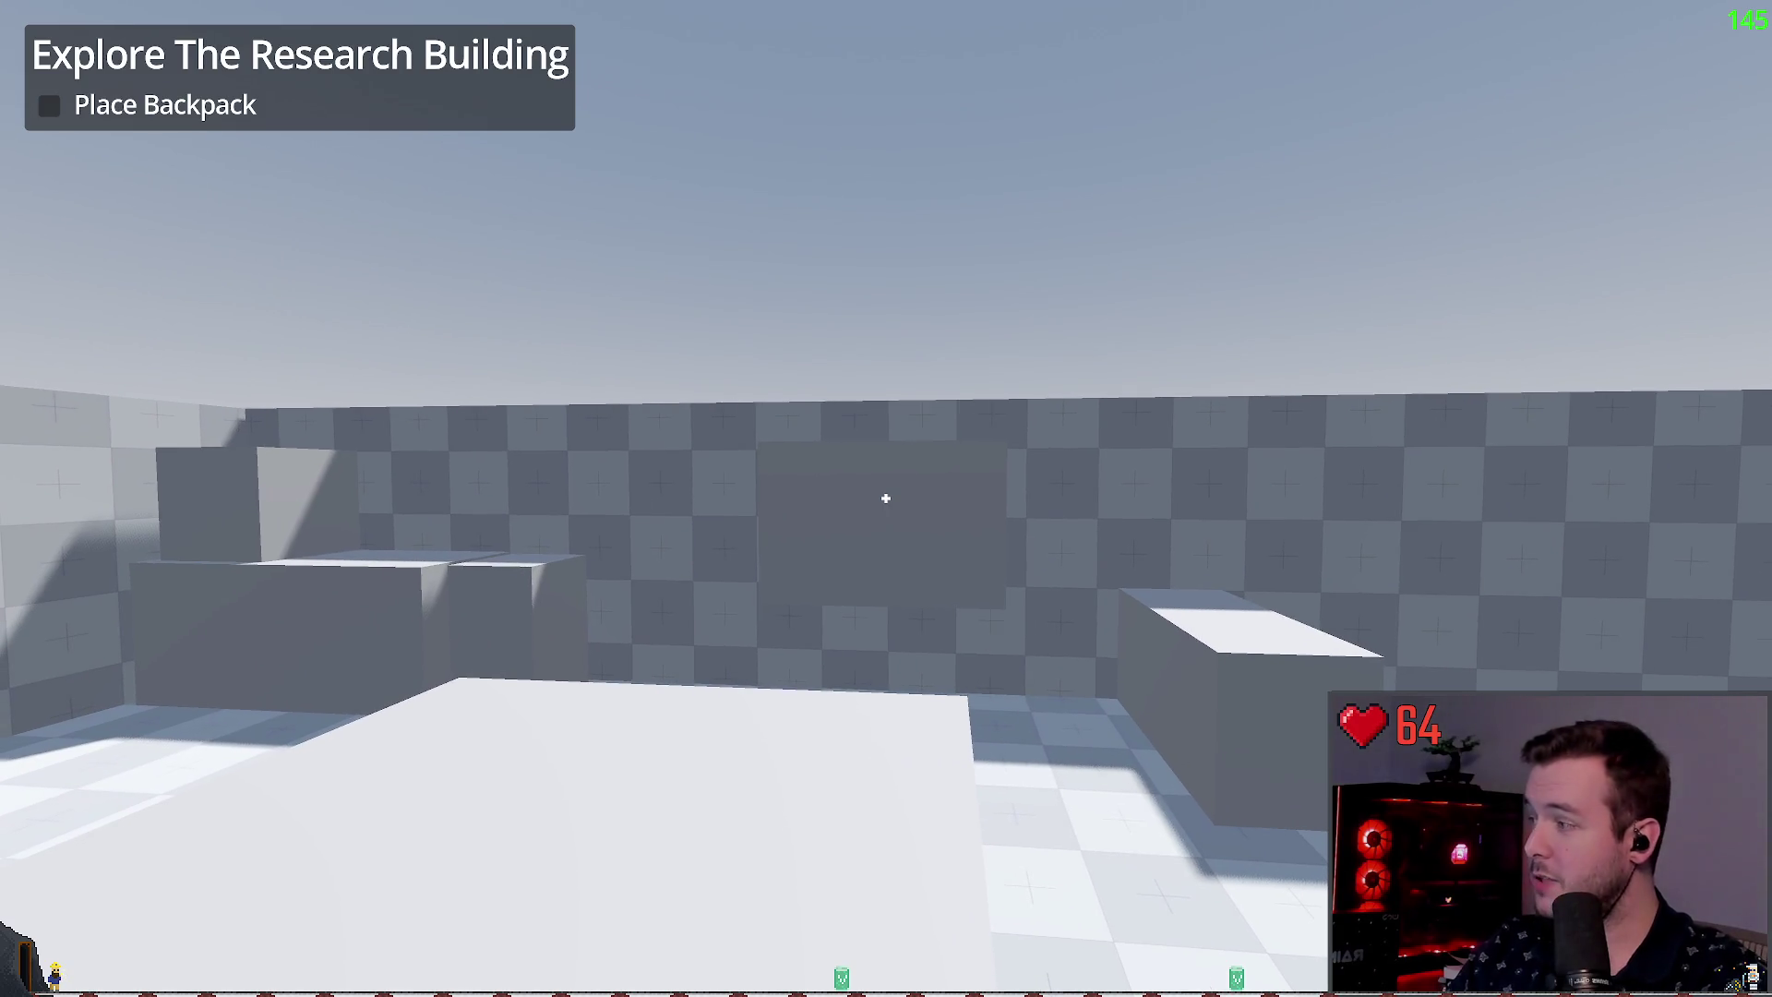
pyautogui.press('w')
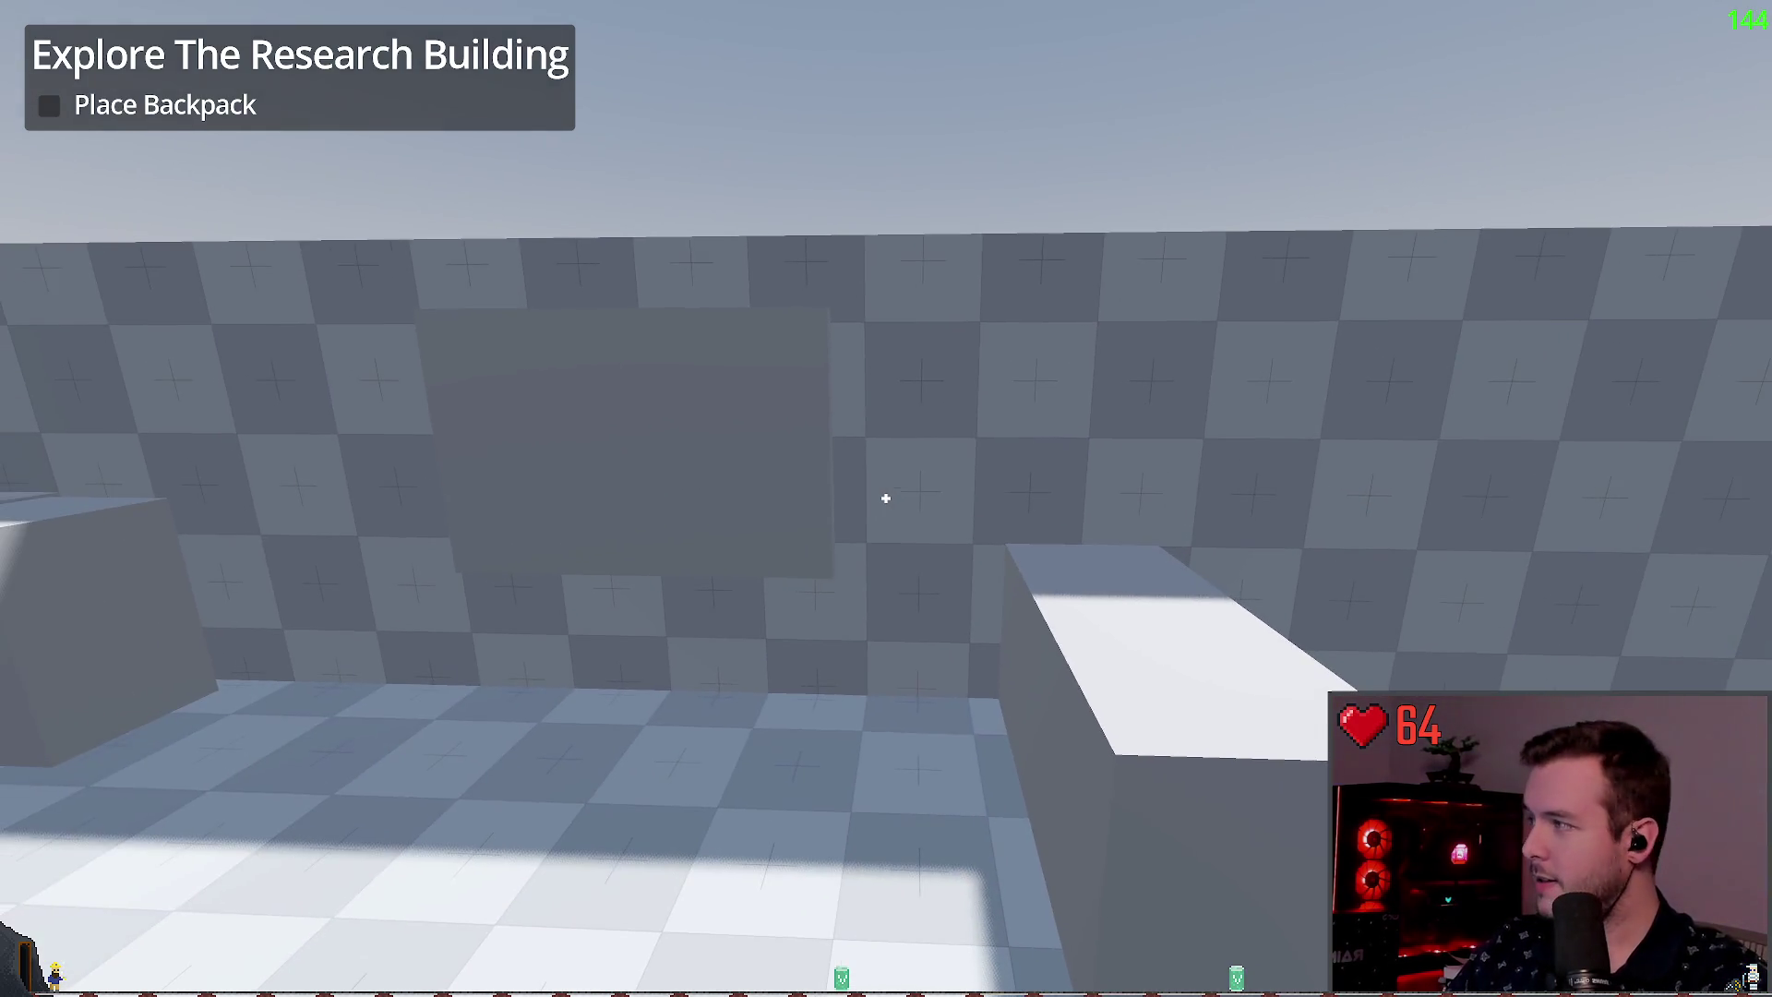
pyautogui.press('s')
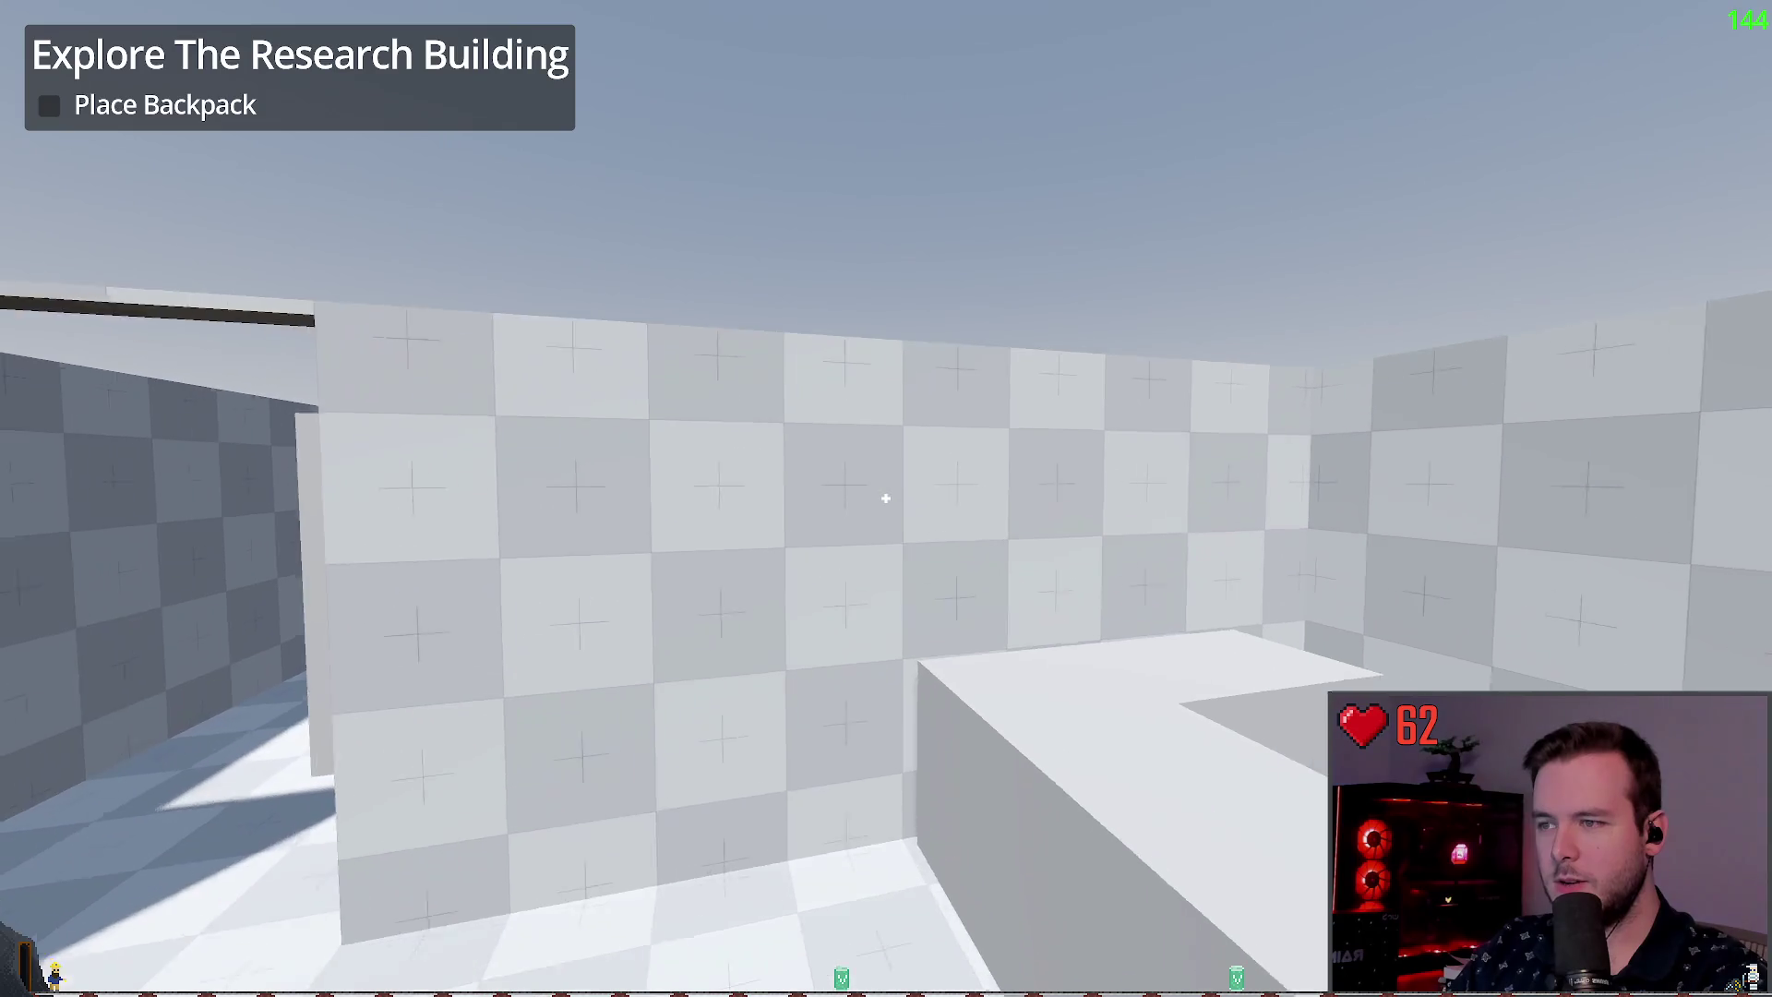
pyautogui.press('s')
pyautogui.press('w')
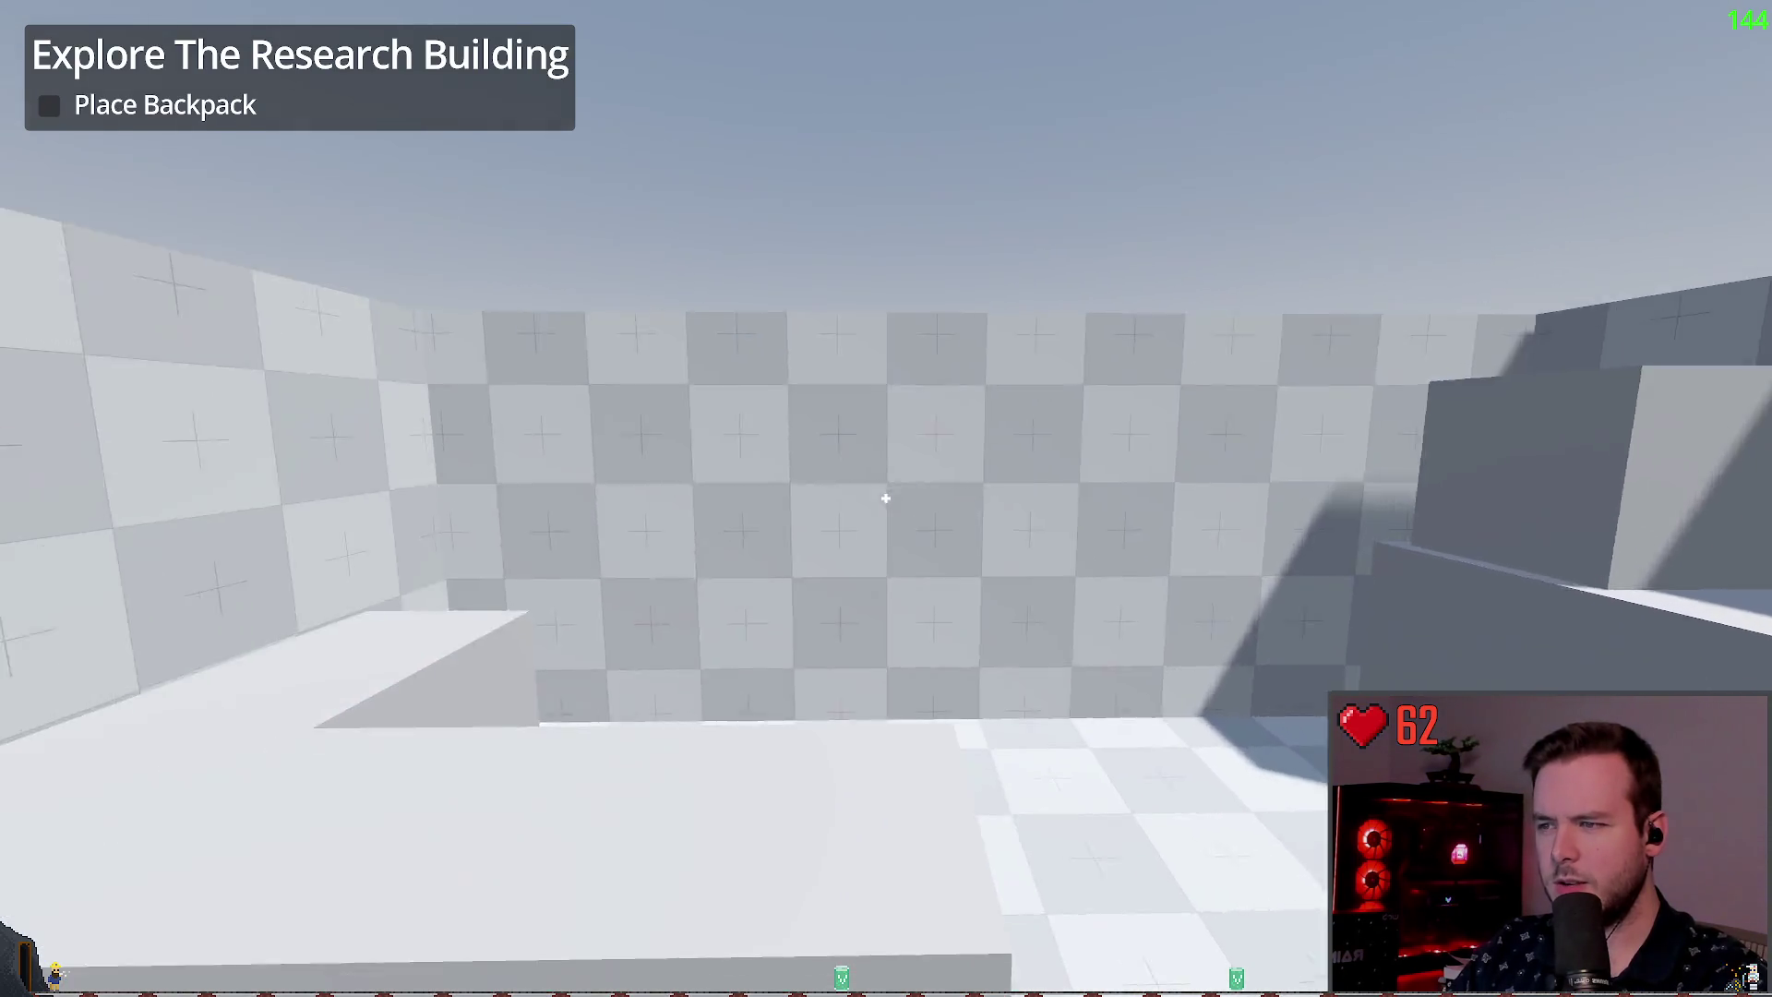
# Step: Walk through two more doorways, then quit the game from the pause menu
pyautogui.press('w')
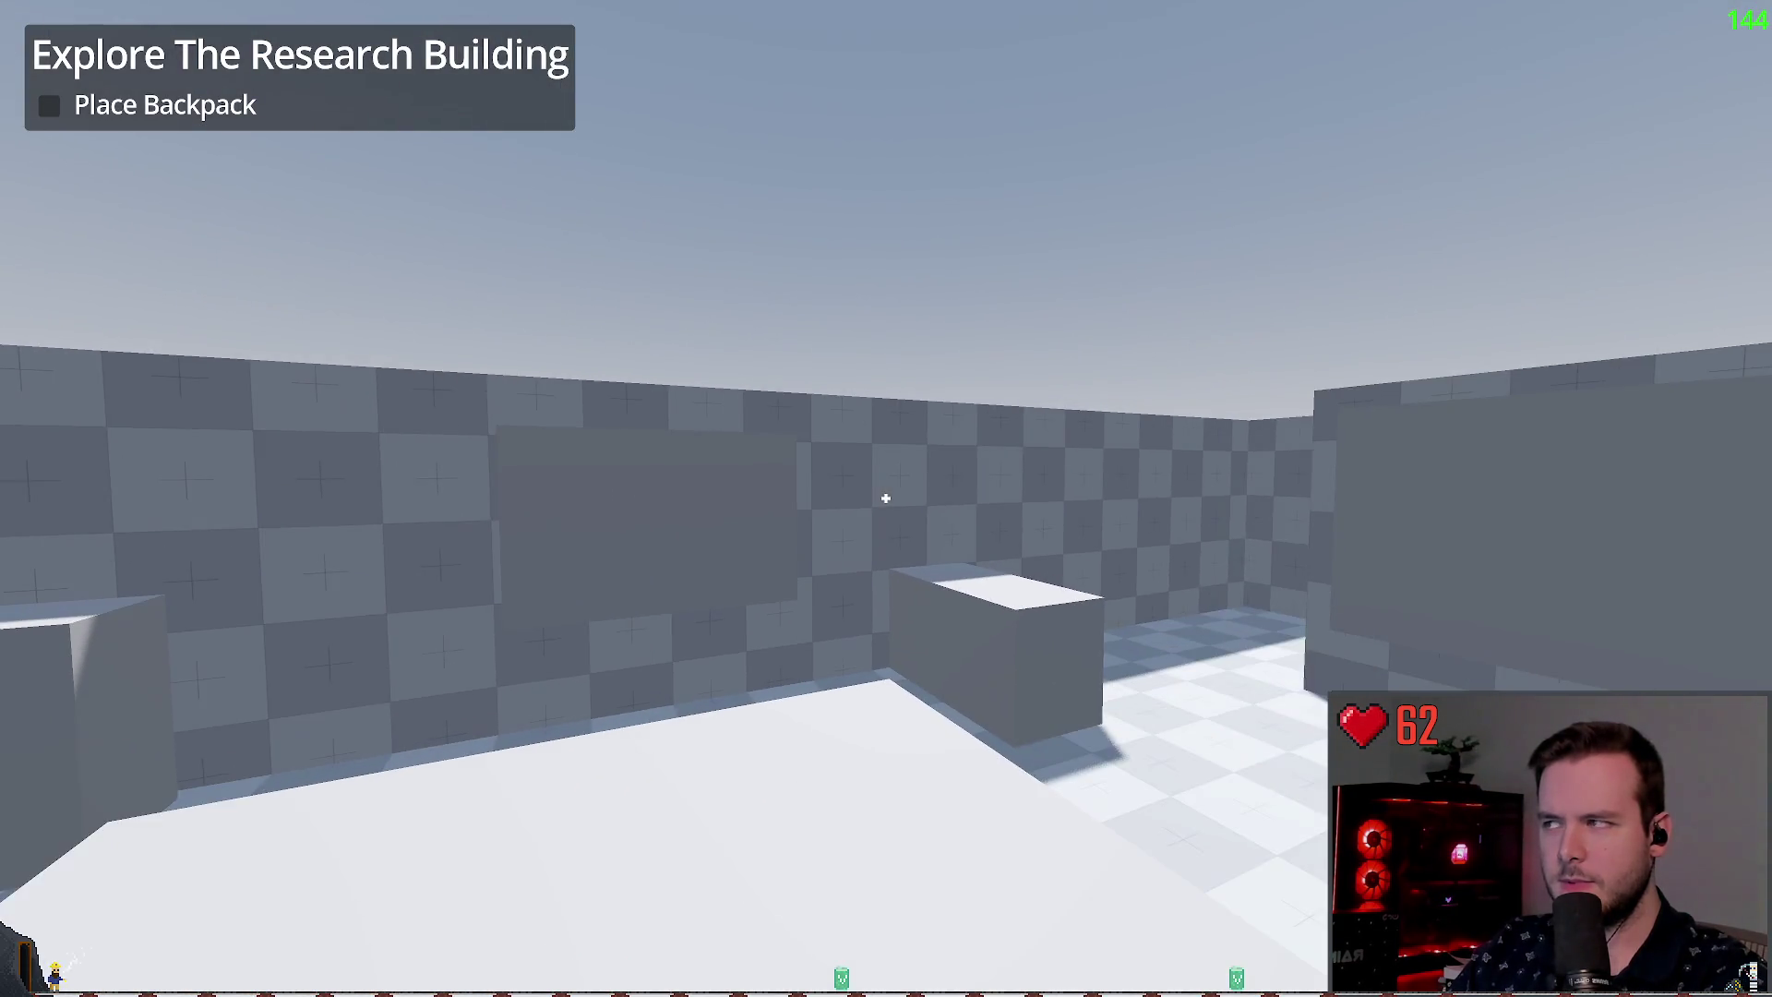
pyautogui.press('w')
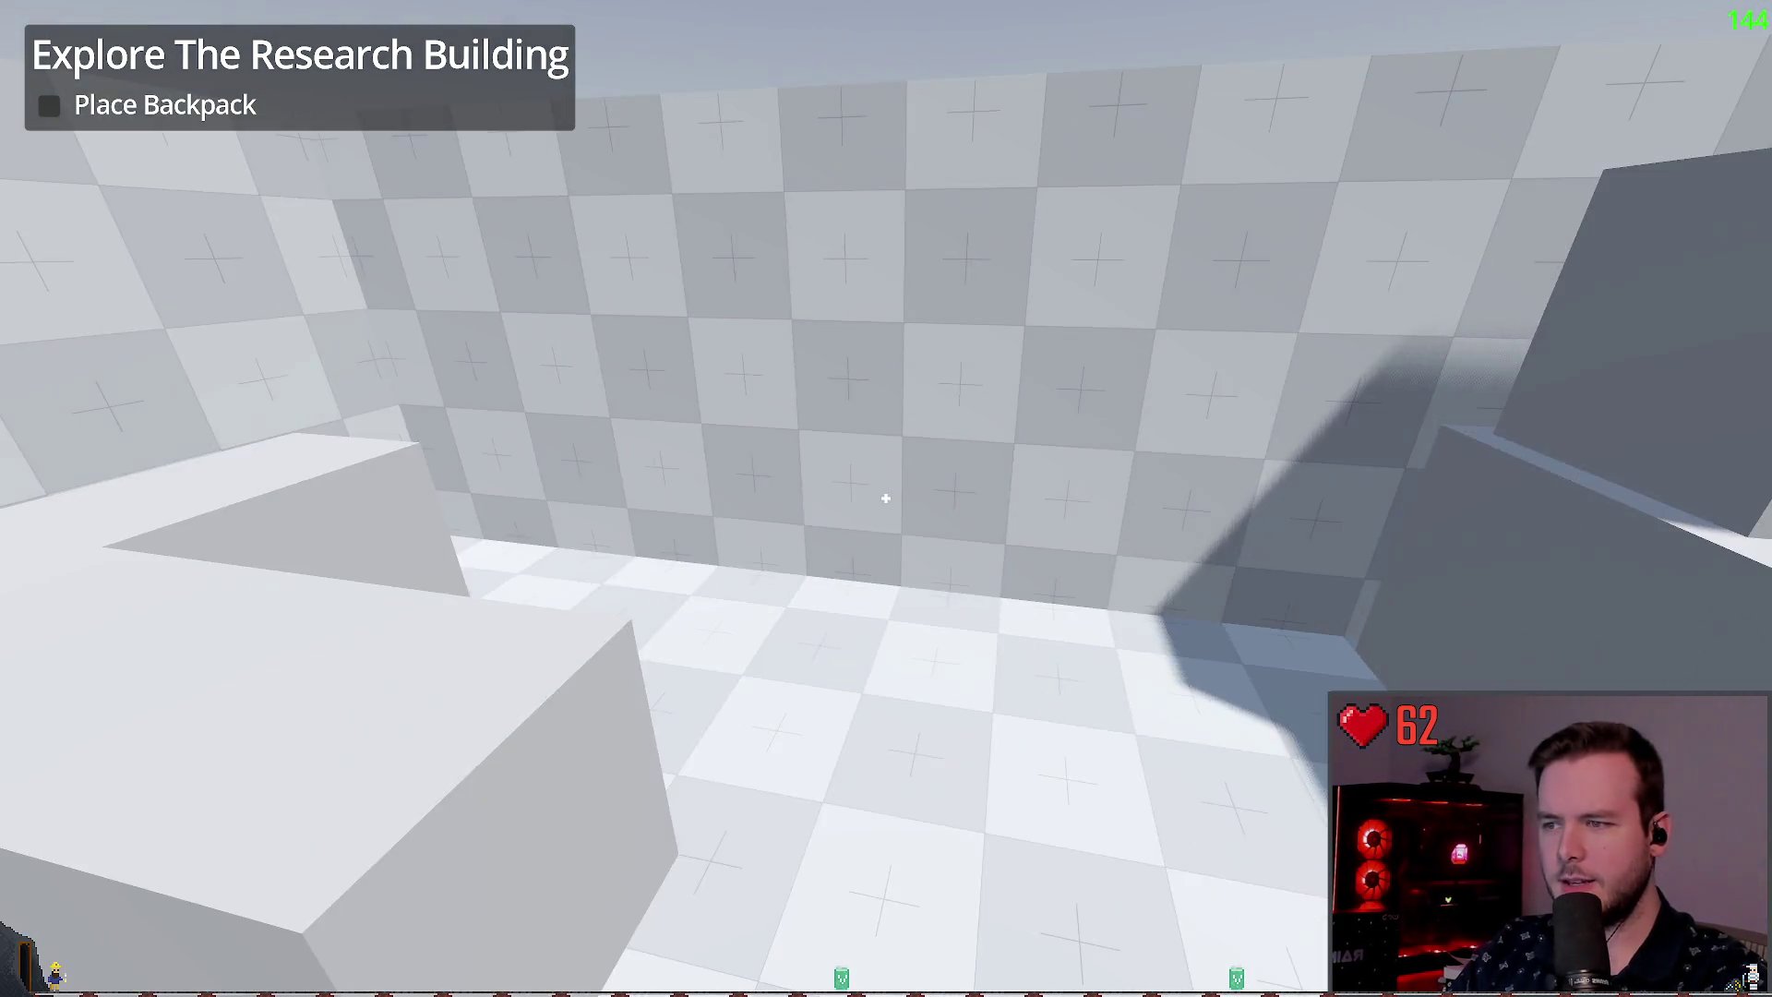
pyautogui.press('w')
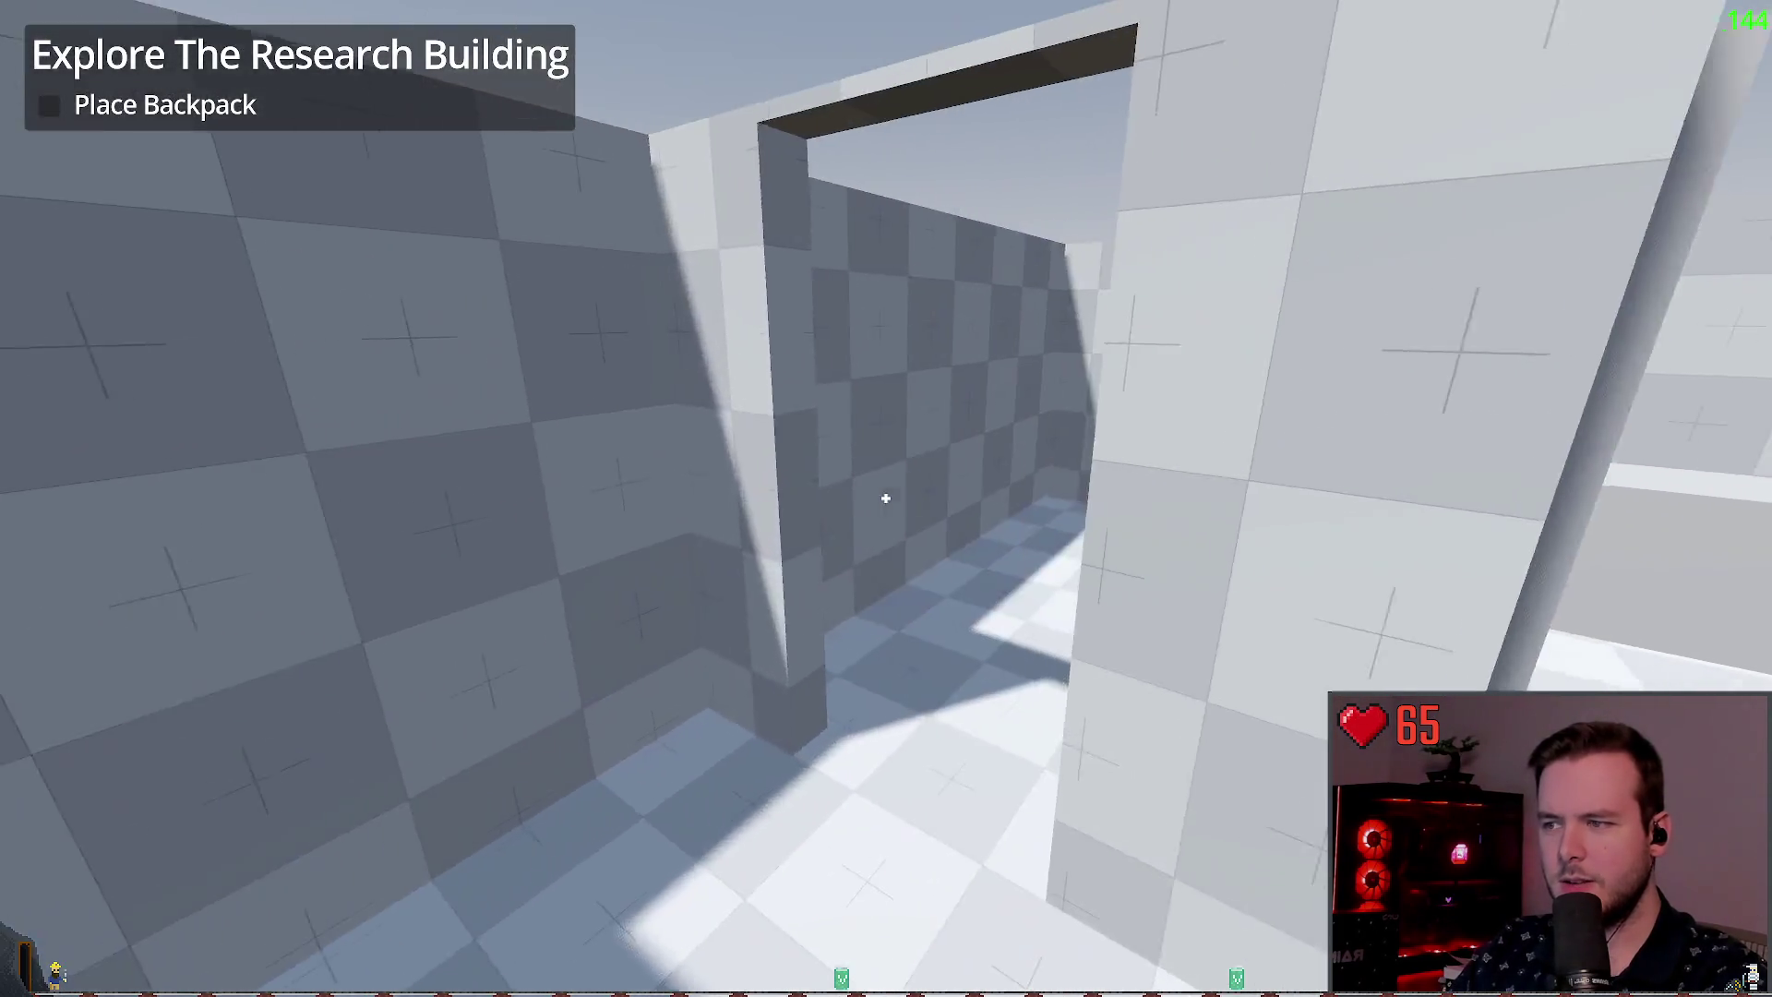
pyautogui.press('w')
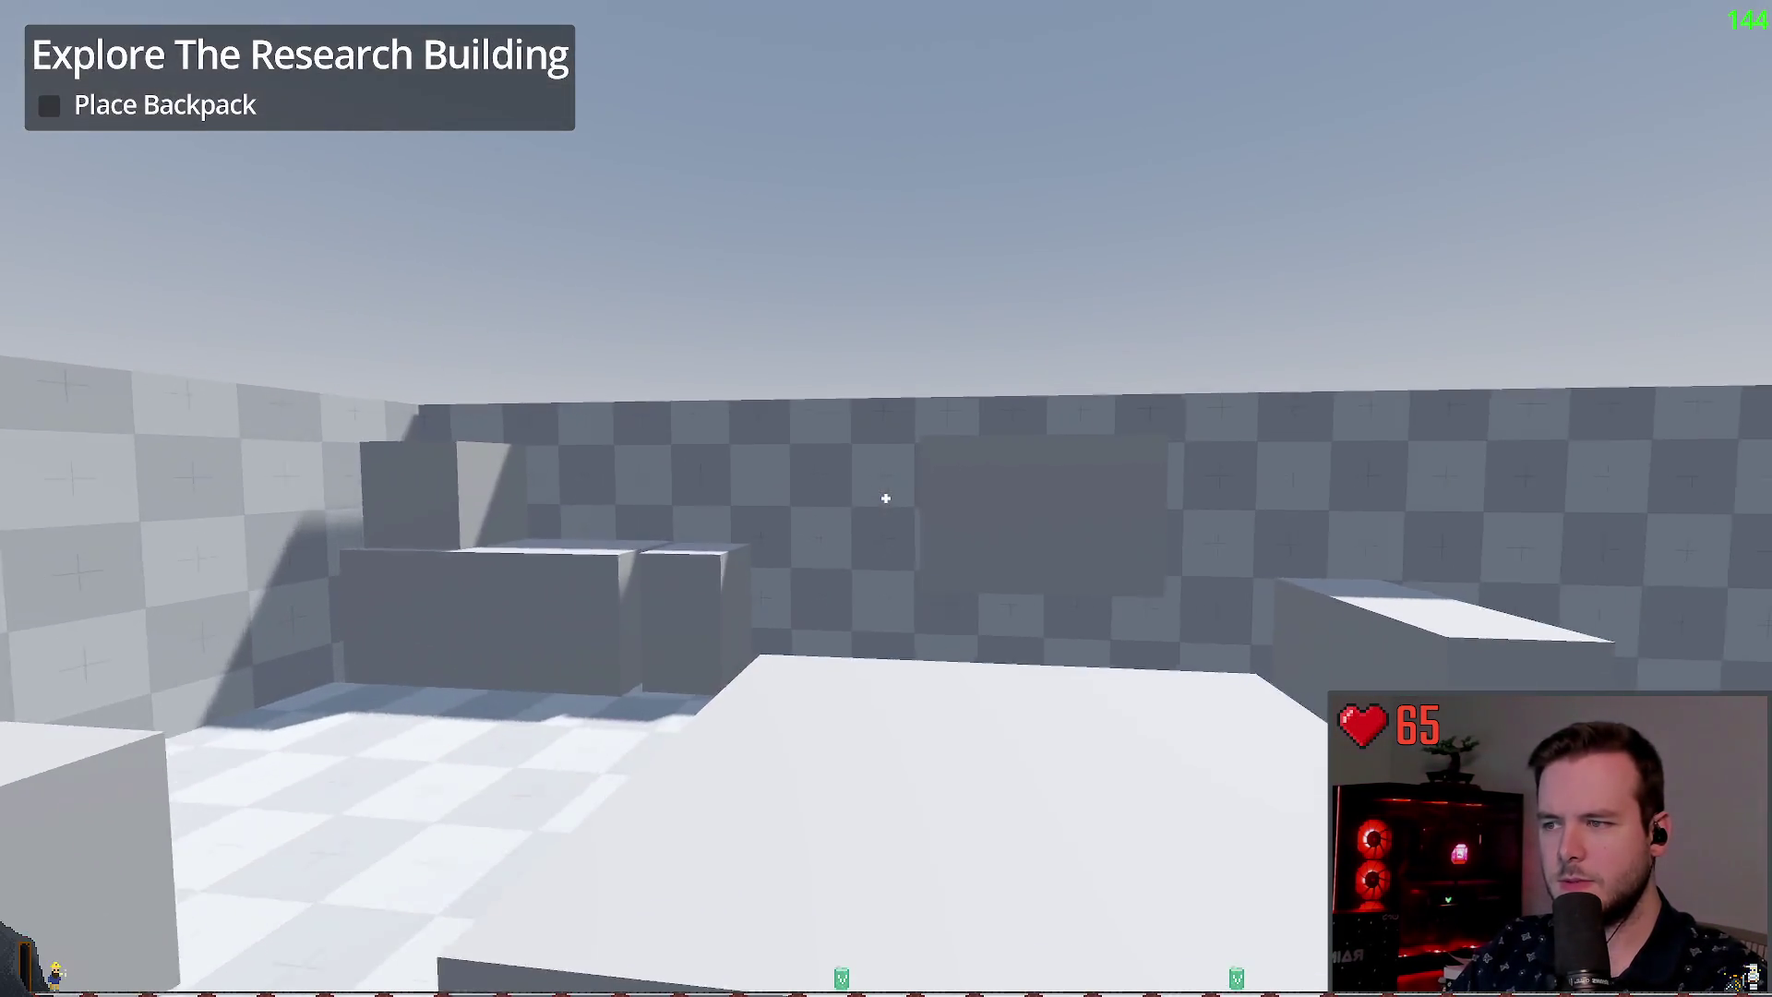
pyautogui.press('w')
pyautogui.press('Escape')
pyautogui.press('Return')
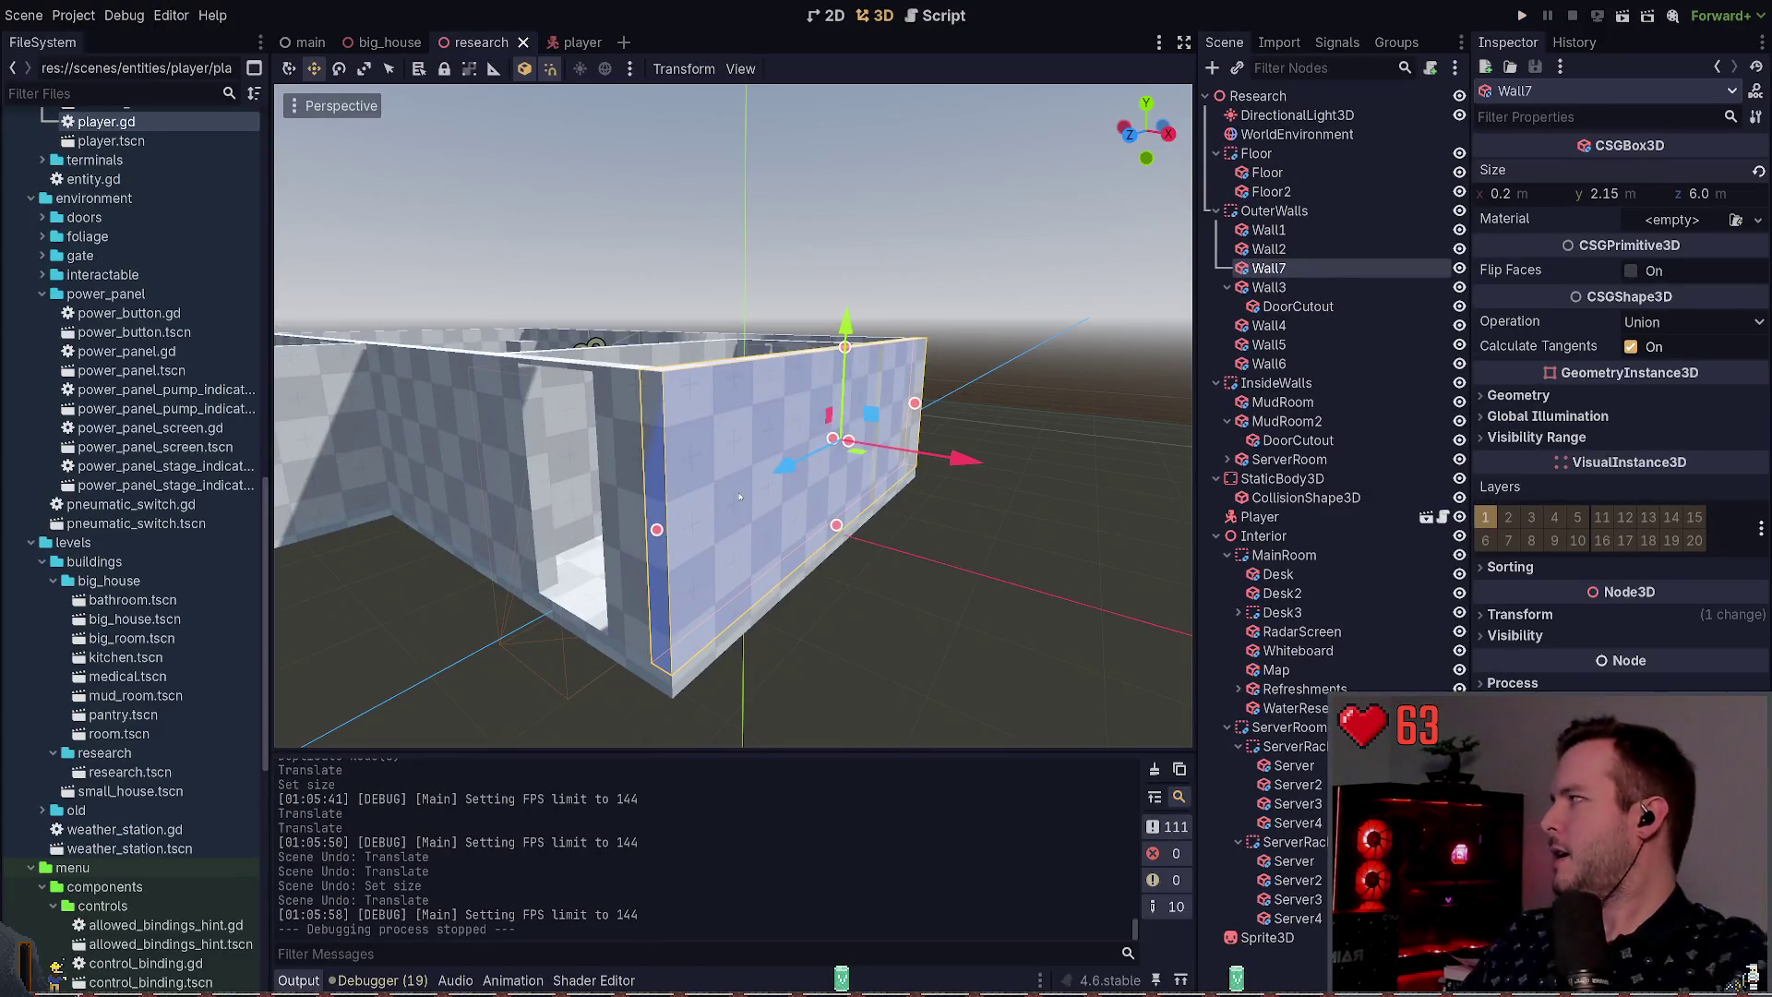